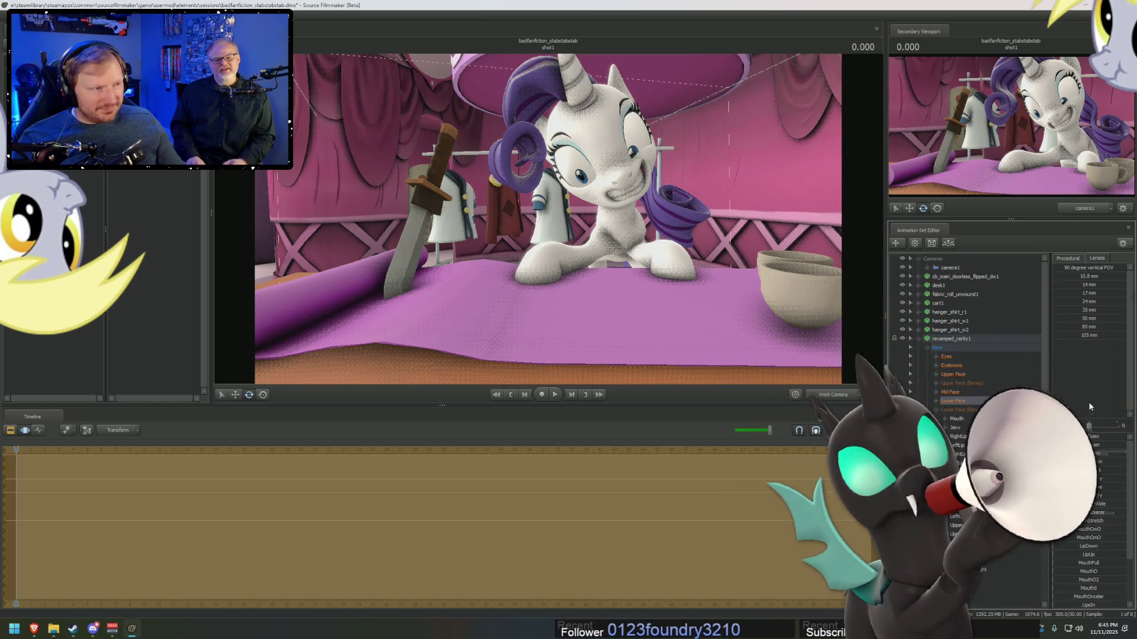
# - In Lower Face, raise MouthGrin, push JawOpen balance to one side, and lower MouthVeryWide
pyautogui.click(950, 392)
pyautogui.click(950, 398)
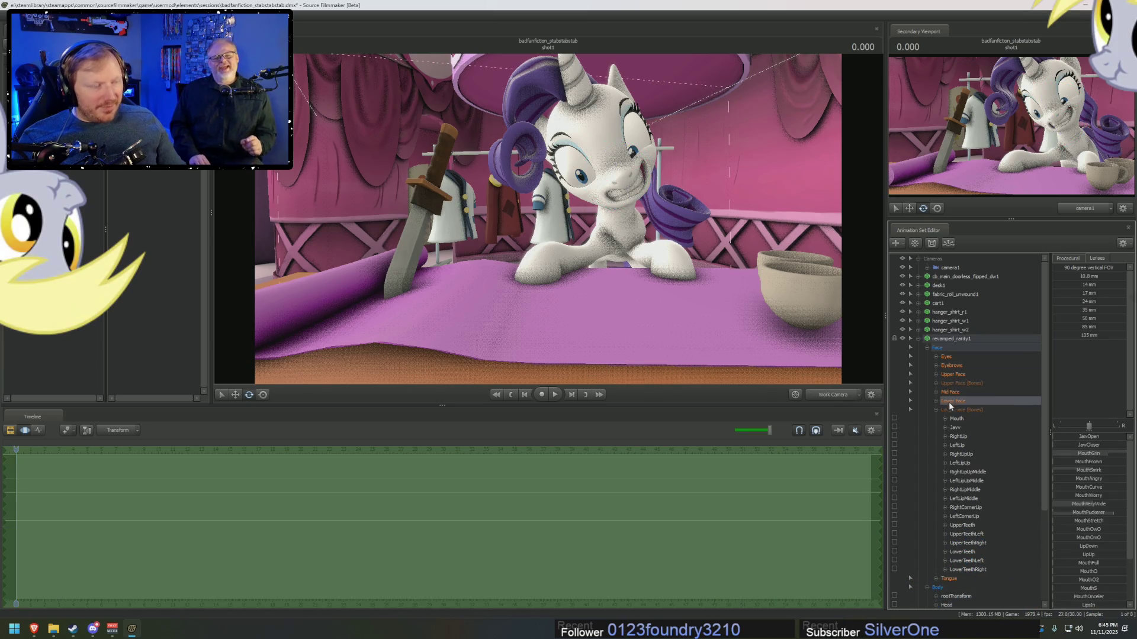
pyautogui.click(937, 409)
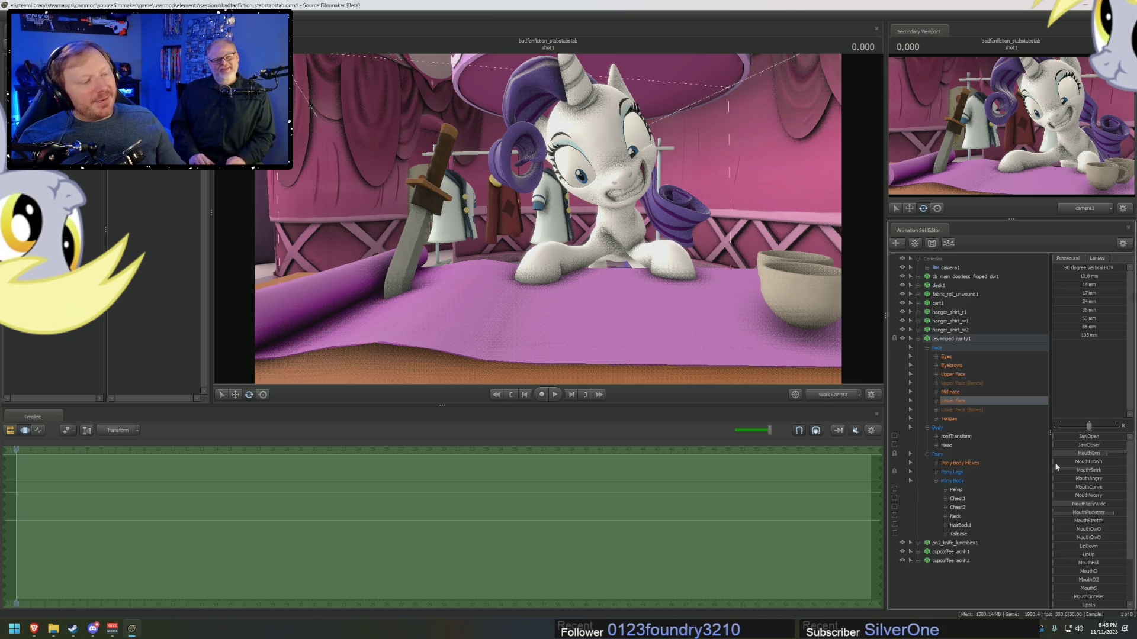
pyautogui.moveTo(1093, 453); pyautogui.dragTo(1103, 453)
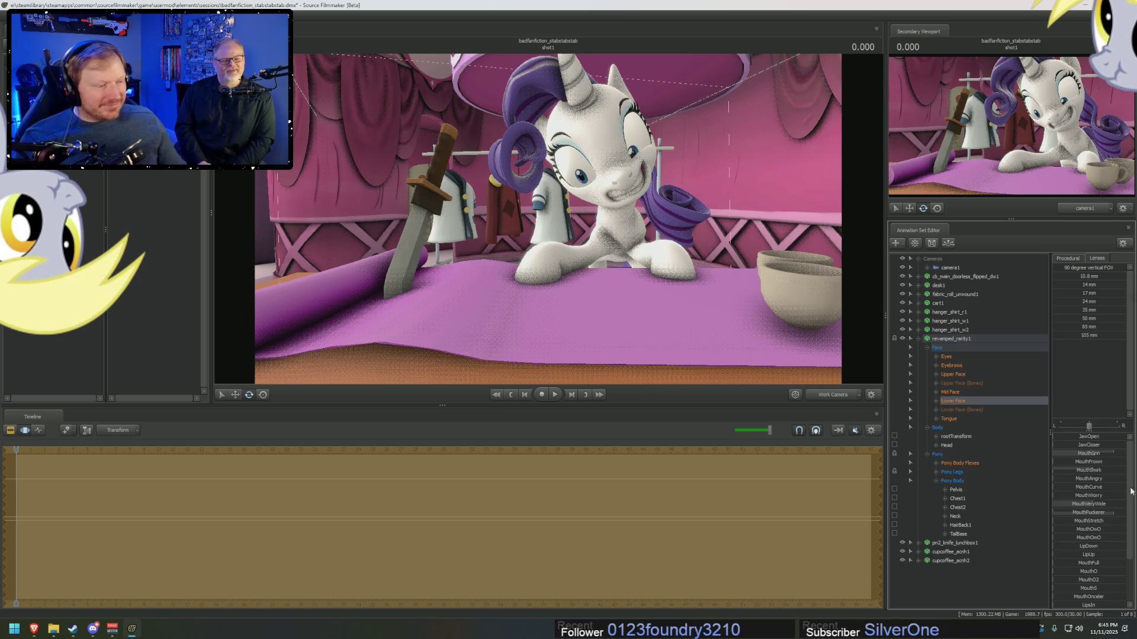
pyautogui.moveTo(1093, 429)
pyautogui.mouseDown()
pyautogui.moveTo(1069, 429)
pyautogui.moveTo(1118, 428)
pyautogui.mouseUp()
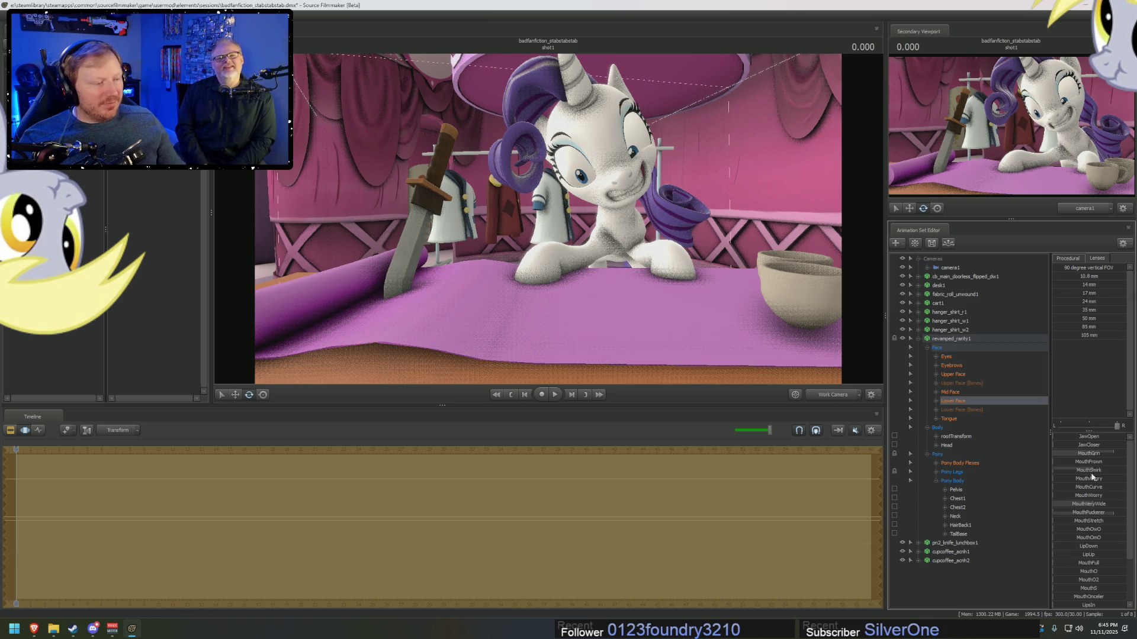
pyautogui.moveTo(1103, 502); pyautogui.dragTo(1060, 504)
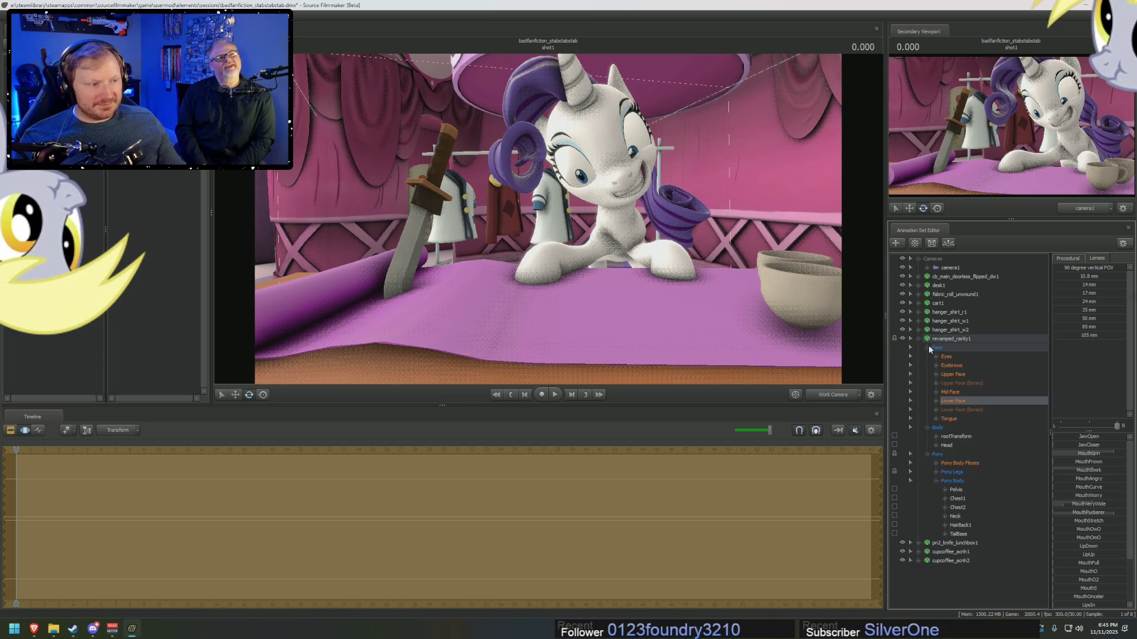
pyautogui.click(628, 121)
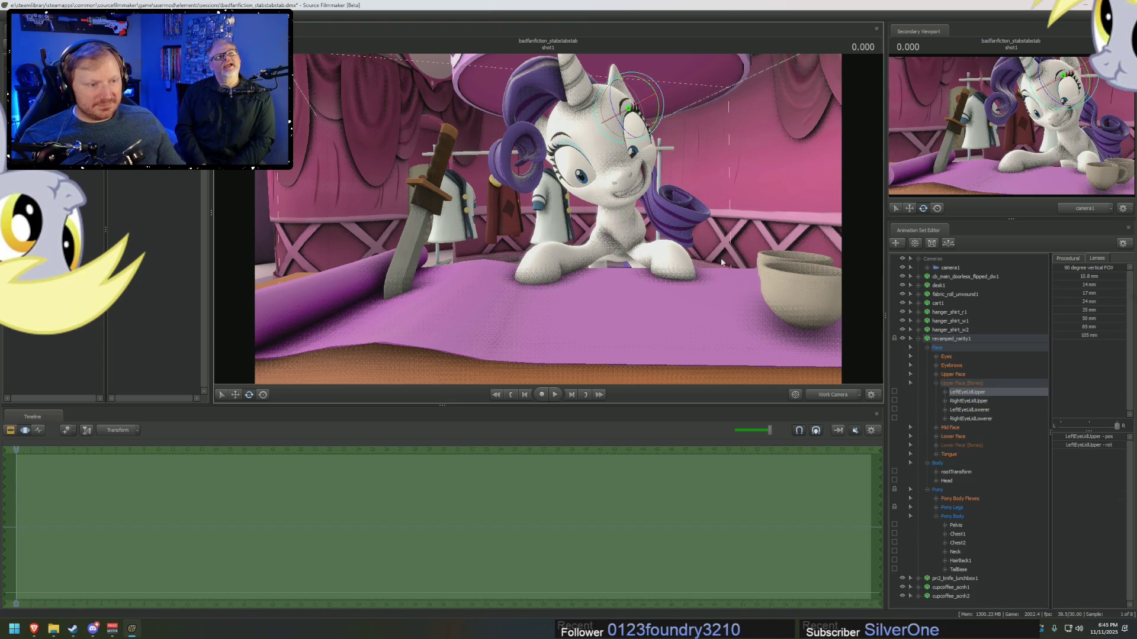
# - Rotate and reposition Rarity's left upper eyelid in a close-up view
pyautogui.moveTo(784, 350); pyautogui.dragTo(783, 350)
pyautogui.moveTo(610, 219)
pyautogui.mouseDown()
pyautogui.moveTo(632, 159)
pyautogui.moveTo(651, 171)
pyautogui.moveTo(609, 173)
pyautogui.moveTo(628, 178)
pyautogui.moveTo(607, 183)
pyautogui.moveTo(610, 172)
pyautogui.moveTo(548, 218)
pyautogui.mouseUp()
pyautogui.press('w')
pyautogui.press('F2')
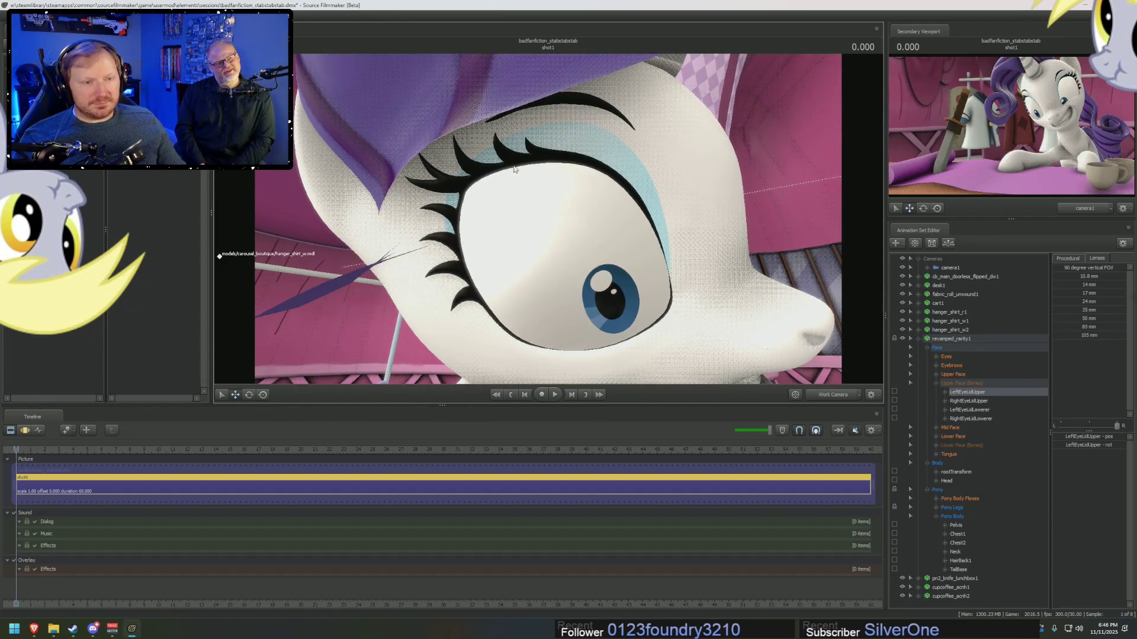
pyautogui.press('F3')
# - Reshape Rarity's right upper eyelid, then view the shot through camera1 again
pyautogui.click(531, 145)
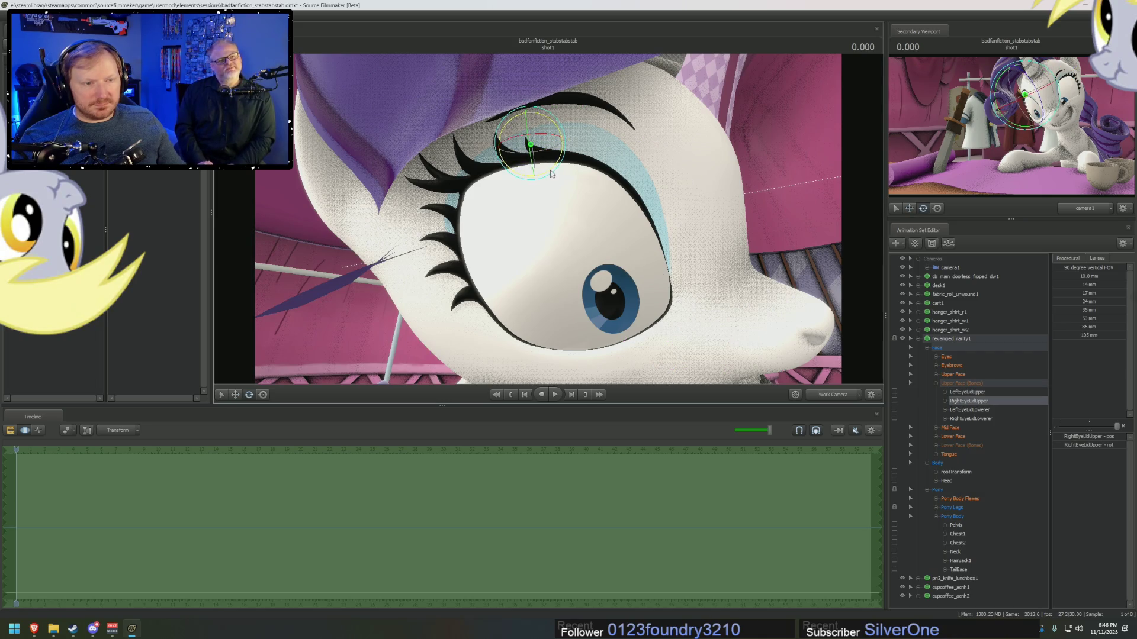
pyautogui.moveTo(556, 166)
pyautogui.mouseDown()
pyautogui.moveTo(542, 177)
pyautogui.moveTo(517, 145)
pyautogui.moveTo(483, 160)
pyautogui.mouseUp()
pyautogui.press('w')
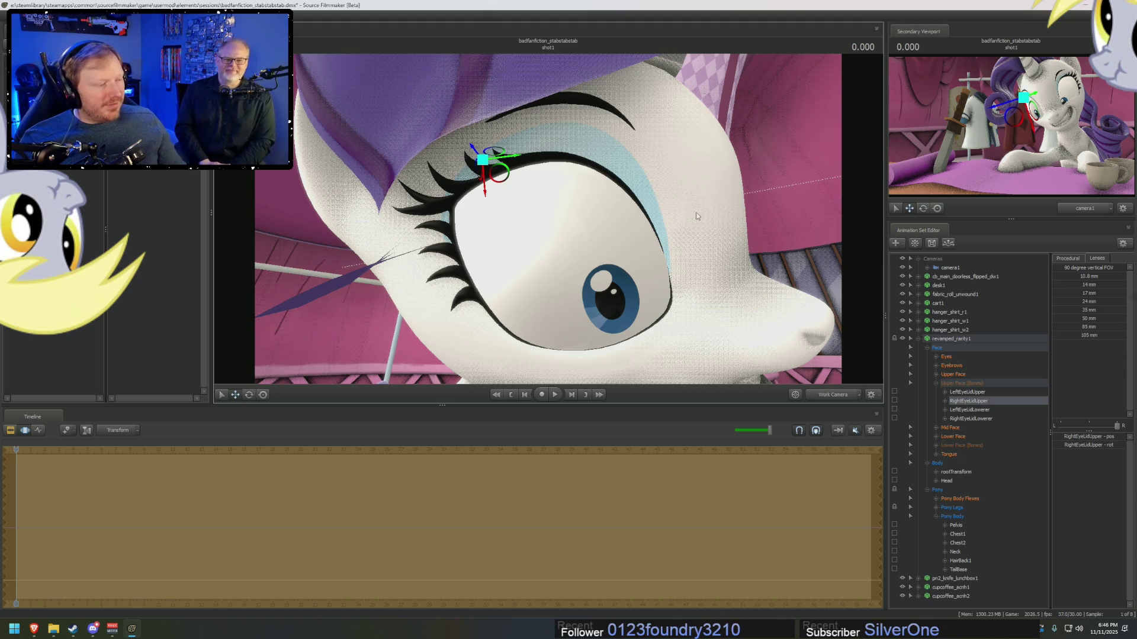
pyautogui.press('F2')
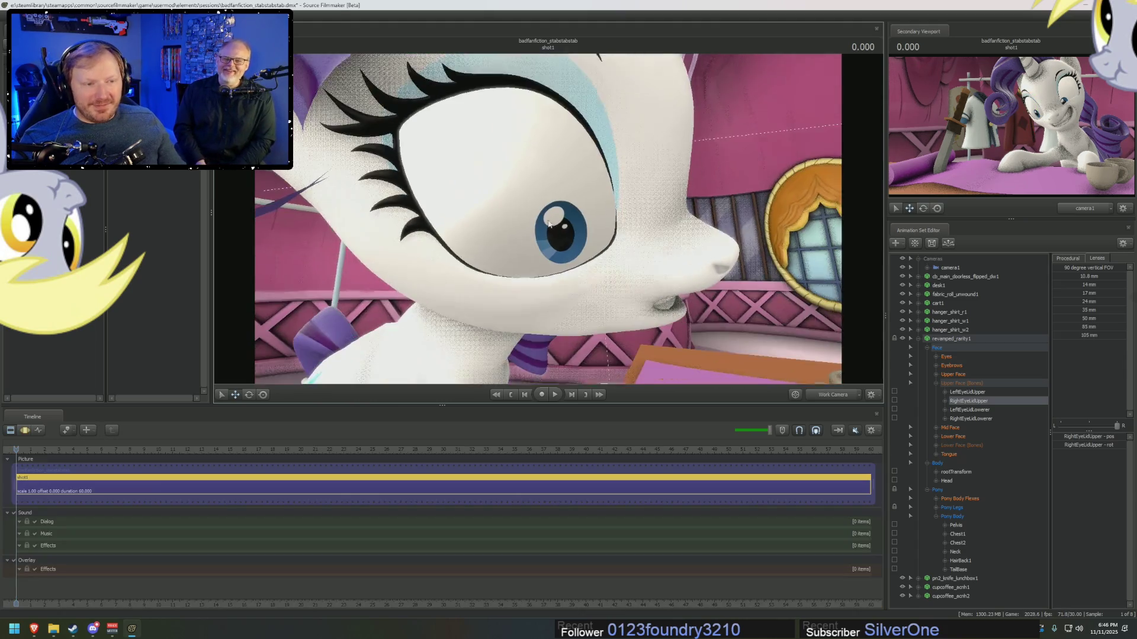
pyautogui.moveTo(548, 219); pyautogui.dragTo(521, 222)
pyautogui.click(829, 395)
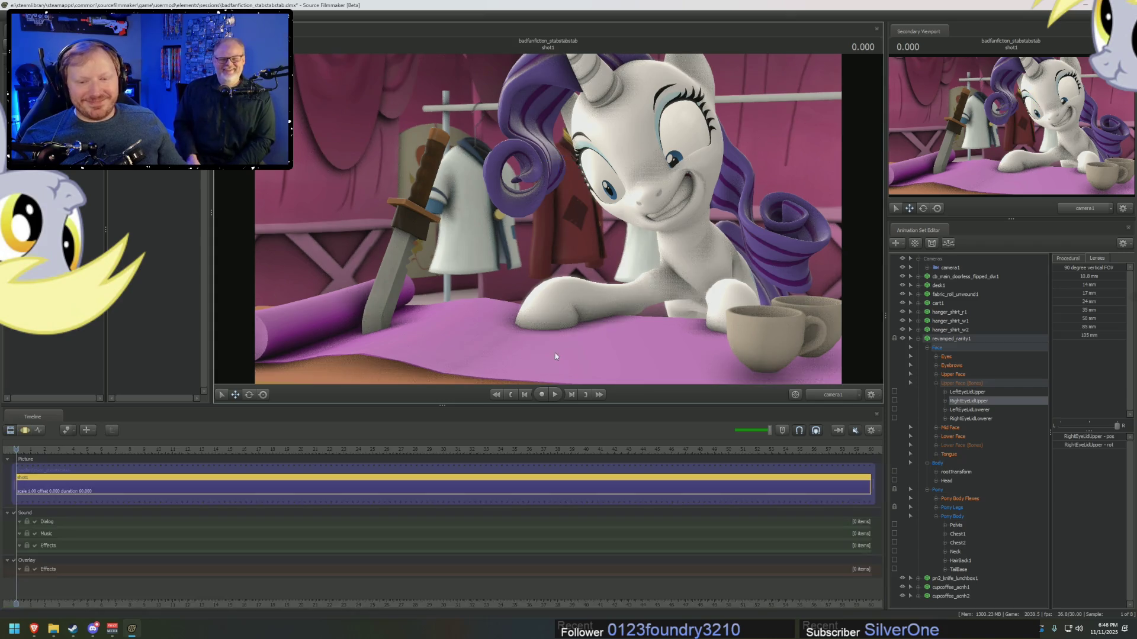
pyautogui.press('F3')
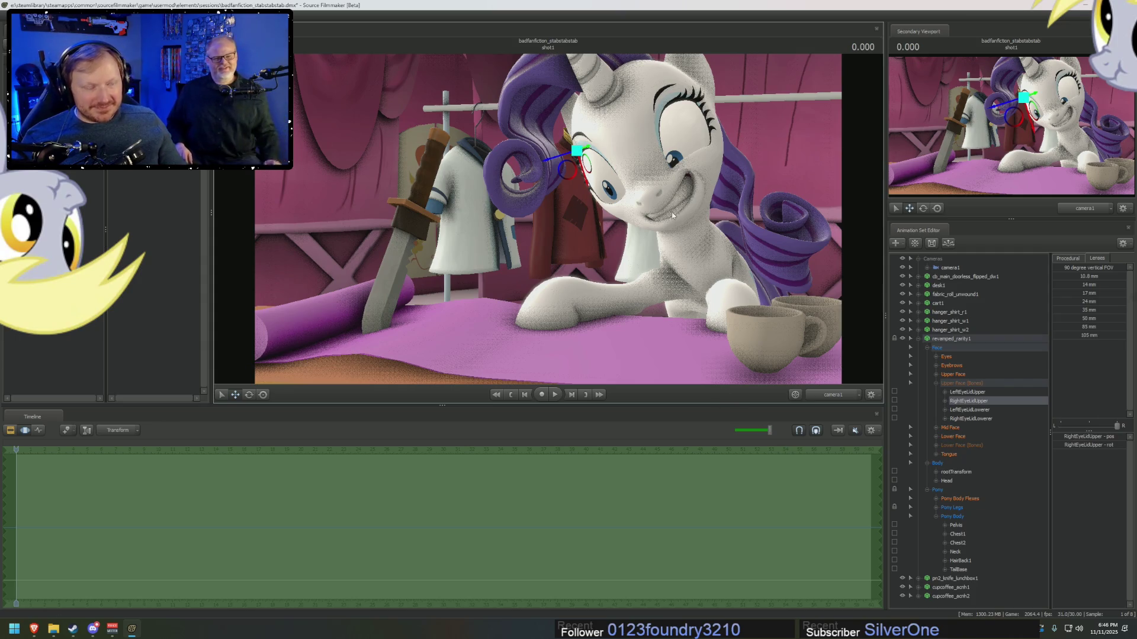
# - Rotate Rarity's Head control so her head tilts down and sideways toward the table
pyautogui.click(952, 436)
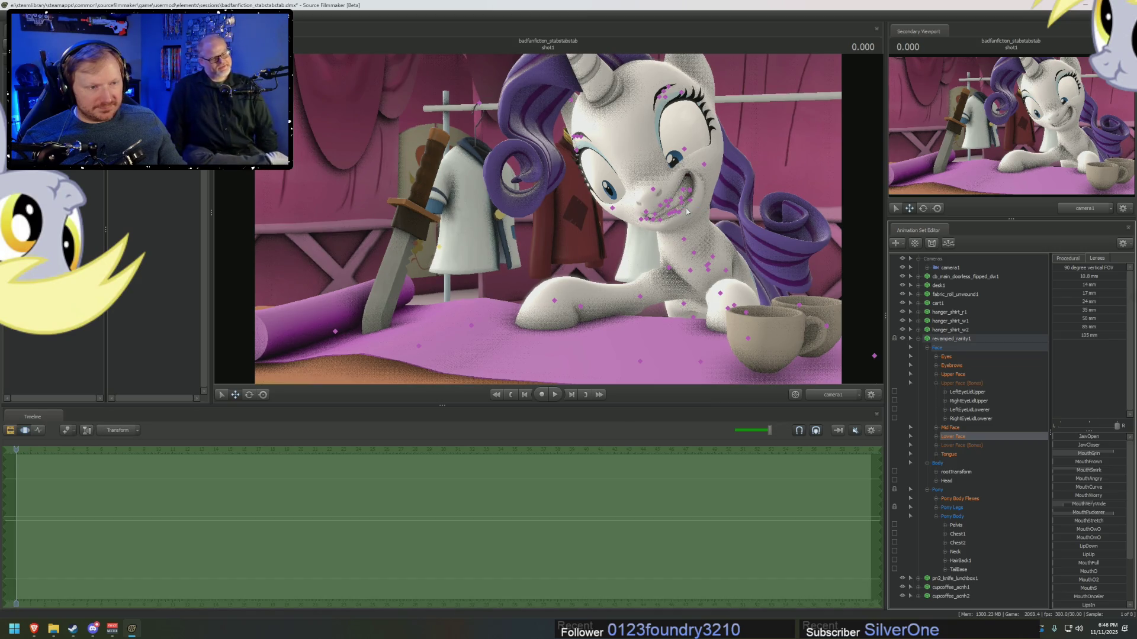
pyautogui.click(947, 481)
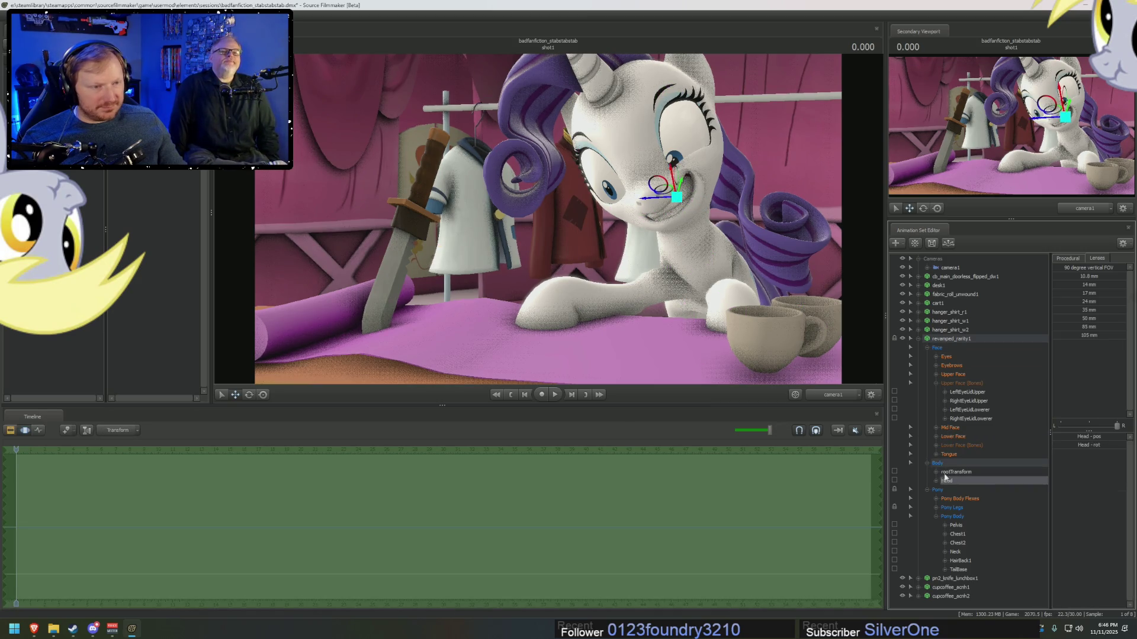
pyautogui.moveTo(669, 207)
pyautogui.mouseDown()
pyautogui.moveTo(665, 197)
pyautogui.moveTo(667, 214)
pyautogui.moveTo(677, 196)
pyautogui.moveTo(682, 210)
pyautogui.mouseUp()
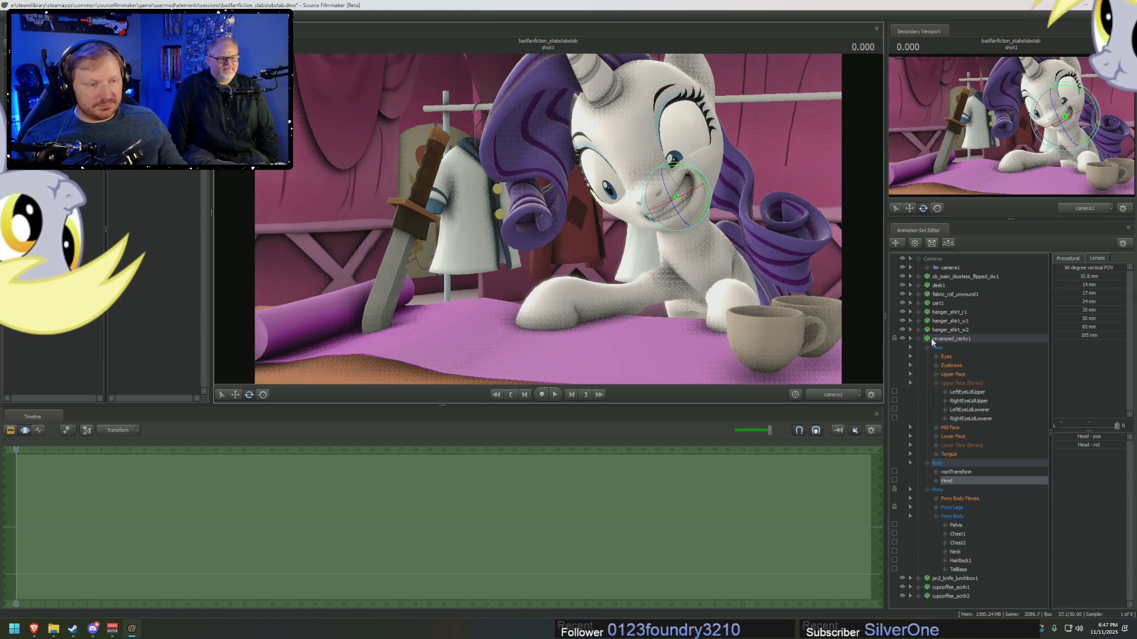
pyautogui.moveTo(680, 204); pyautogui.dragTo(675, 202)
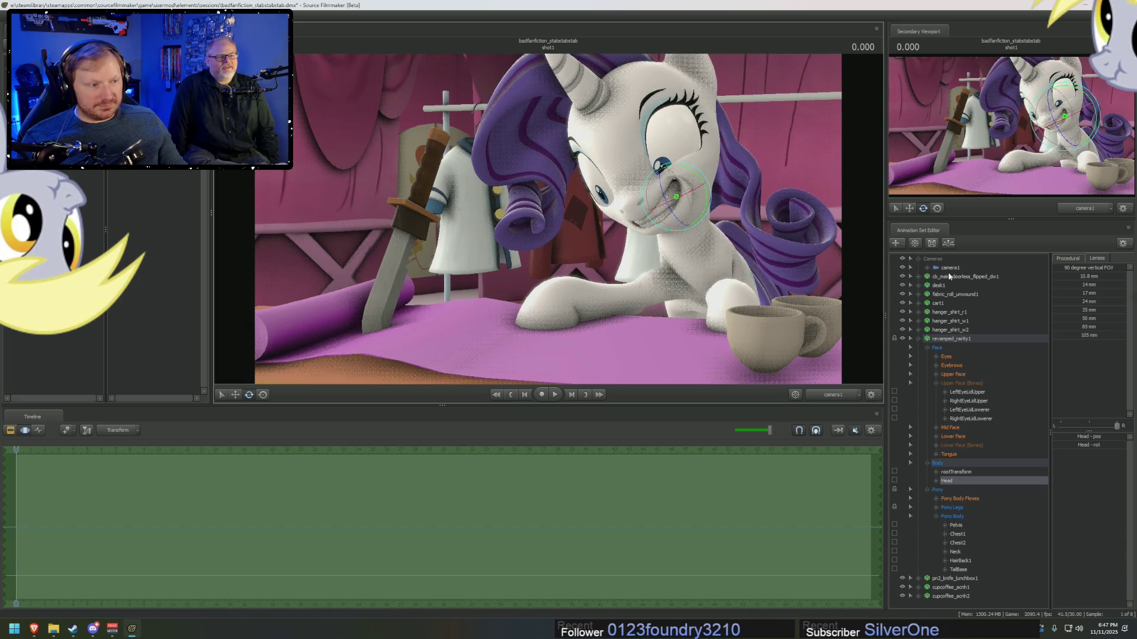
pyautogui.click(918, 339)
pyautogui.rightClick(954, 402)
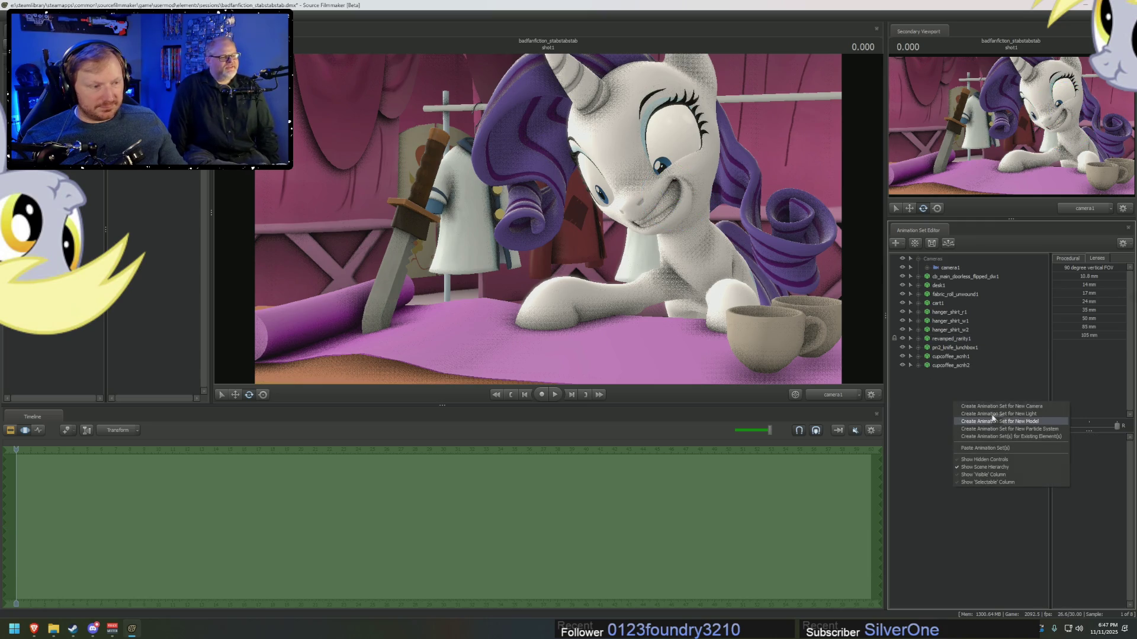
# - Collapse the Pony and Body groups and rotate Rarity's nose bone slightly
pyautogui.click(946, 379)
pyautogui.click(918, 339)
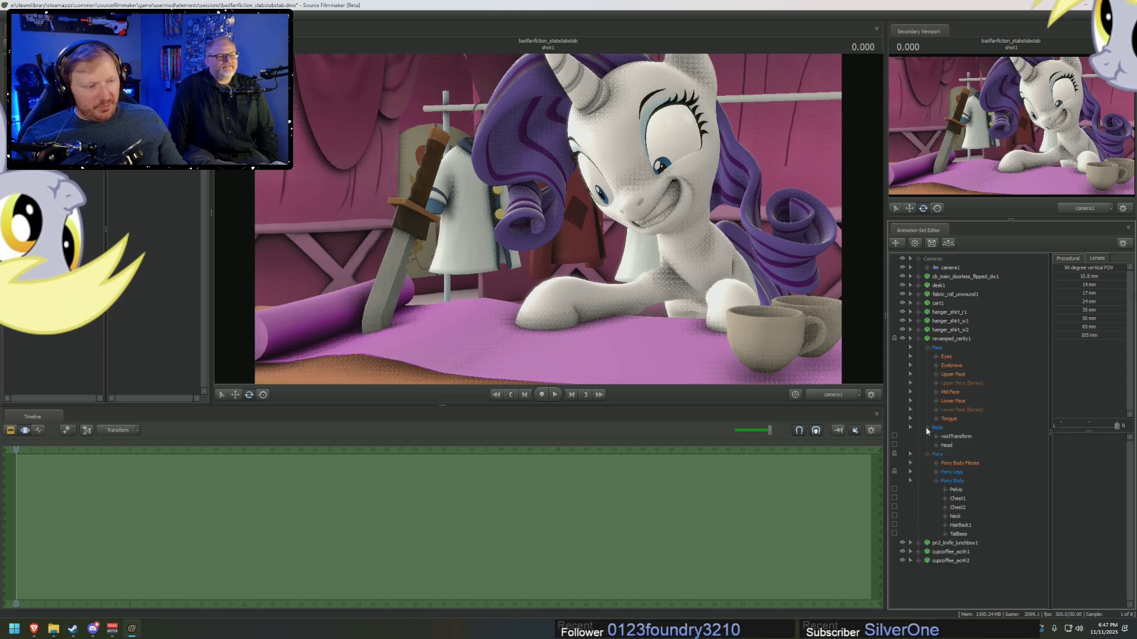
pyautogui.click(927, 455)
pyautogui.click(927, 428)
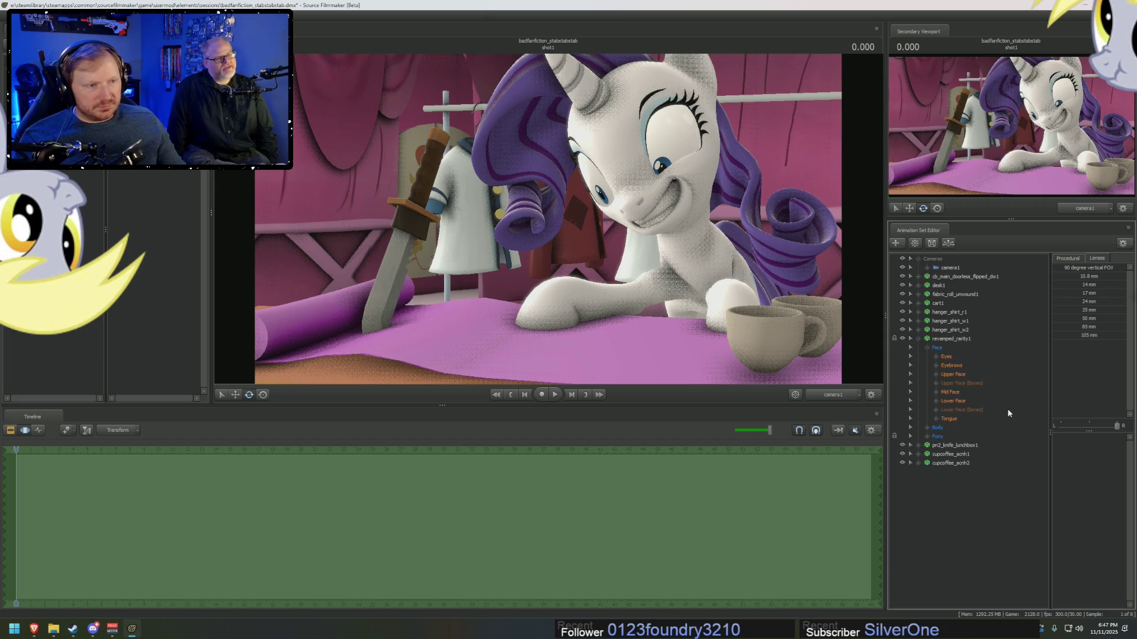
pyautogui.click(642, 198)
pyautogui.moveTo(655, 177); pyautogui.dragTo(646, 166)
pyautogui.press('F2')
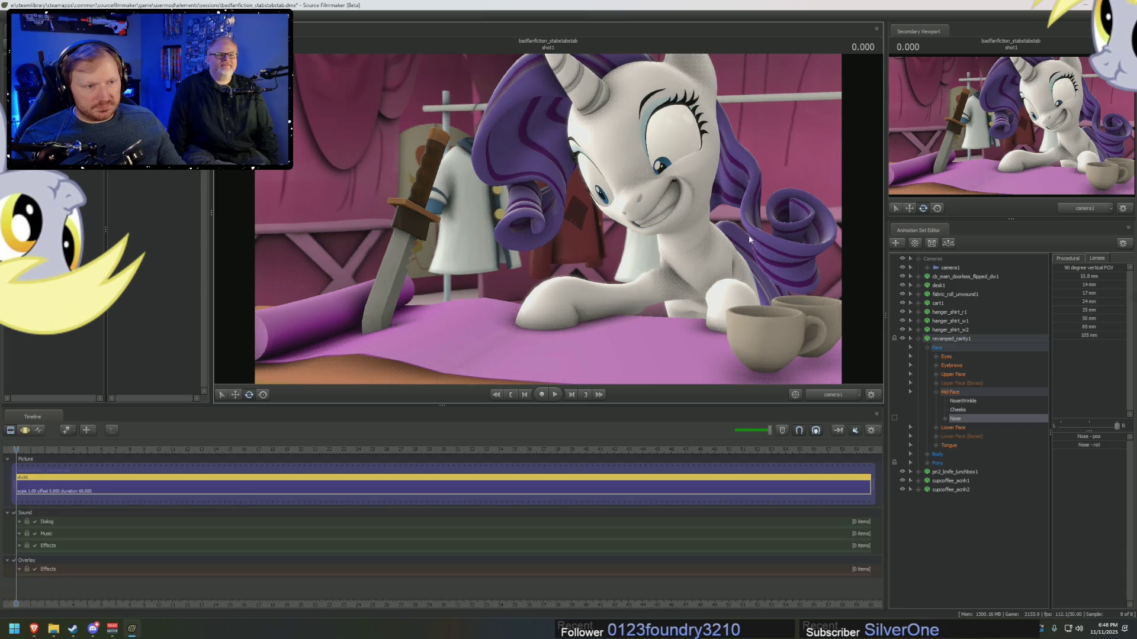
pyautogui.click(965, 403)
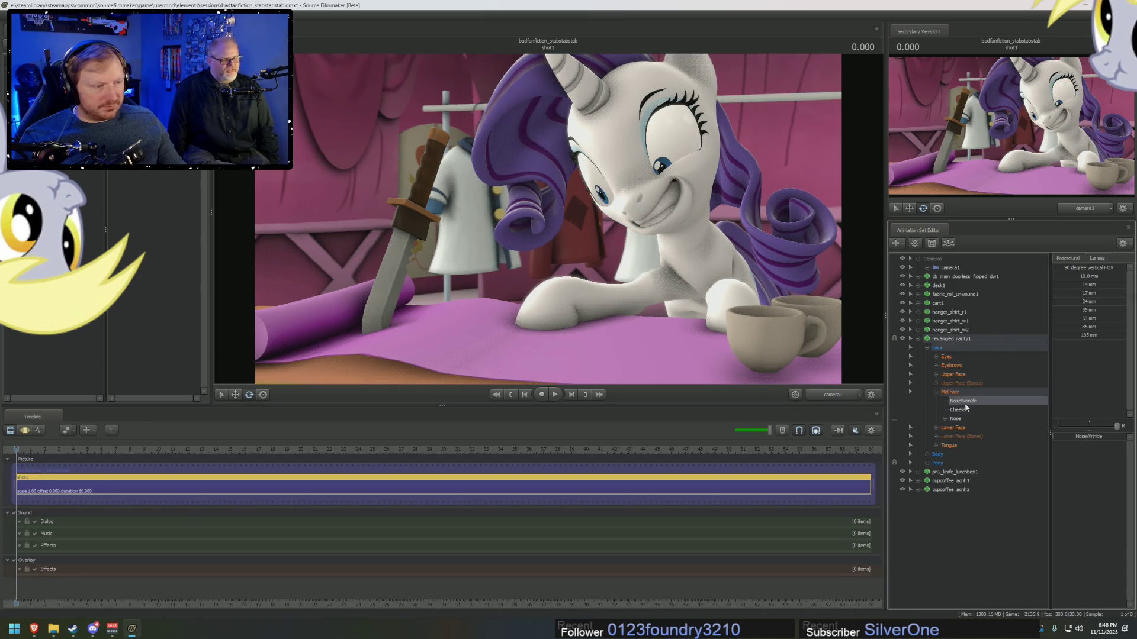
pyautogui.press('F3')
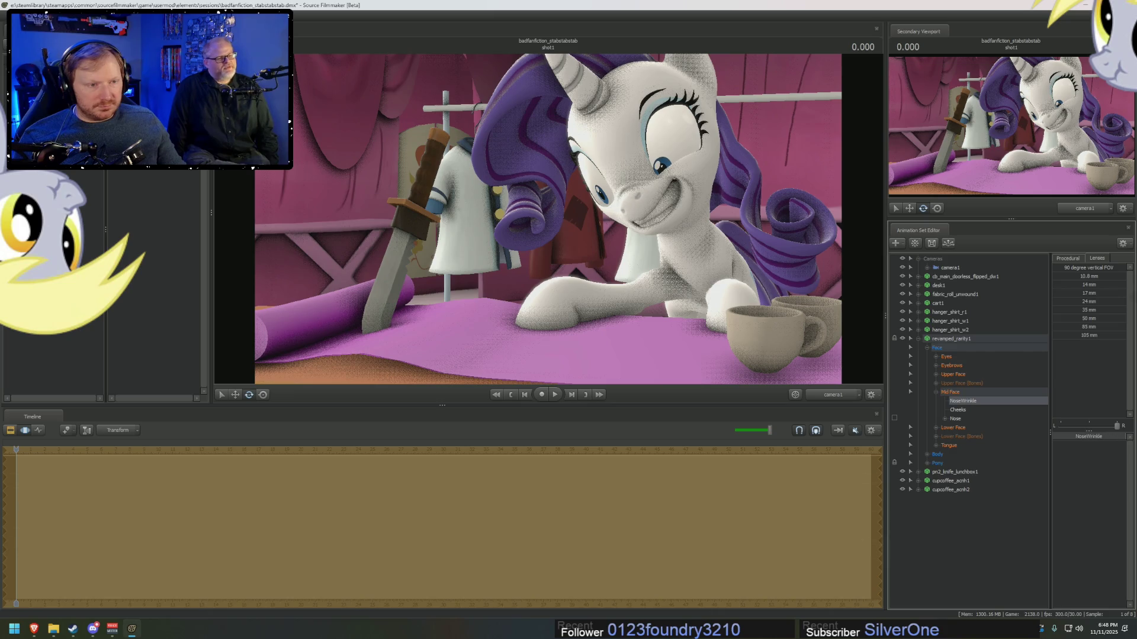
pyautogui.press('F2')
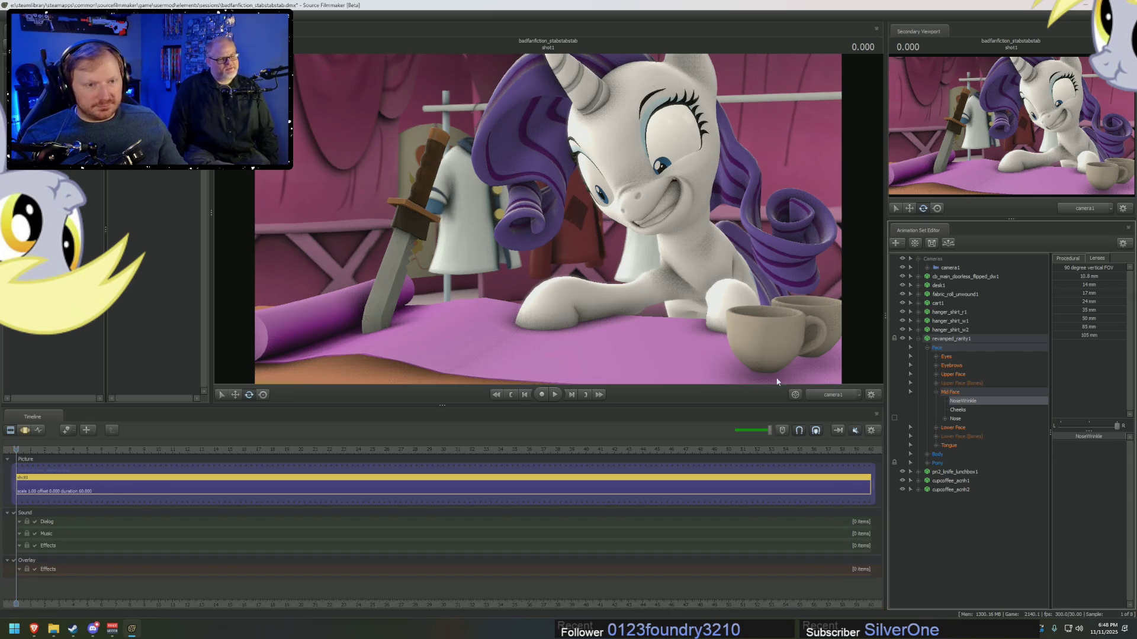
# - Set depth of field and motion blur refinement samples to 128 each
pyautogui.rightClick(611, 272)
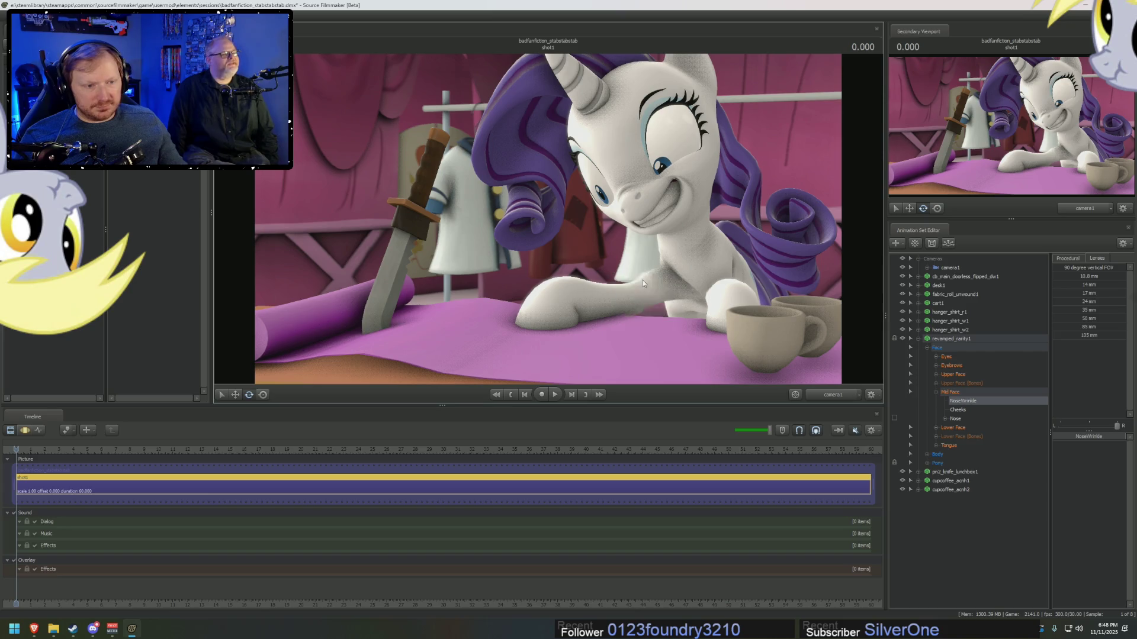
pyautogui.click(631, 286)
pyautogui.click(597, 284)
pyautogui.click(598, 298)
pyautogui.click(598, 293)
pyautogui.click(597, 329)
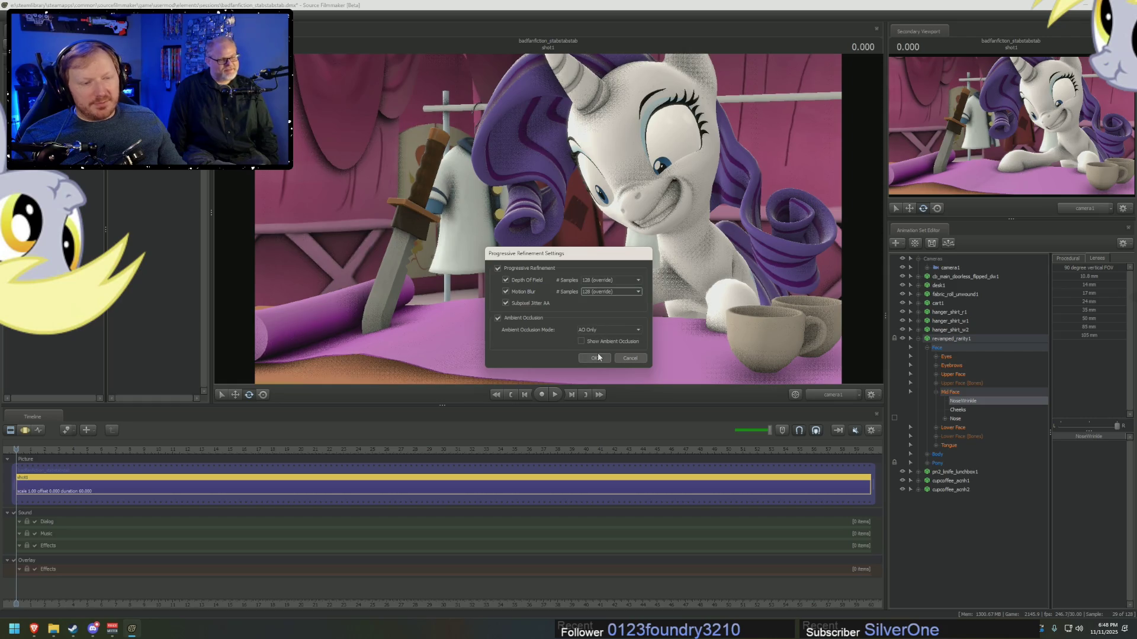
# - Confirm the refinement settings and let camera1's shot render its refined depth-of-field preview
pyautogui.click(598, 357)
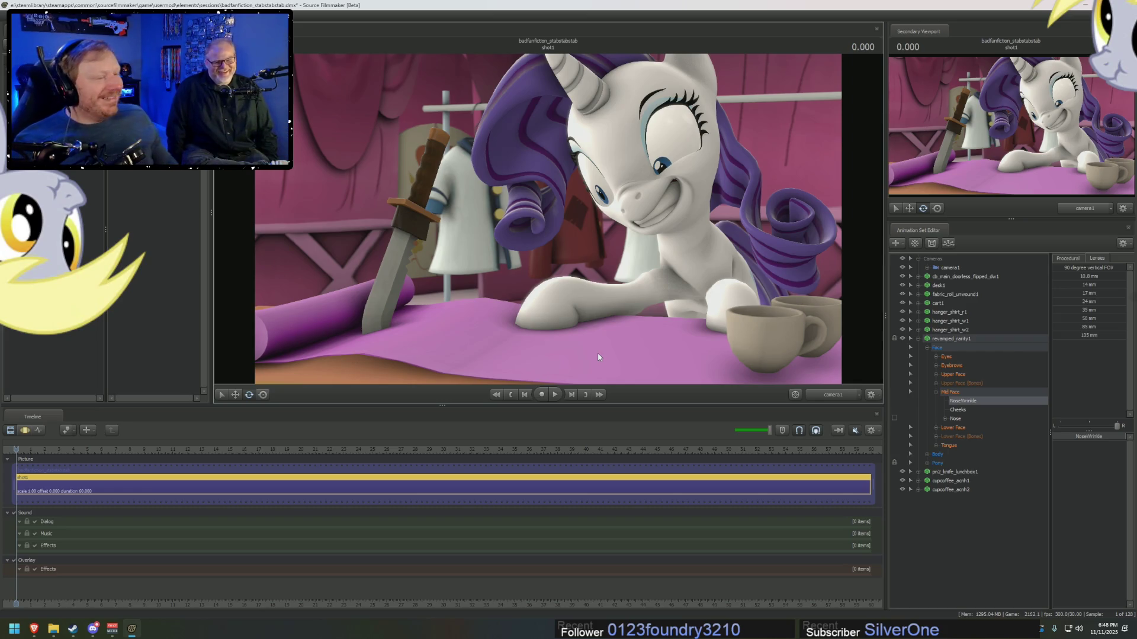
pyautogui.press('F3')
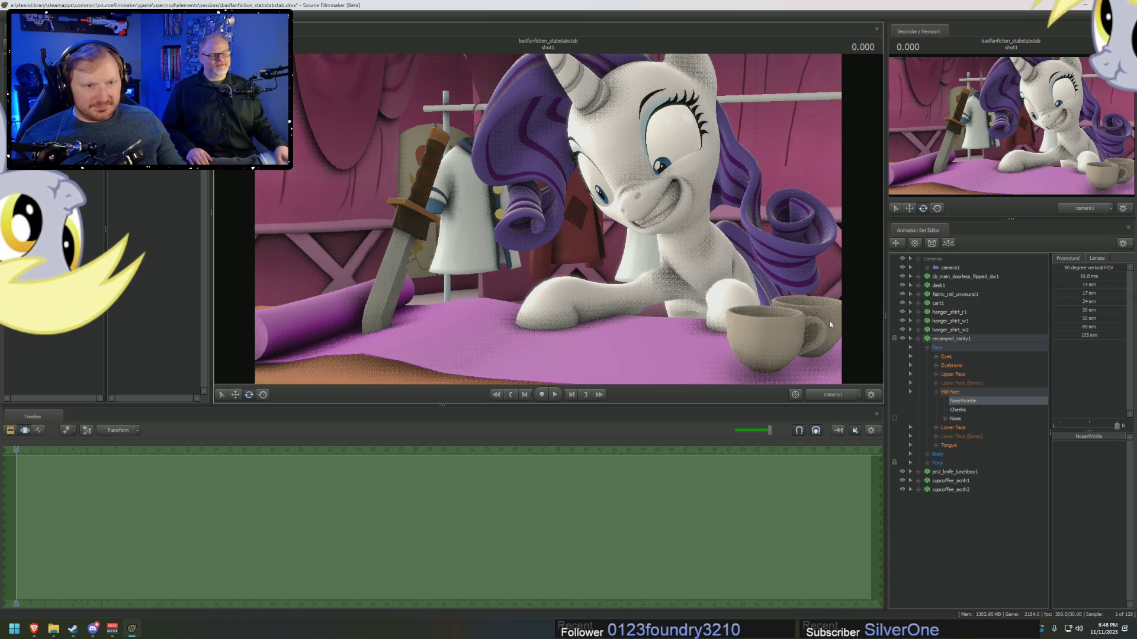
pyautogui.click(950, 267)
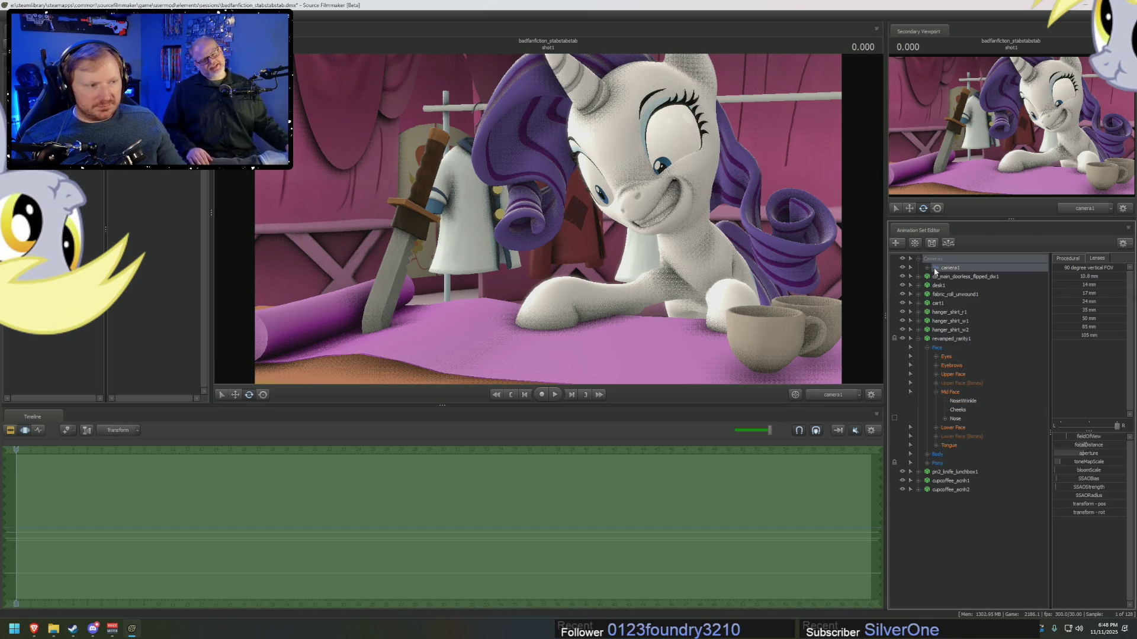
# - Nudge camera1's framing, then fly the work view down over the table and cups
pyautogui.moveTo(713, 272); pyautogui.dragTo(730, 310)
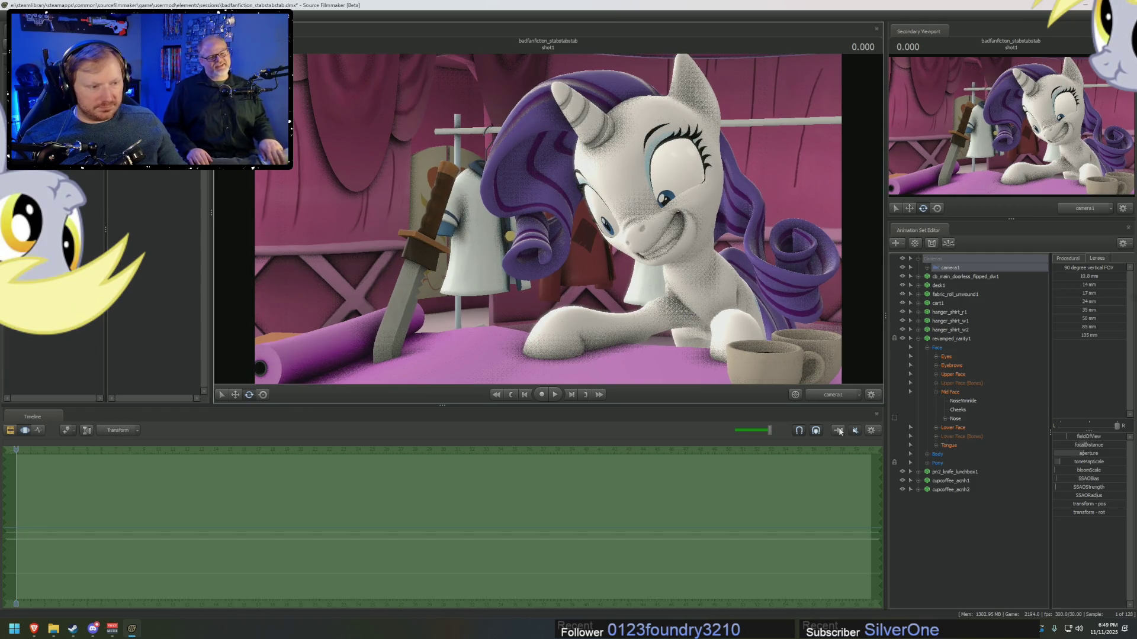
pyautogui.click(833, 395)
pyautogui.moveTo(785, 313); pyautogui.dragTo(785, 313)
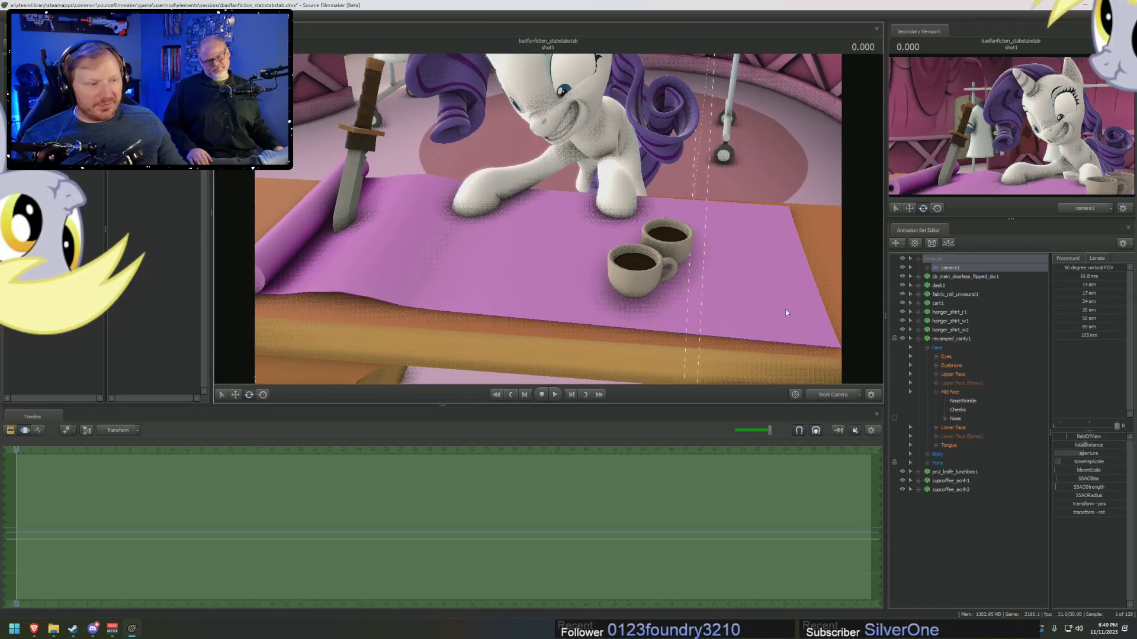
pyautogui.click(918, 339)
# - Slide cupcoffee_acnh3 left to the table's far-left end beside the fabric roll
pyautogui.click(951, 356)
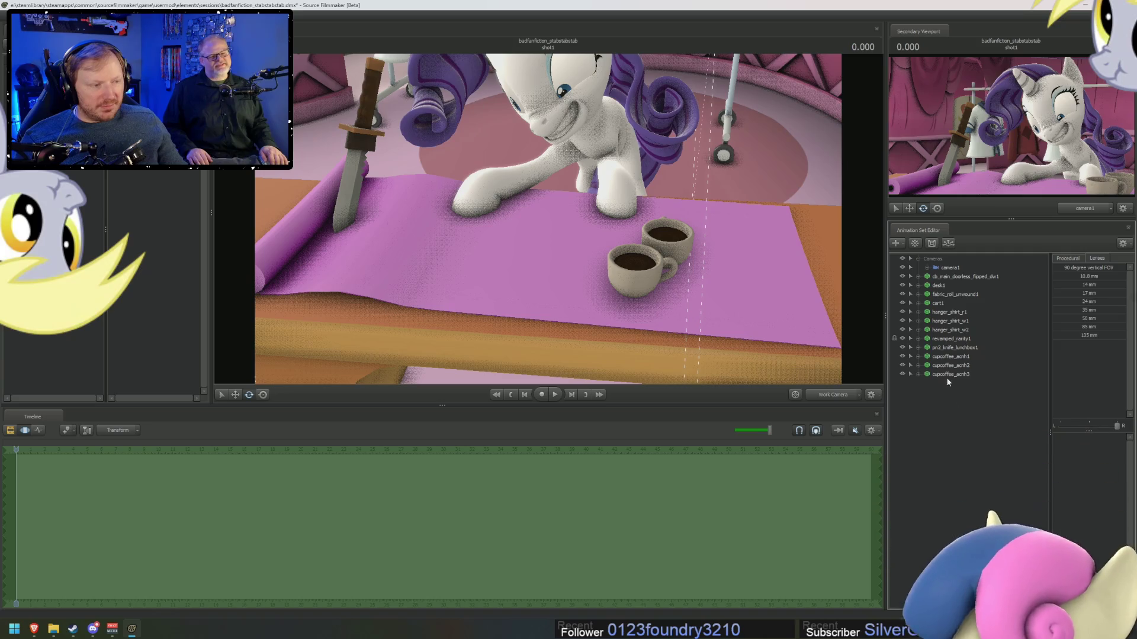
pyautogui.press('r')
pyautogui.moveTo(682, 268)
pyautogui.mouseDown()
pyautogui.moveTo(414, 279)
pyautogui.moveTo(331, 261)
pyautogui.moveTo(332, 296)
pyautogui.moveTo(453, 288)
pyautogui.moveTo(444, 243)
pyautogui.moveTo(306, 186)
pyautogui.mouseUp()
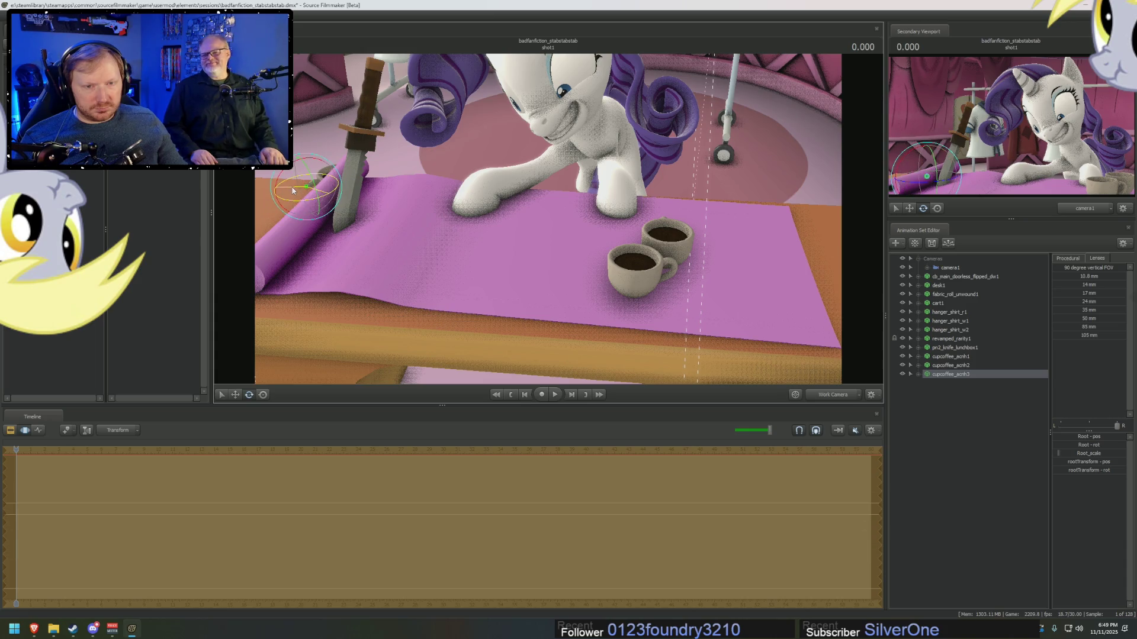
pyautogui.press('w')
pyautogui.moveTo(320, 186)
pyautogui.mouseDown()
pyautogui.moveTo(264, 189)
pyautogui.moveTo(262, 174)
pyautogui.mouseUp()
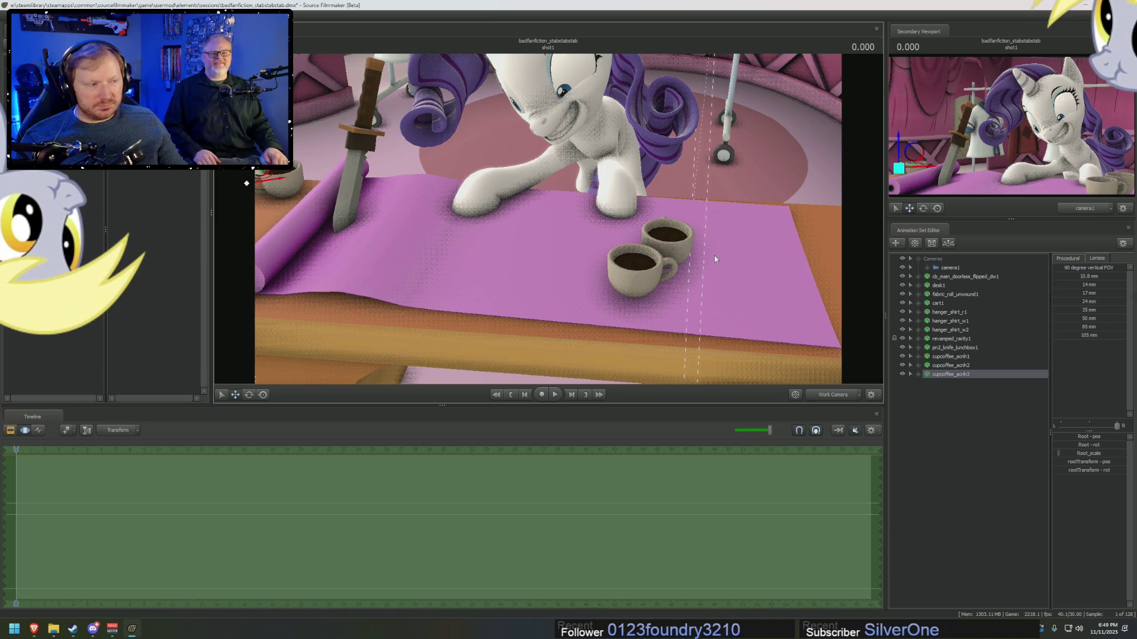
pyautogui.press('F2')
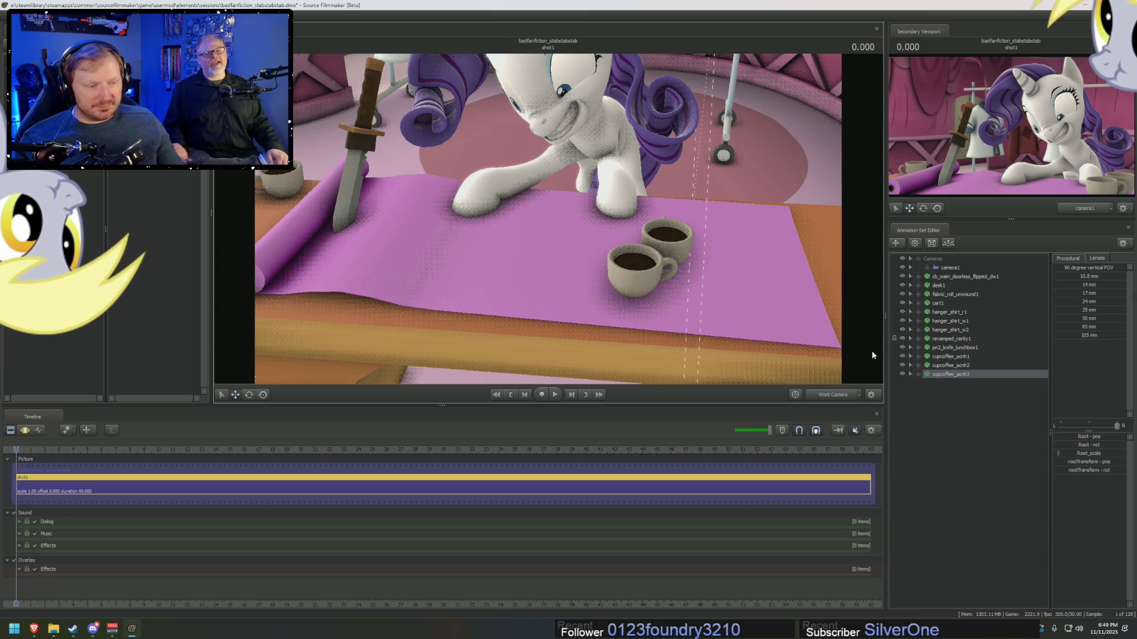
pyautogui.rightClick(943, 418)
# - Paste a coffee cup copy as cupcoffee_acnh4 and position it at the table front
pyautogui.click(939, 403)
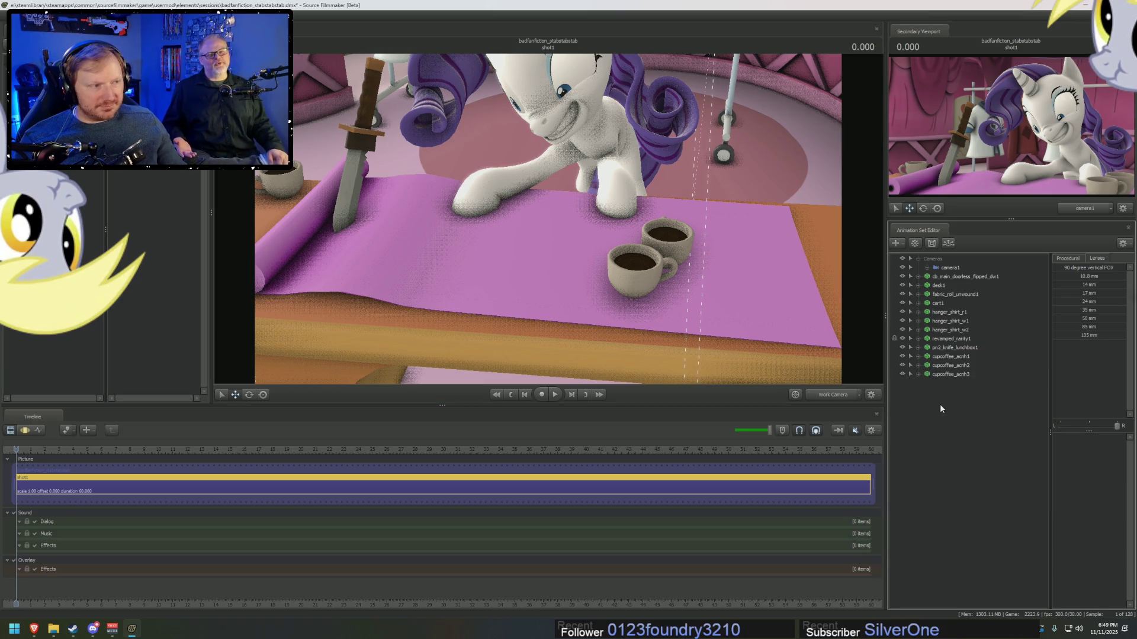
pyautogui.rightClick(942, 417)
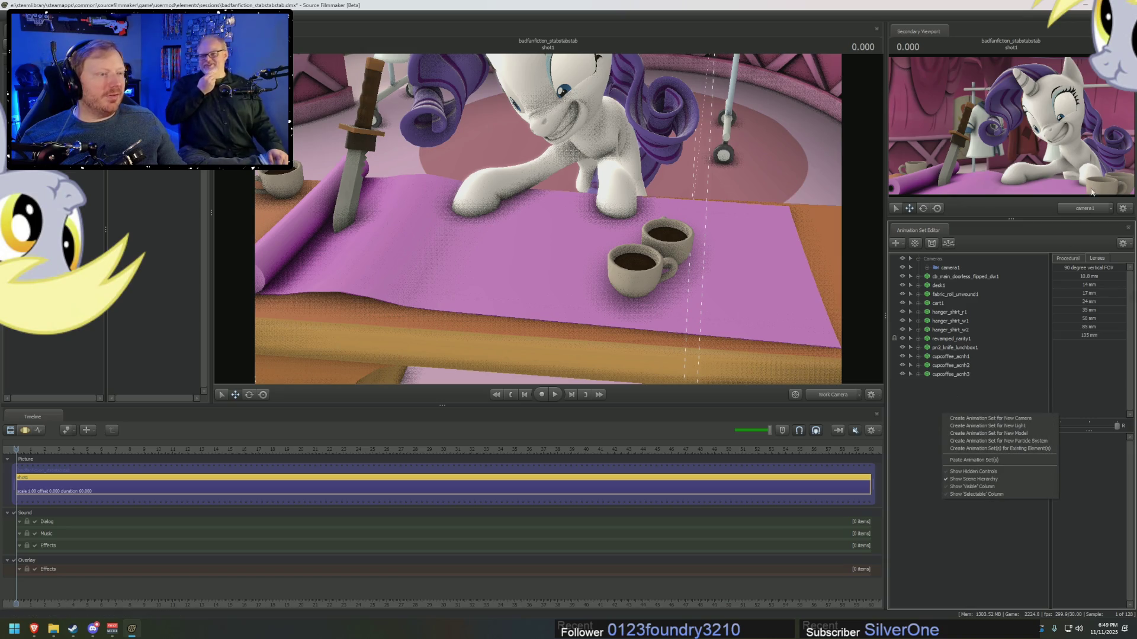
pyautogui.click(965, 460)
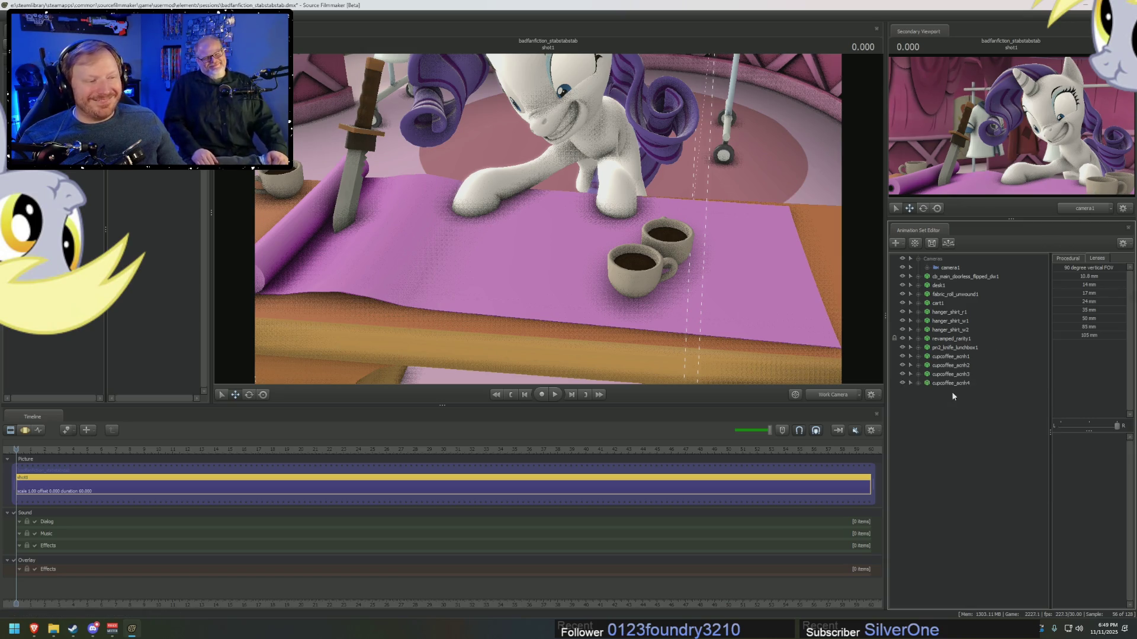
pyautogui.click(951, 384)
pyautogui.click(680, 242)
pyautogui.moveTo(680, 254)
pyautogui.mouseDown()
pyautogui.moveTo(680, 286)
pyautogui.moveTo(726, 314)
pyautogui.moveTo(653, 243)
pyautogui.moveTo(596, 231)
pyautogui.moveTo(438, 264)
pyautogui.moveTo(497, 264)
pyautogui.moveTo(489, 271)
pyautogui.moveTo(582, 290)
pyautogui.moveTo(566, 296)
pyautogui.moveTo(577, 303)
pyautogui.moveTo(568, 298)
pyautogui.moveTo(576, 328)
pyautogui.moveTo(577, 316)
pyautogui.moveTo(524, 276)
pyautogui.moveTo(554, 294)
pyautogui.moveTo(533, 282)
pyautogui.moveTo(539, 266)
pyautogui.mouseUp()
pyautogui.press('e')
pyautogui.press('w')
pyautogui.press('e')
pyautogui.press('w')
pyautogui.hotkey('ctrl', '1')
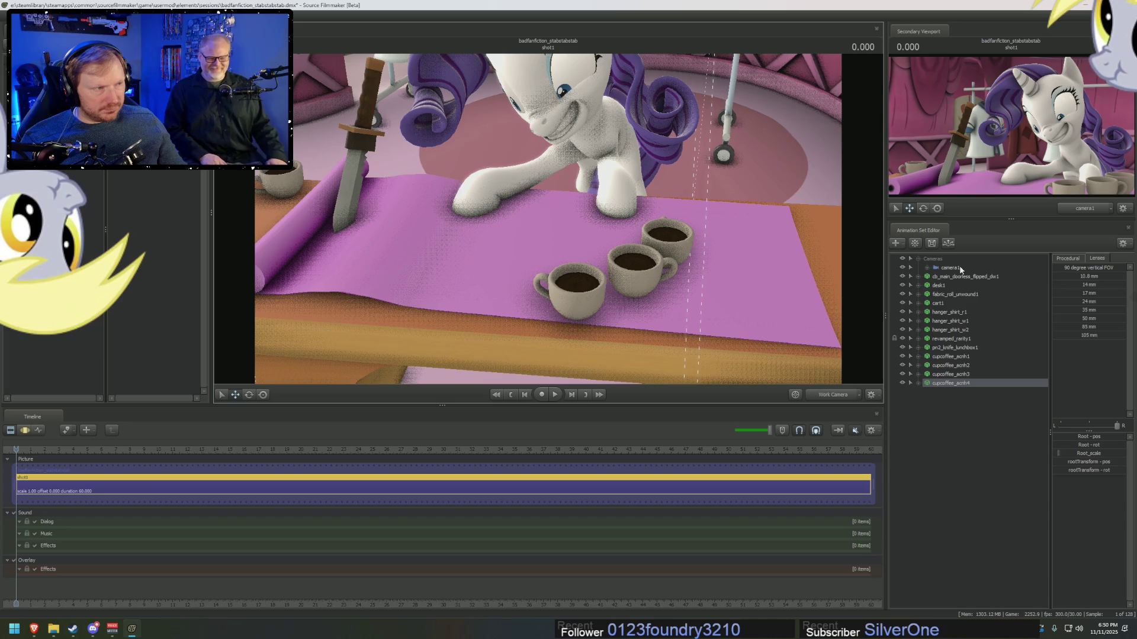
pyautogui.hotkey('ctrl', '2')
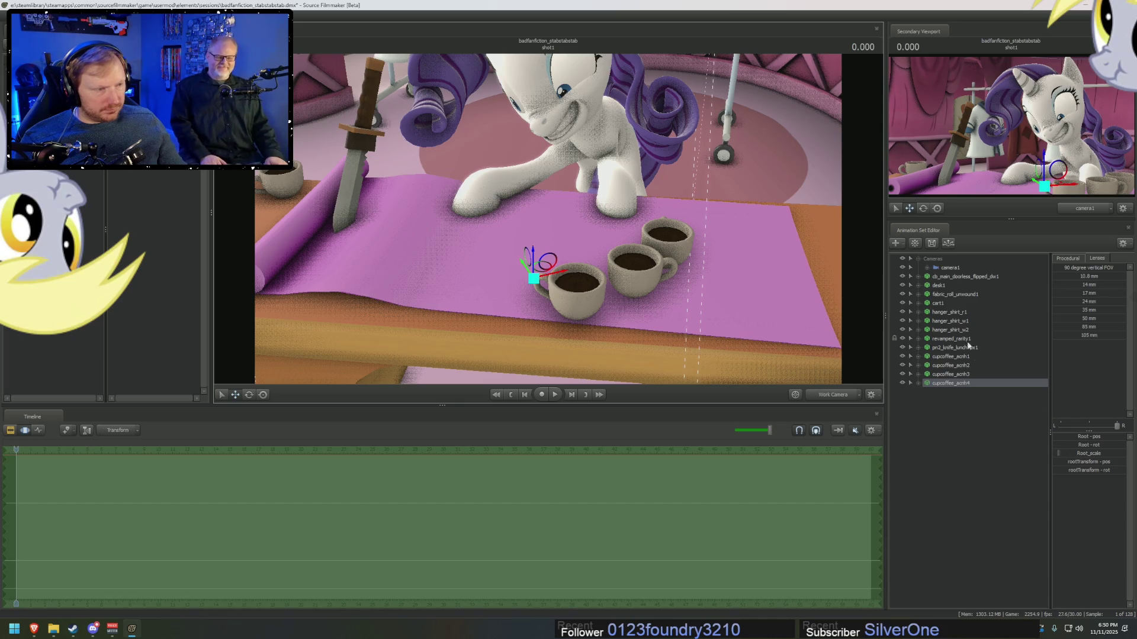
# - Increase camera1's aperture with its slider
pyautogui.click(959, 269)
pyautogui.hotkey('ctrl', '1')
pyautogui.hotkey('ctrl', '2')
pyautogui.moveTo(1100, 453); pyautogui.dragTo(1115, 452)
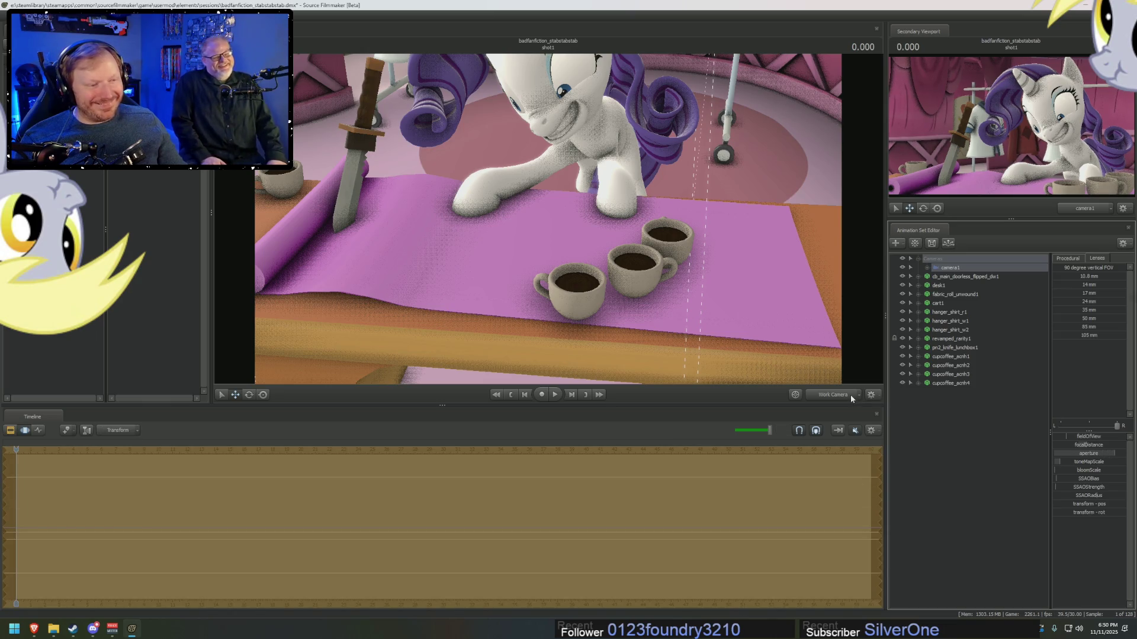
# - Widen Rarity's grin using the Lower Face MouthPucker, balance and MouthVeryWide sliders
pyautogui.hotkey('ctrl', '1')
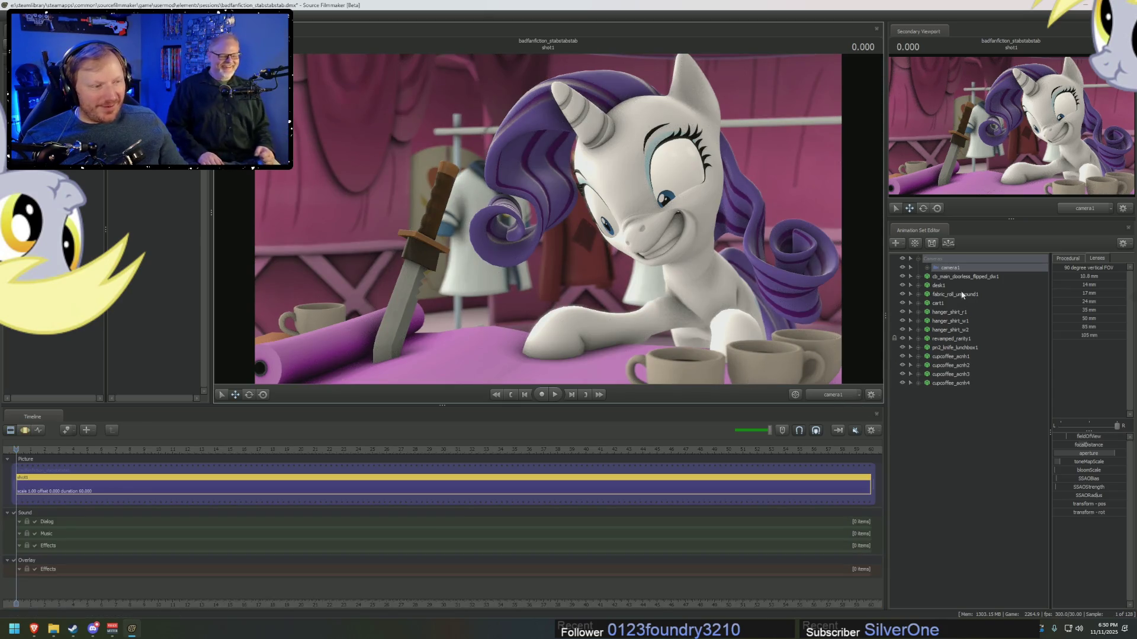
pyautogui.click(952, 340)
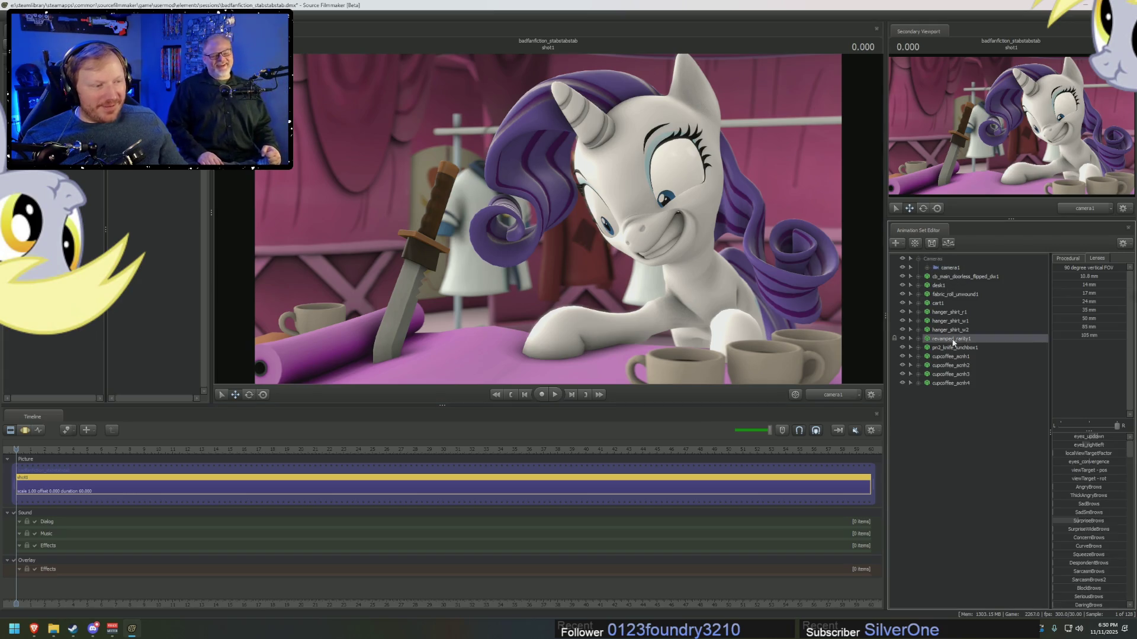
pyautogui.click(918, 340)
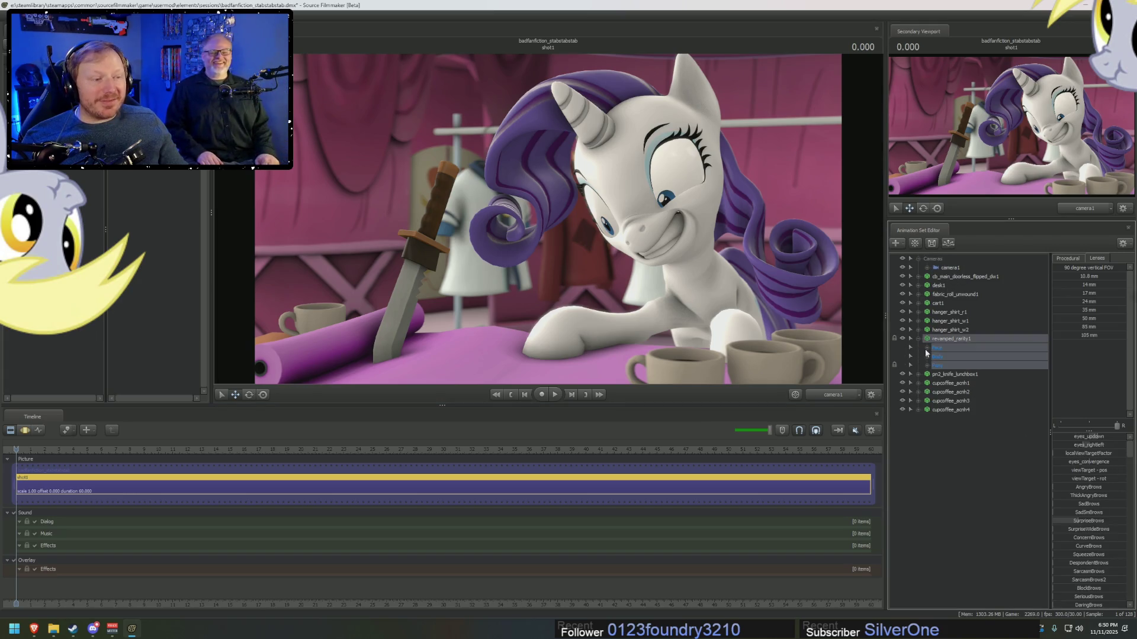
pyautogui.click(951, 402)
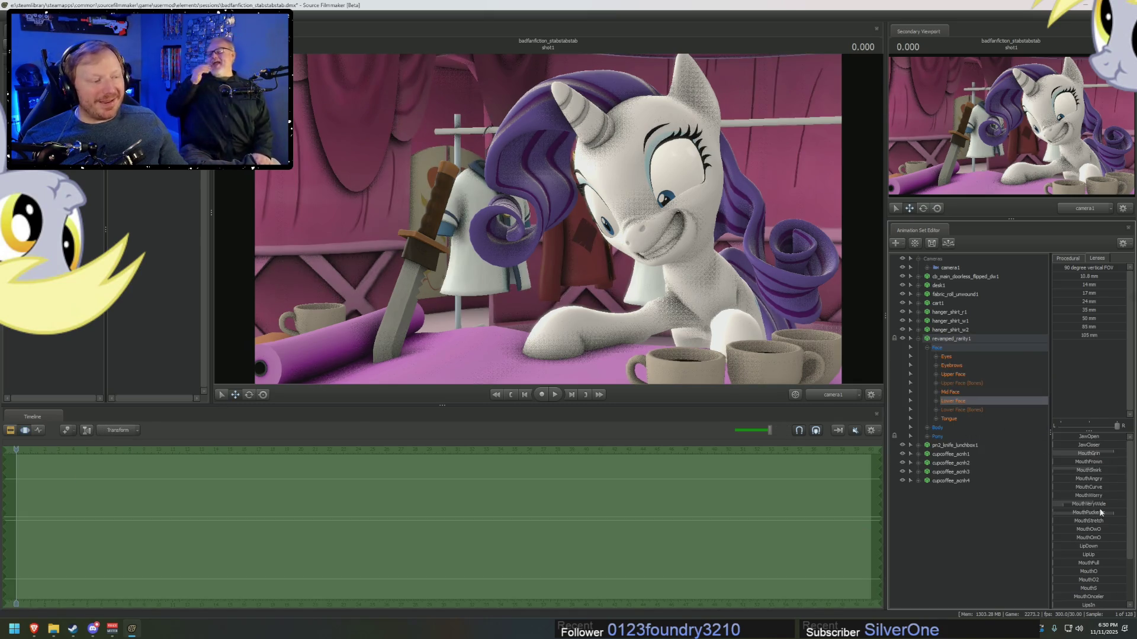
pyautogui.moveTo(1103, 515); pyautogui.dragTo(1100, 513)
pyautogui.moveTo(1117, 426); pyautogui.dragTo(1060, 426)
pyautogui.moveTo(1102, 505); pyautogui.dragTo(1106, 492)
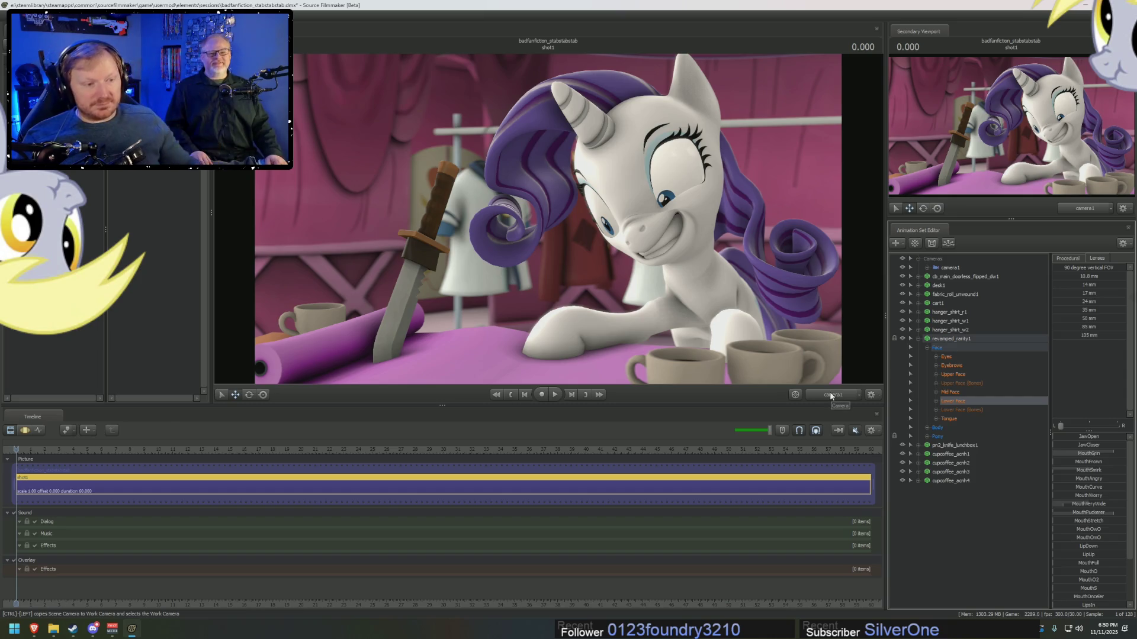
# - Rotate Rarity's Neck bone to tilt her head, clearing a stray shirt bone selection
pyautogui.click(919, 339)
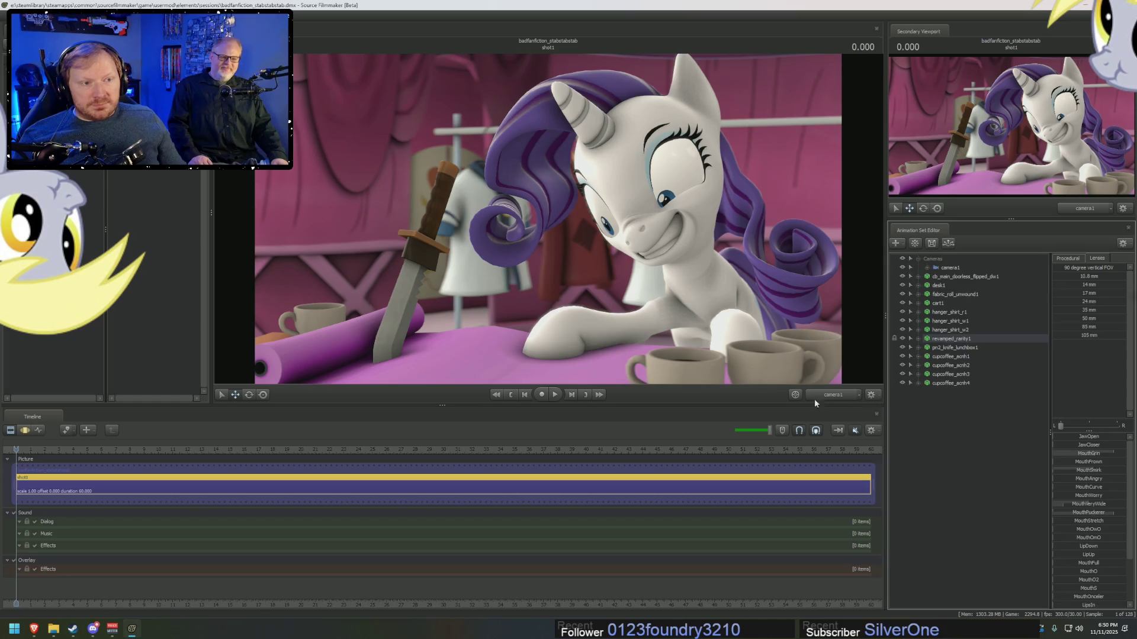
pyautogui.click(693, 269)
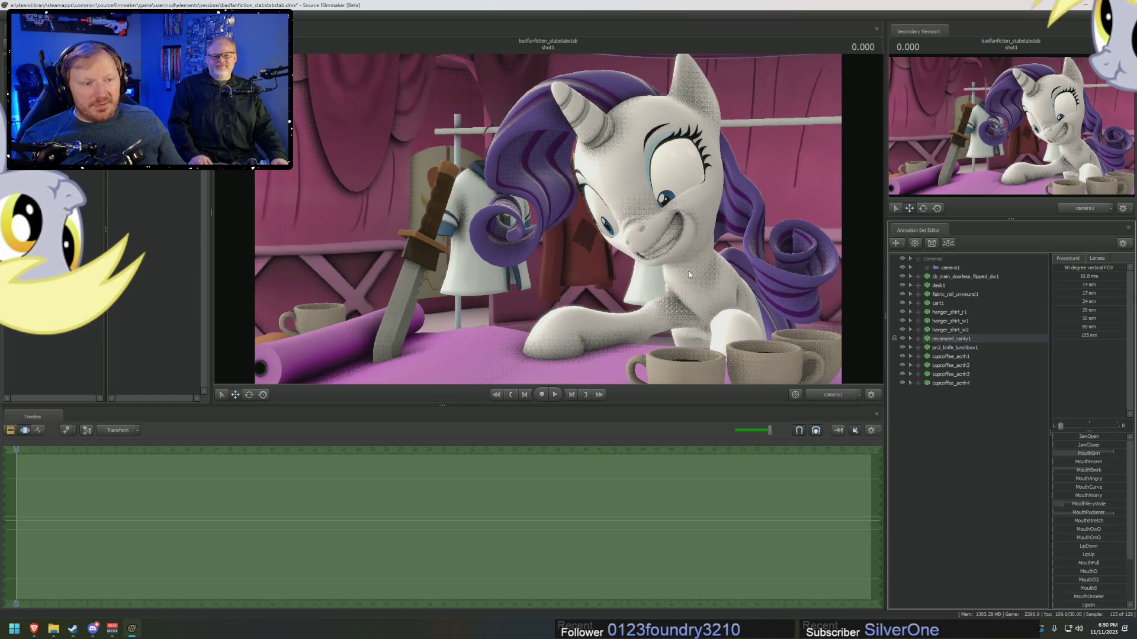
pyautogui.click(689, 267)
pyautogui.moveTo(690, 270); pyautogui.dragTo(699, 275)
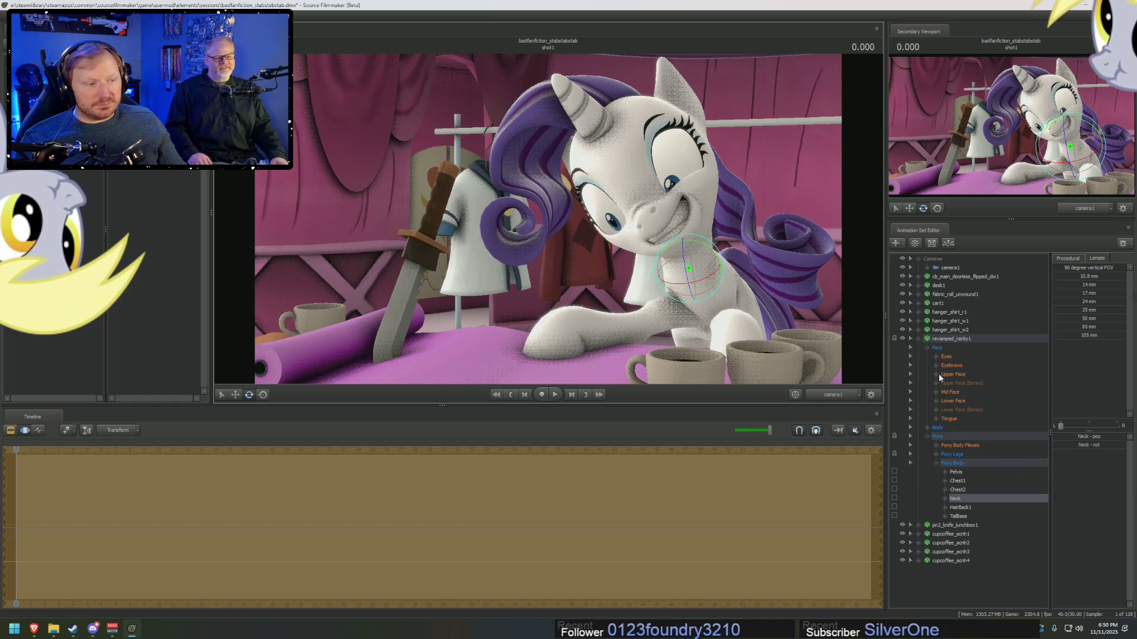
pyautogui.moveTo(677, 145)
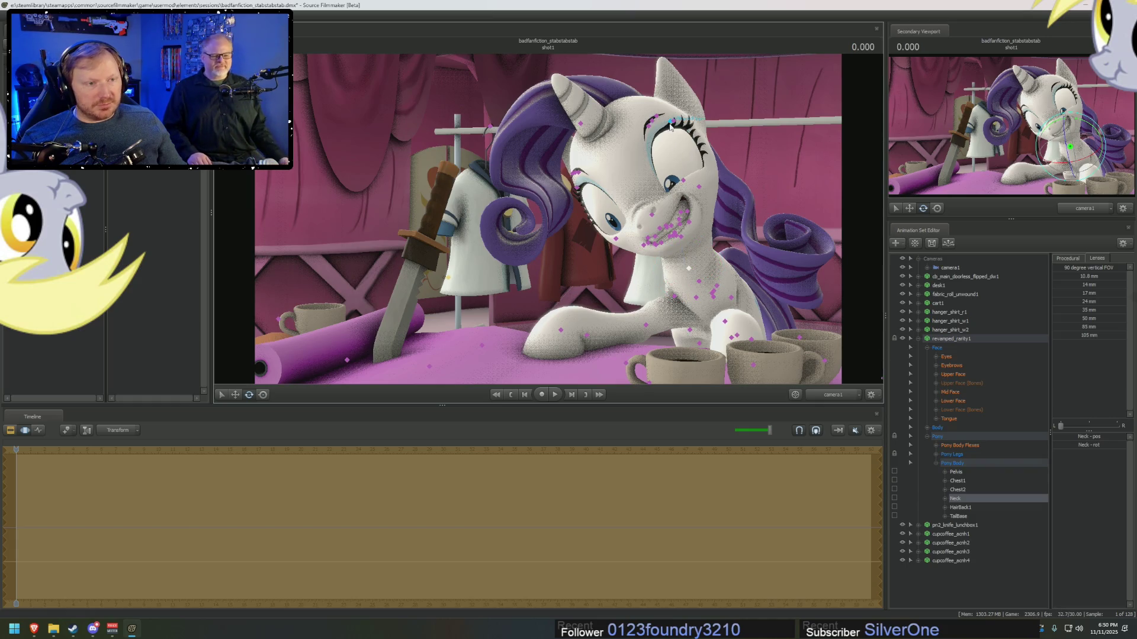
pyautogui.click(675, 125)
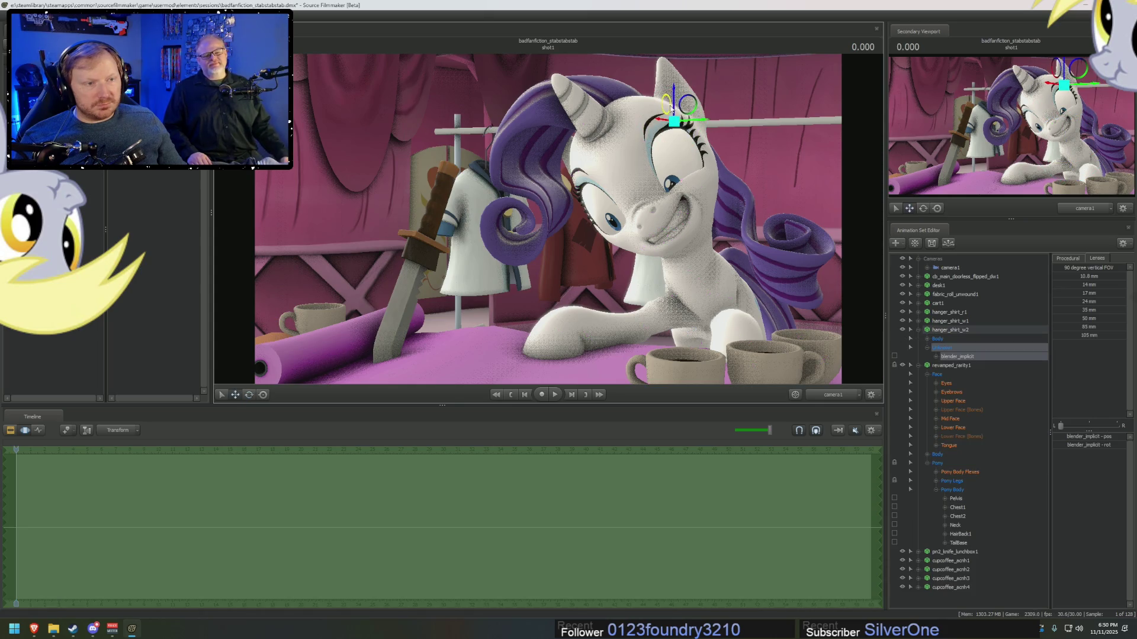
pyautogui.click(557, 280)
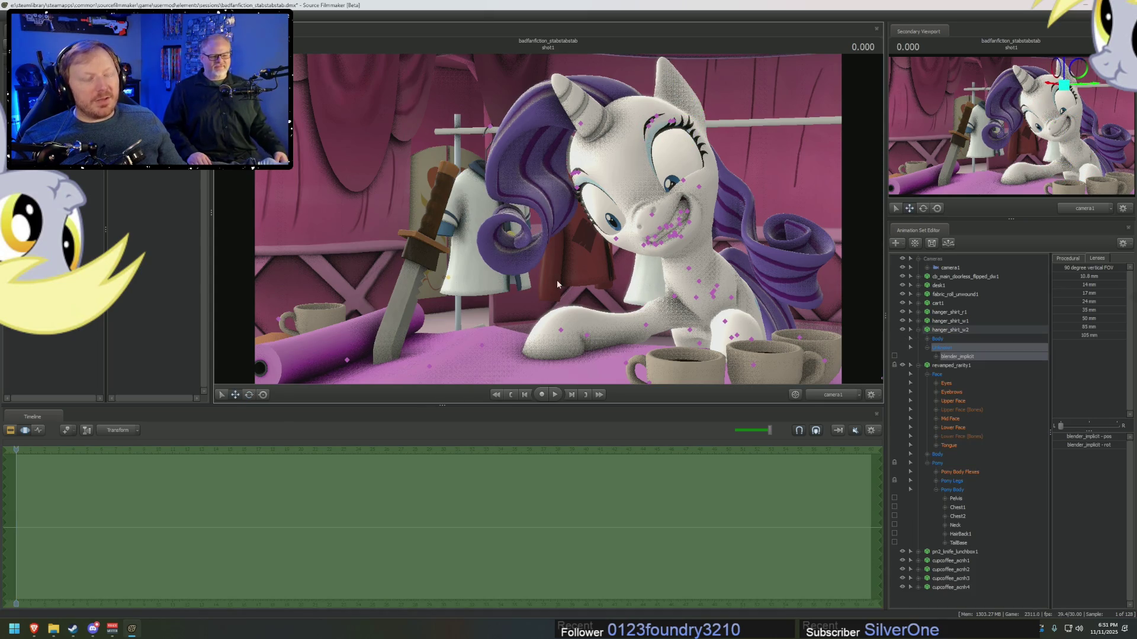
# - Rotate Rarity's left upper eyelid in the work camera, then return to camera1
pyautogui.press('F4')
pyautogui.scroll(10, 547, 219)
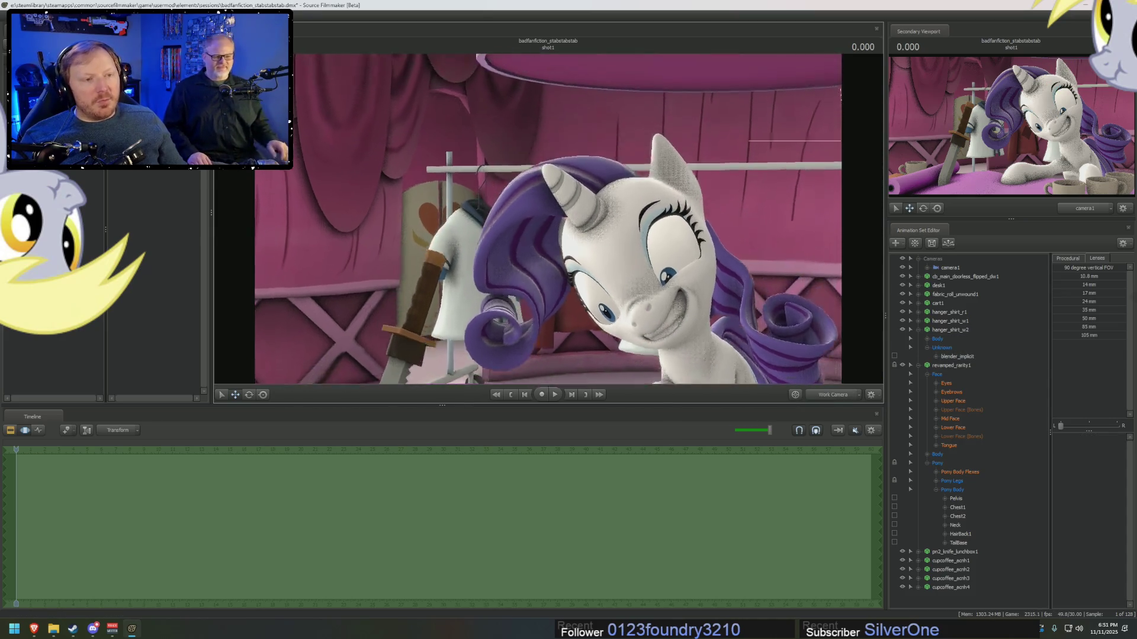
pyautogui.scroll(-2, 610, 169)
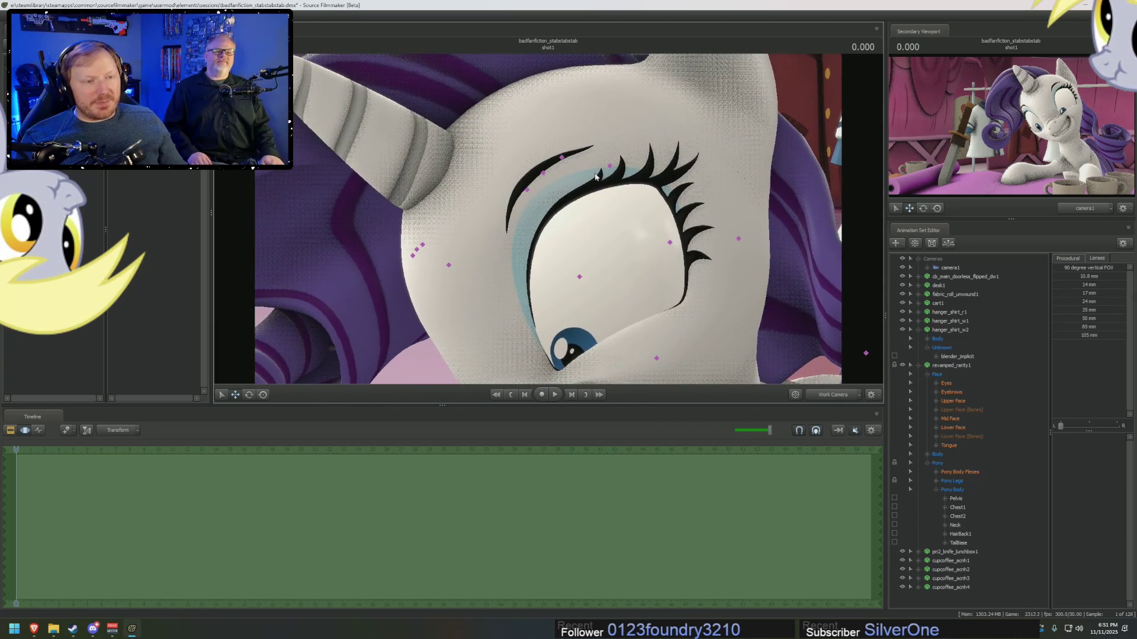
pyautogui.click(611, 169)
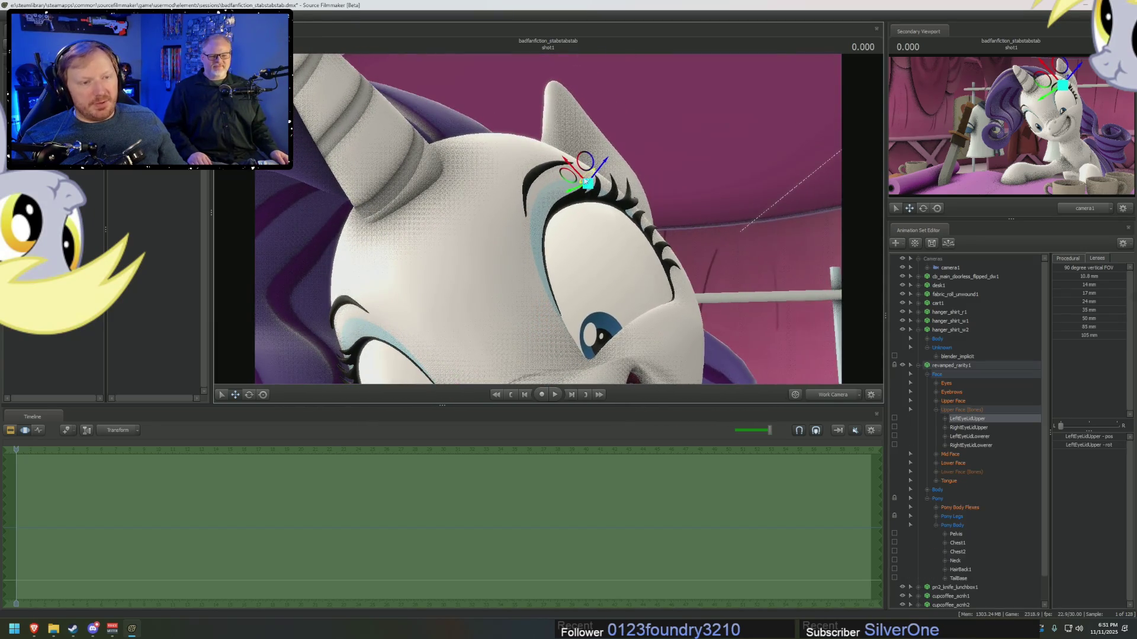
pyautogui.moveTo(557, 161); pyautogui.dragTo(554, 176)
pyautogui.click(841, 395)
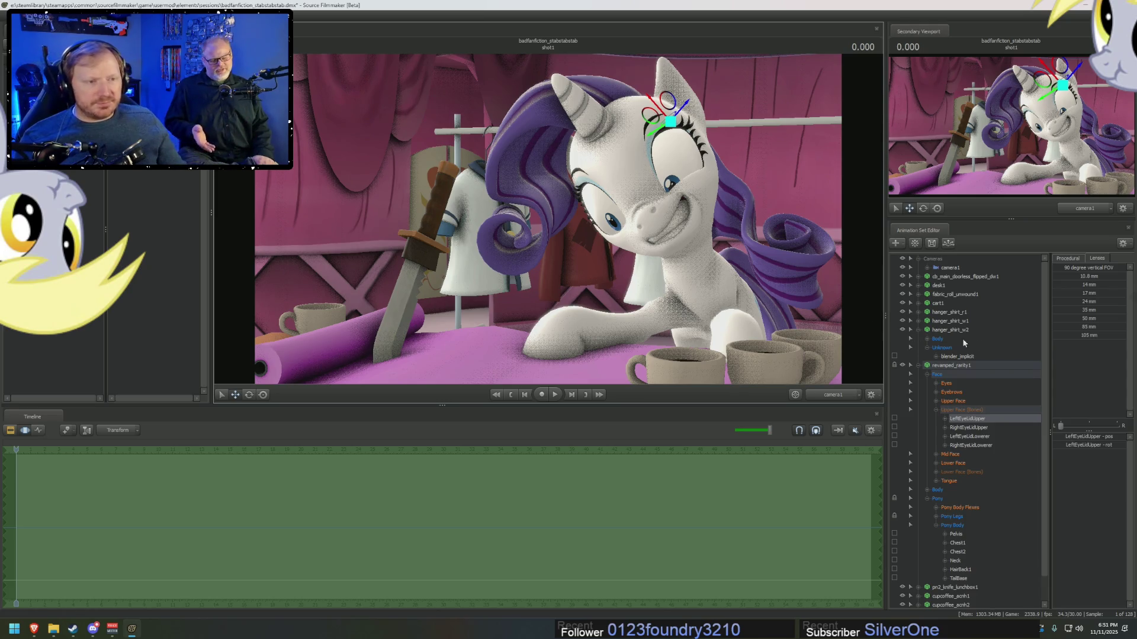
pyautogui.press('F3')
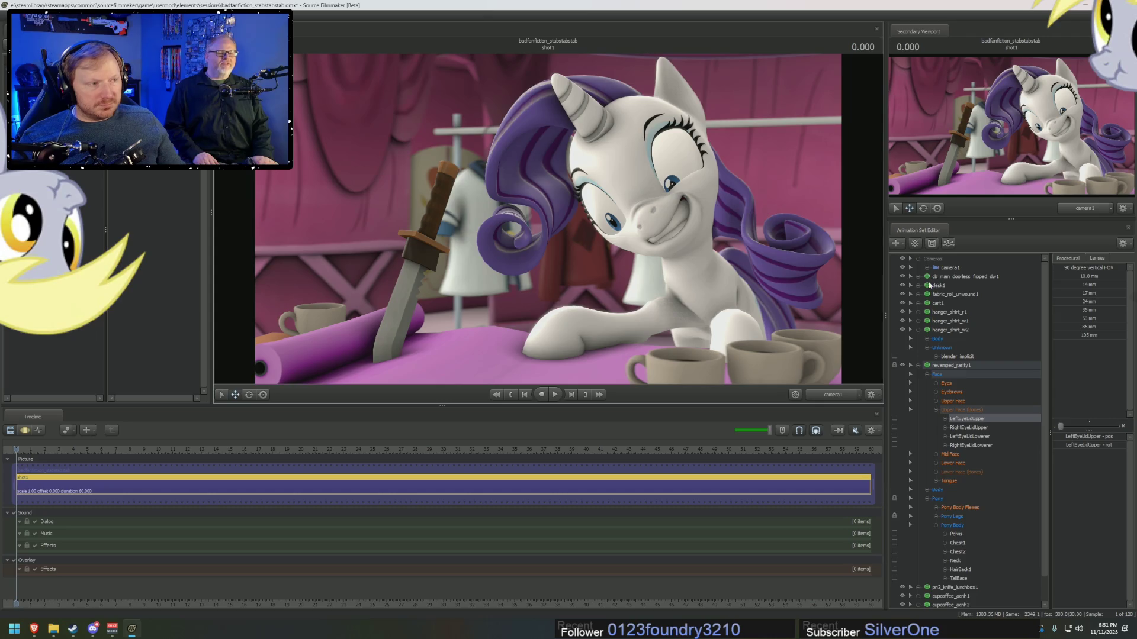
# - Collapse the scene trees and inspect the doorless main room set's properties
pyautogui.click(916, 259)
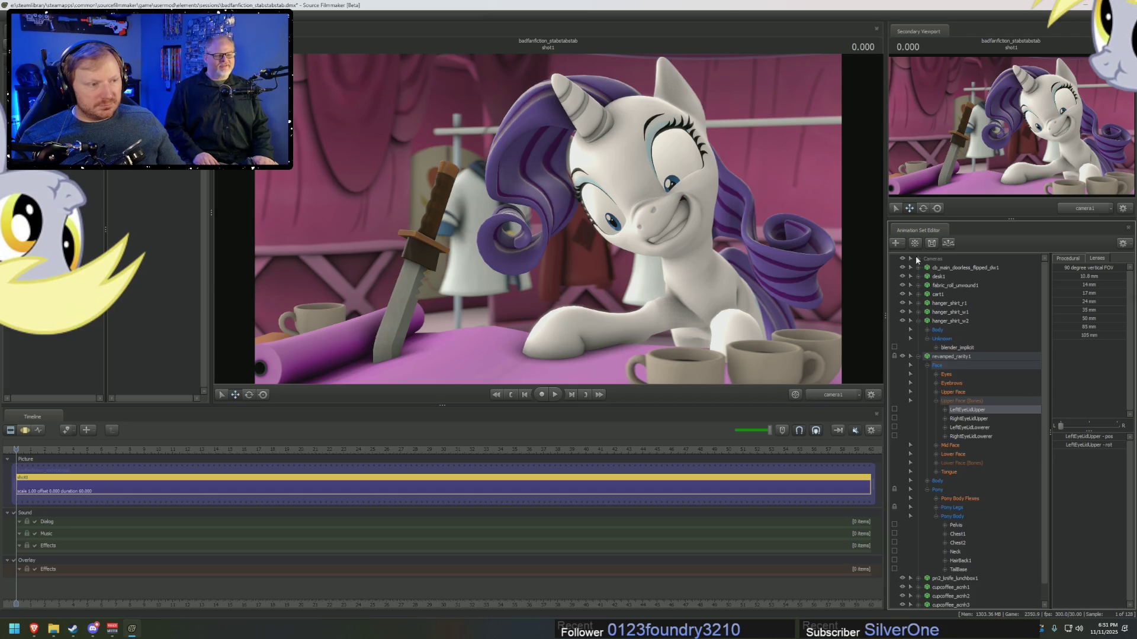
pyautogui.click(917, 356)
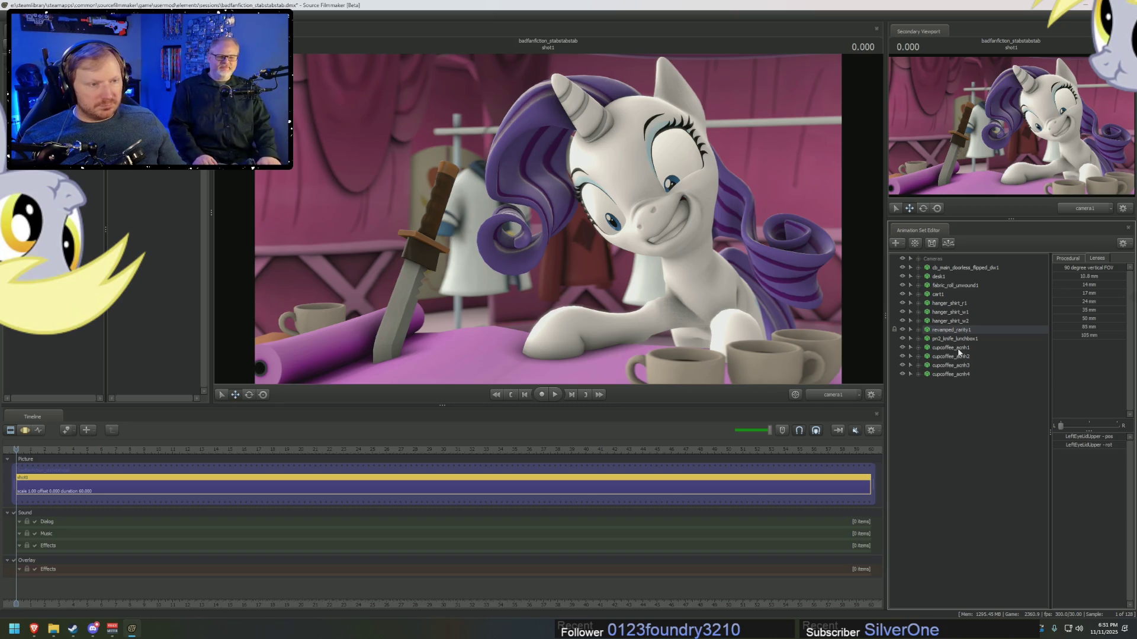
pyautogui.click(949, 268)
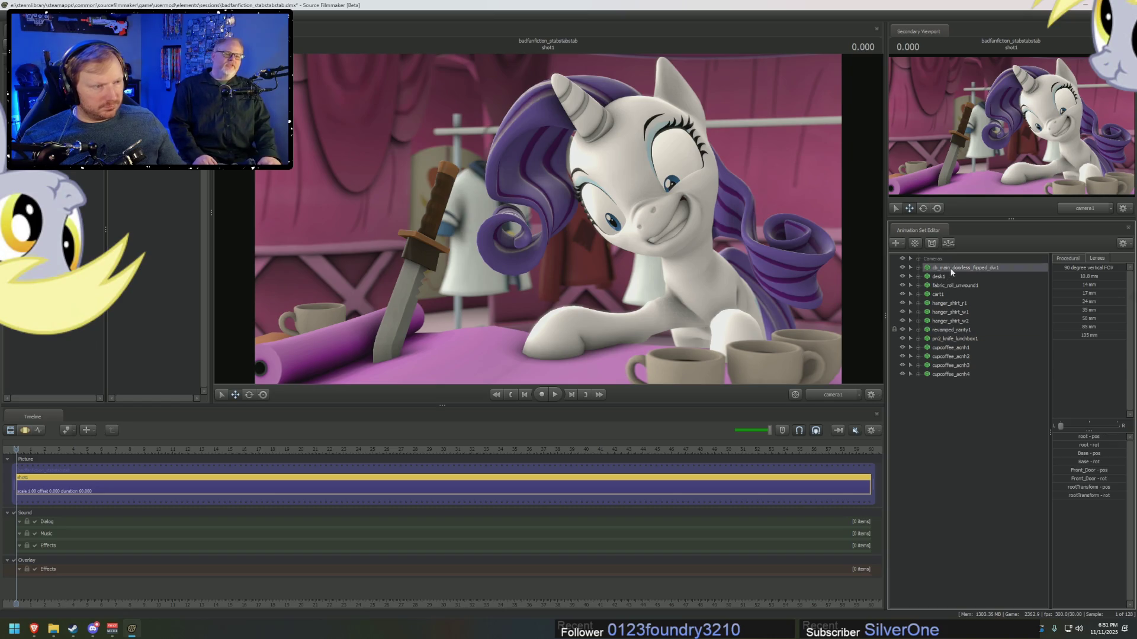
pyautogui.rightClick(951, 271)
pyautogui.moveTo(987, 321)
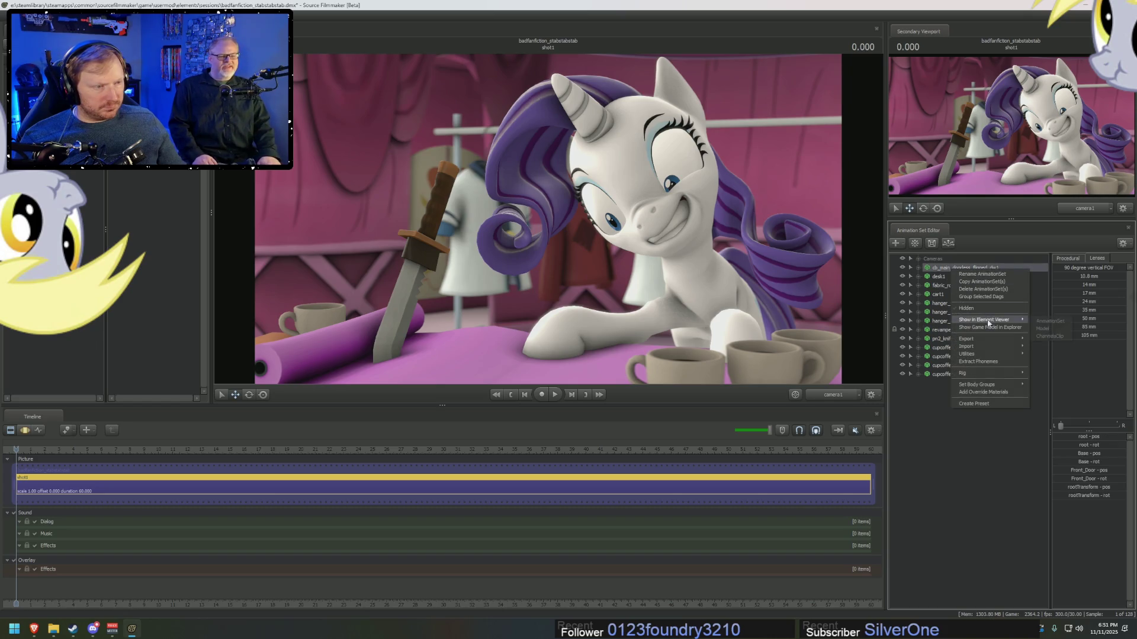
pyautogui.click(1045, 325)
# - Expand the room set's materials and add a typed attribute to the DmeMaterial entry
pyautogui.rightClick(978, 275)
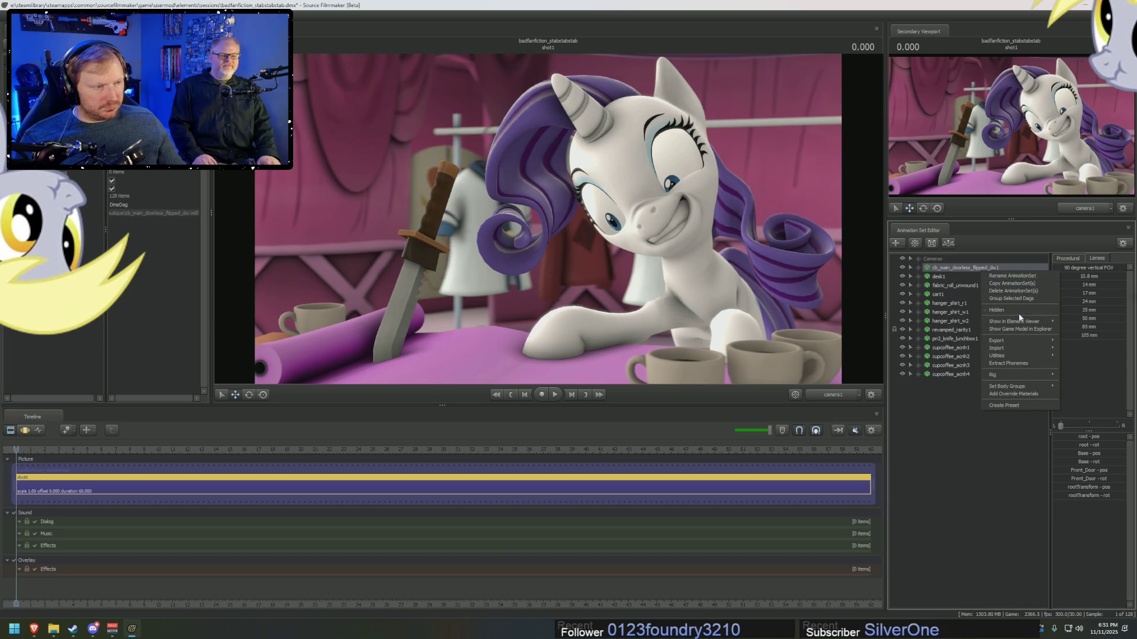
pyautogui.moveTo(1048, 320)
pyautogui.click(133, 206)
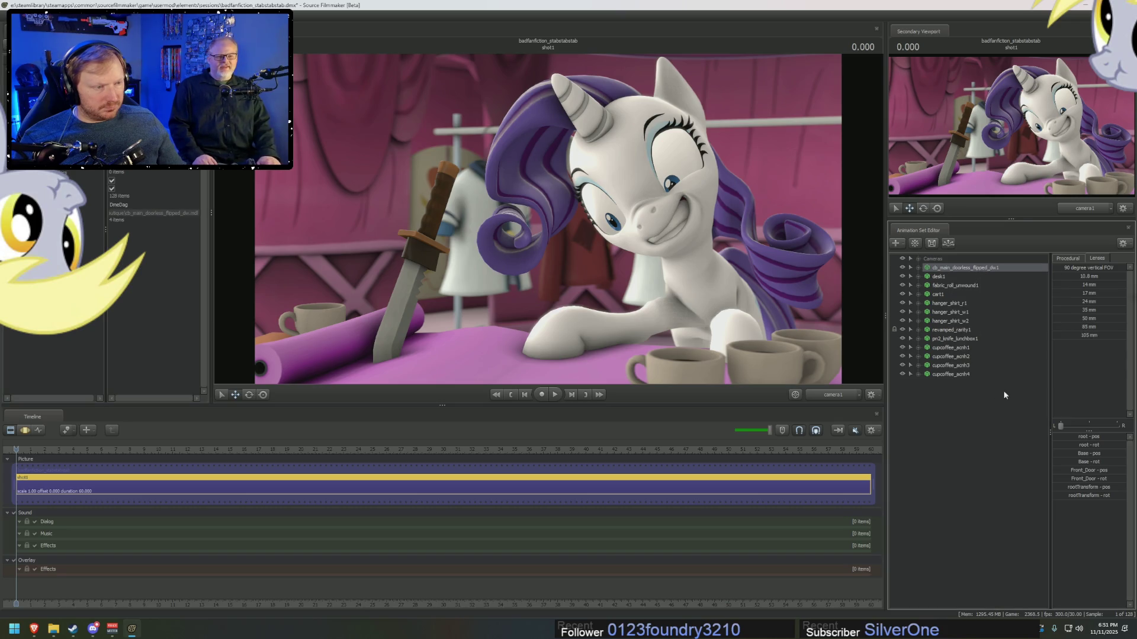
pyautogui.click(118, 220)
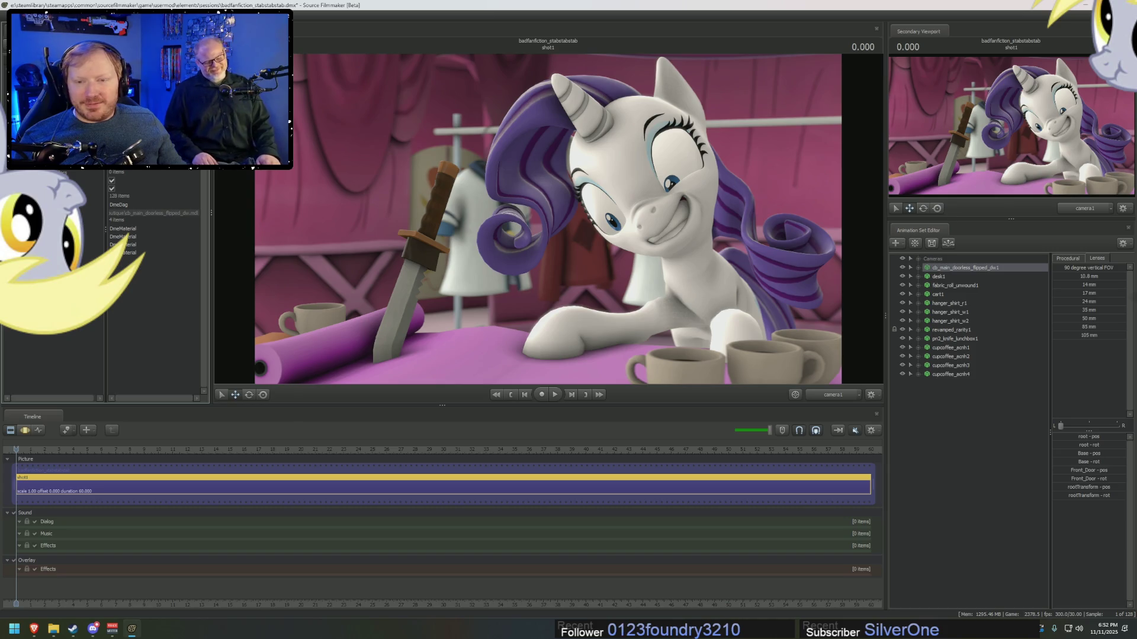
pyautogui.rightClick(125, 237)
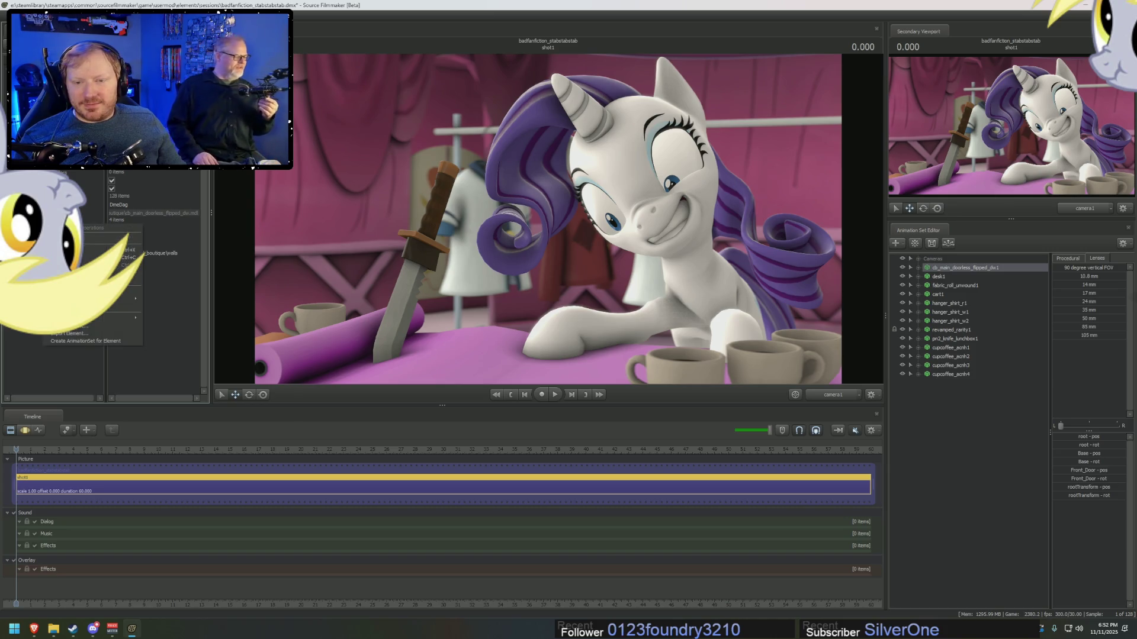
pyautogui.moveTo(127, 299)
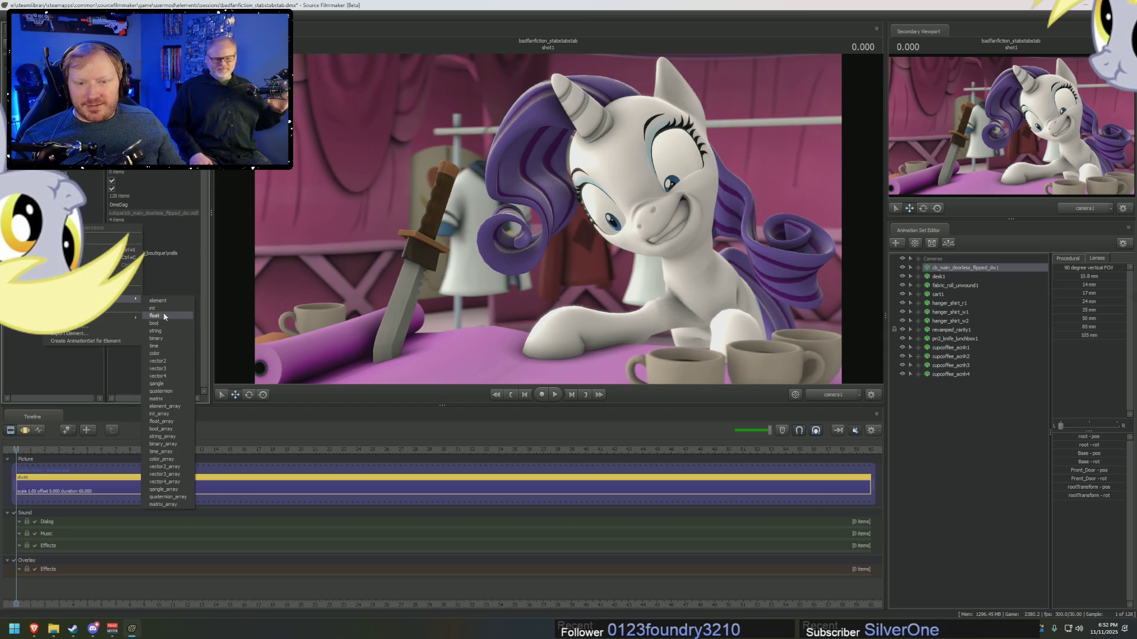
pyautogui.click(164, 367)
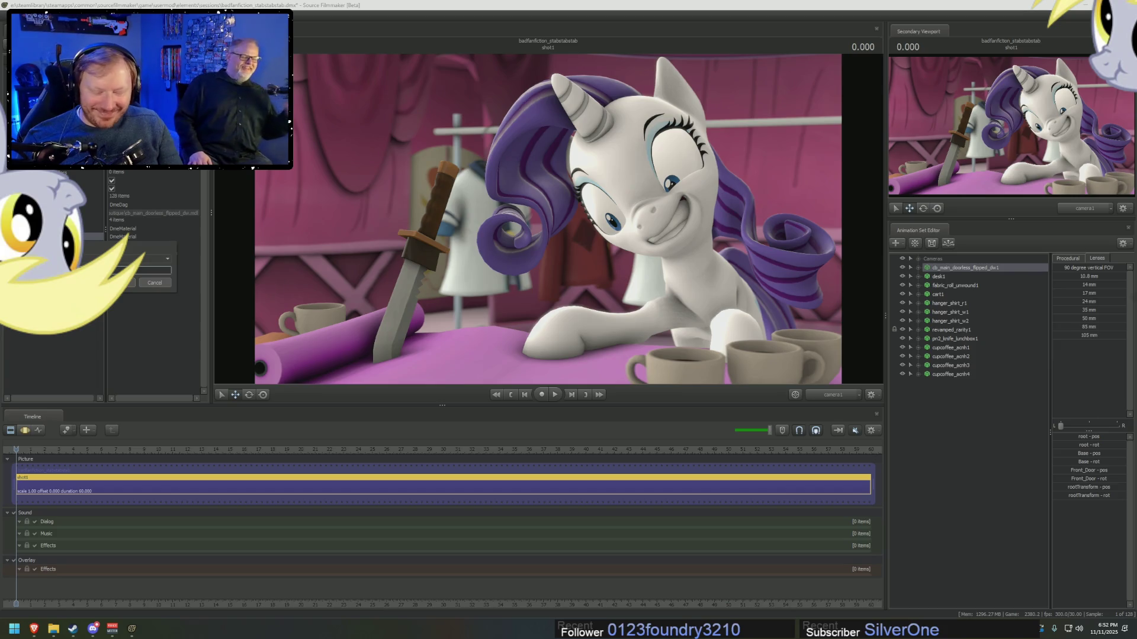
# - Create the walls override and set its colour to 0.6 grey, then darken it to 0.4
pyautogui.press('Return')
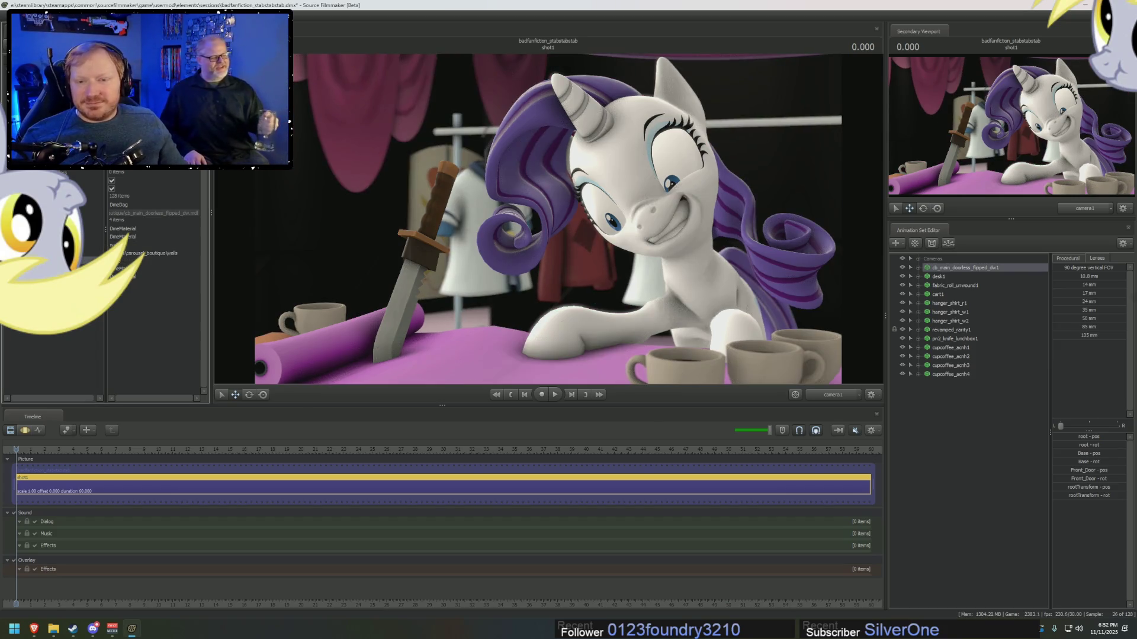
pyautogui.click(121, 260)
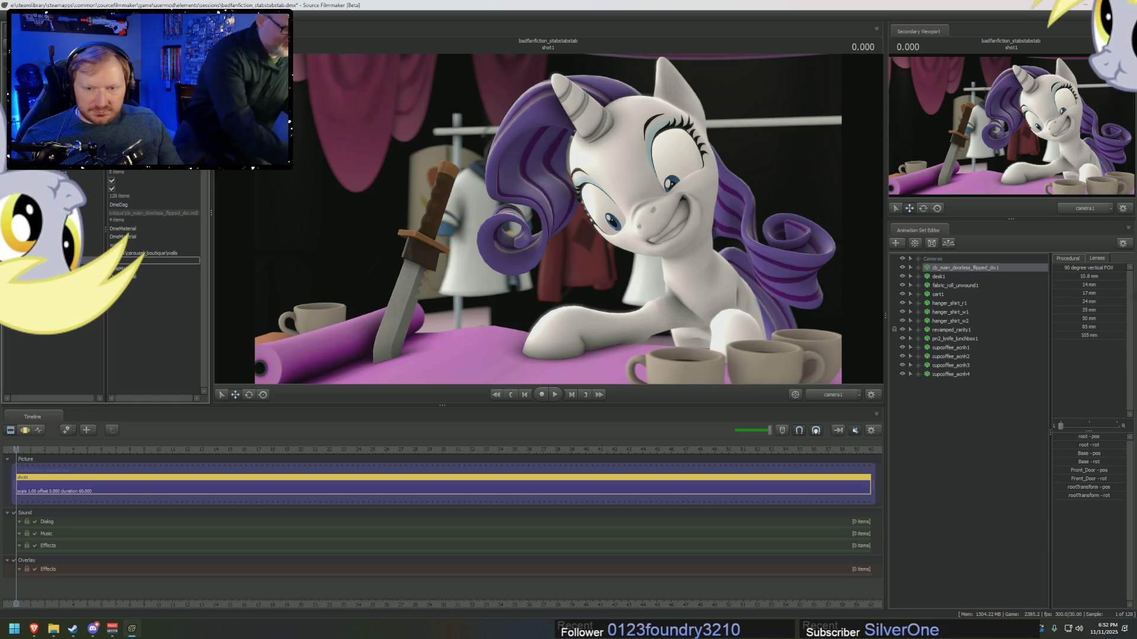
pyautogui.write('0')
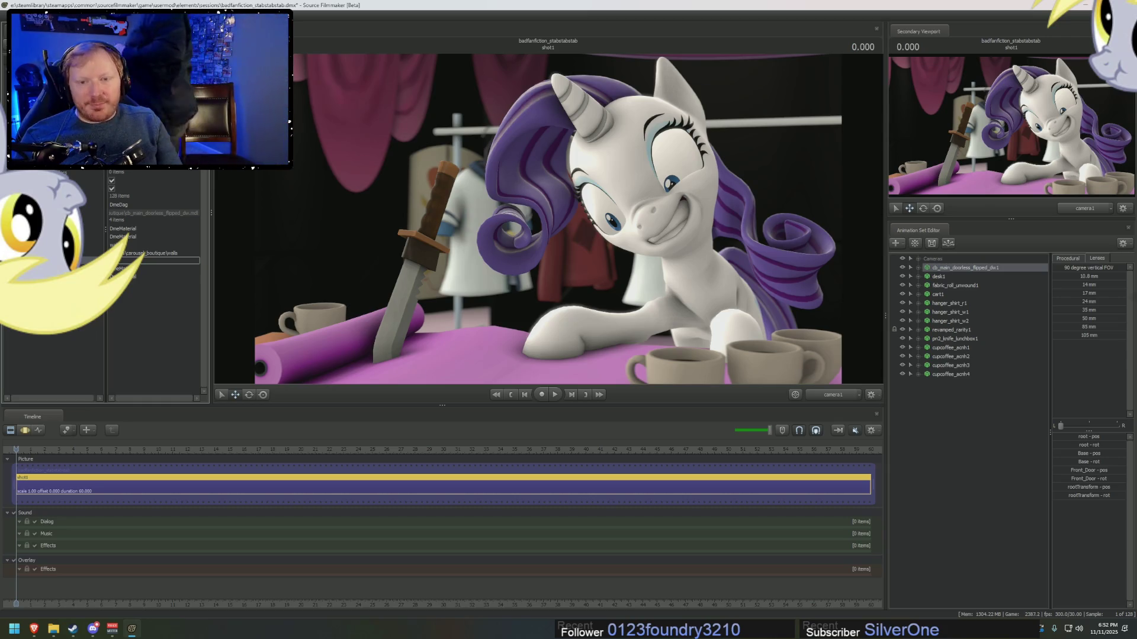
pyautogui.write('.6 0.6')
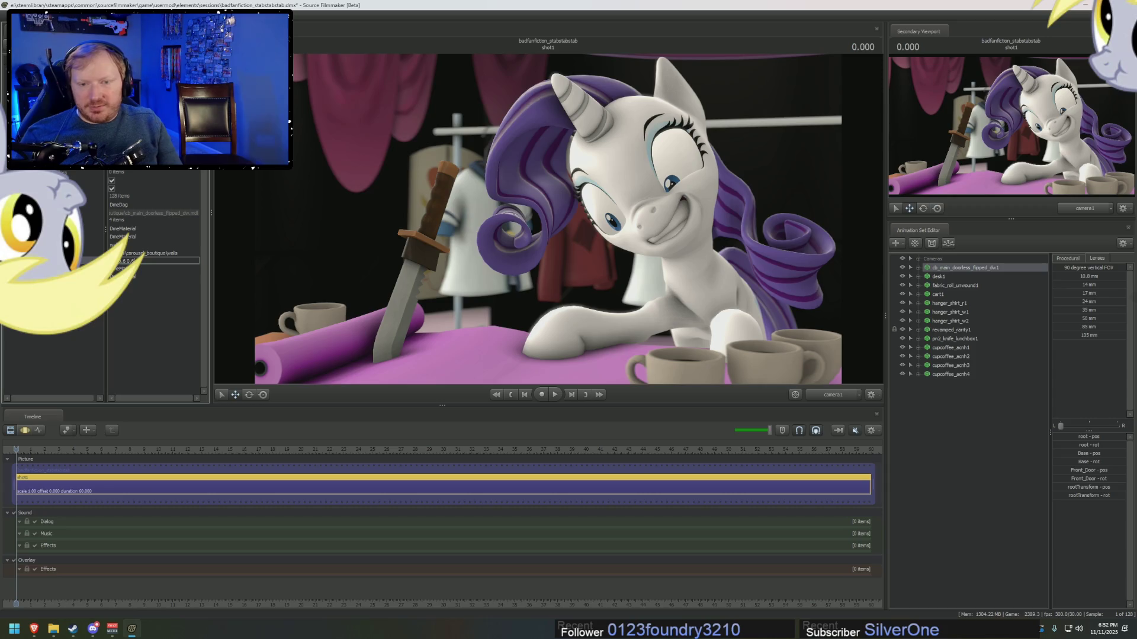
pyautogui.press('Return')
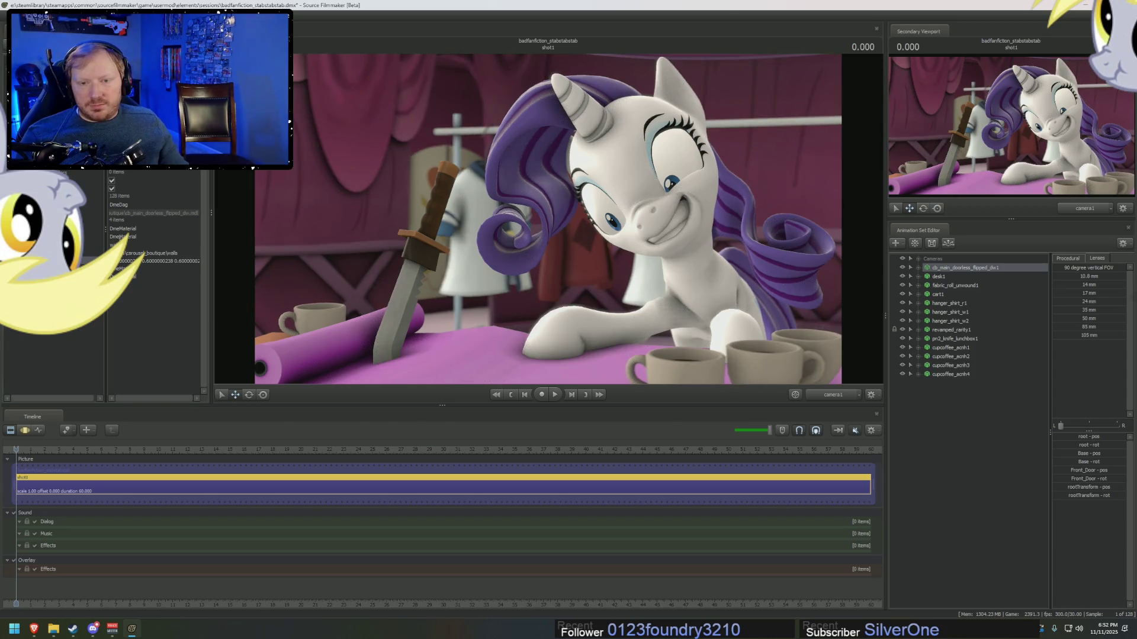
pyautogui.doubleClick(127, 260)
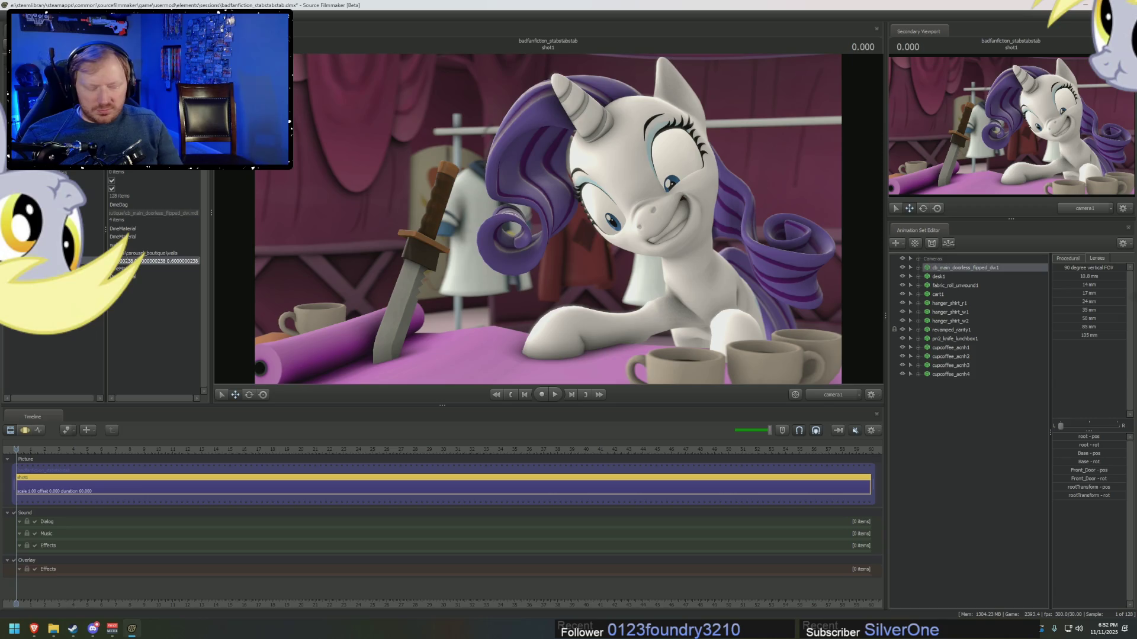
pyautogui.press('BackSpace')
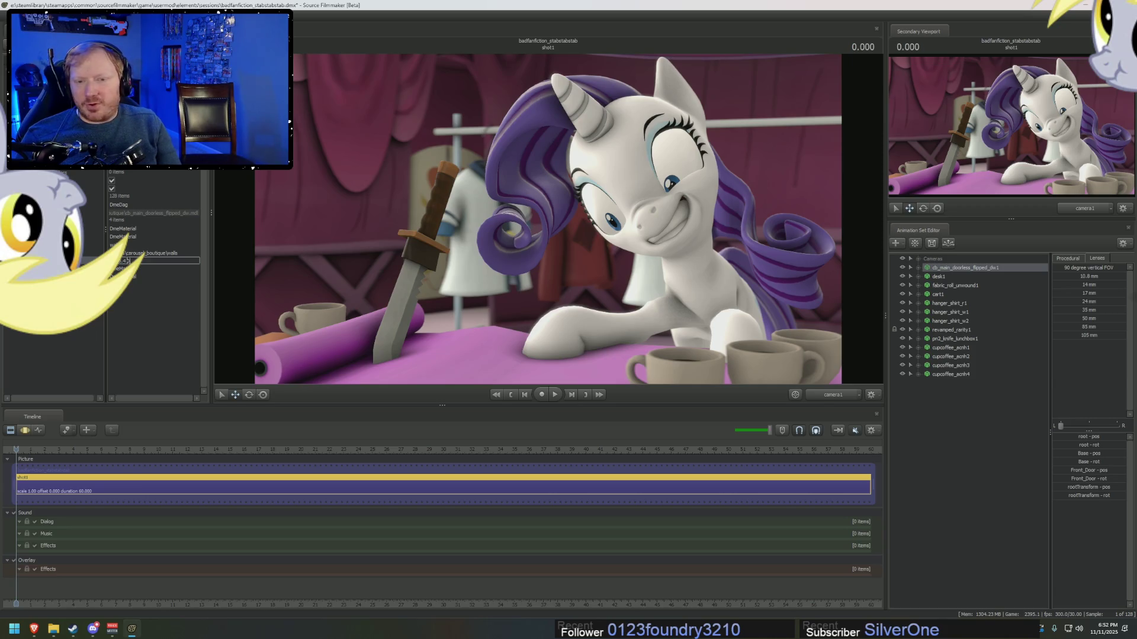
pyautogui.press('Return')
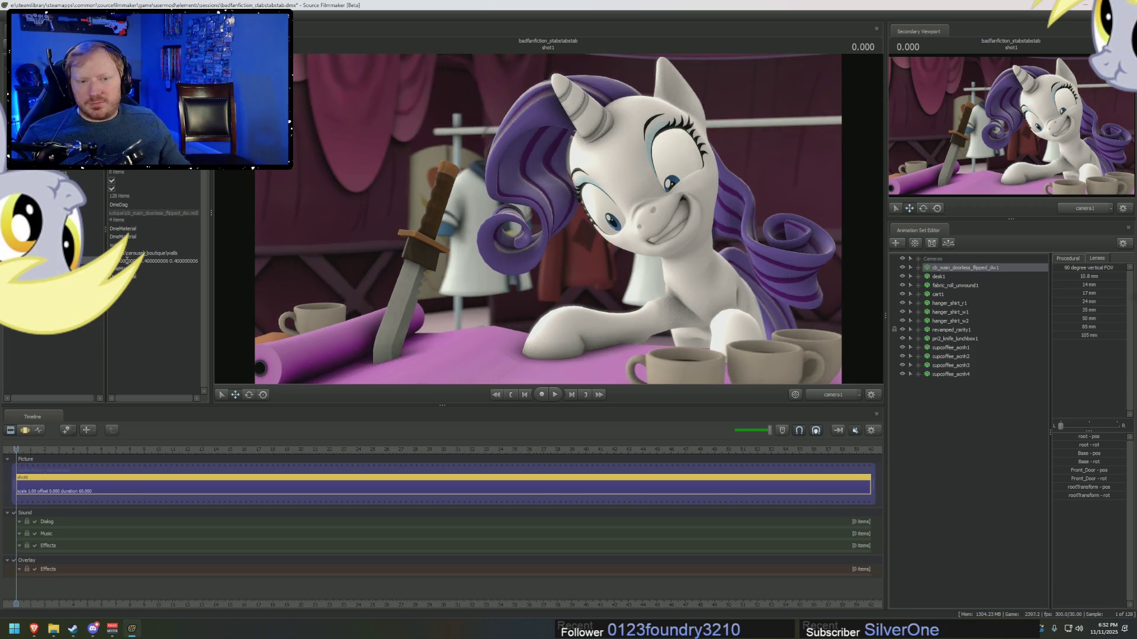
pyautogui.doubleClick(139, 260)
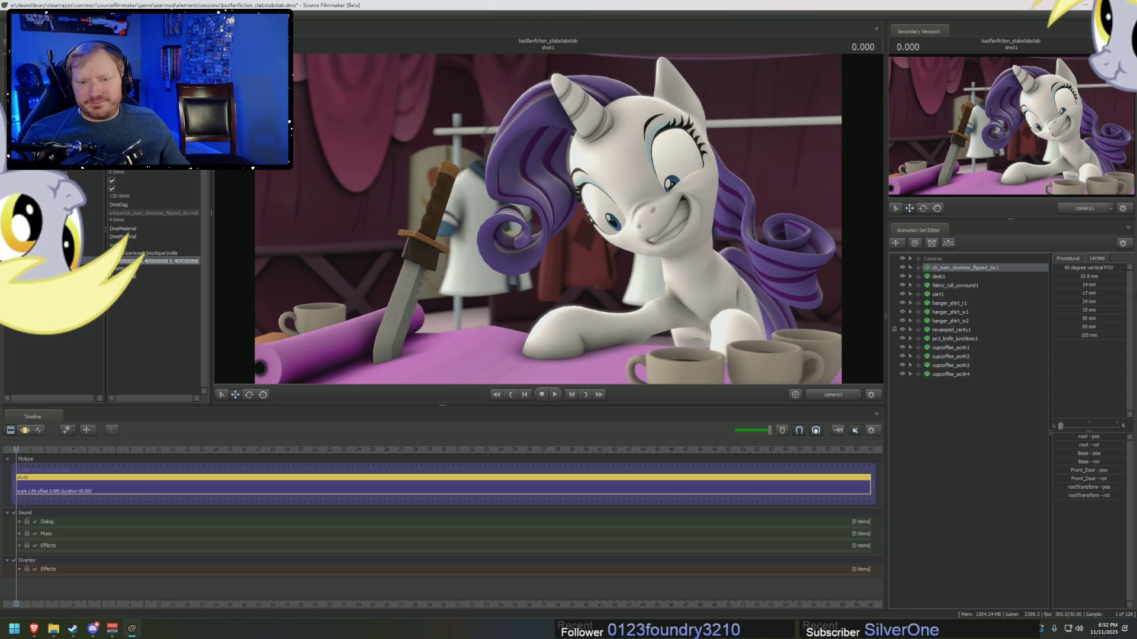
# - Add a floor colour override attribute to the DmeMaterial
pyautogui.rightClick(38, 223)
pyautogui.moveTo(122, 296)
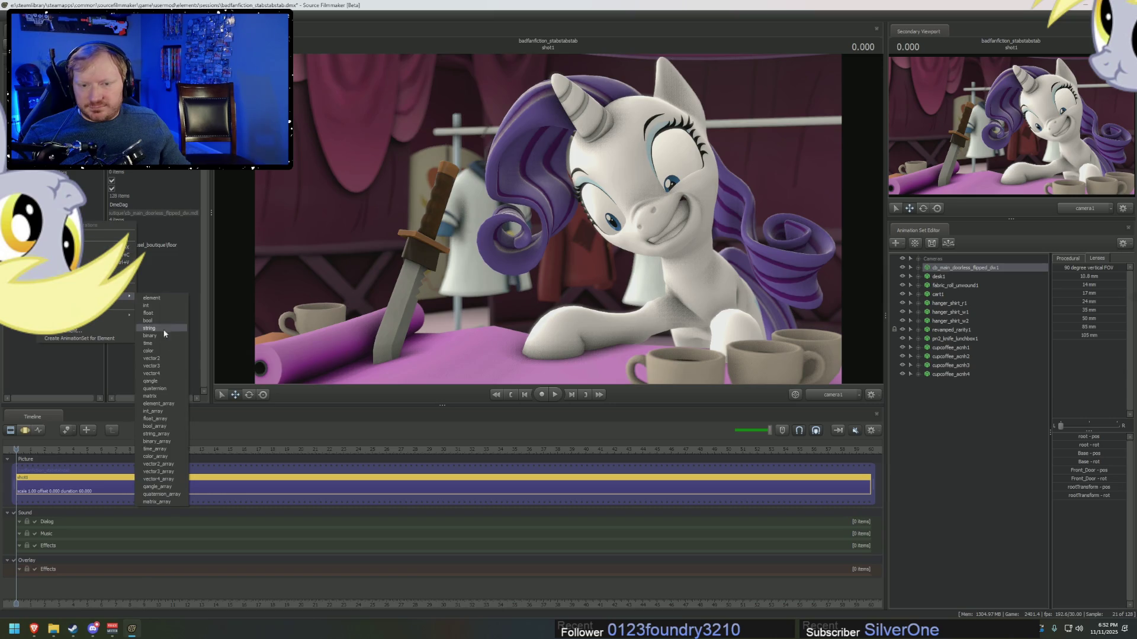
pyautogui.click(165, 364)
pyautogui.click(86, 261)
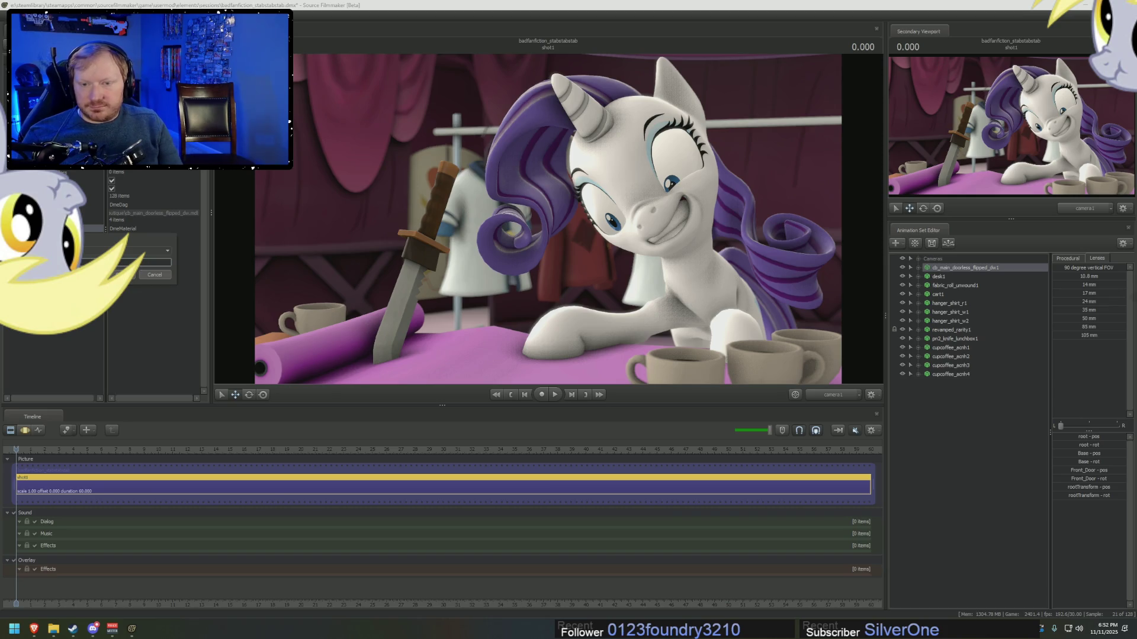
pyautogui.press('Return')
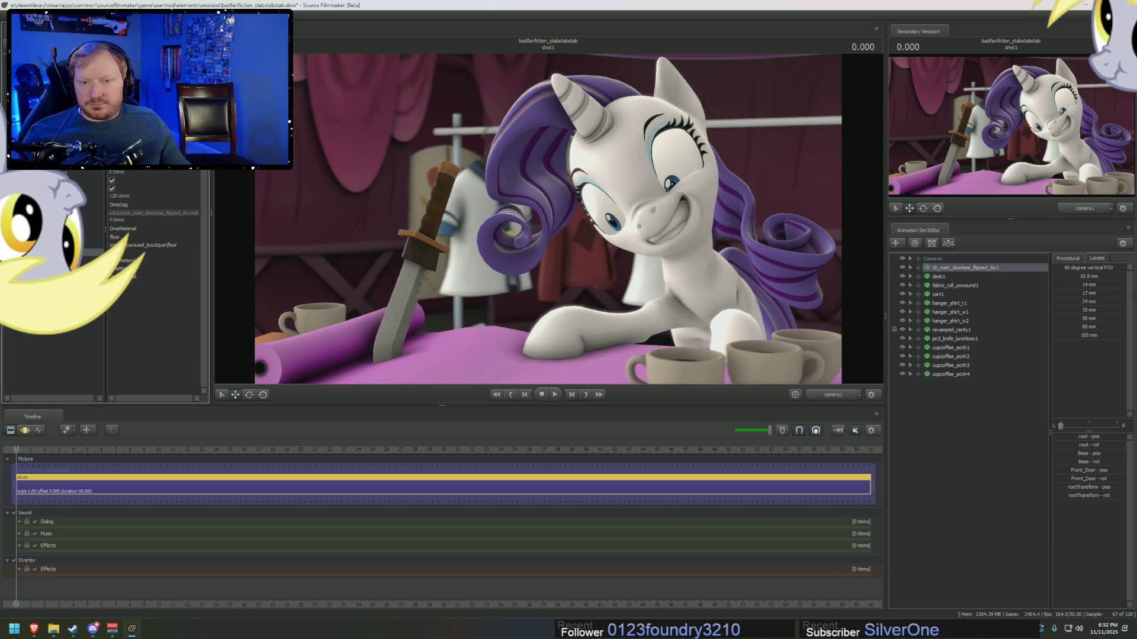
pyautogui.click(130, 245)
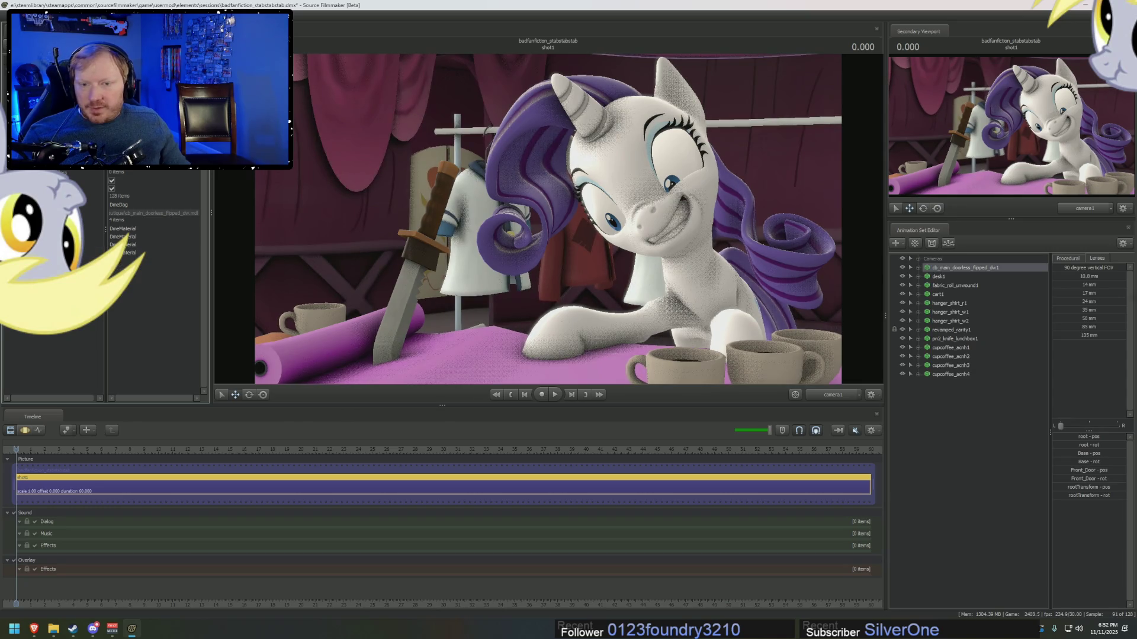
# - Add a curtains colour override attribute to the DmeMaterial
pyautogui.rightClick(39, 236)
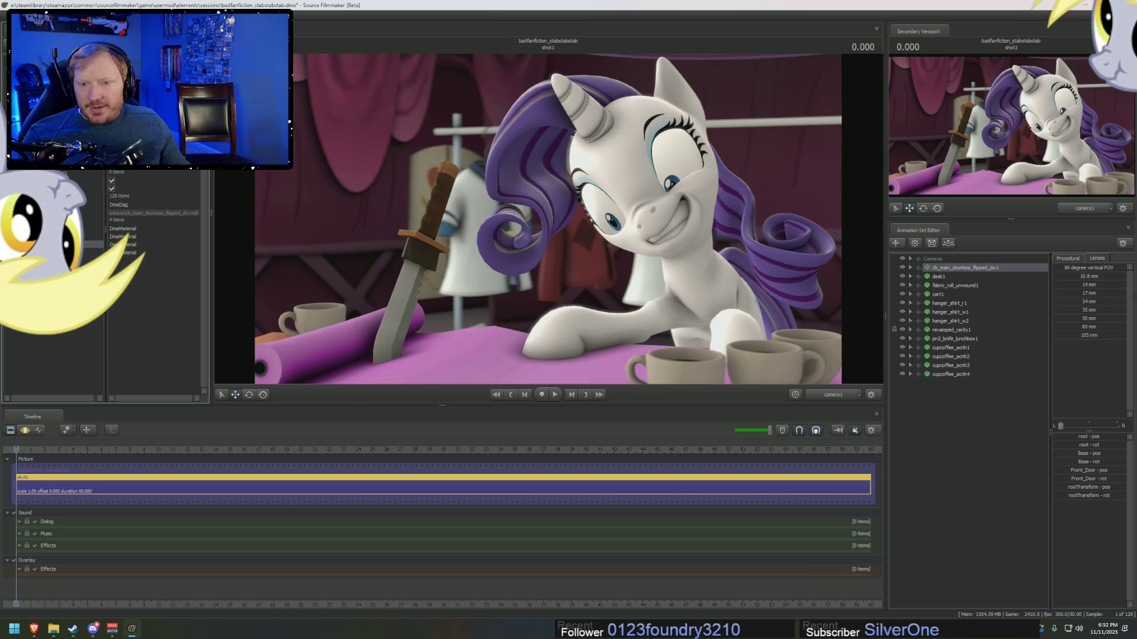
pyautogui.rightClick(43, 241)
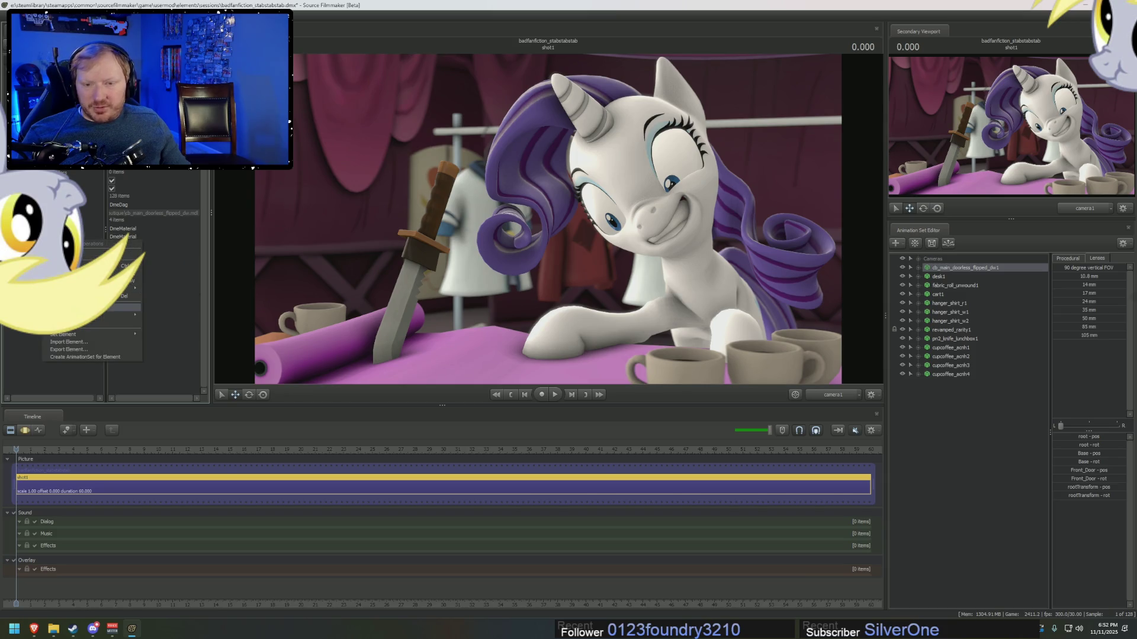
pyautogui.moveTo(119, 314)
pyautogui.click(167, 379)
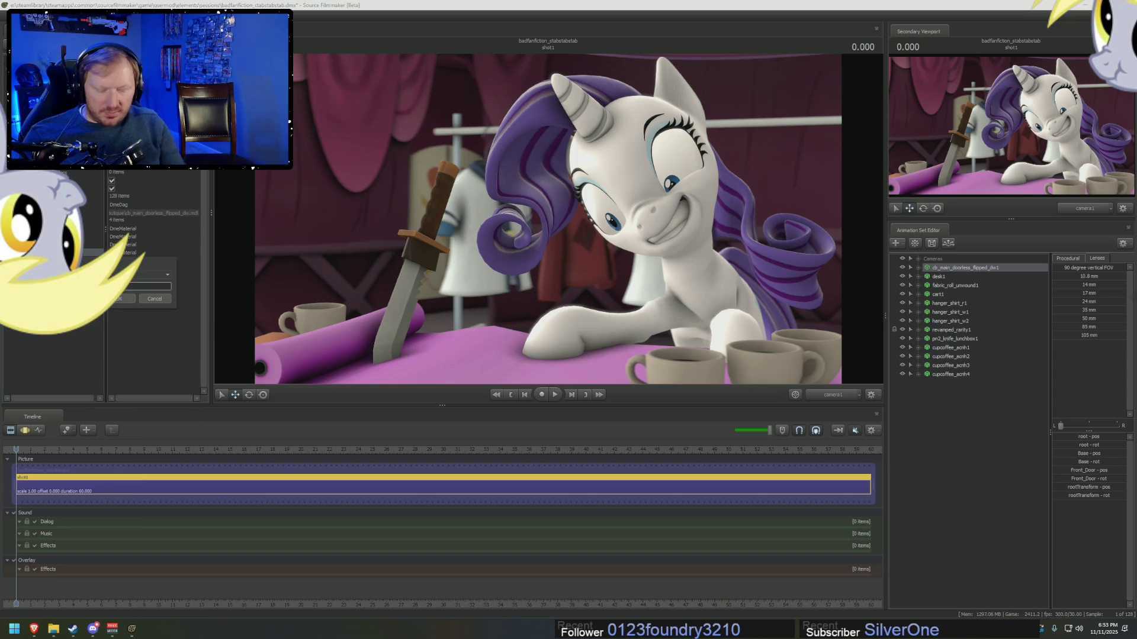
pyautogui.press('Return')
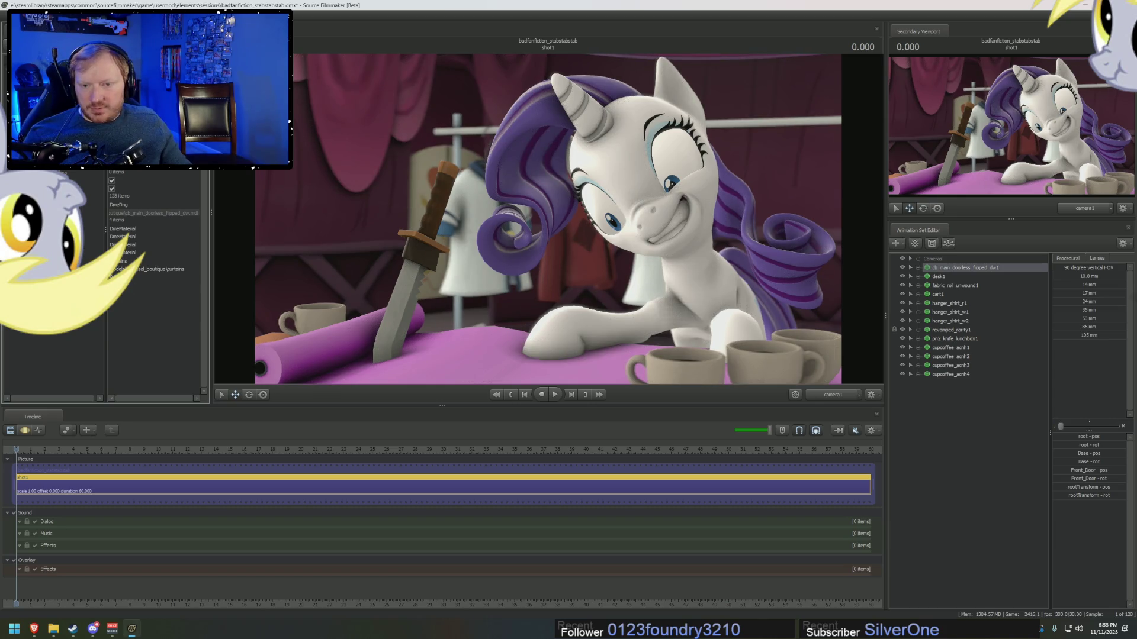
pyautogui.click(85, 326)
pyautogui.press('Return')
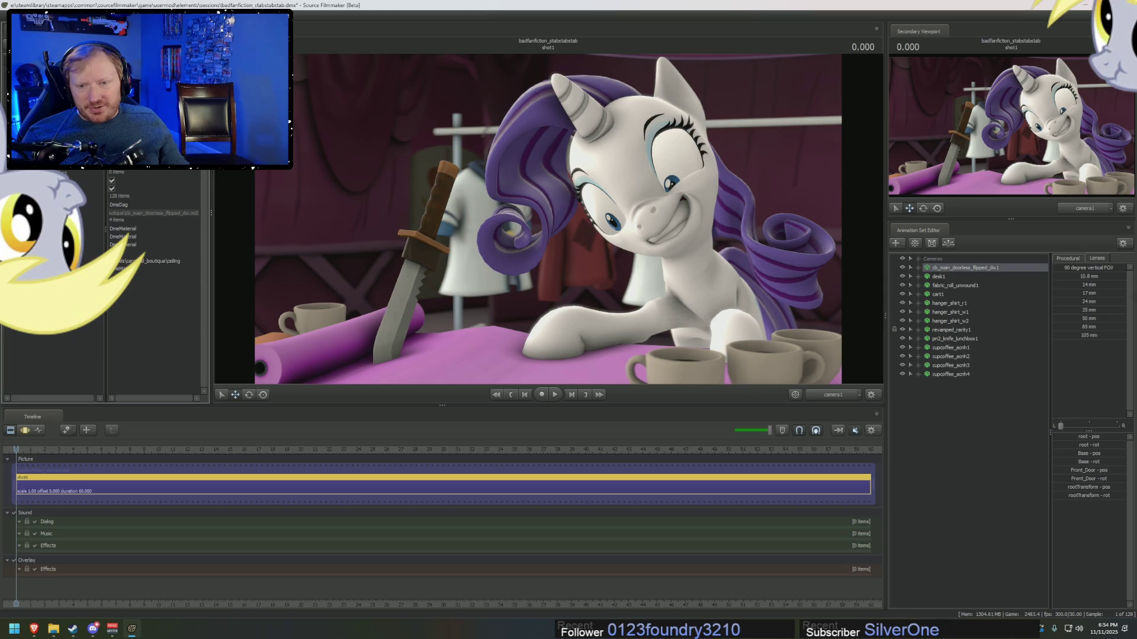
# - Add a vector3 colour attribute to the ceiling material and set it to 0.4 0.4 0.4
pyautogui.rightClick(125, 236)
pyautogui.moveTo(111, 308)
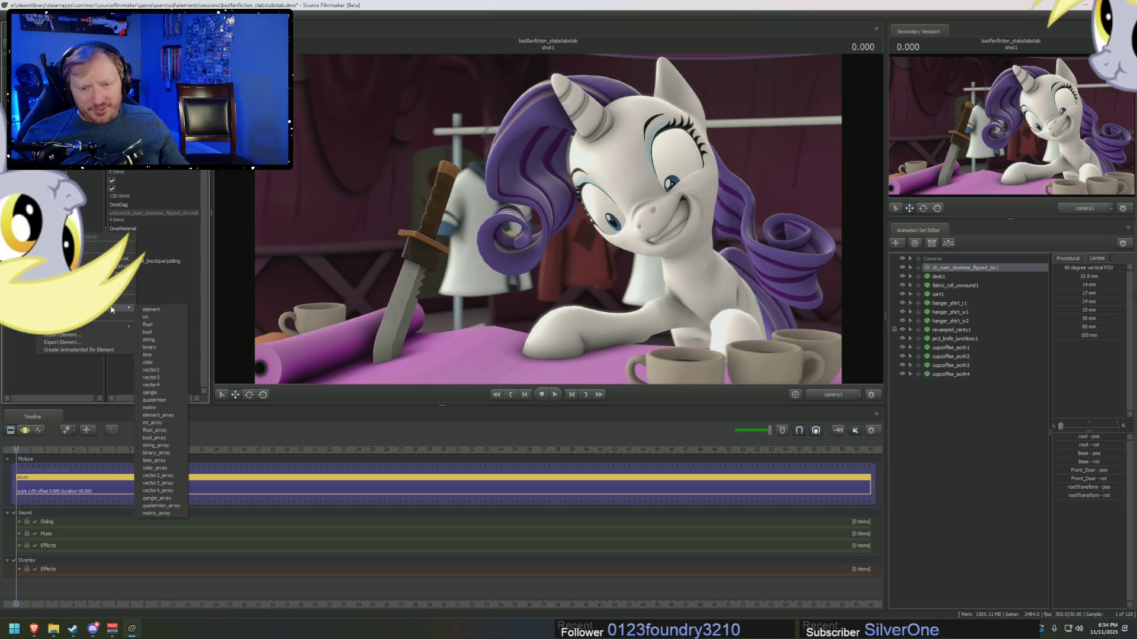
pyautogui.click(162, 374)
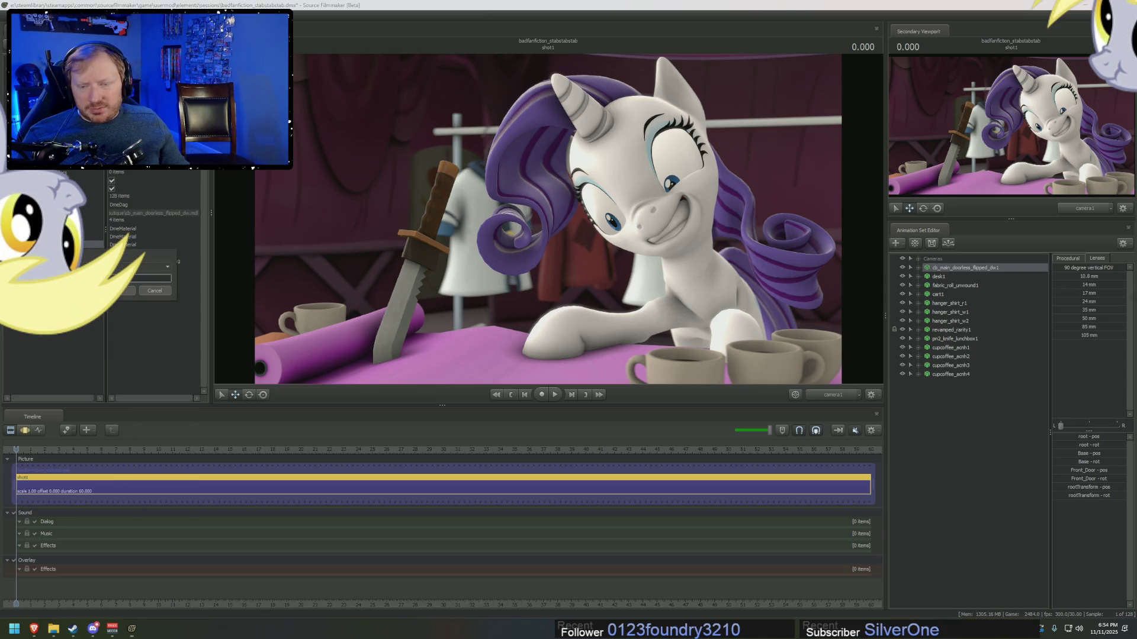
pyautogui.press('Return')
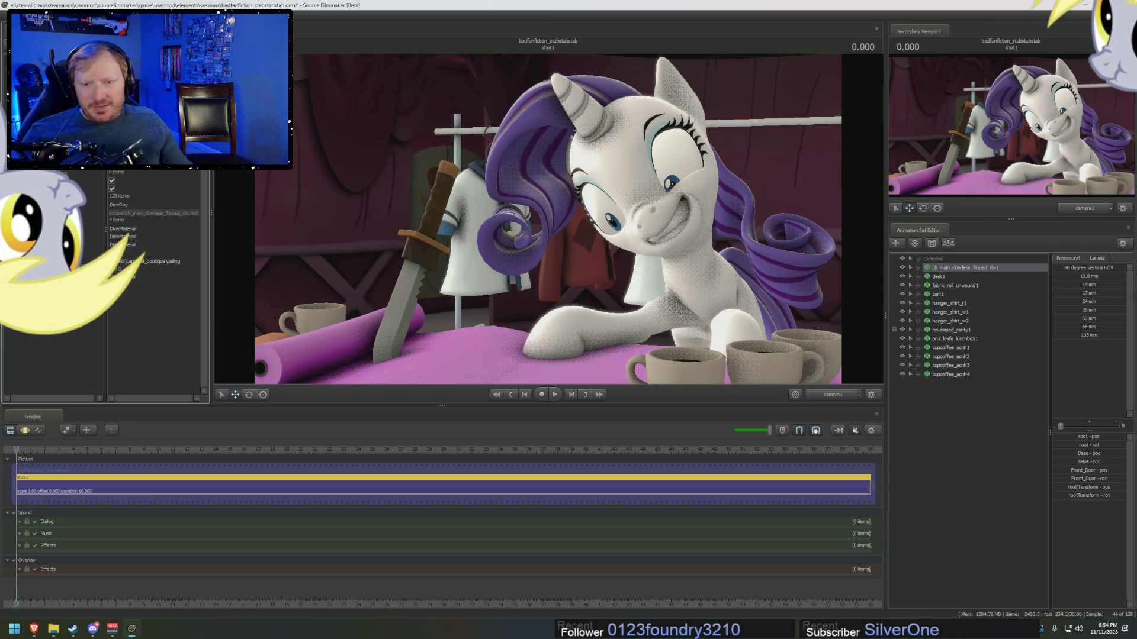
pyautogui.doubleClick(168, 268)
pyautogui.press('Return')
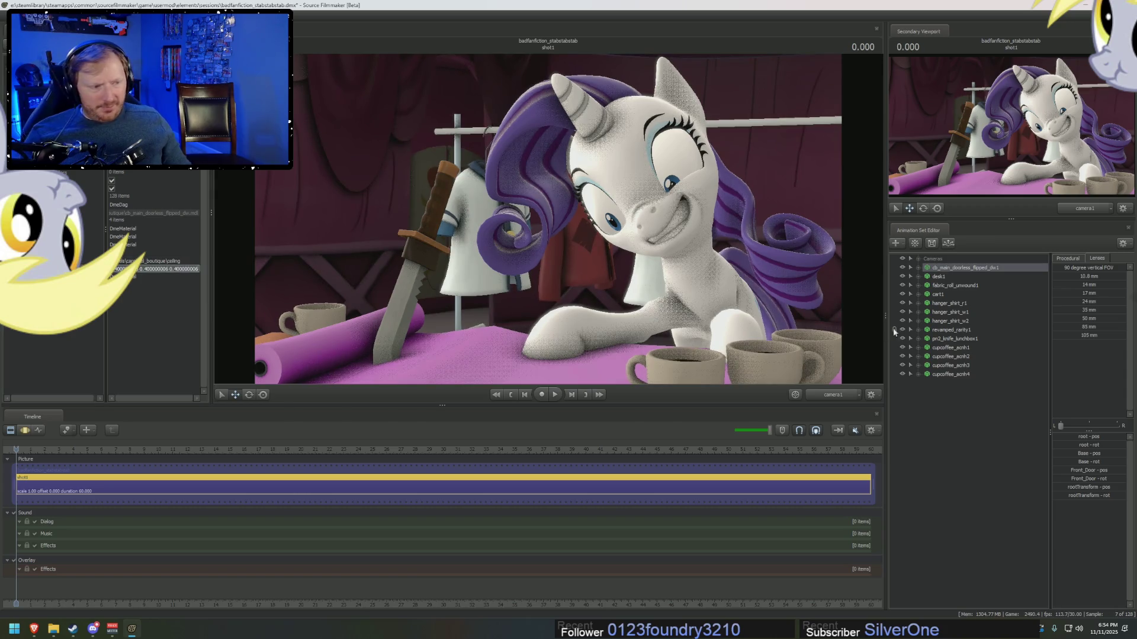
pyautogui.rightClick(947, 424)
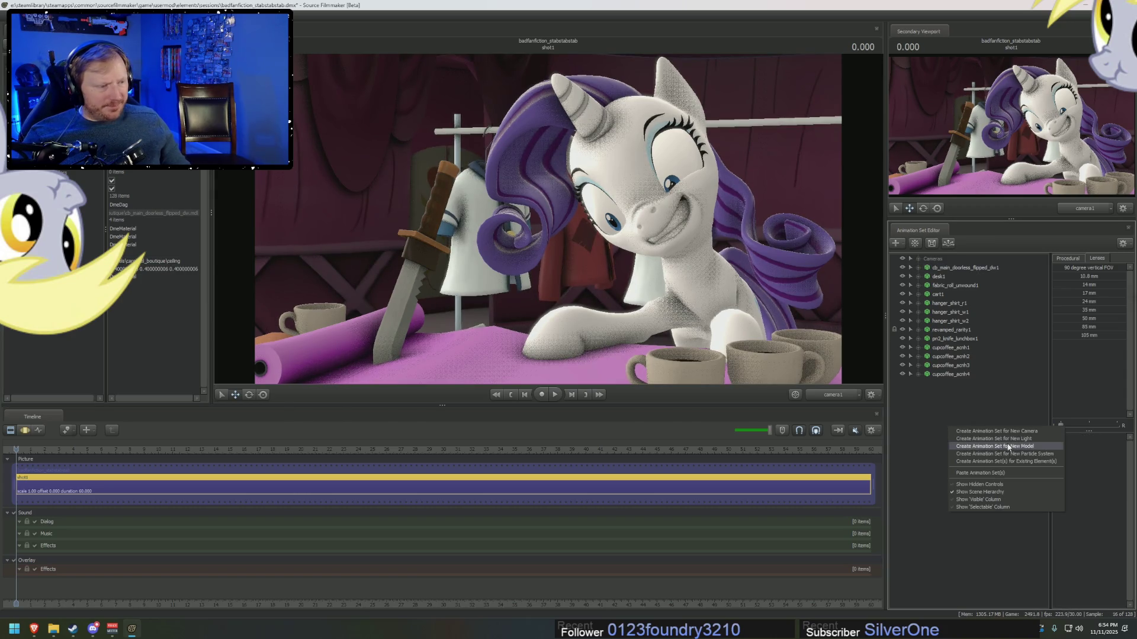
# - Add light1 to the scene, view through it, and turn off its shadows
pyautogui.click(997, 439)
pyautogui.click(929, 391)
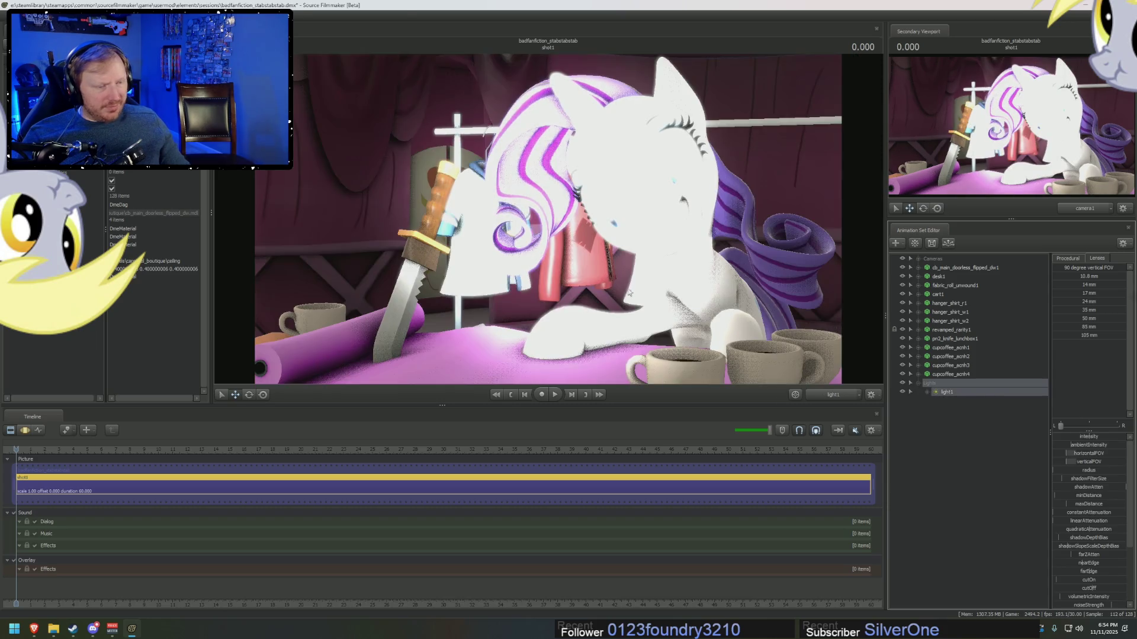
pyautogui.press('s')
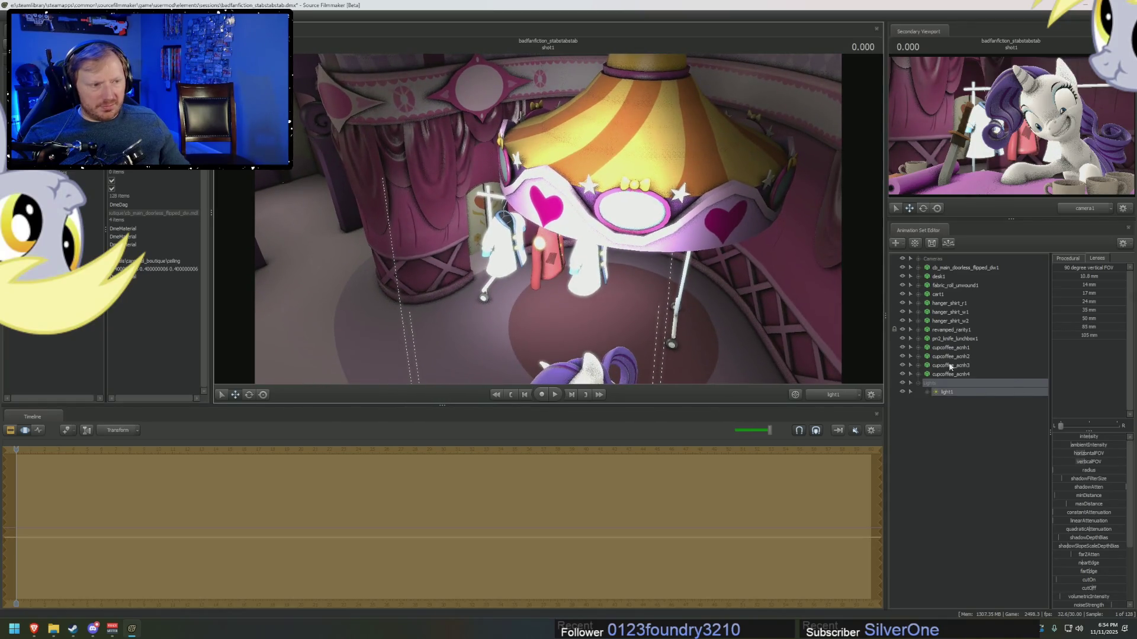
pyautogui.rightClick(977, 391)
pyautogui.click(1002, 504)
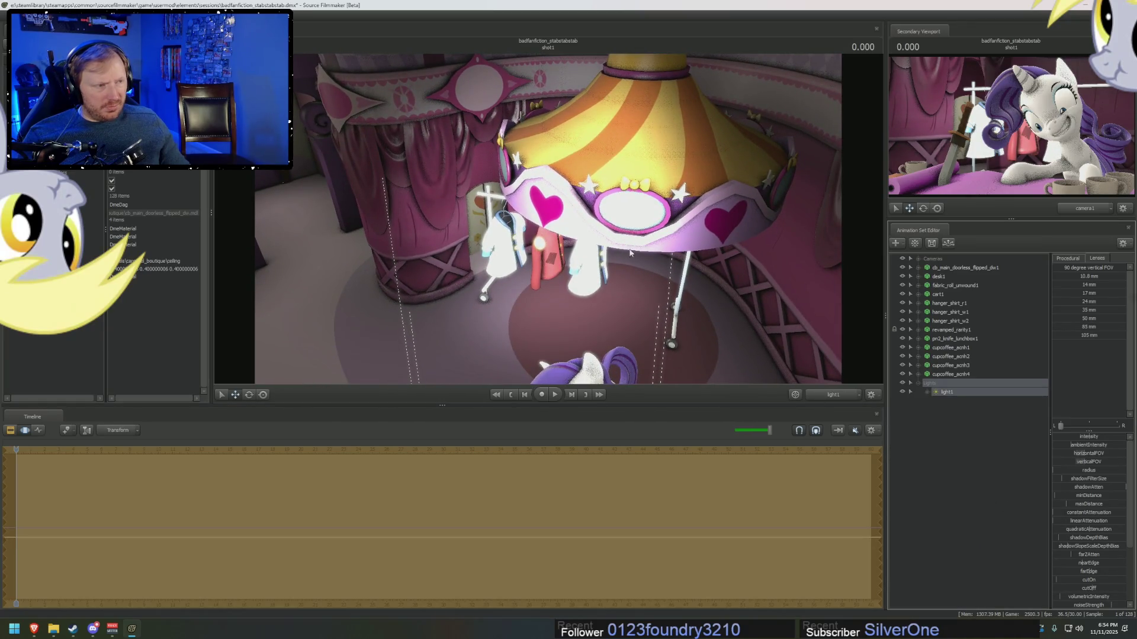
pyautogui.press('w')
pyautogui.press('w')
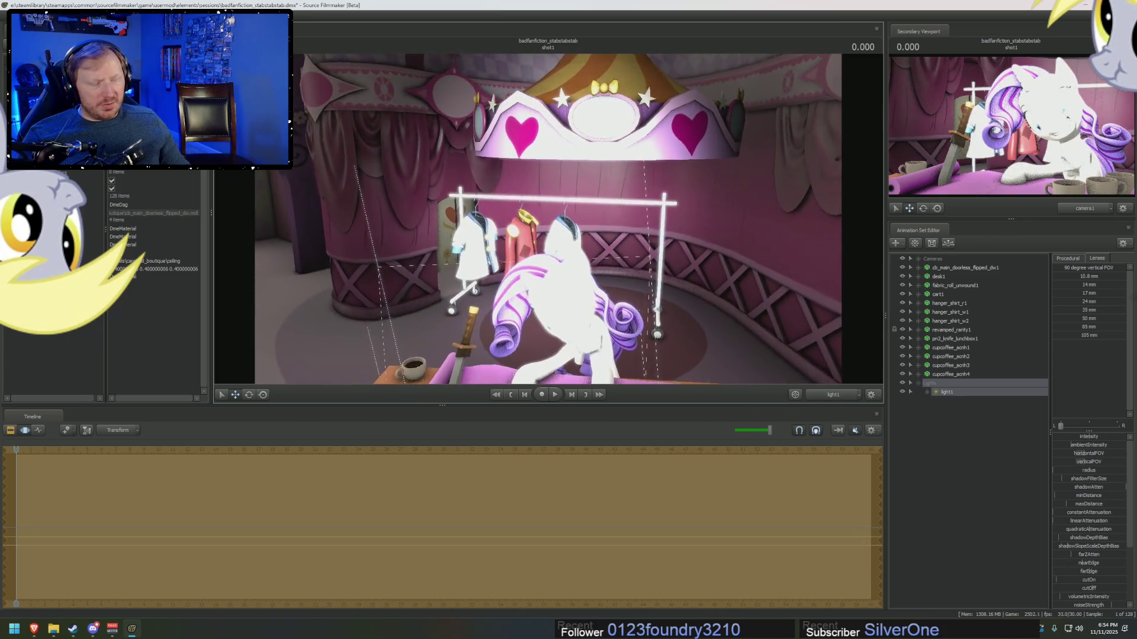
# - Tune light1's minimum distance and intensity, lower it over the table, and restore the Clip Editor
pyautogui.moveTo(1061, 498); pyautogui.dragTo(1086, 499)
pyautogui.moveTo(569, 345); pyautogui.dragTo(568, 334)
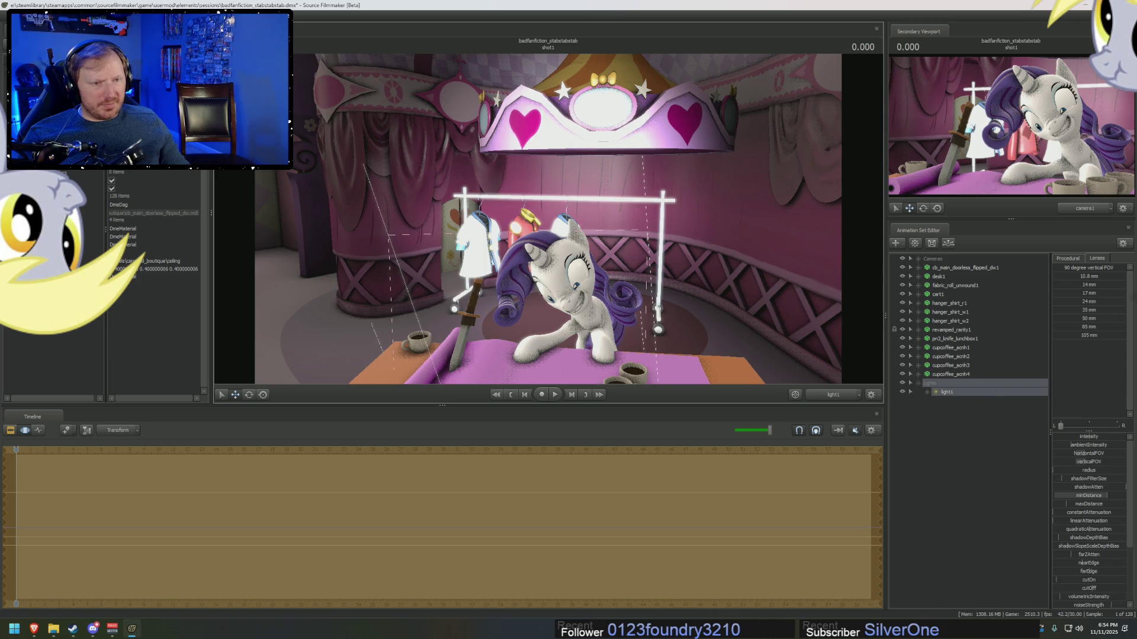
pyautogui.moveTo(1074, 440); pyautogui.dragTo(1060, 439)
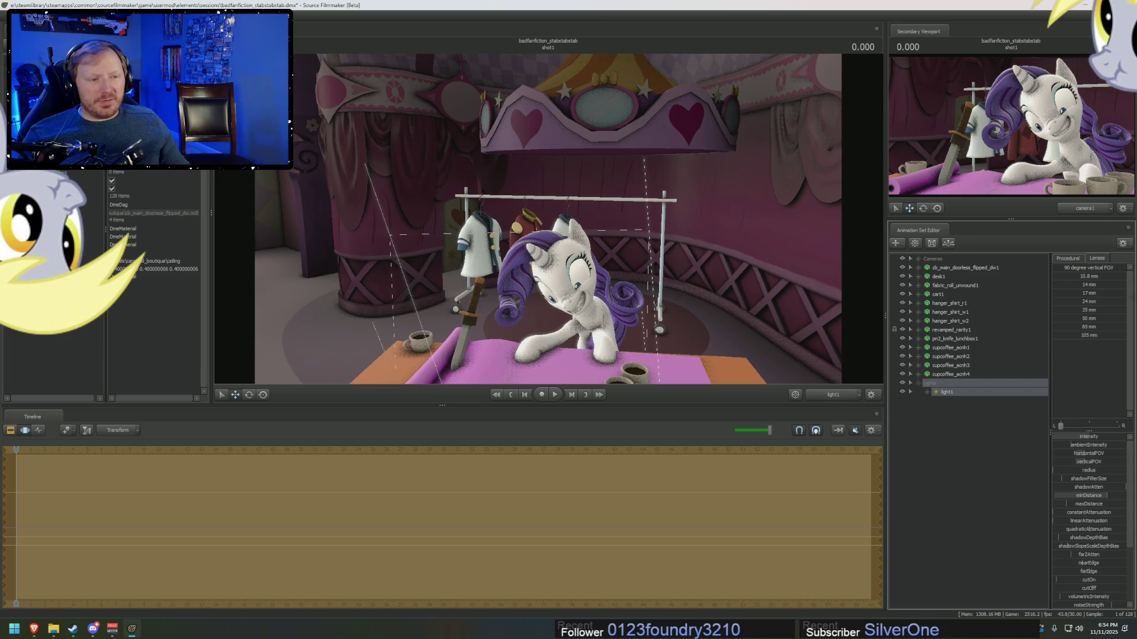
pyautogui.moveTo(1060, 440); pyautogui.dragTo(1075, 445)
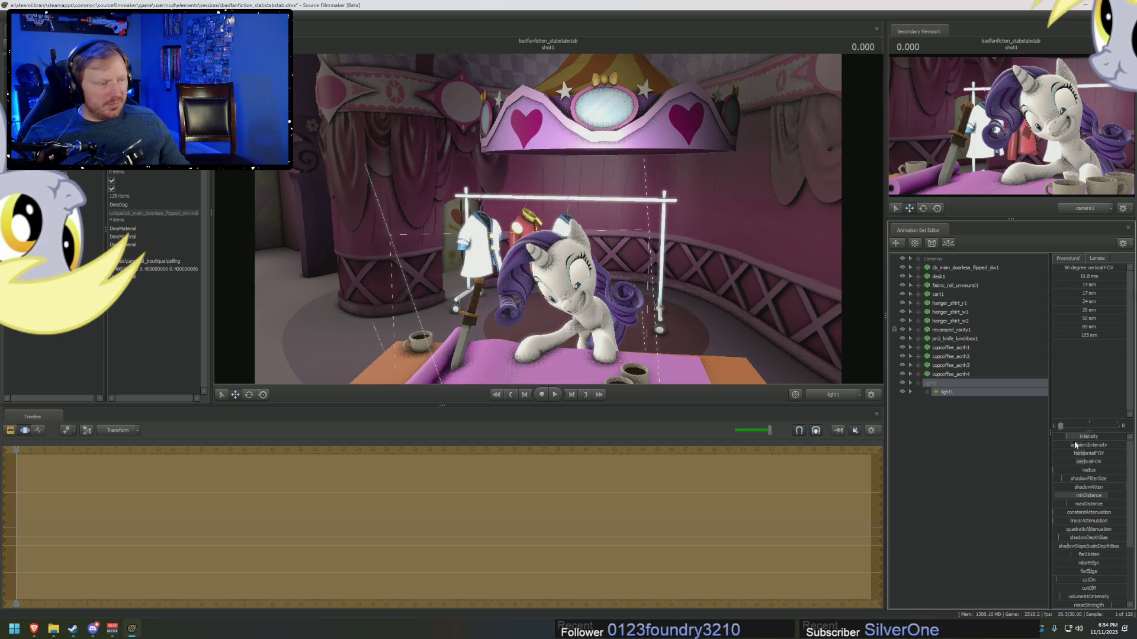
pyautogui.moveTo(1076, 498); pyautogui.dragTo(1084, 498)
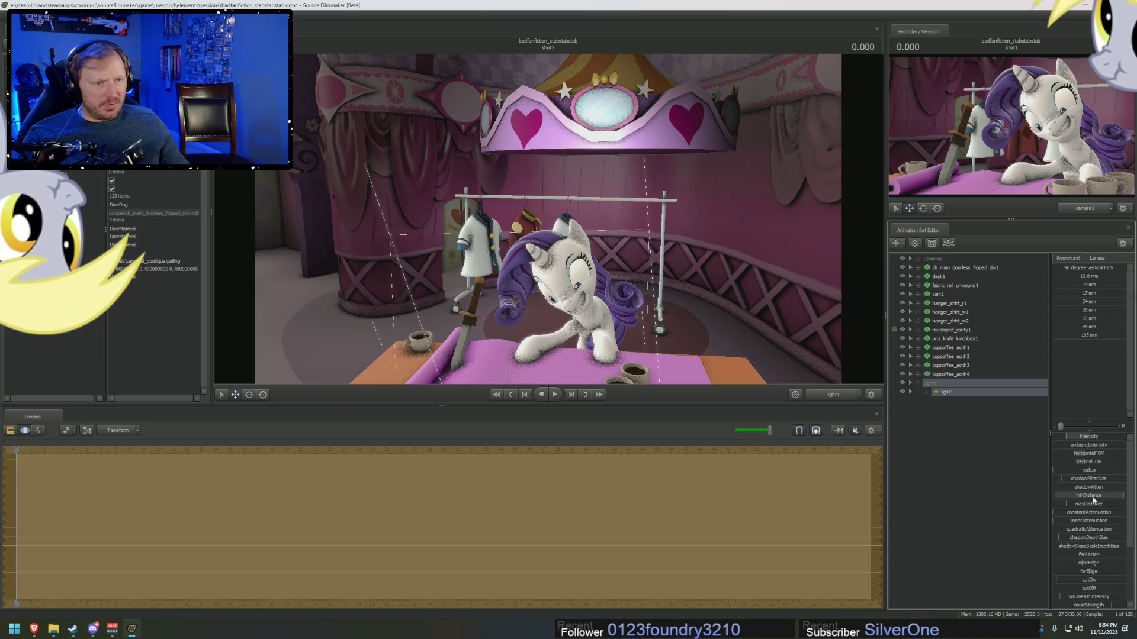
pyautogui.moveTo(548, 219); pyautogui.dragTo(568, 231)
pyautogui.moveTo(549, 222); pyautogui.dragTo(549, 219)
pyautogui.press('F2')
pyautogui.press('F3')
pyautogui.press('F2')
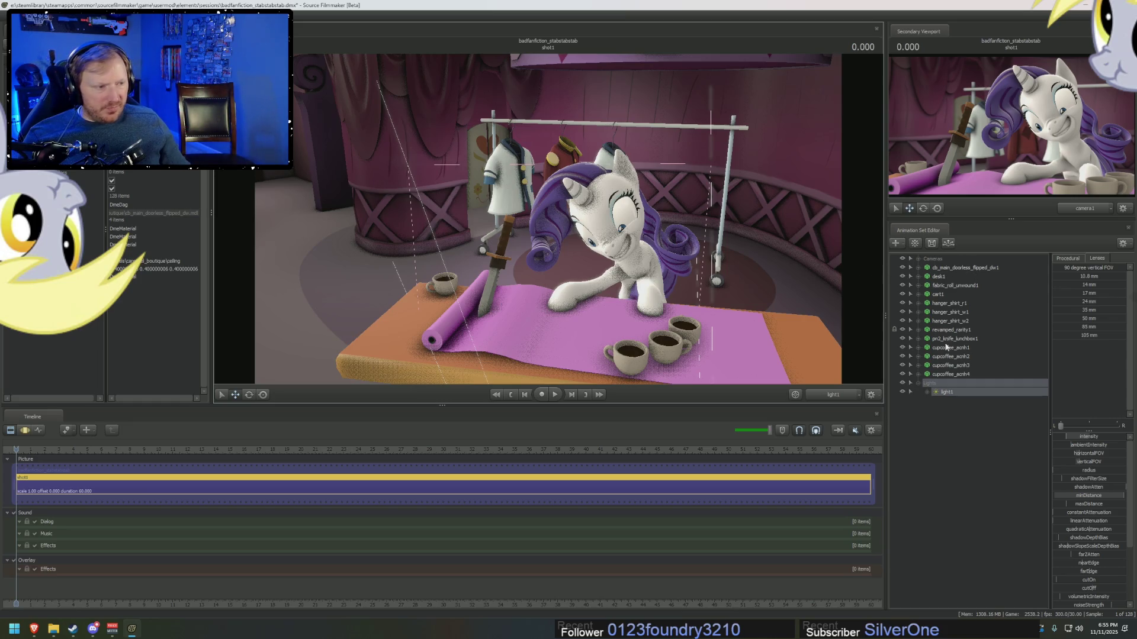
# - Show pn2_knife_lunchbox1 in the Element Viewer and add override materials to it
pyautogui.click(918, 383)
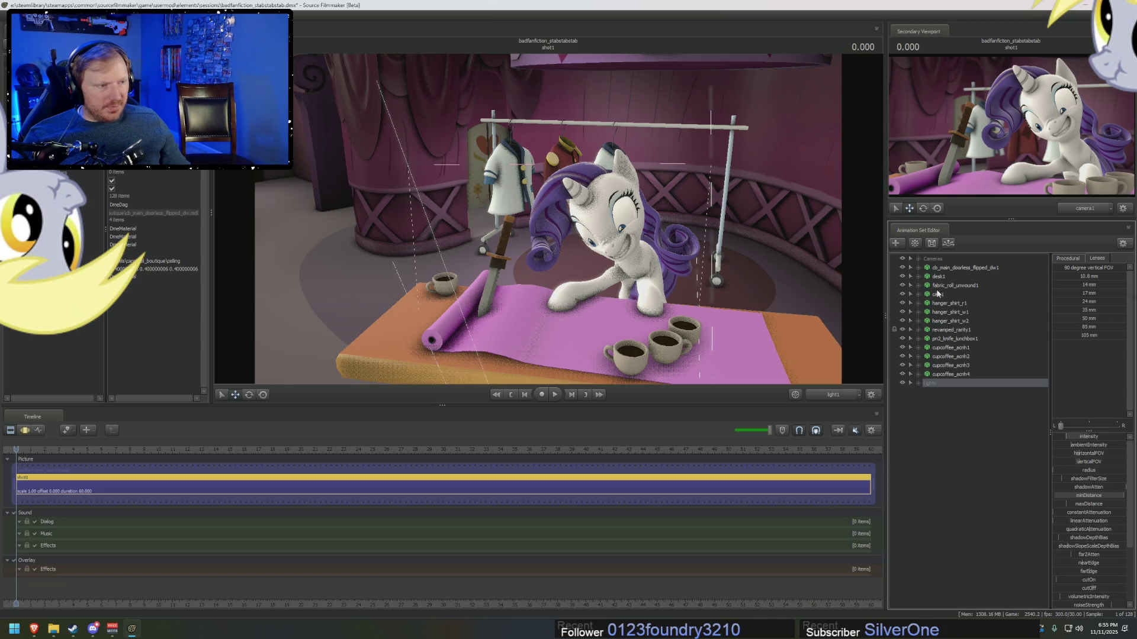
pyautogui.rightClick(951, 339)
pyautogui.moveTo(984, 389)
pyautogui.click(1051, 391)
pyautogui.rightClick(954, 339)
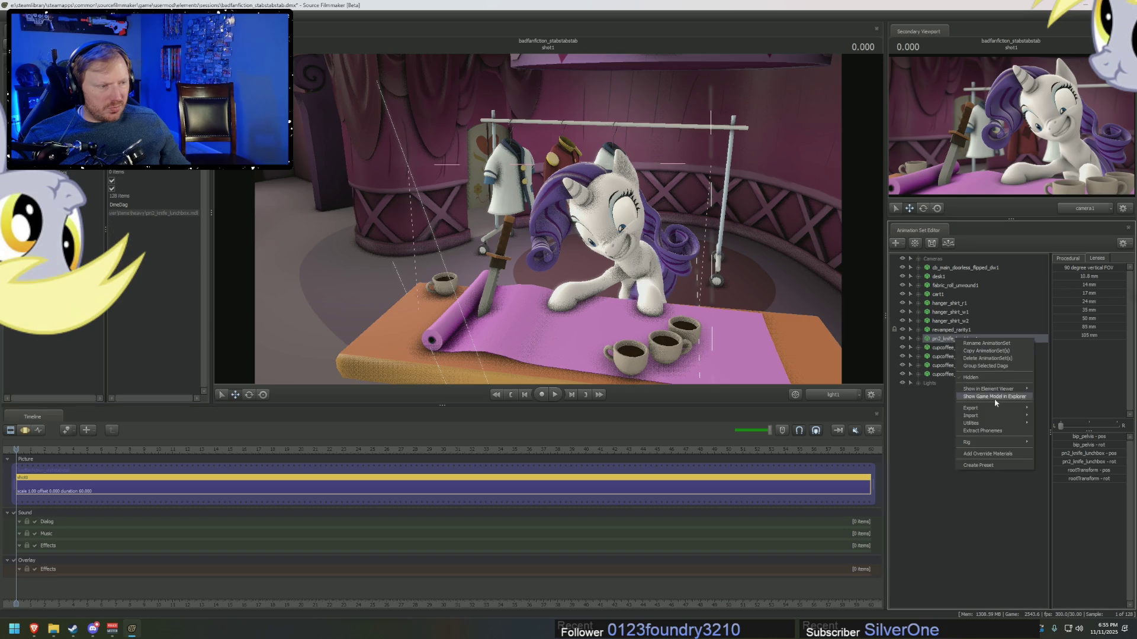
pyautogui.click(988, 454)
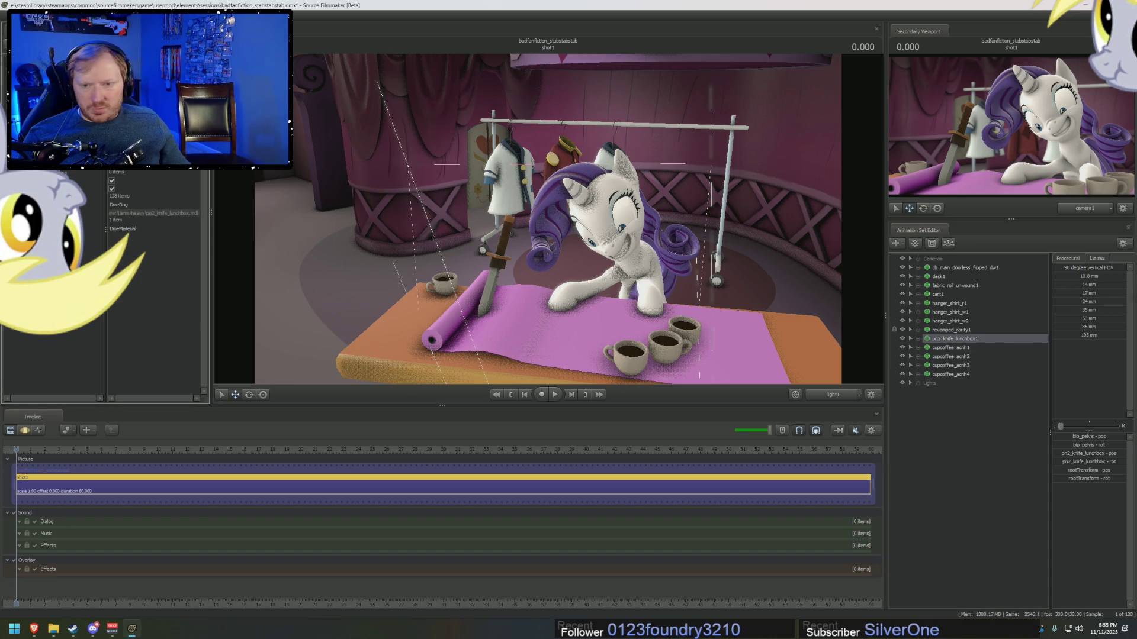
# - Add a new attribute to the knife's override material
pyautogui.rightClick(127, 234)
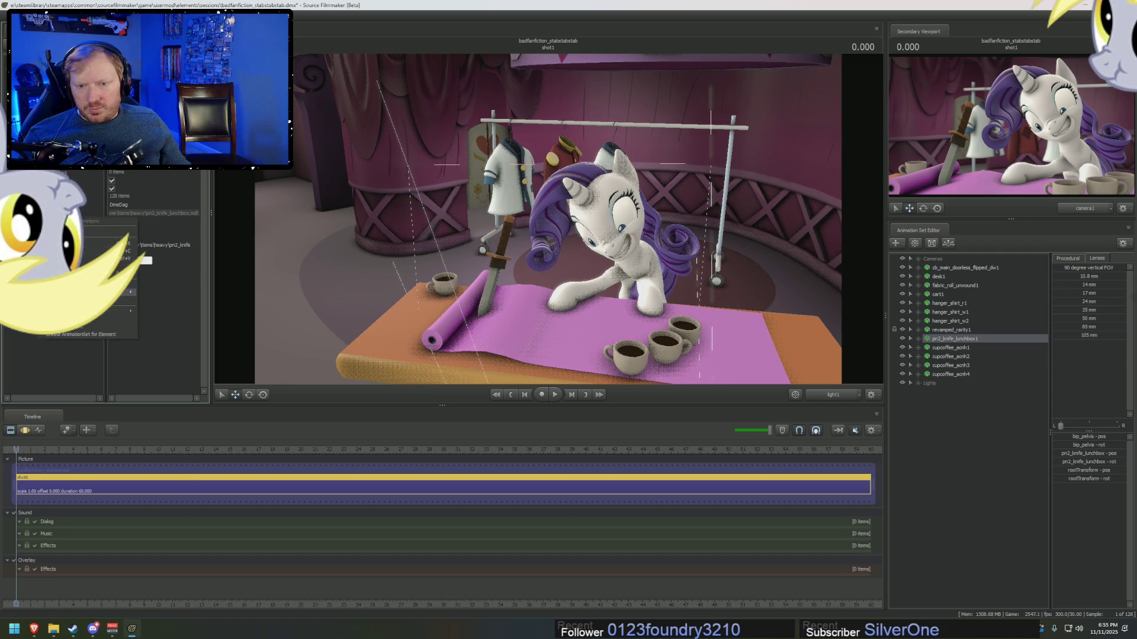
pyautogui.moveTo(128, 292)
pyautogui.click(159, 358)
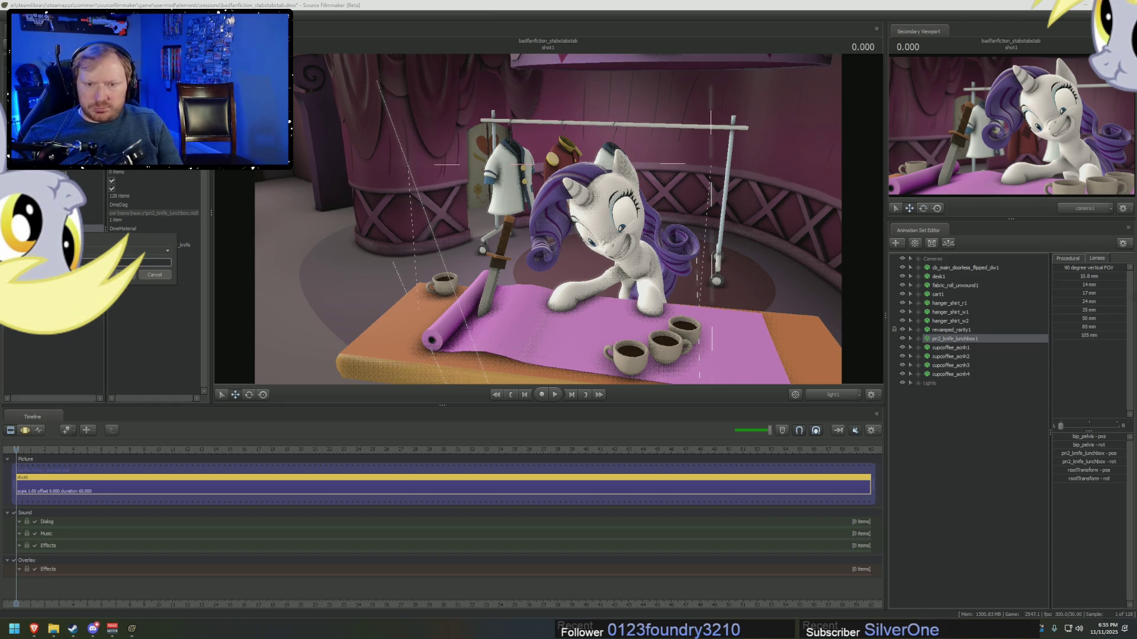
pyautogui.press('Return')
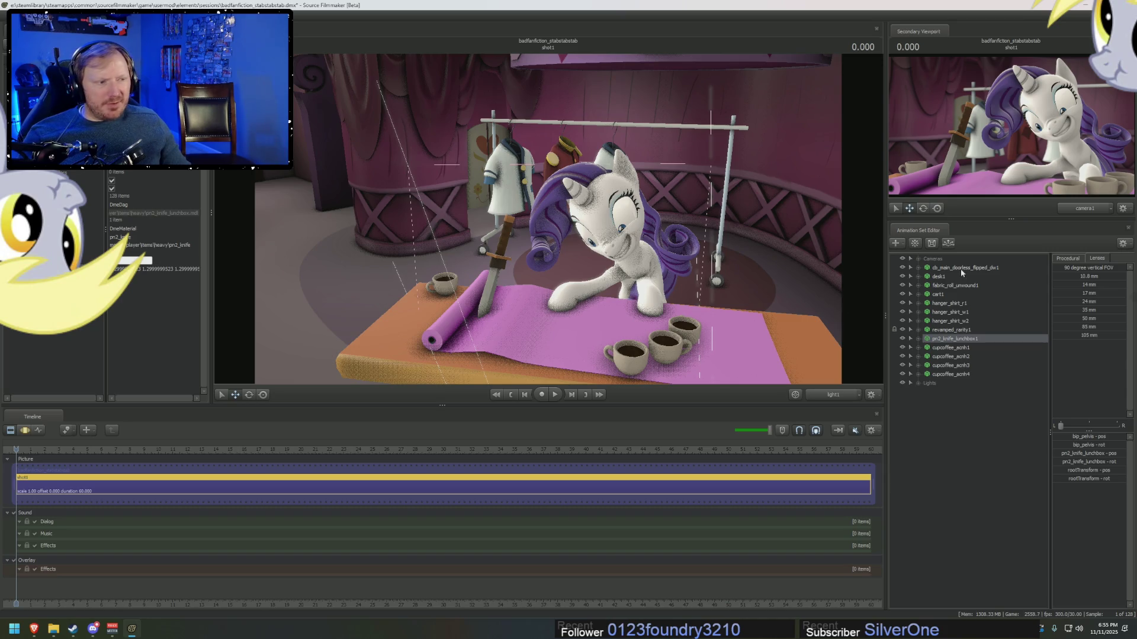
pyautogui.click(919, 259)
# - Look through camera1, dolly it toward Rarity, and set the knife material value to 1.3
pyautogui.click(950, 267)
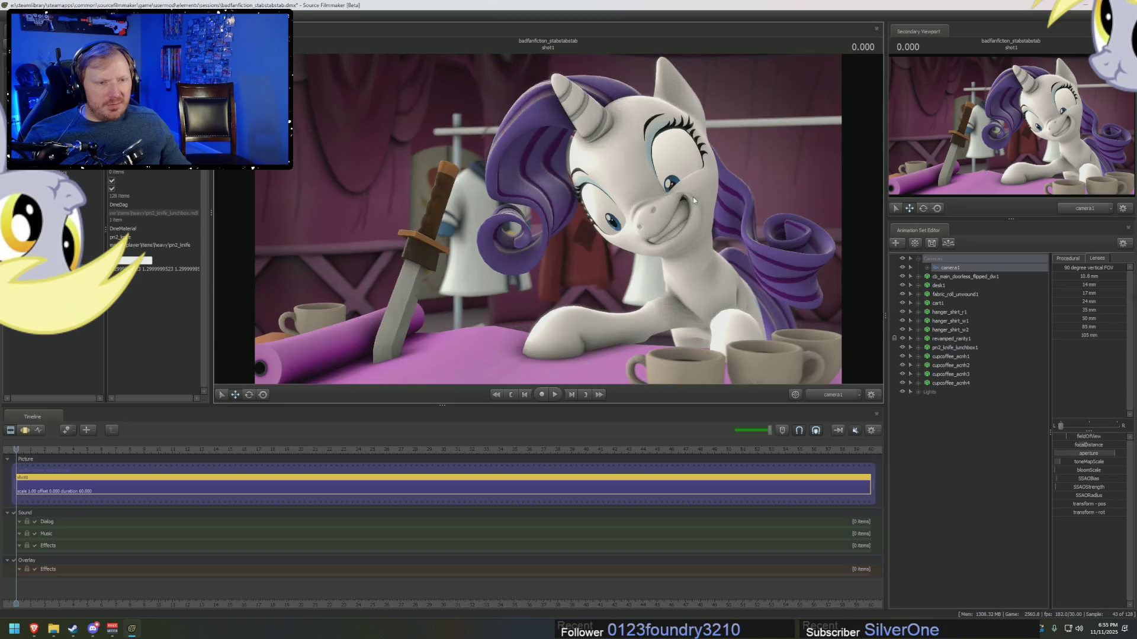
pyautogui.moveTo(690, 204); pyautogui.dragTo(675, 204)
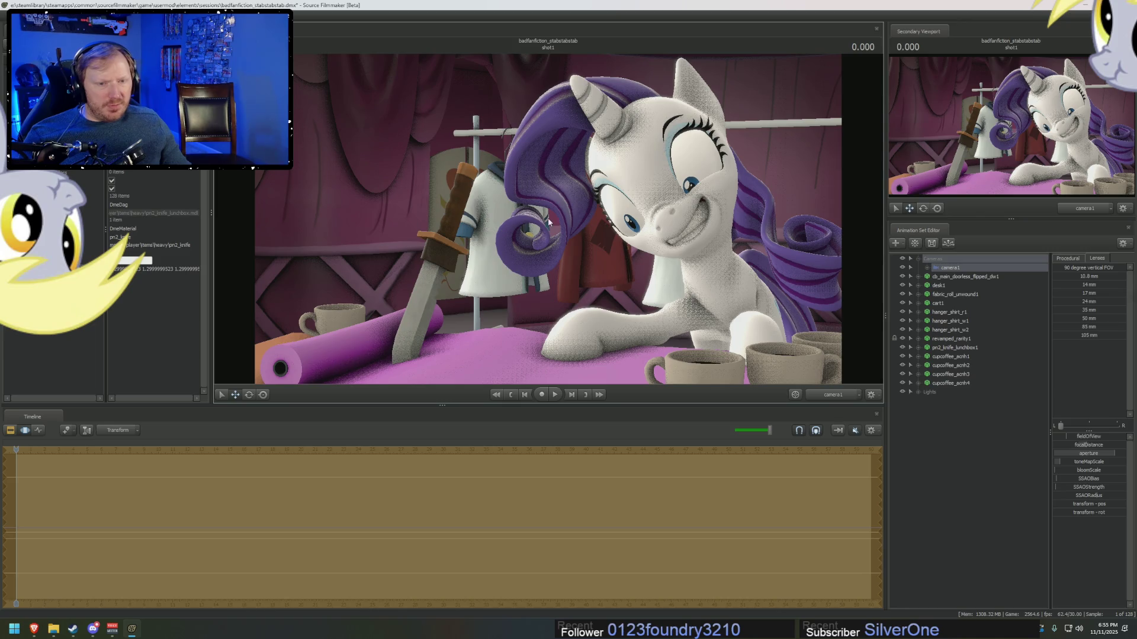
pyautogui.press('F2')
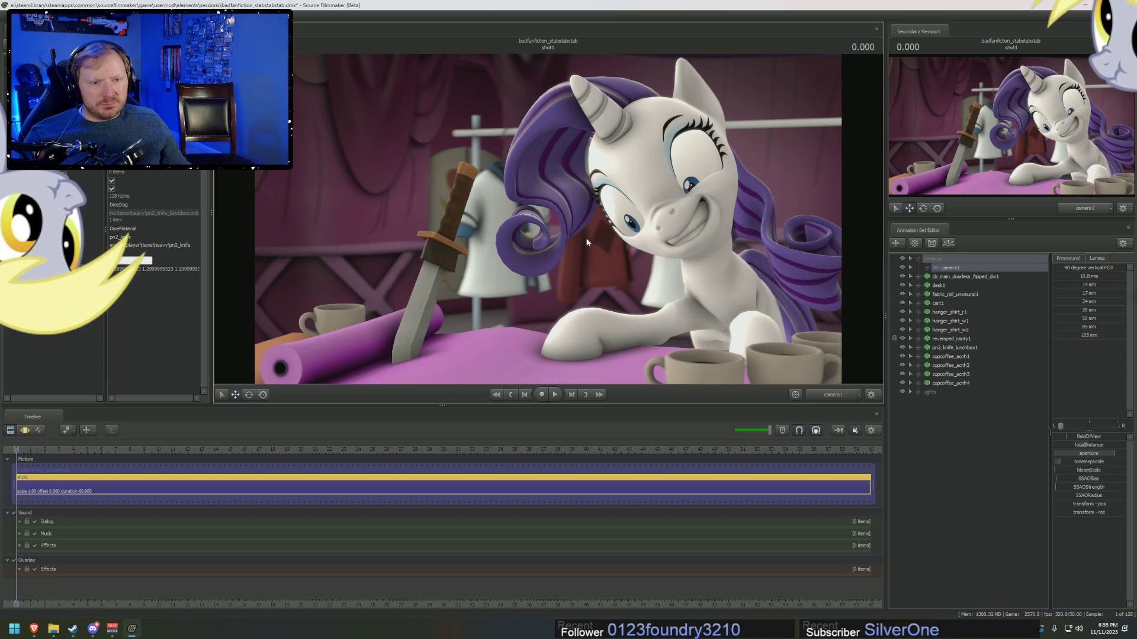
pyautogui.doubleClick(130, 269)
pyautogui.press('Return')
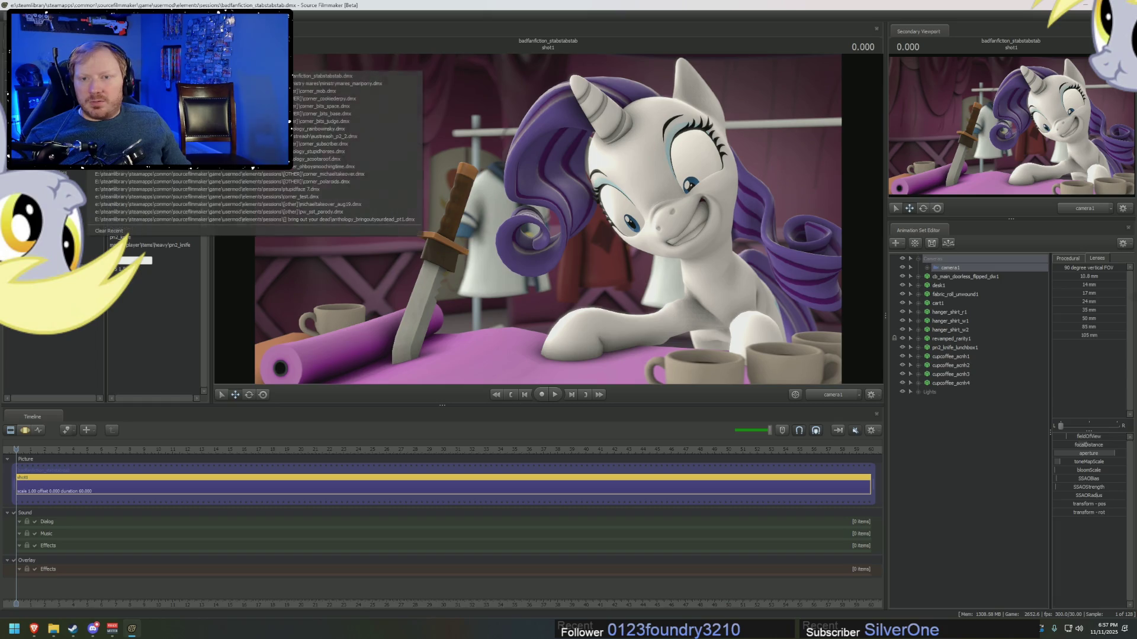
# - Open the image export dialog for the current frame with Ctrl+Shift+P
pyautogui.hotkey('ctrl', 'shift', 'p')
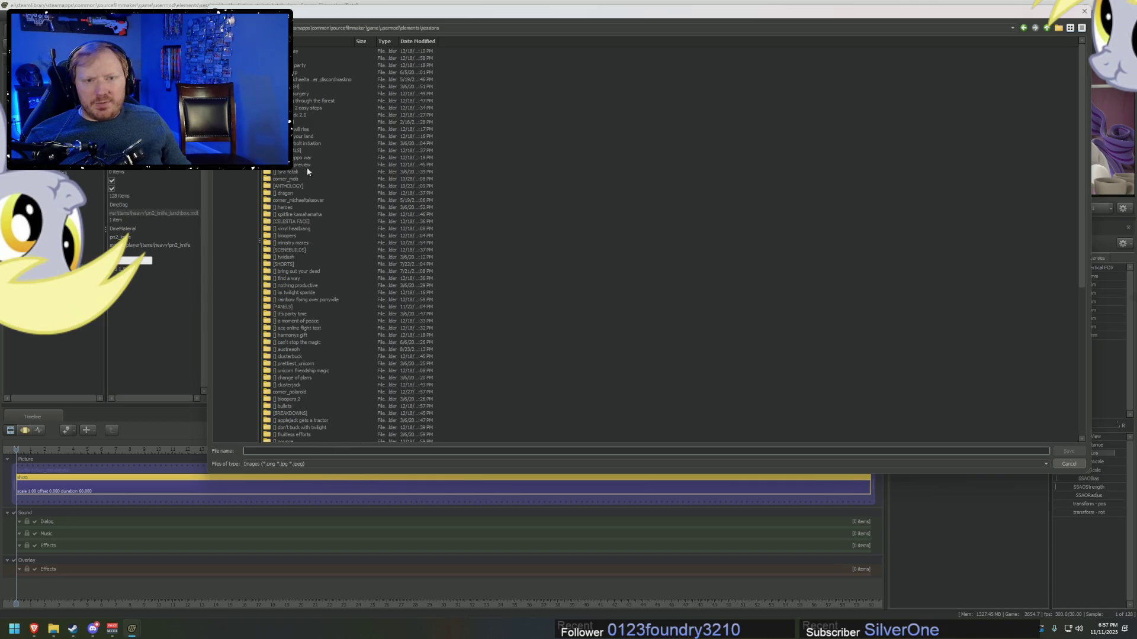
# - Sort the sessions folder by name and save the frame as badfanfiction_stabstabstab.png
pyautogui.click(344, 41)
pyautogui.scroll(-10, 367, 247)
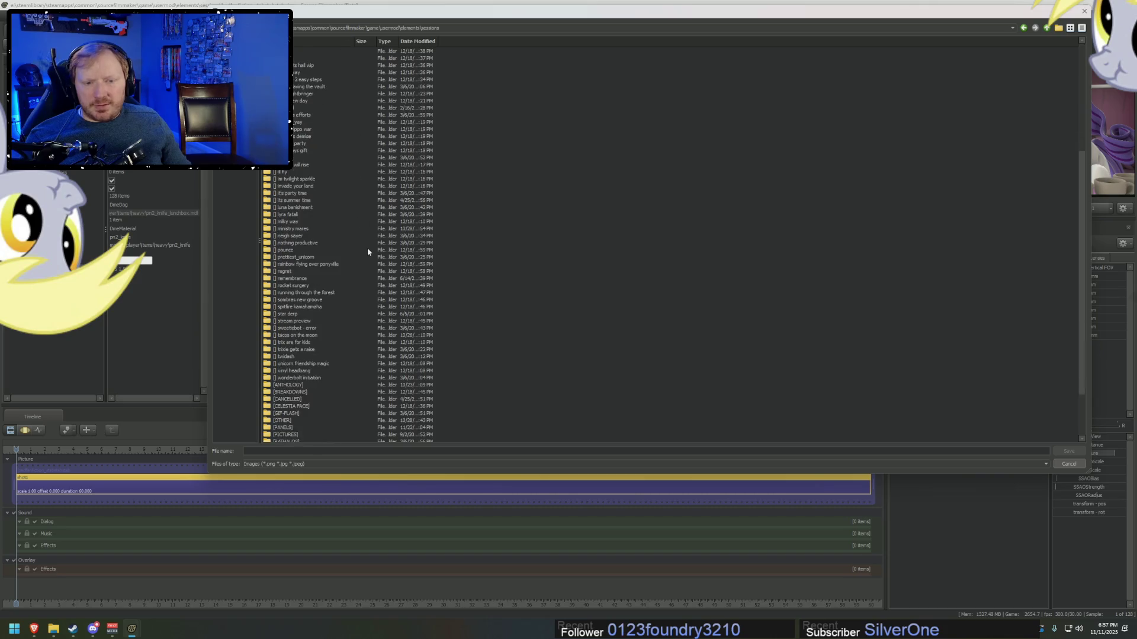
pyautogui.click(285, 451)
pyautogui.write('badnf')
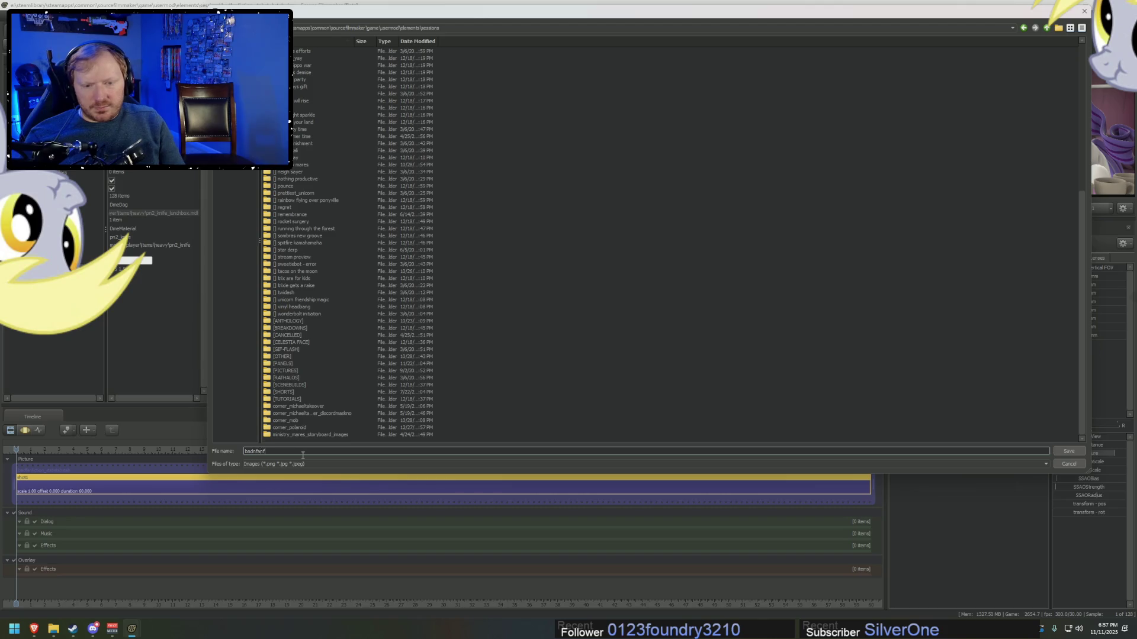
pyautogui.write('anf')
pyautogui.write('on_')
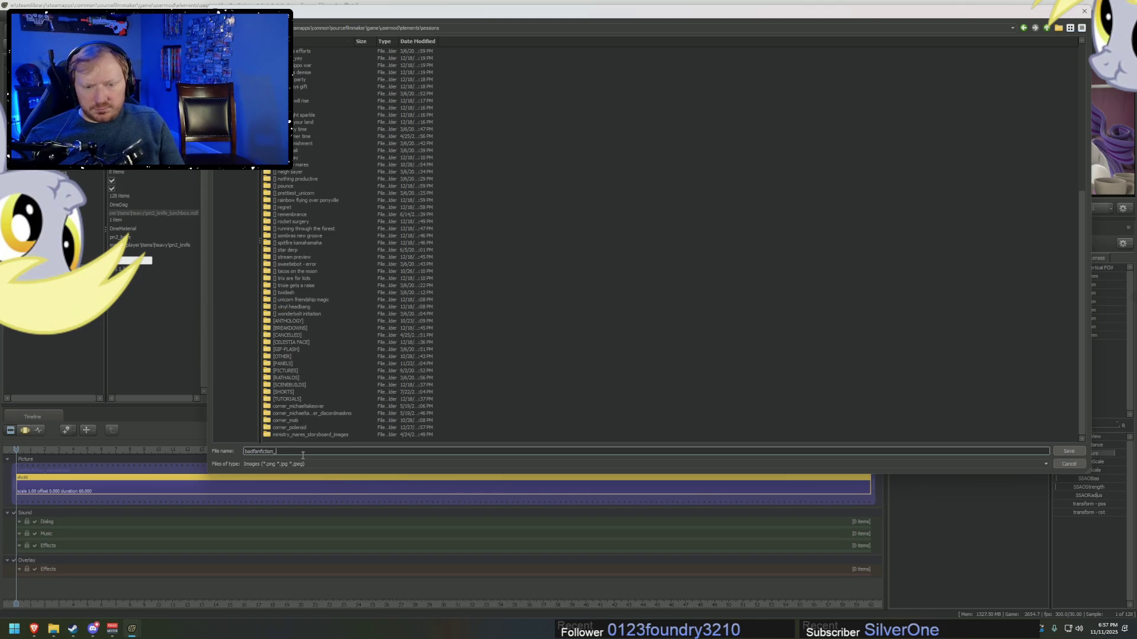
pyautogui.write('stabsta')
pyautogui.write('bstab.png')
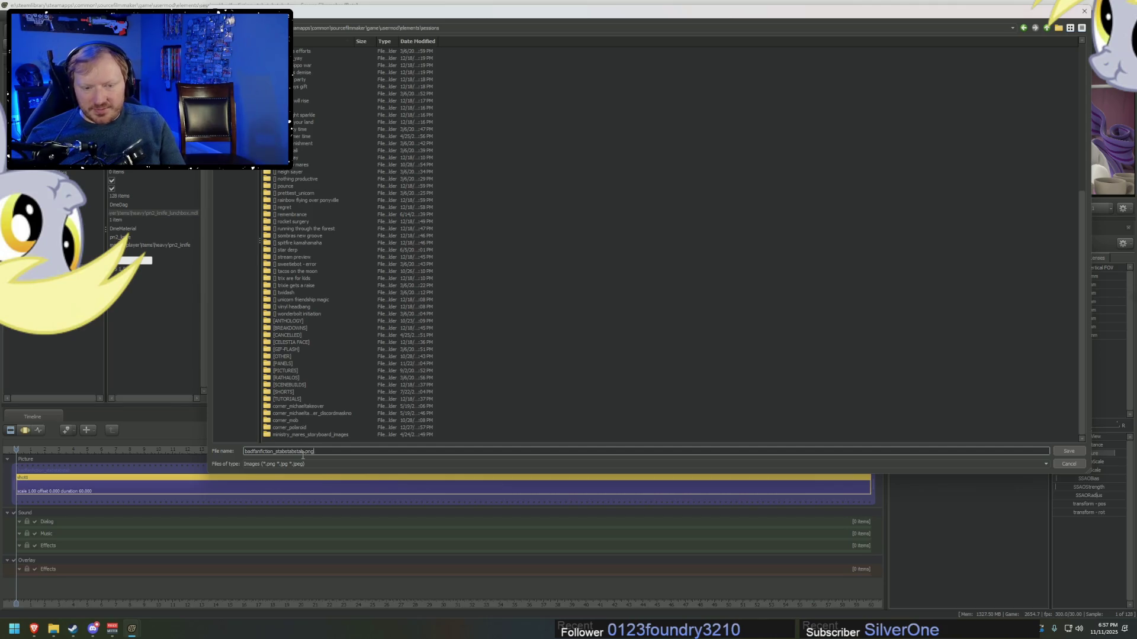
pyautogui.press('Return')
pyautogui.press('super')
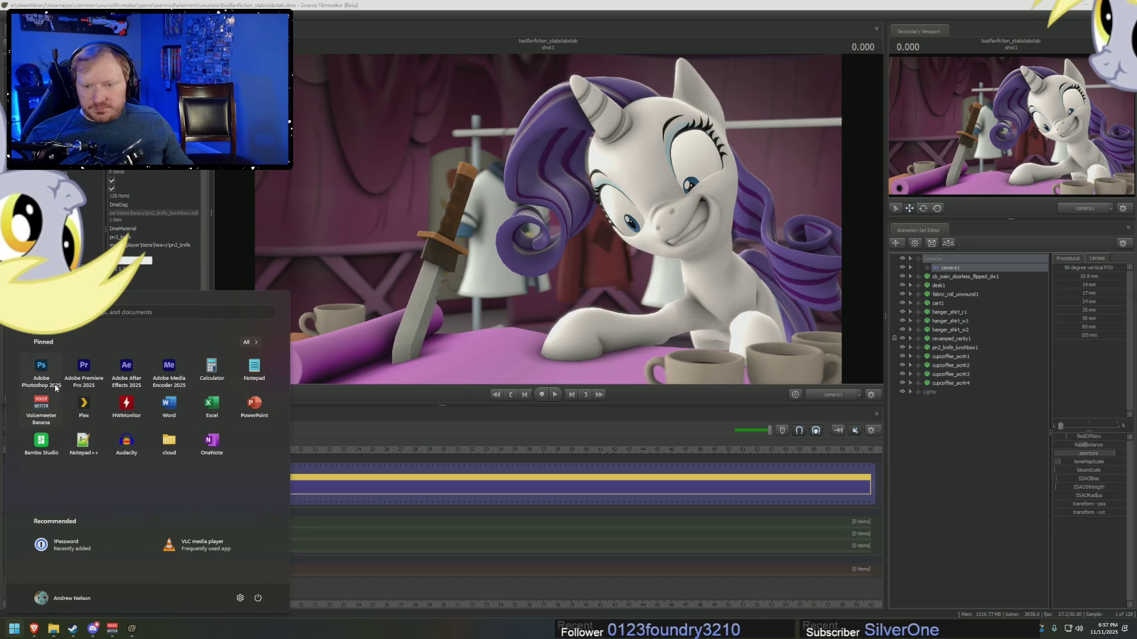
# - Browse to usermod > elements > sessions and drag badfanfiction_stabstabstab.png into Photoshop
pyautogui.press('super+e')
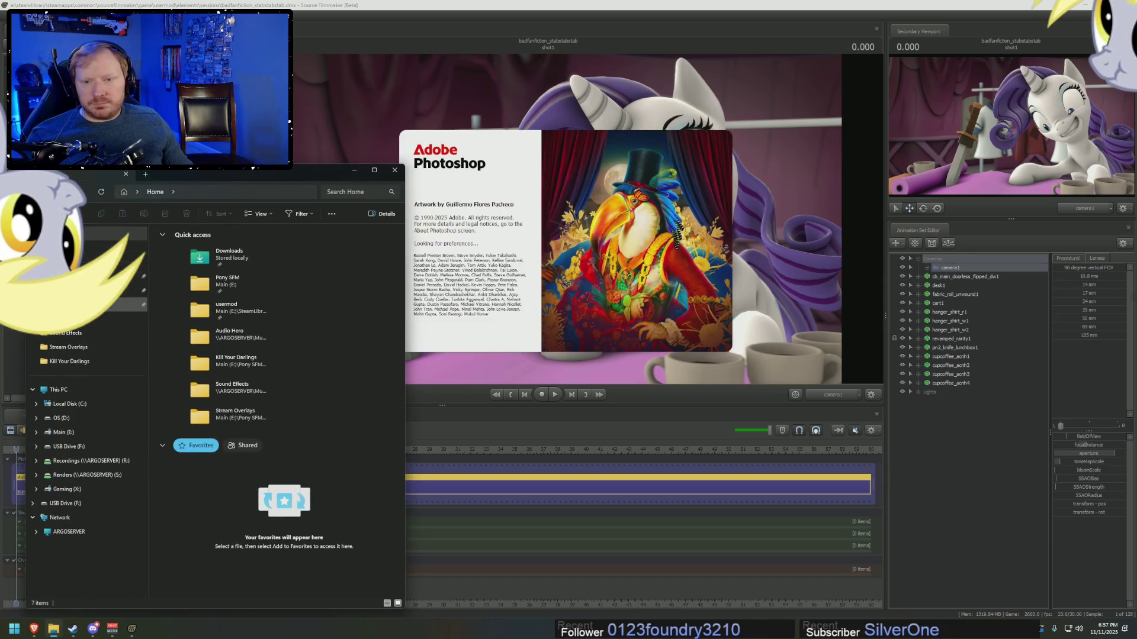
pyautogui.click(121, 305)
pyautogui.click(171, 293)
pyautogui.doubleClick(171, 293)
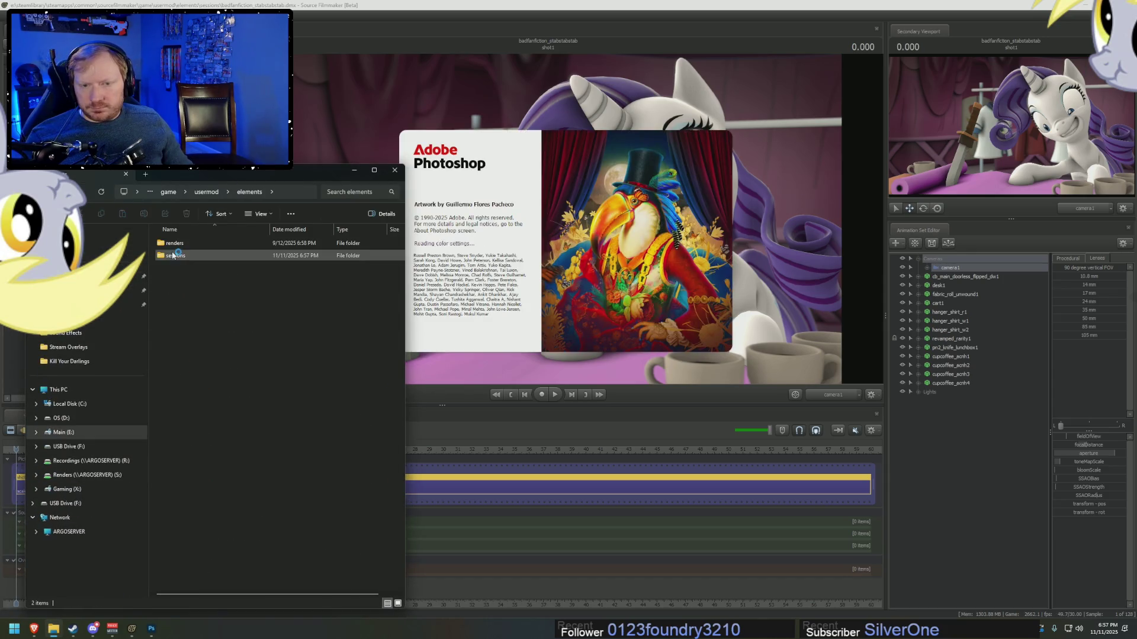
pyautogui.doubleClick(284, 330)
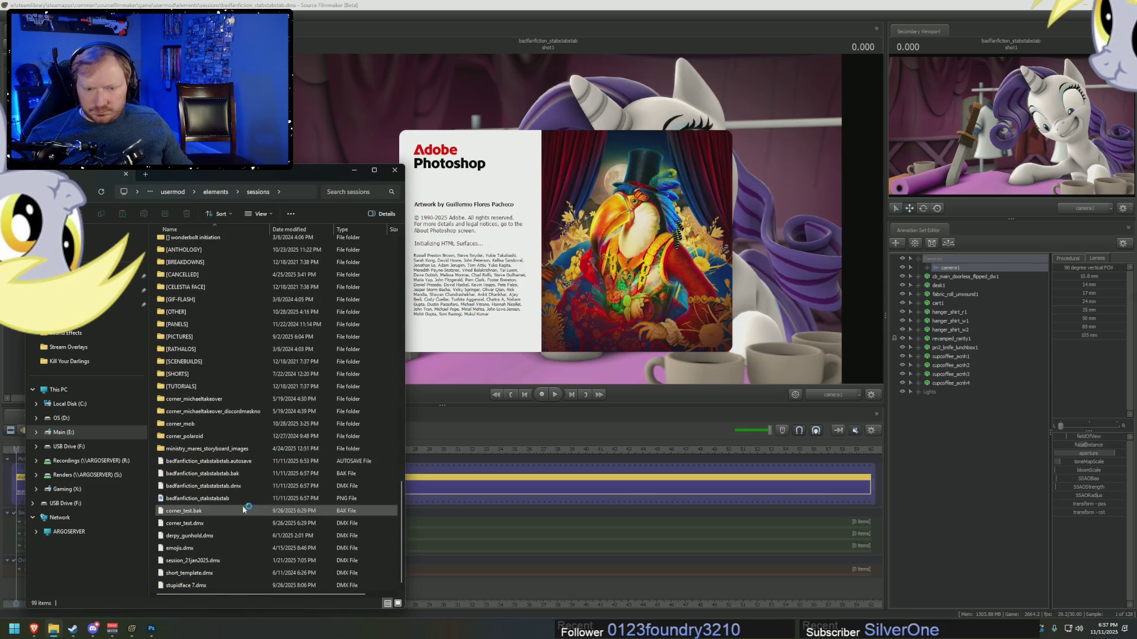
pyautogui.click(243, 501)
pyautogui.rightClick(218, 502)
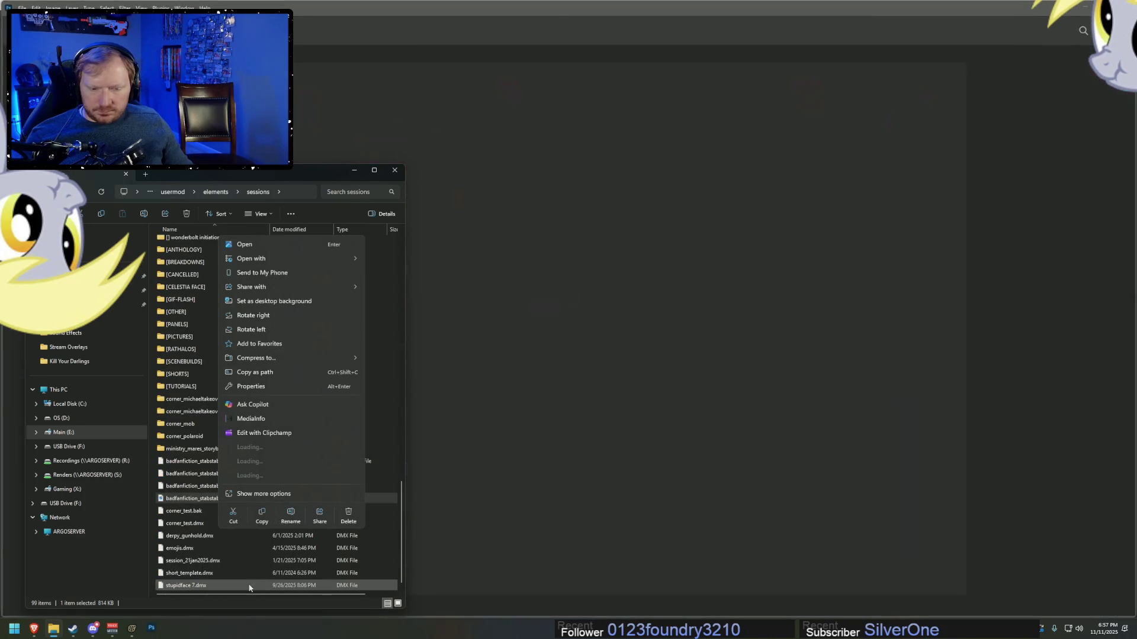
pyautogui.moveTo(195, 500); pyautogui.dragTo(503, 261)
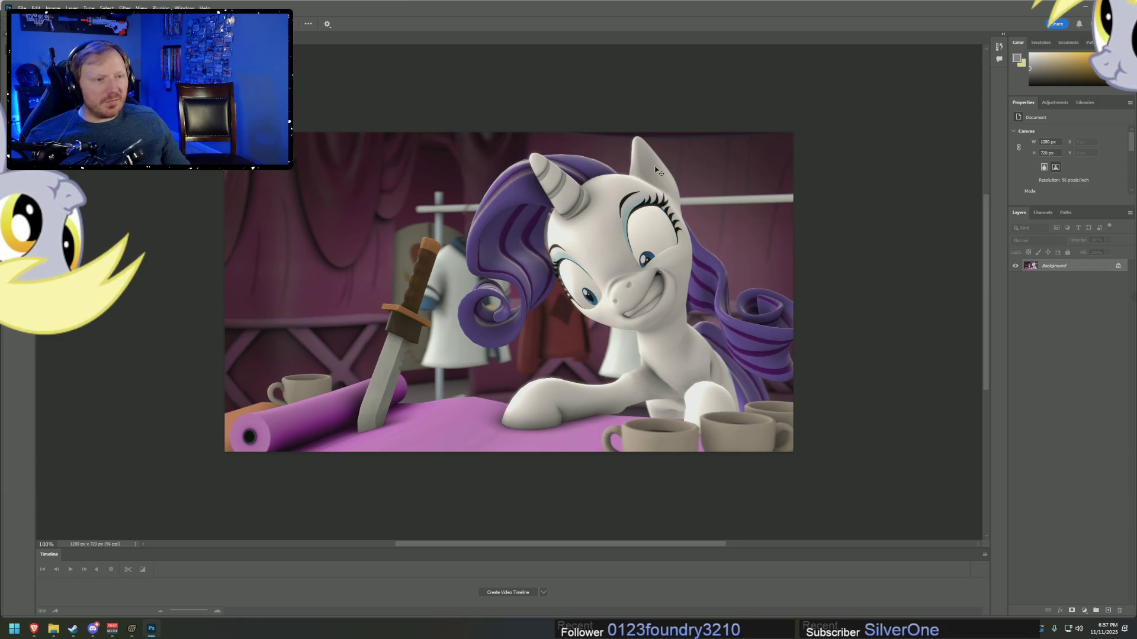
pyautogui.hscroll(-2, 654, 196)
pyautogui.scroll(2, 653, 196)
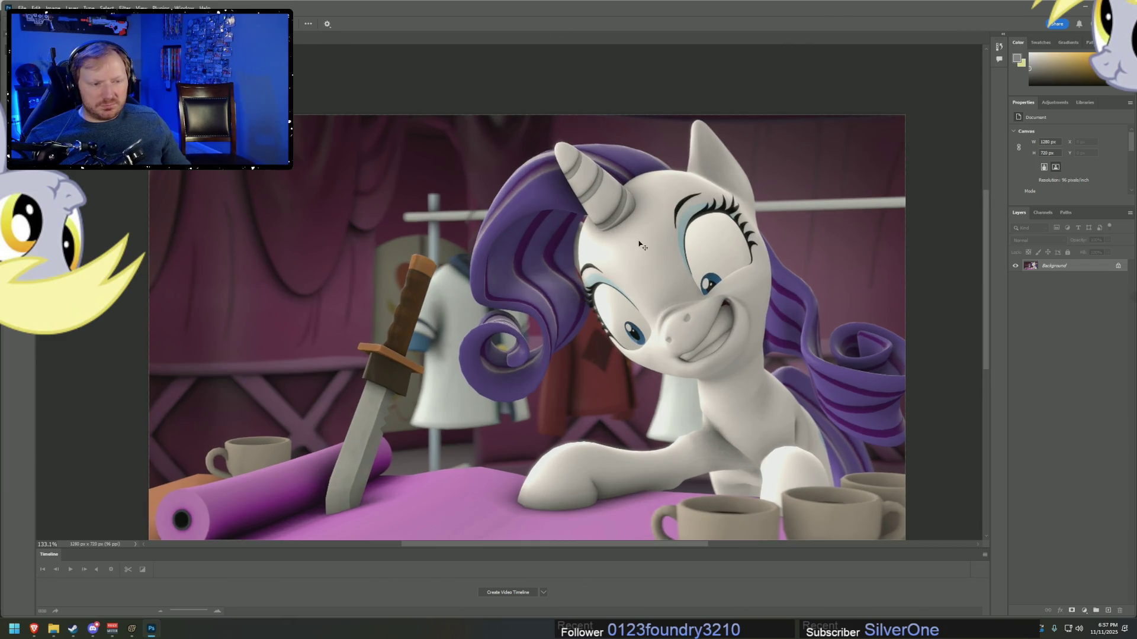
pyautogui.scroll(5, 698, 285)
pyautogui.scroll(-5, 695, 290)
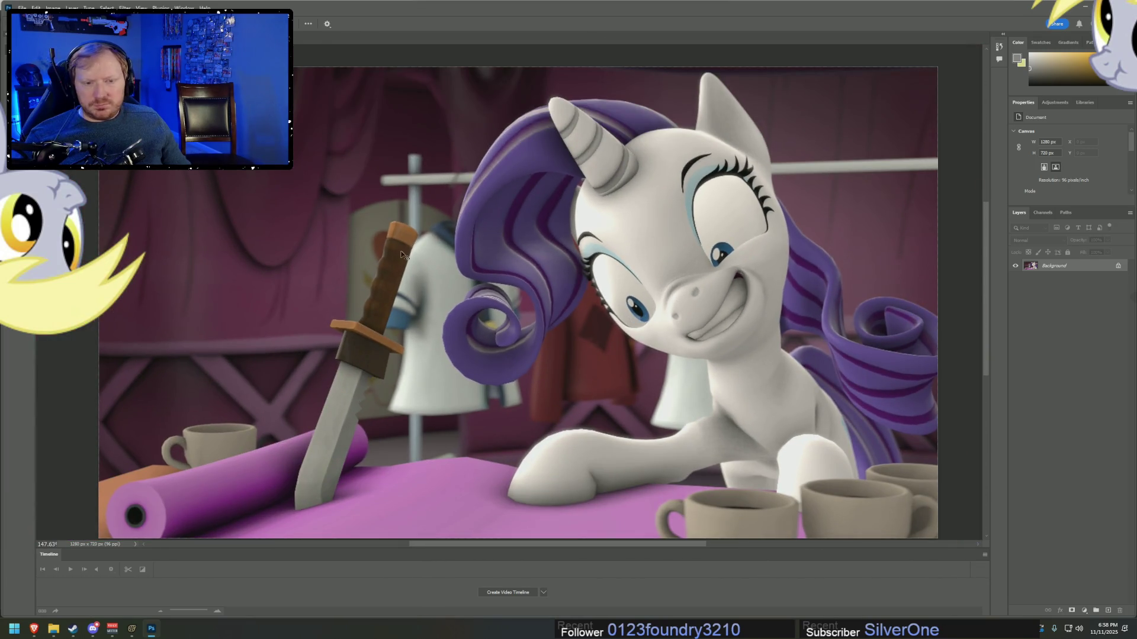
pyautogui.scroll(5, 651, 269)
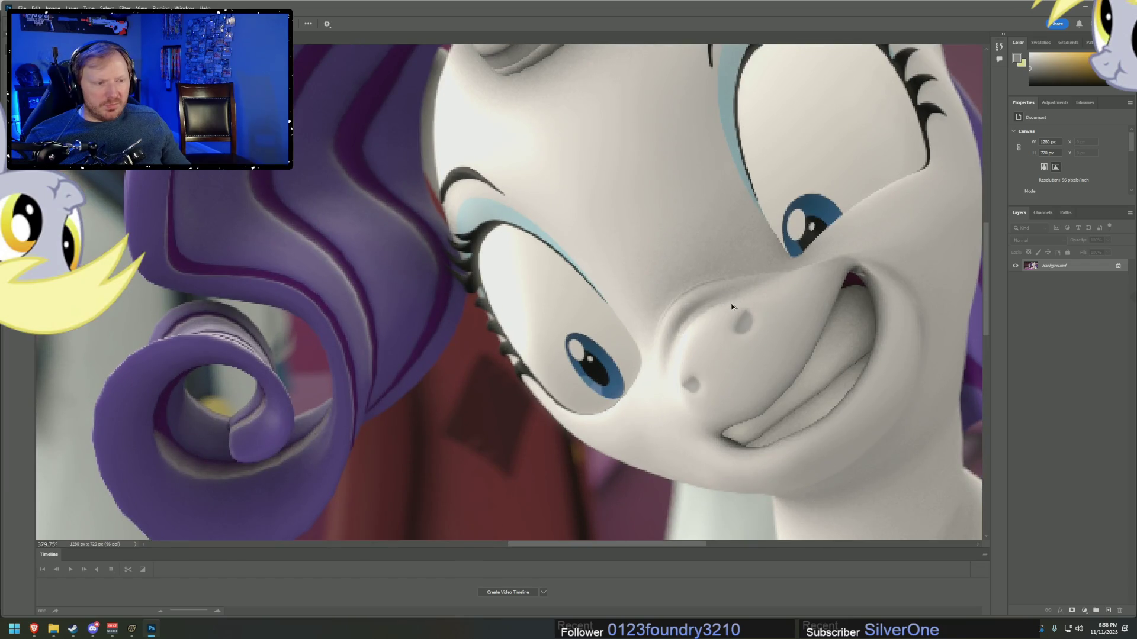
pyautogui.scroll(-4, 806, 314)
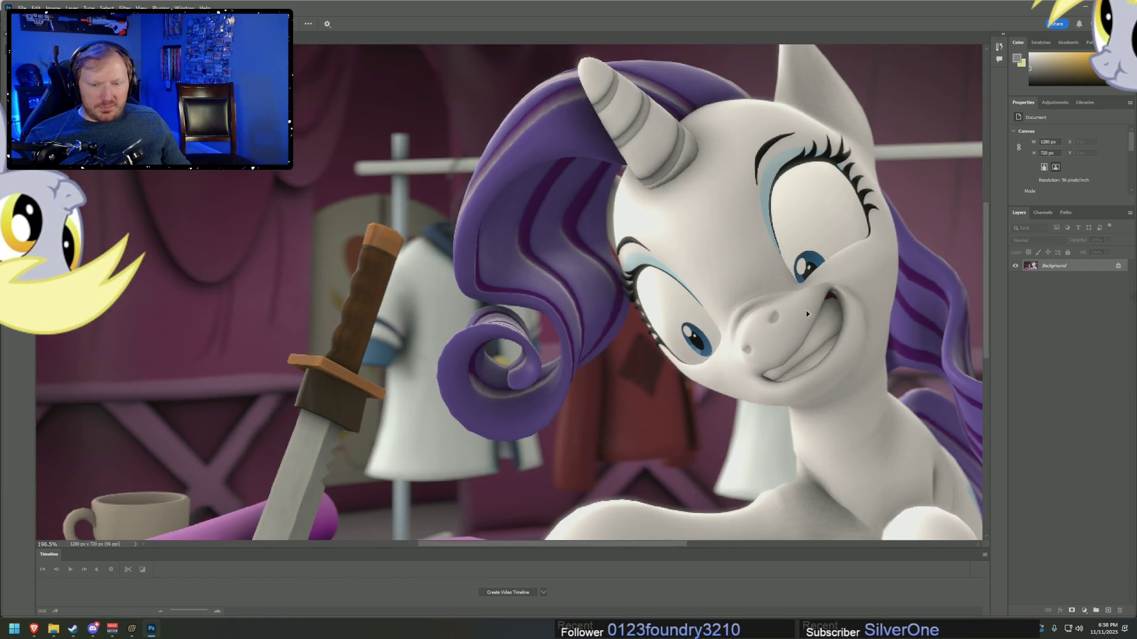
pyautogui.scroll(-4, 806, 314)
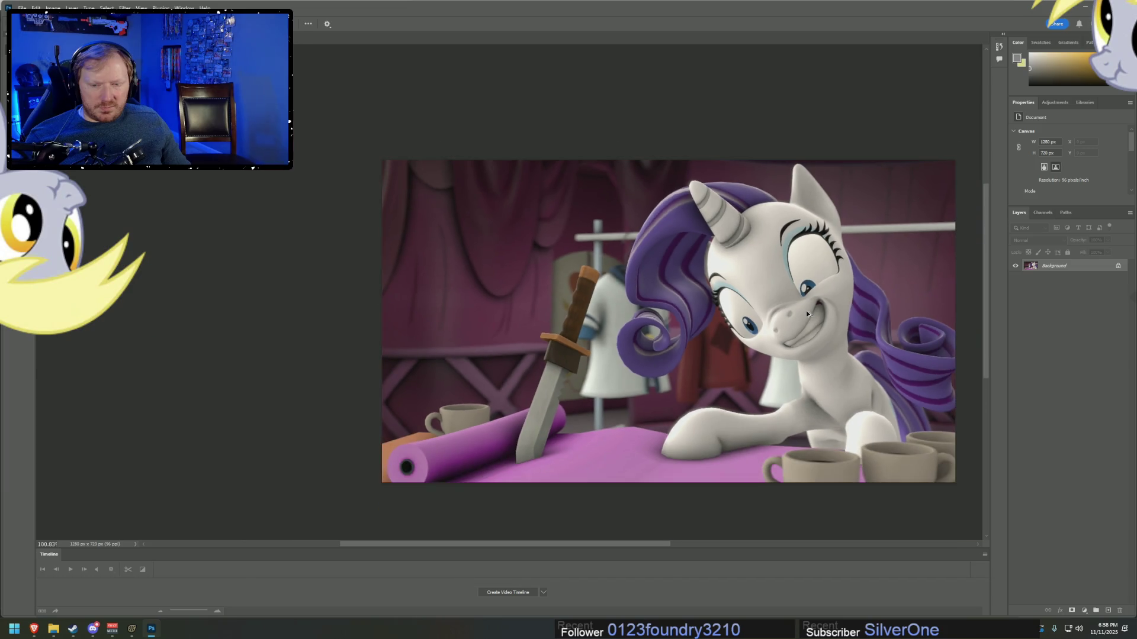
pyautogui.scroll(3, 808, 311)
pyautogui.scroll(-2, 829, 314)
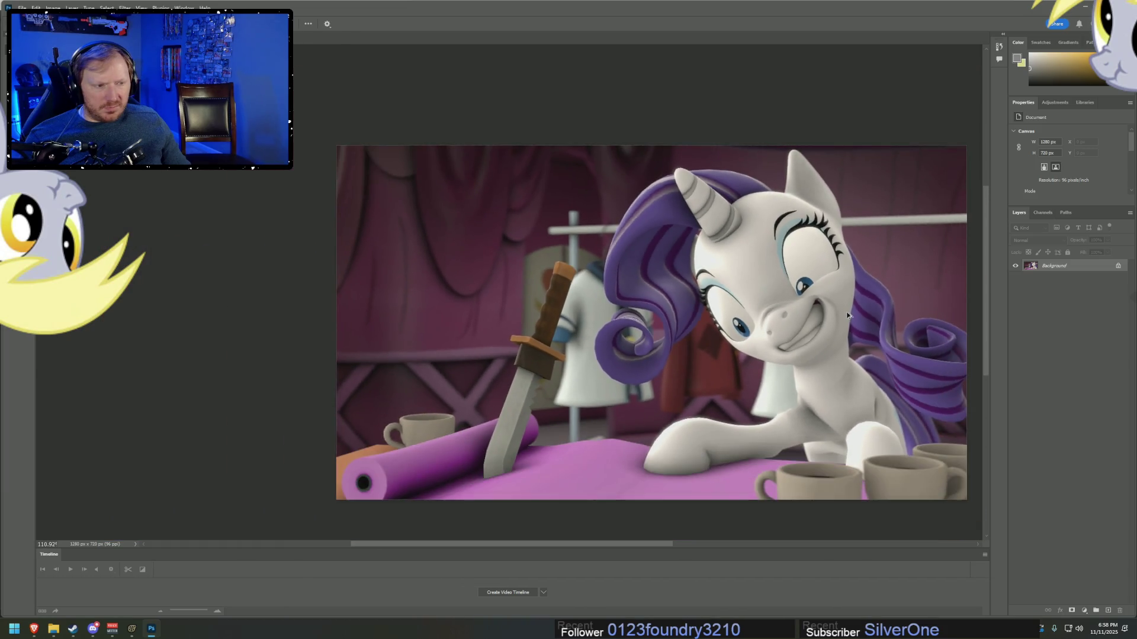
pyautogui.scroll(3, 847, 316)
pyautogui.scroll(2, 846, 316)
pyautogui.scroll(2, 708, 333)
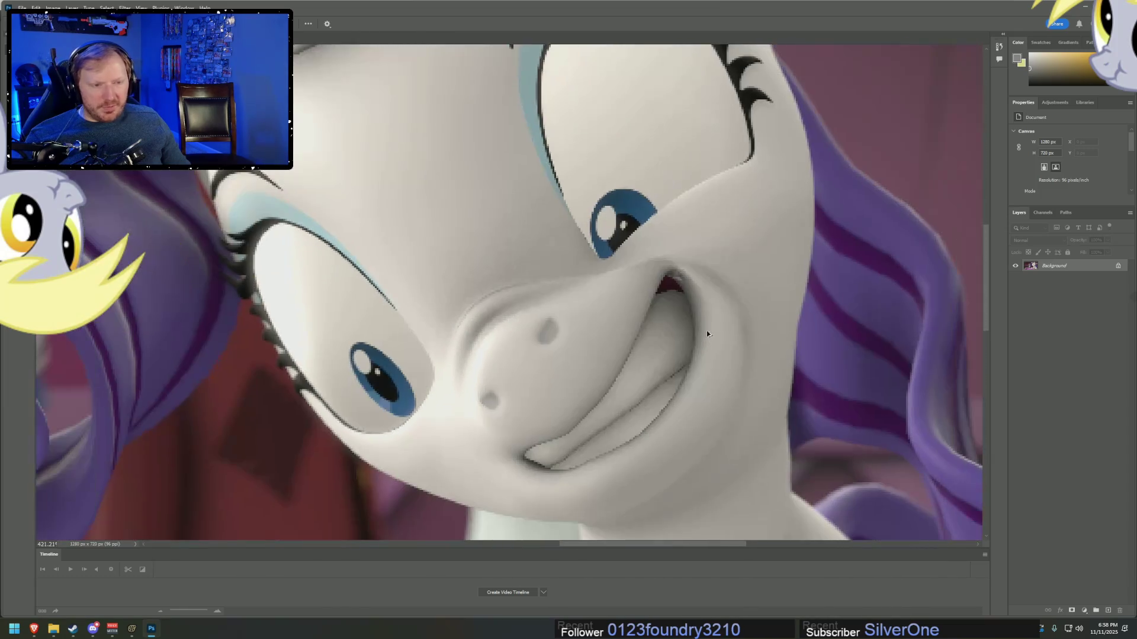
# - Smudge the grainy shading around Rarity's mouth and nose with a small Smudge brush
pyautogui.press('r')
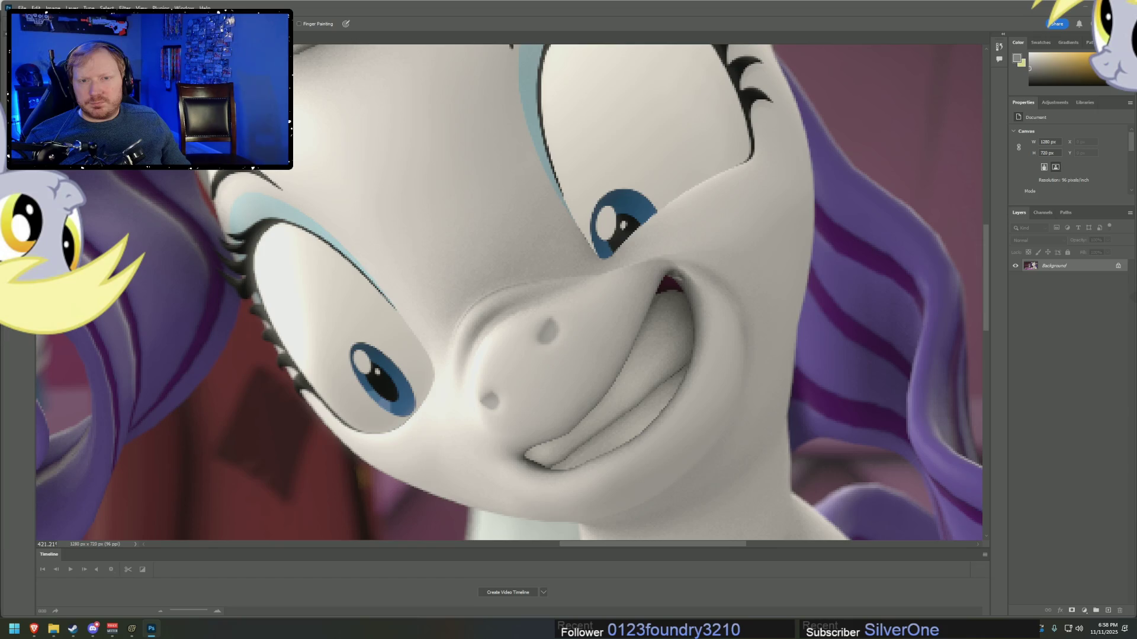
pyautogui.press('[')
pyautogui.press('[')
pyautogui.press('[')
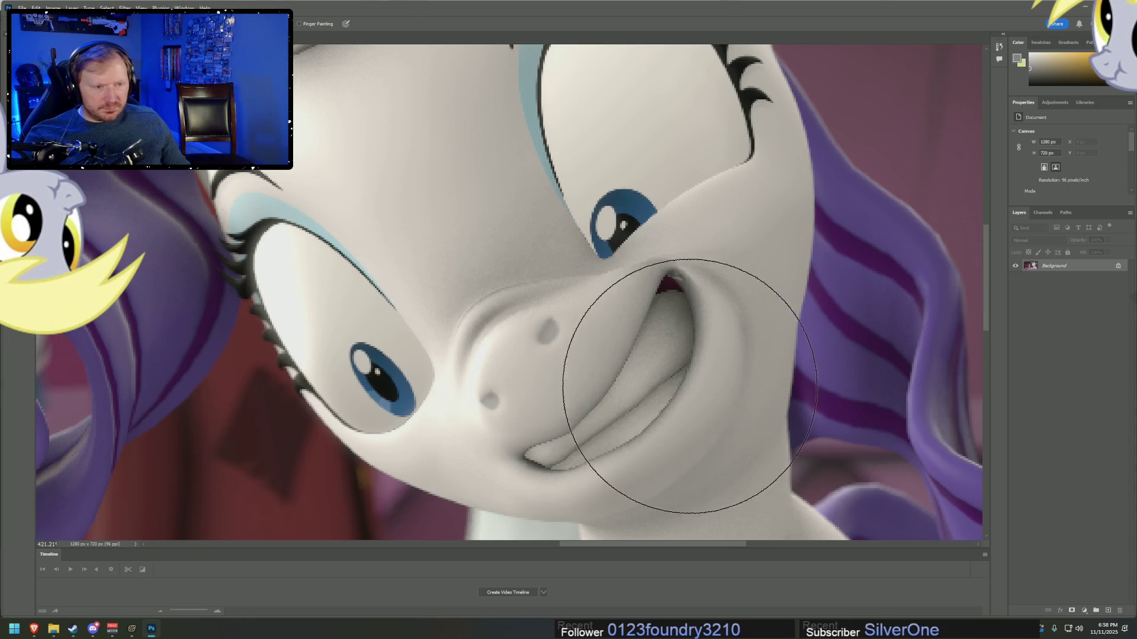
pyautogui.press('[')
pyautogui.press('[')
pyautogui.press('[')
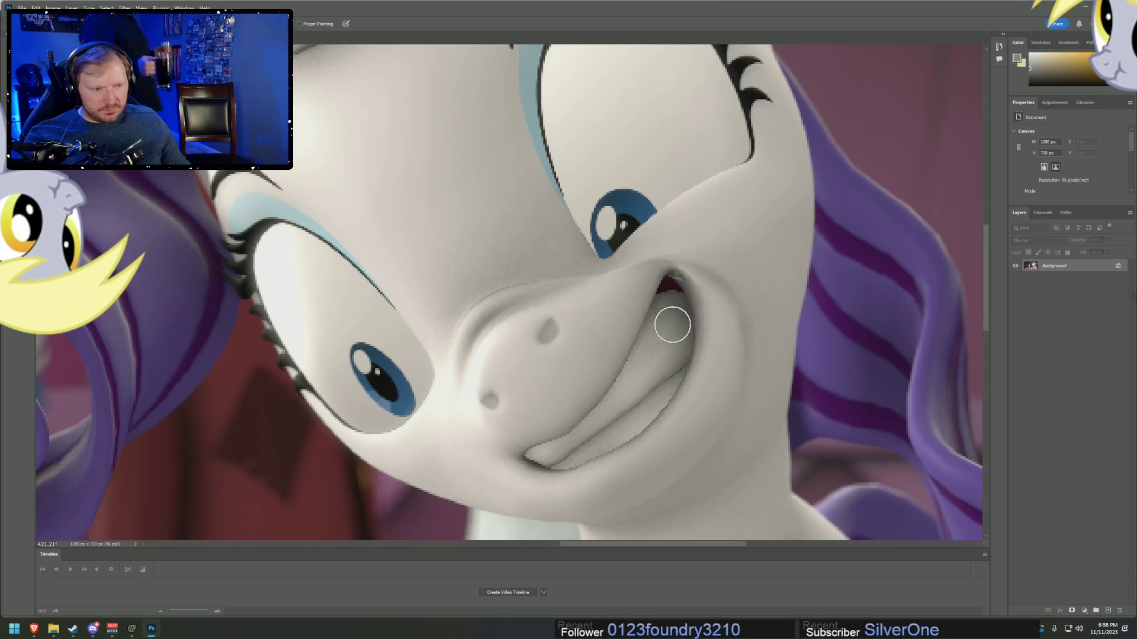
pyautogui.press('[')
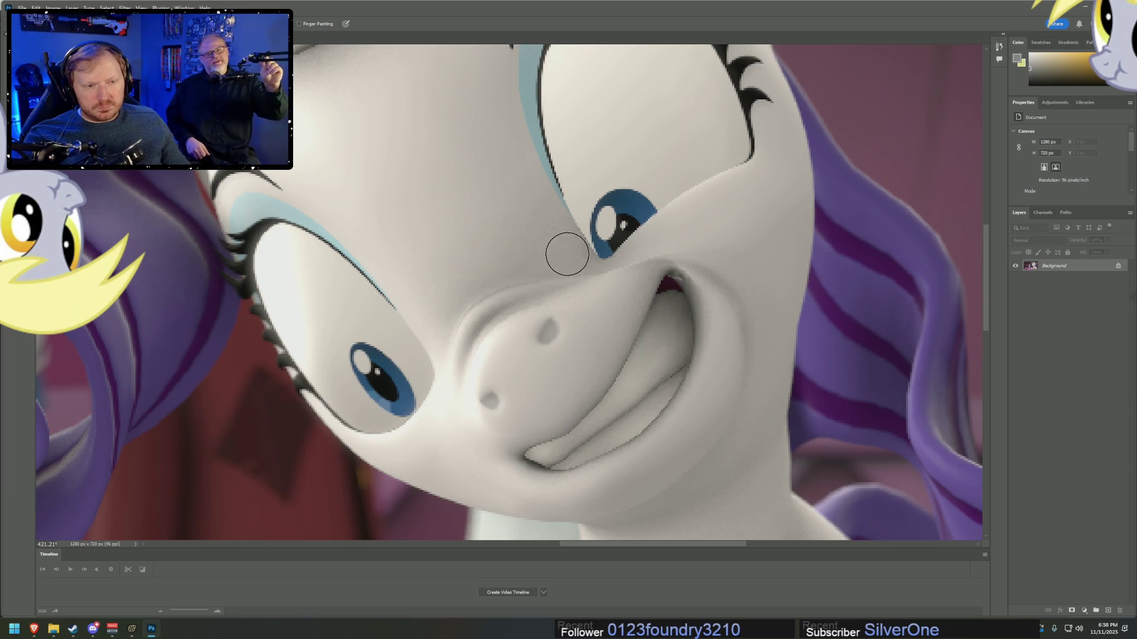
pyautogui.press(']')
pyautogui.press(']')
pyautogui.press('[')
pyautogui.press('[')
pyautogui.press('[')
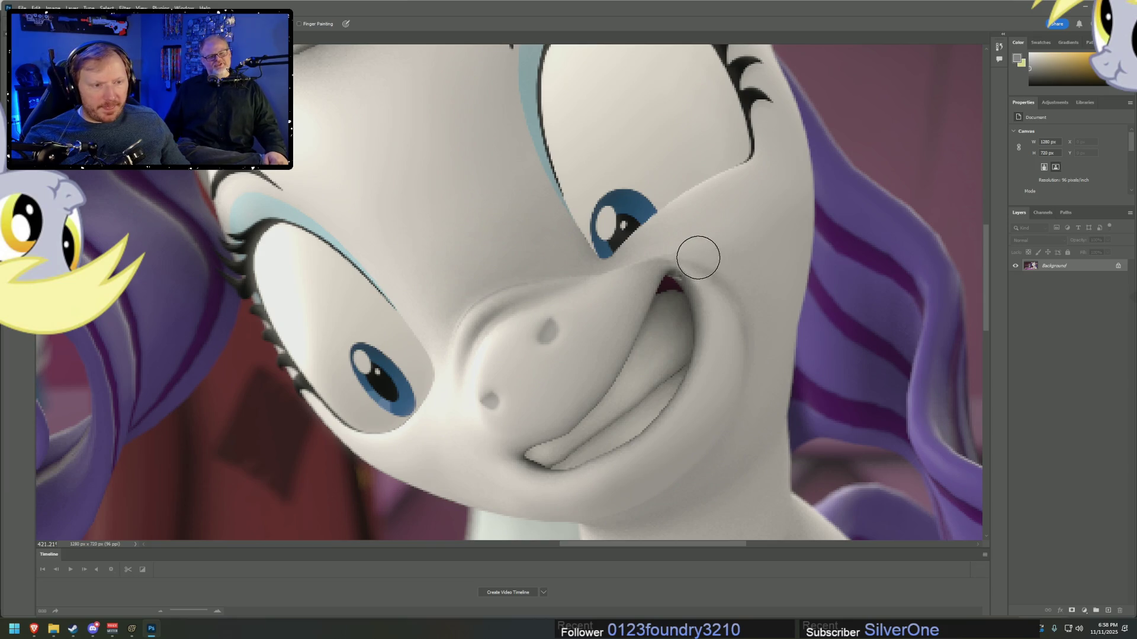
pyautogui.scroll(-3, 769, 442)
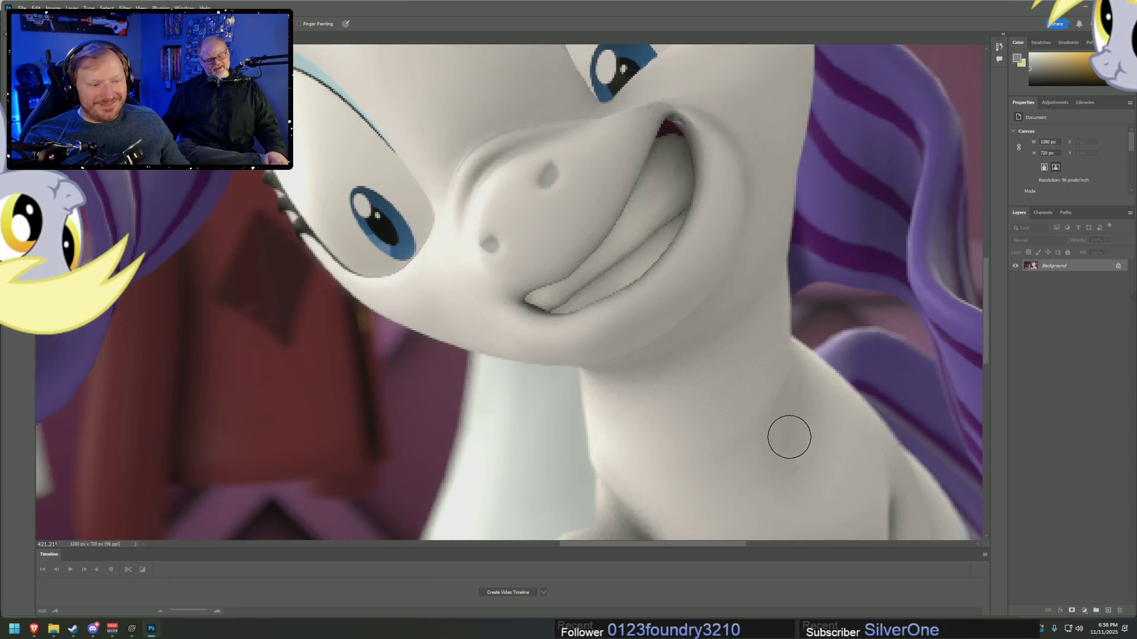
# - Smudge the shading on Rarity's neck and chest with a larger brush
pyautogui.scroll(-2, 789, 437)
pyautogui.press(']')
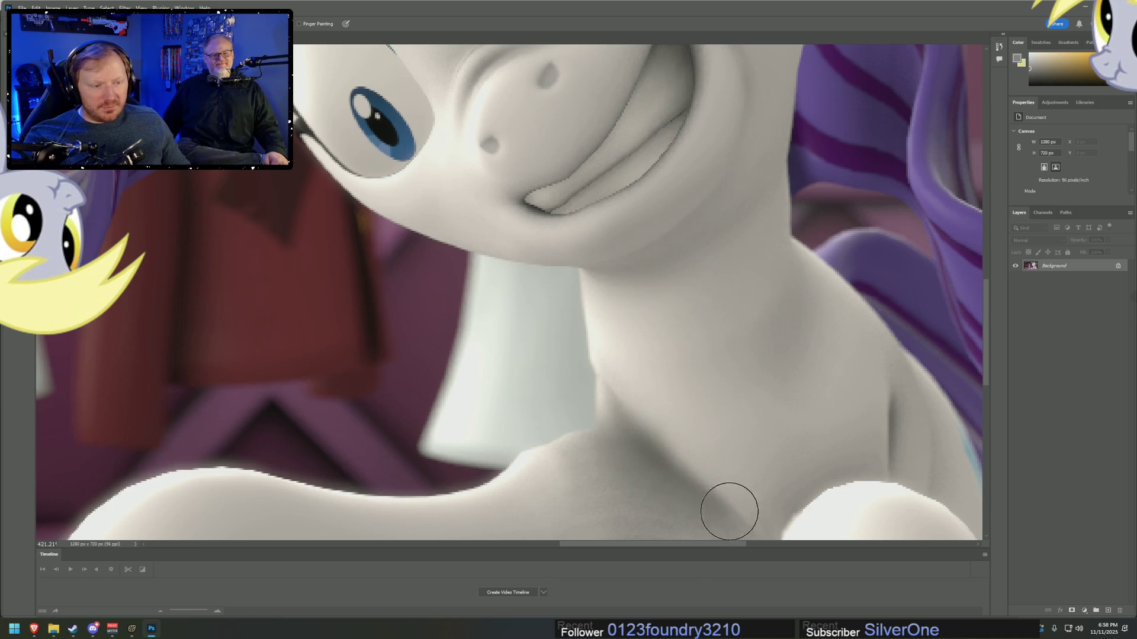
pyautogui.press(']')
pyautogui.press(']')
pyautogui.press(']')
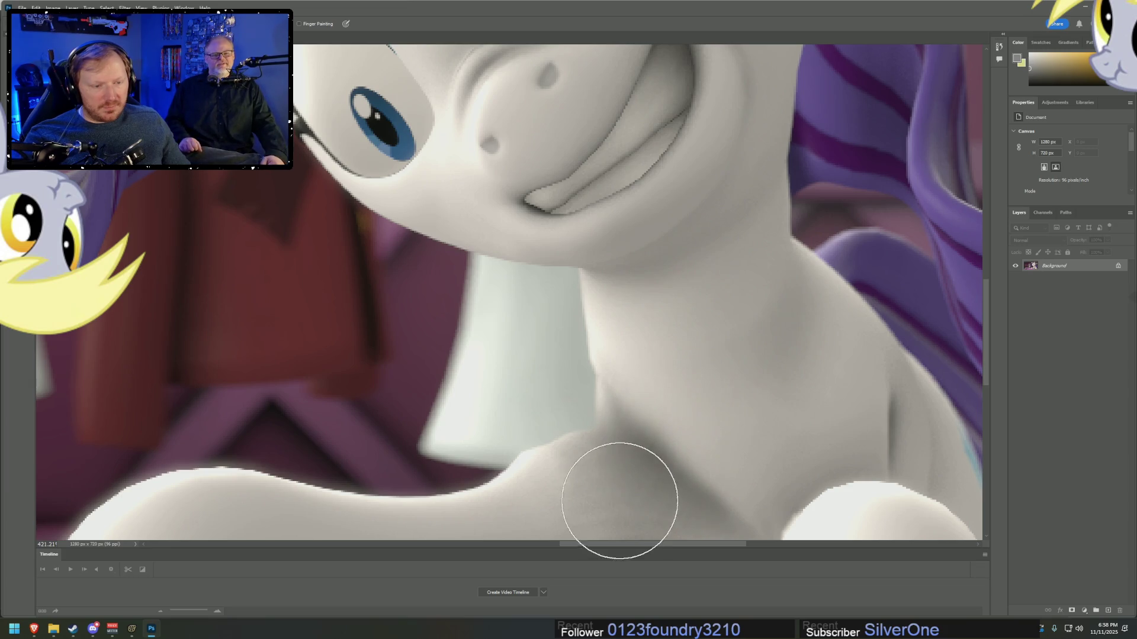
pyautogui.press('[')
pyautogui.press('[')
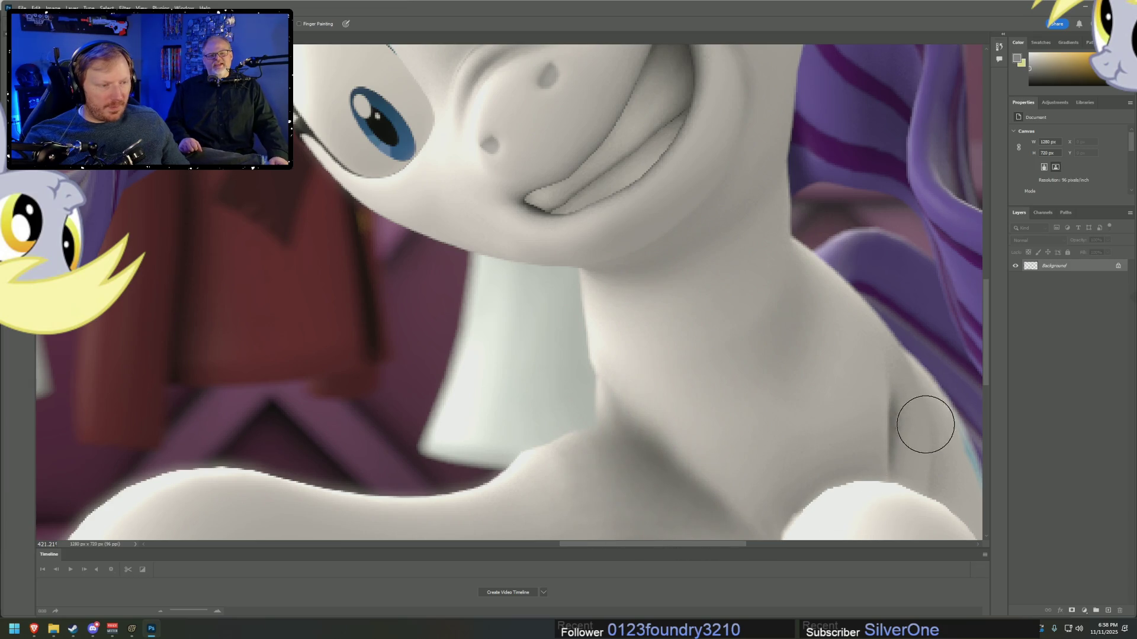
pyautogui.press('[')
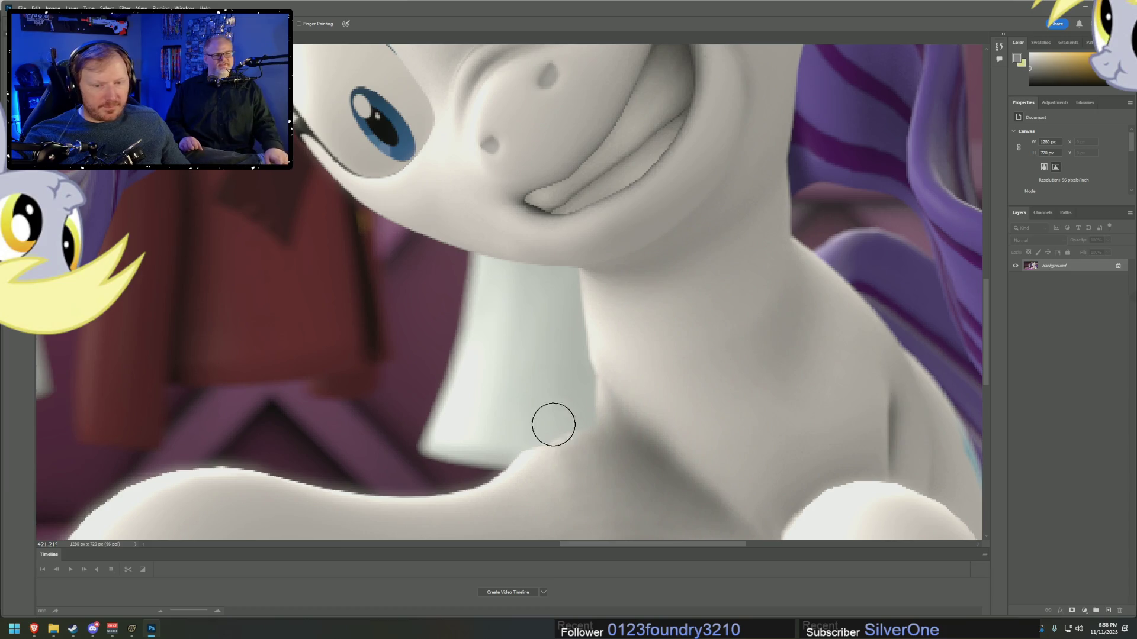
# - Smooth the shading on Rarity's horn and ear, resizing the brush as needed
pyautogui.scroll(10, 455, 408)
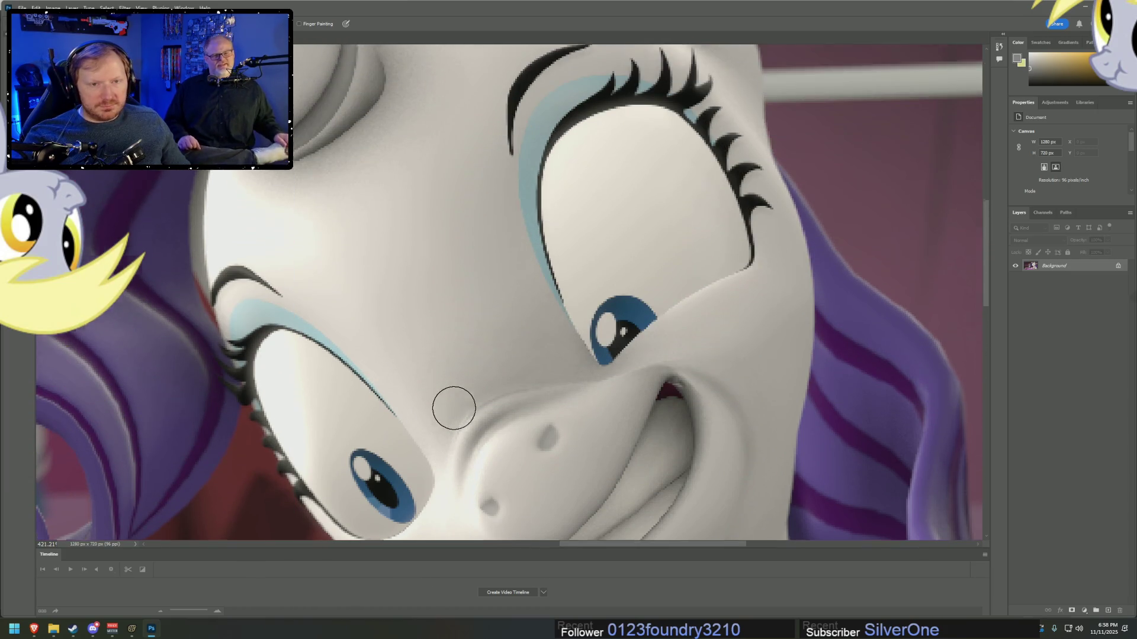
pyautogui.scroll(4, 454, 409)
pyautogui.press(']')
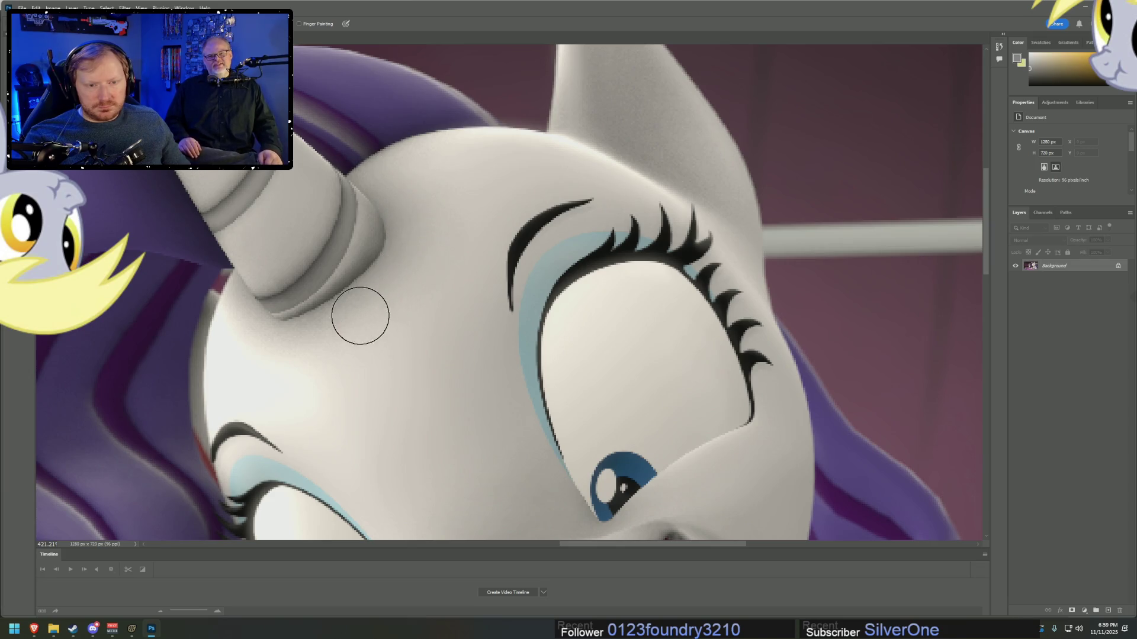
pyautogui.press('[')
pyautogui.press('[')
pyautogui.press('[')
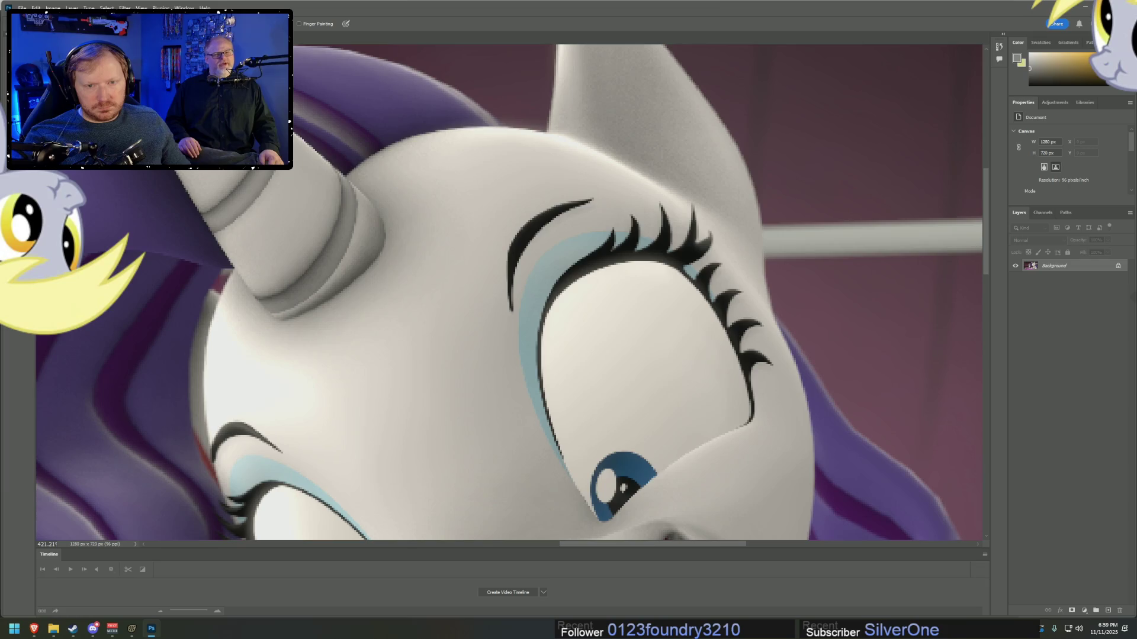
pyautogui.scroll(5, 568, 266)
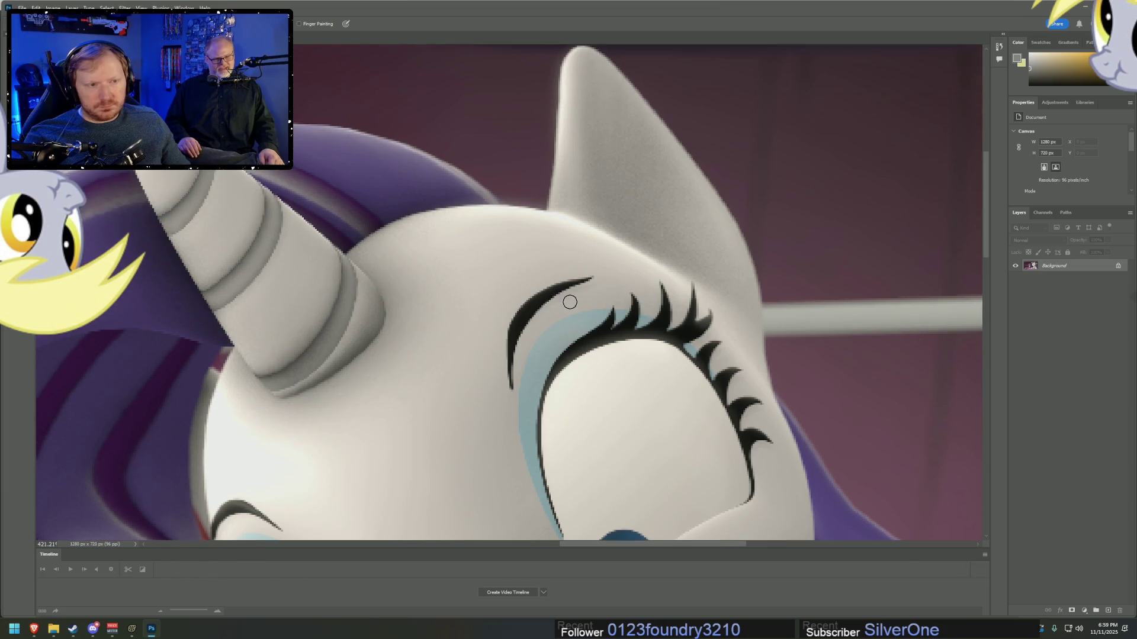
pyautogui.press(']')
pyautogui.press(']')
pyautogui.press(']')
pyautogui.press(']')
pyautogui.press(']')
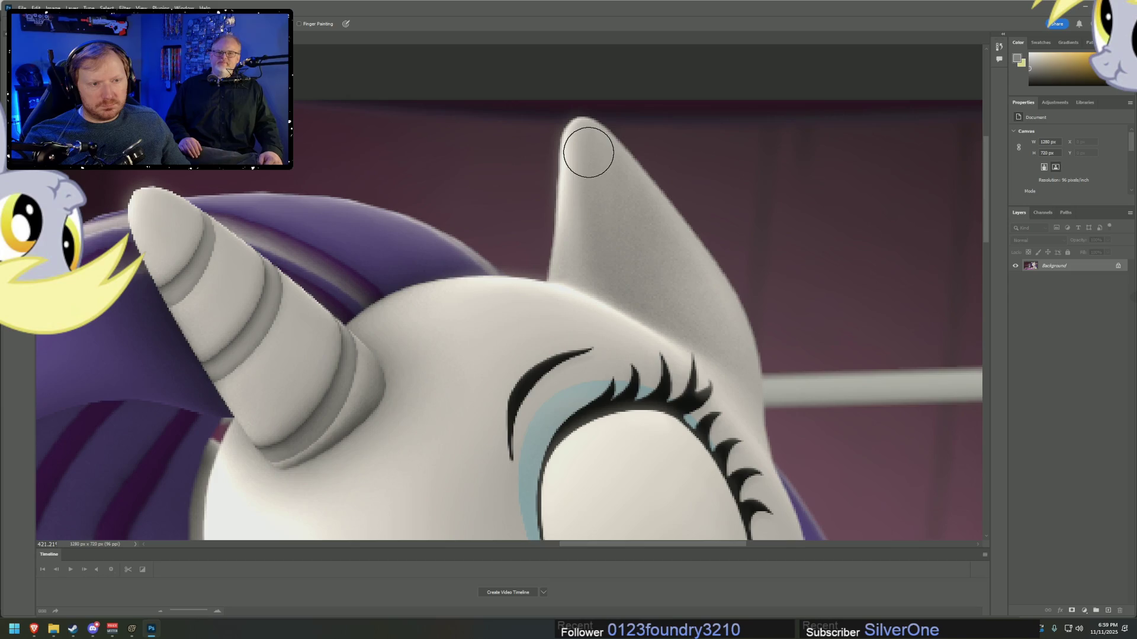
pyautogui.press(']')
pyautogui.press(']')
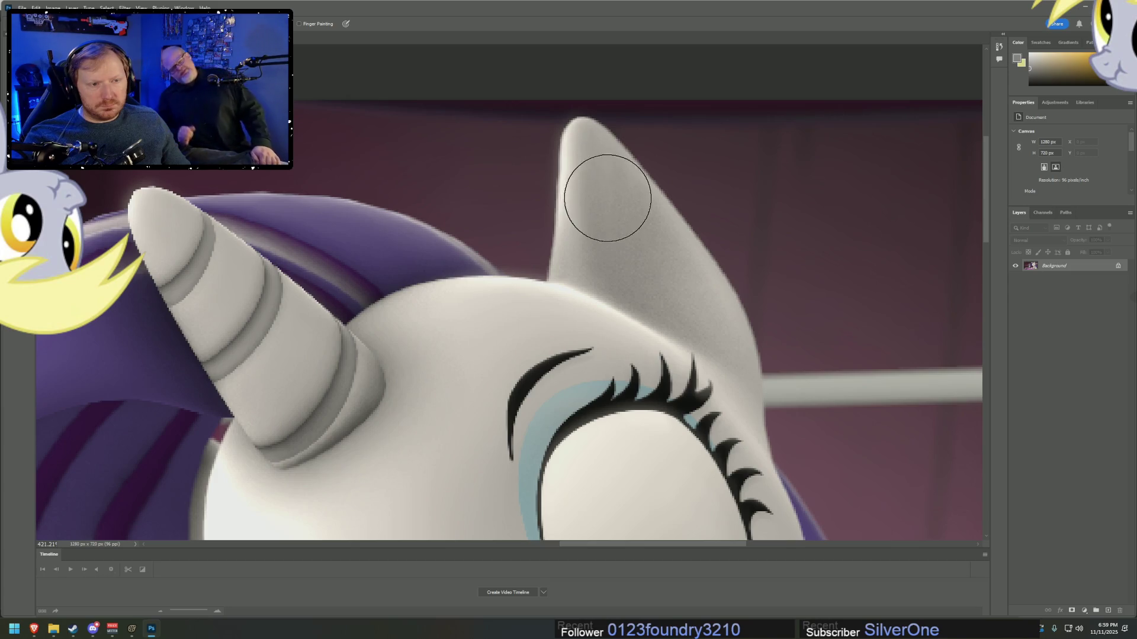
pyautogui.press('[')
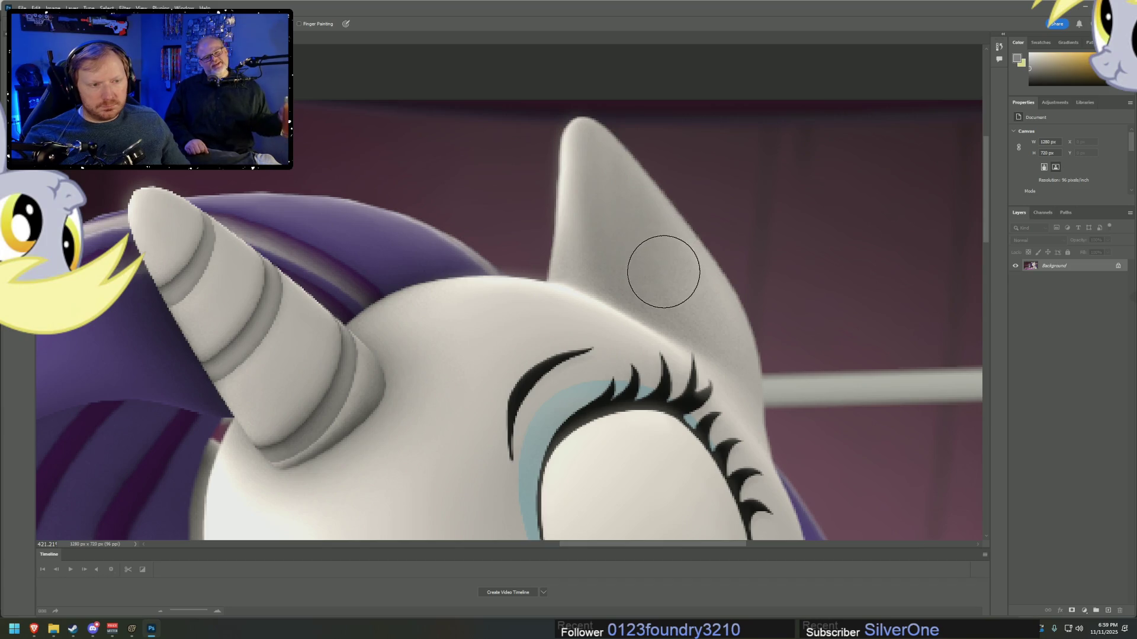
pyautogui.press('[')
pyautogui.press('[')
pyautogui.press('[')
pyautogui.scroll(-3, 761, 438)
pyautogui.scroll(-2, 768, 455)
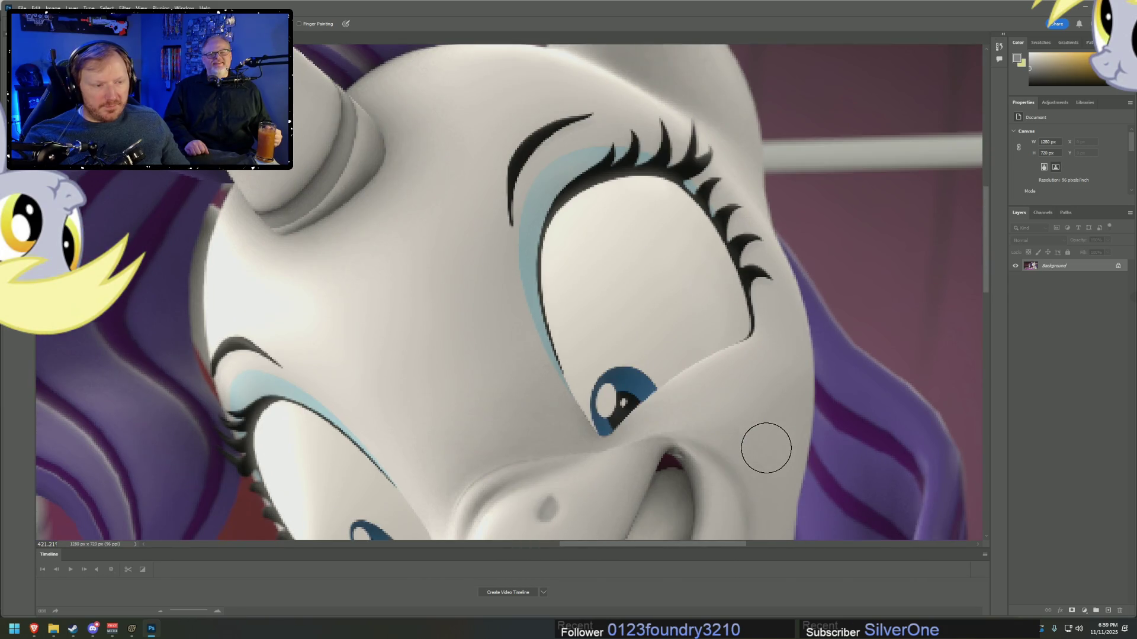
pyautogui.scroll(1, 584, 373)
pyautogui.scroll(-3, 546, 348)
pyautogui.scroll(-1, 315, 305)
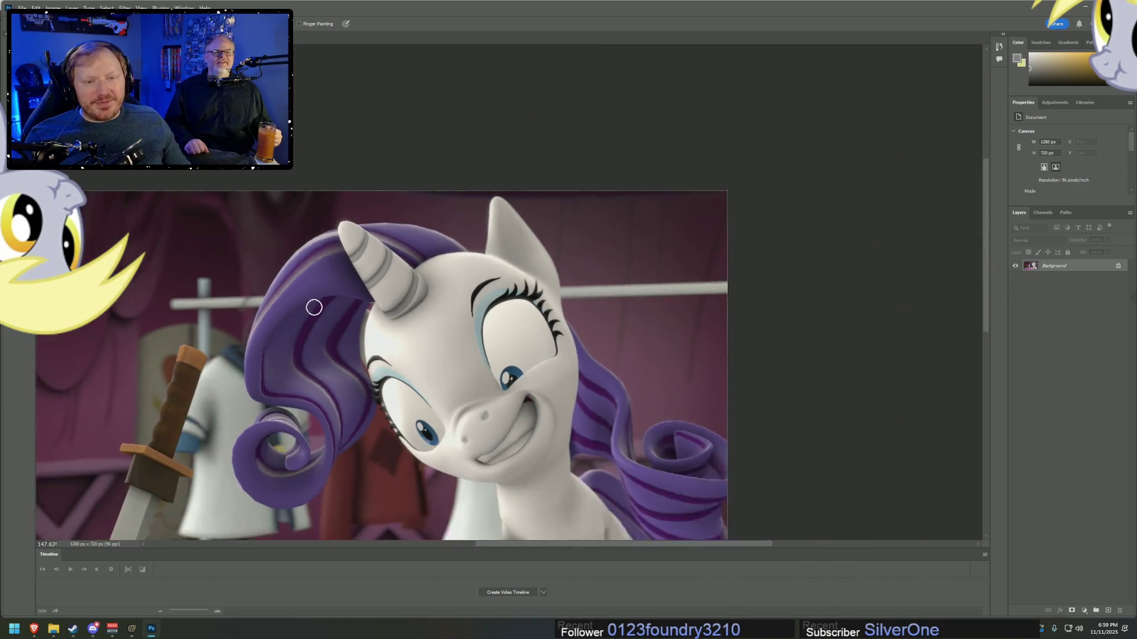
pyautogui.scroll(5, 236, 378)
pyautogui.scroll(-2, 426, 391)
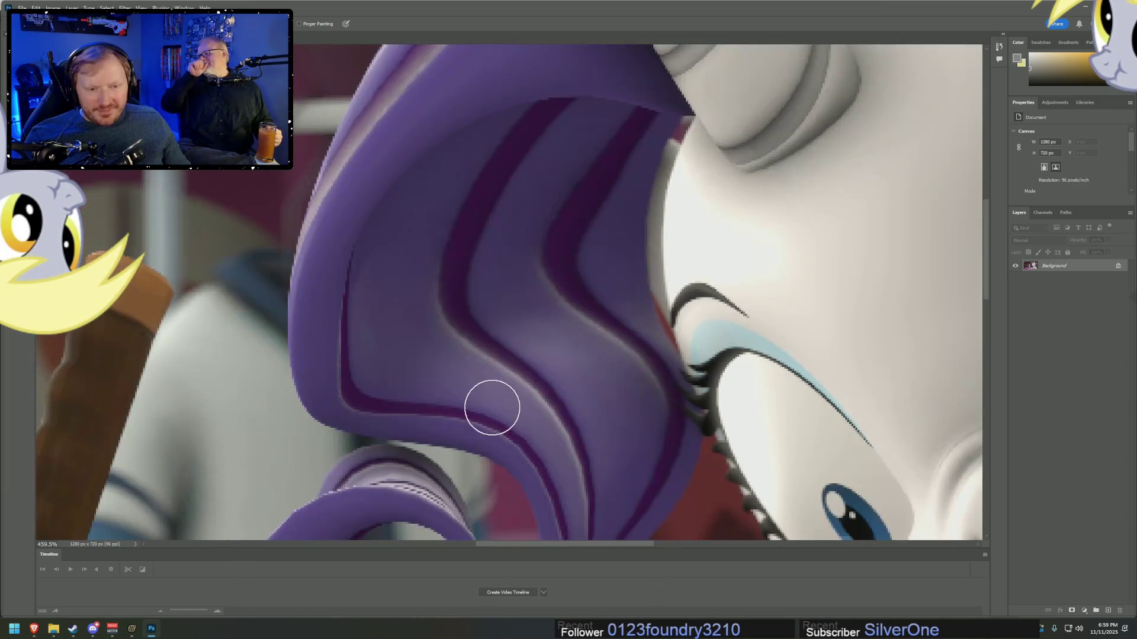
pyautogui.scroll(3, 693, 456)
pyautogui.scroll(-3, 613, 427)
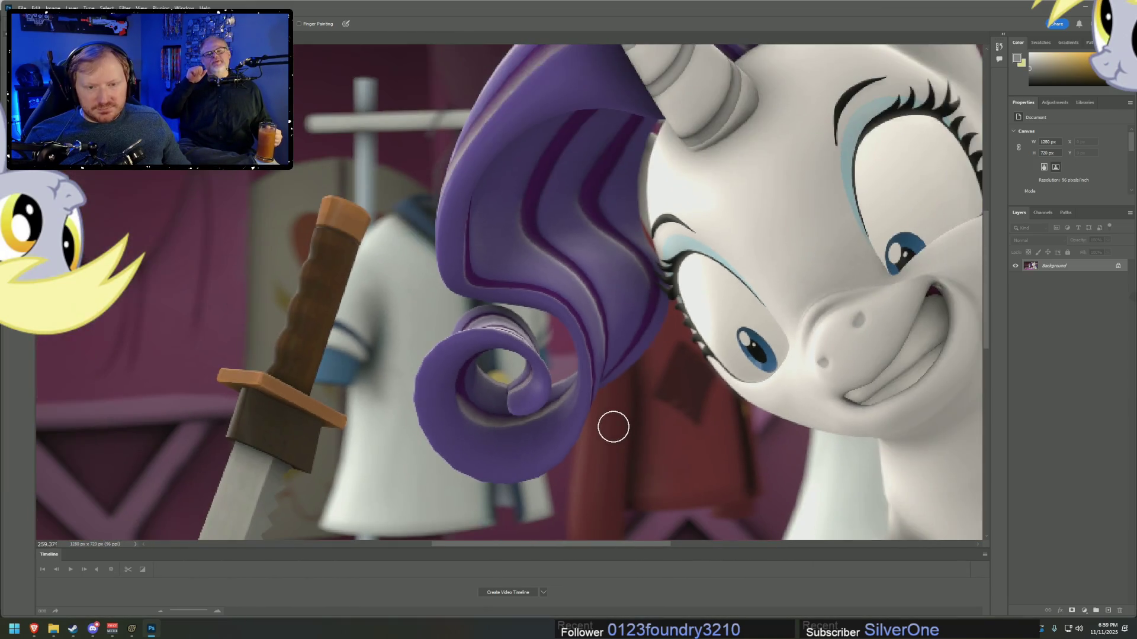
pyautogui.scroll(-2, 613, 427)
pyautogui.scroll(-4, 613, 426)
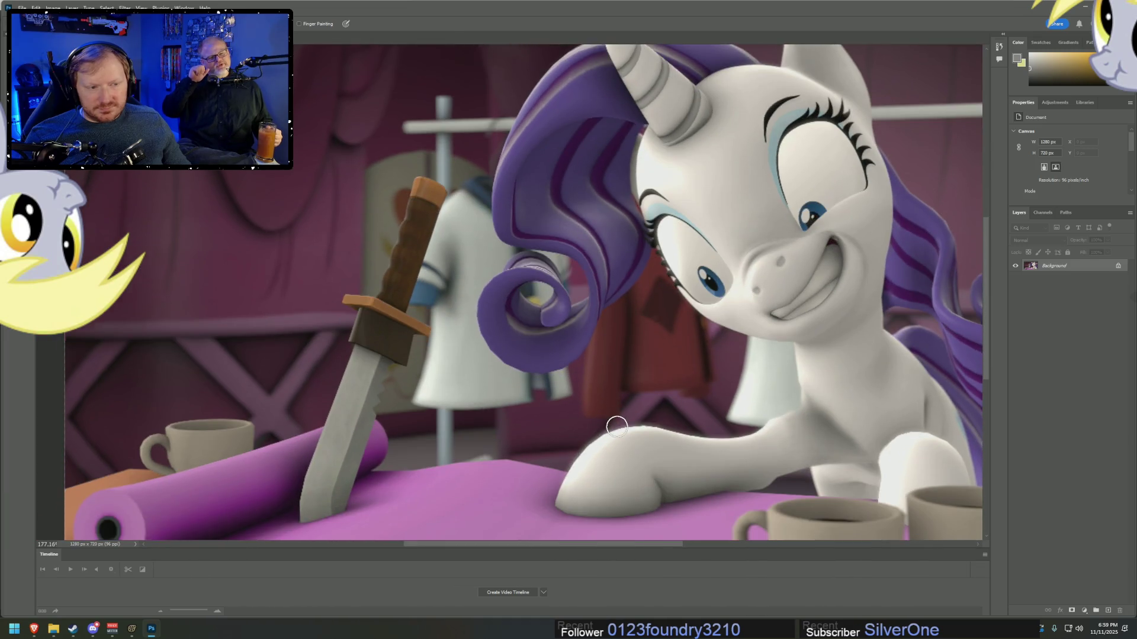
pyautogui.scroll(2, 857, 386)
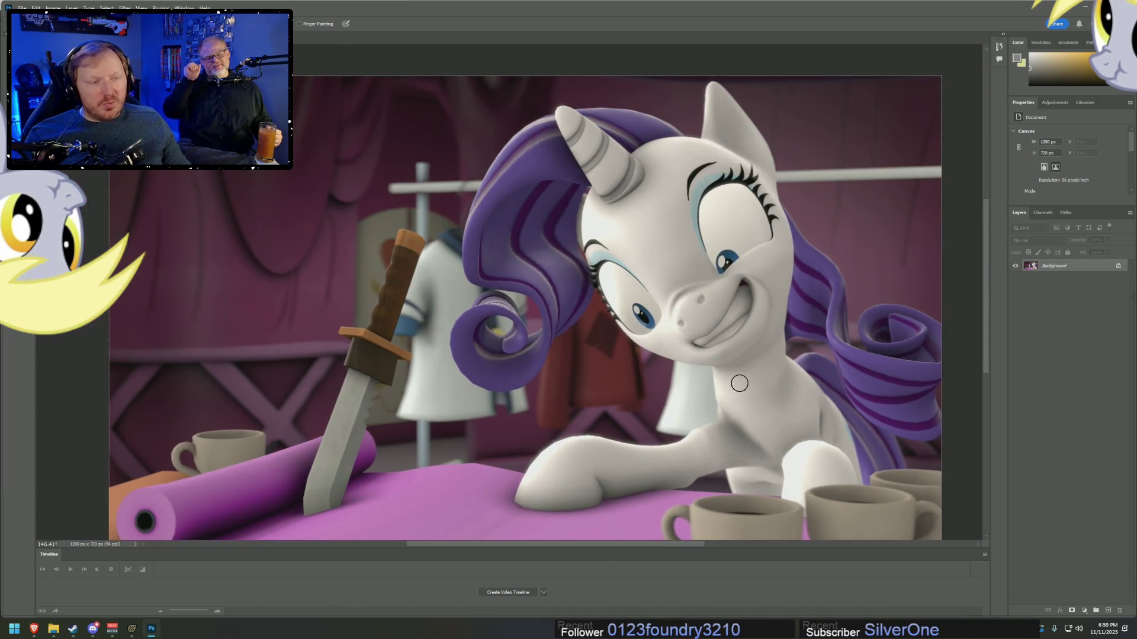
pyautogui.scroll(-1, 666, 370)
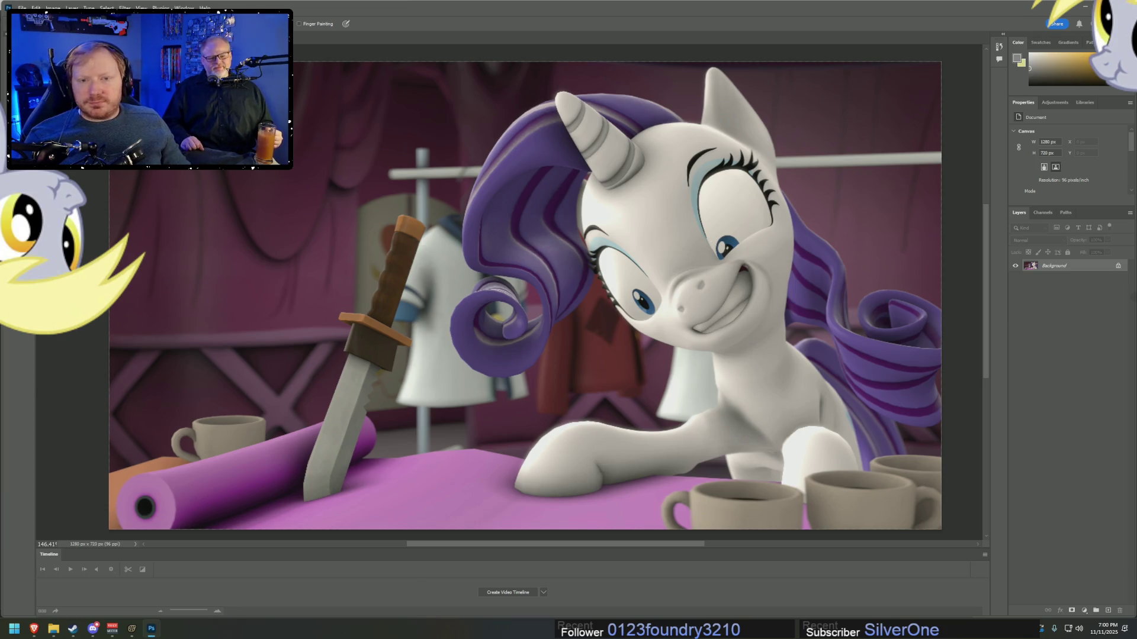
pyautogui.click(182, 190)
# - Add placeholder text and move it onto Rarity's forehead
pyautogui.write('SUM')
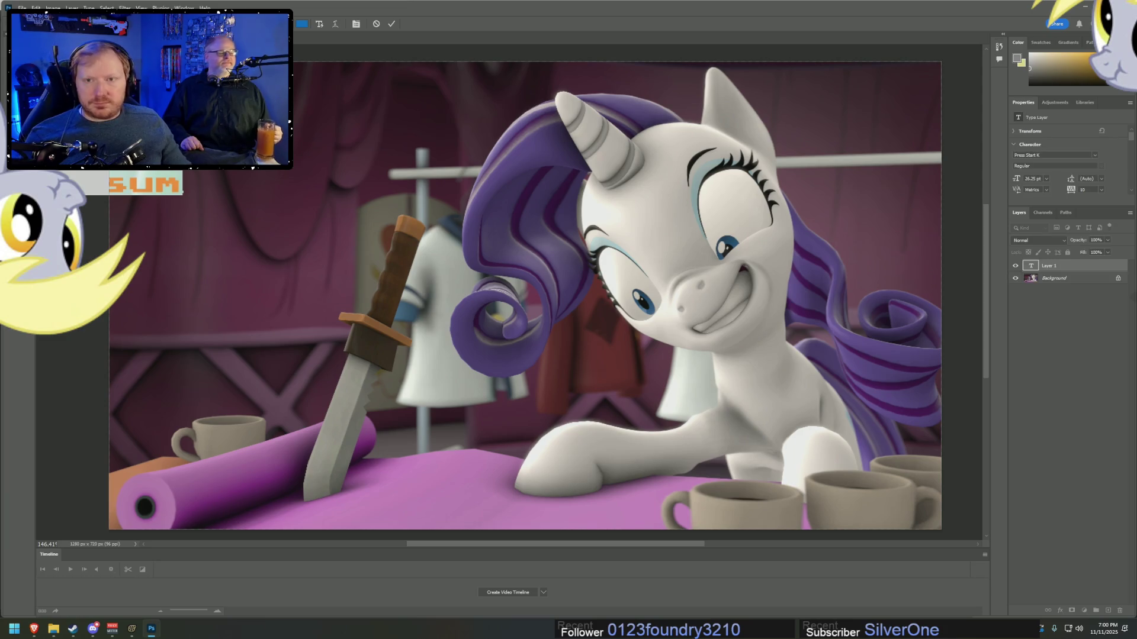
pyautogui.hotkey('ctrl', 'Return')
pyautogui.press('v')
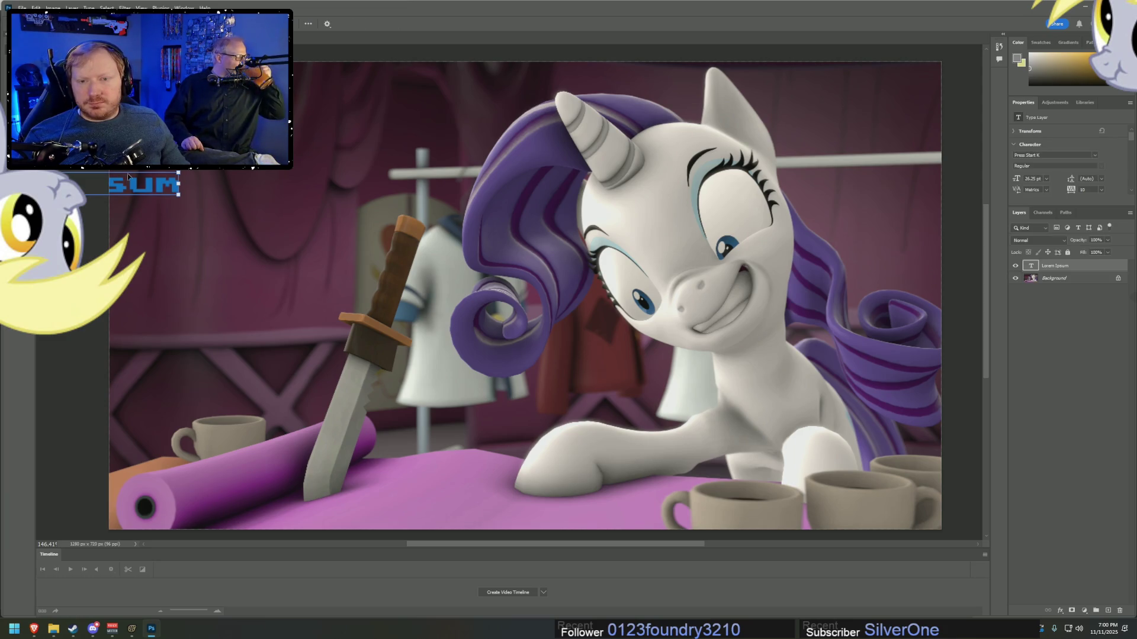
pyautogui.moveTo(194, 183); pyautogui.dragTo(687, 199)
# - Retype the text as STAB on three lines, checking the story page title
pyautogui.doubleClick(495, 205)
pyautogui.write('STAB')
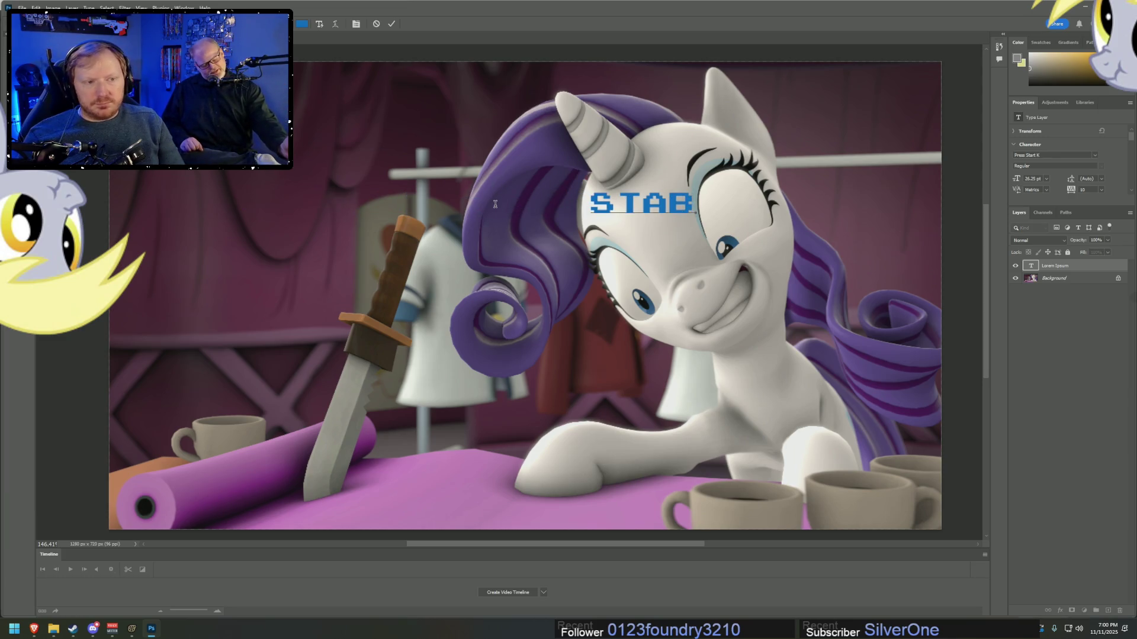
pyautogui.write('STABSTAB')
pyautogui.press('BackSpace')
pyautogui.press('BackSpace')
pyautogui.press('BackSpace')
pyautogui.write('TAB')
pyautogui.hotkey('ctrl', 'a')
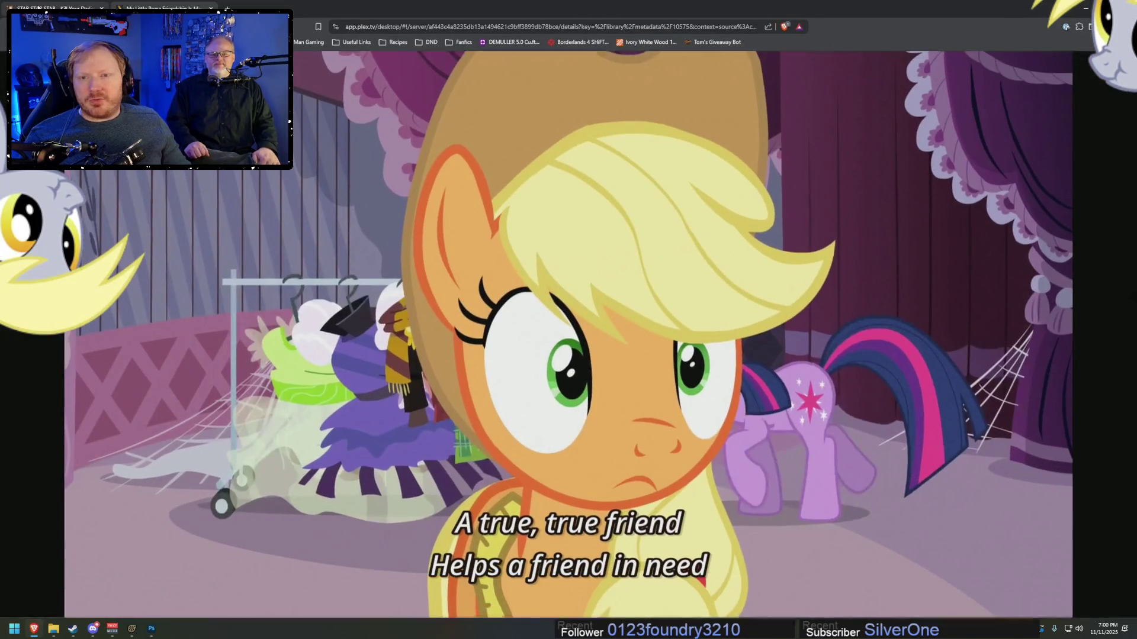
pyautogui.click(39, 6)
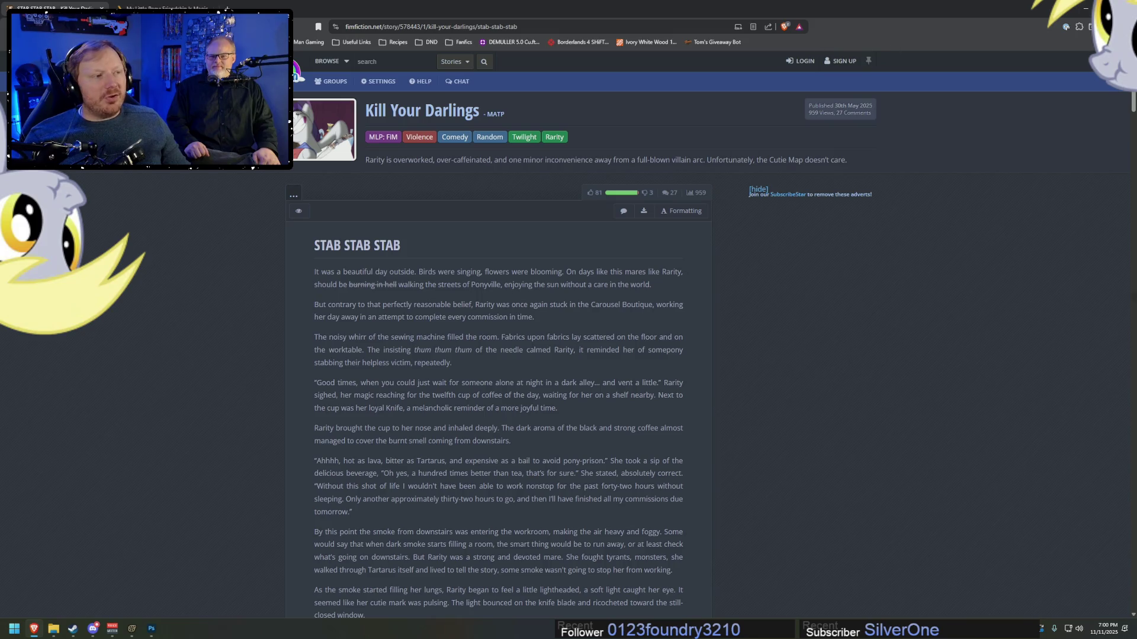
pyautogui.hotkey('alt', 'Tab')
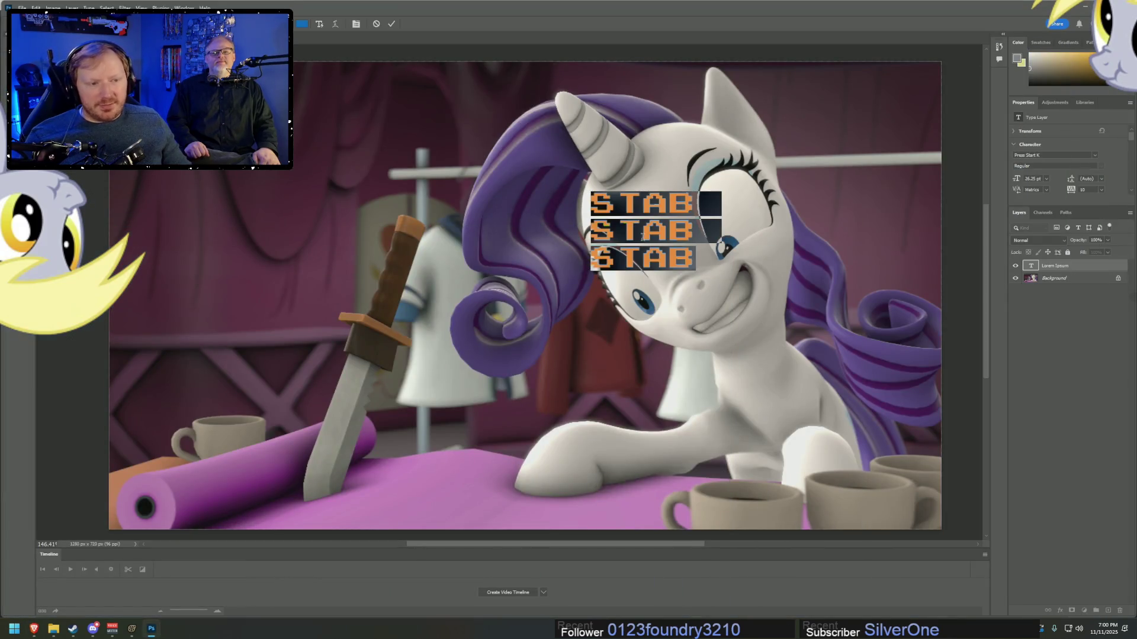
# - Retype 'Kill Your Darlings', left-align it, commit, and drag the title to the upper left
pyautogui.write('Kill You')
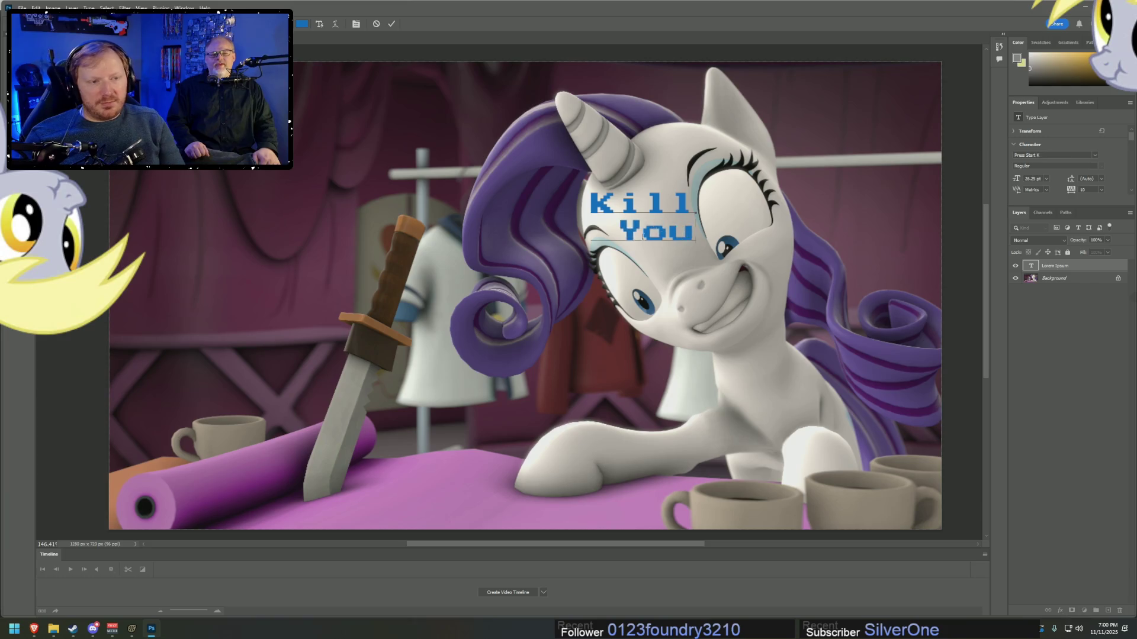
pyautogui.write('r Darlings')
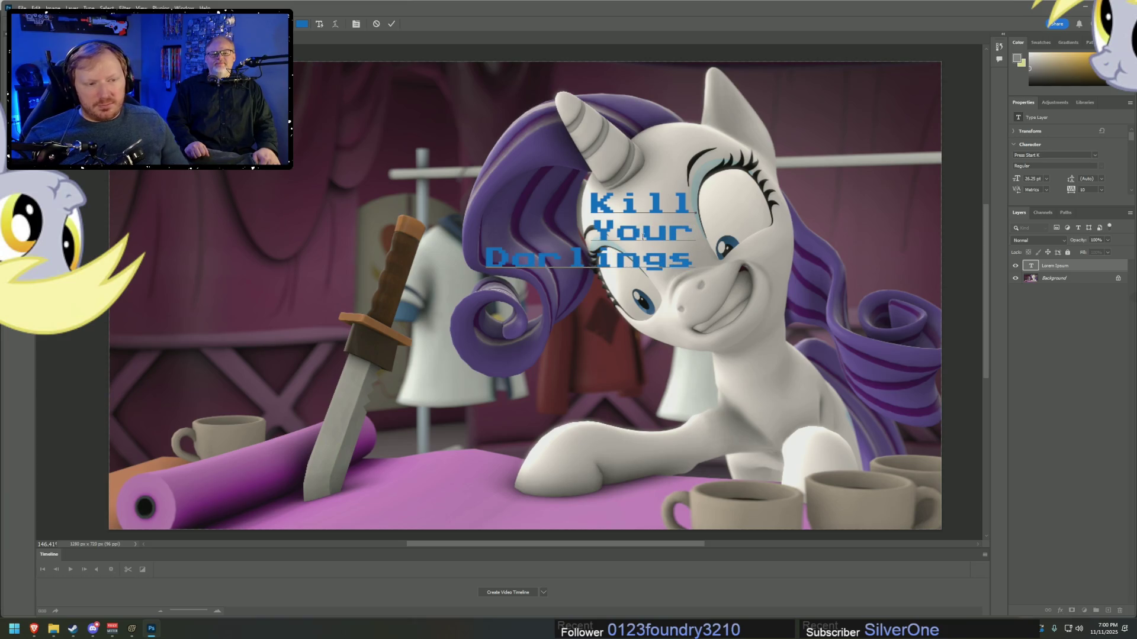
pyautogui.hotkey('ctrl', 'a')
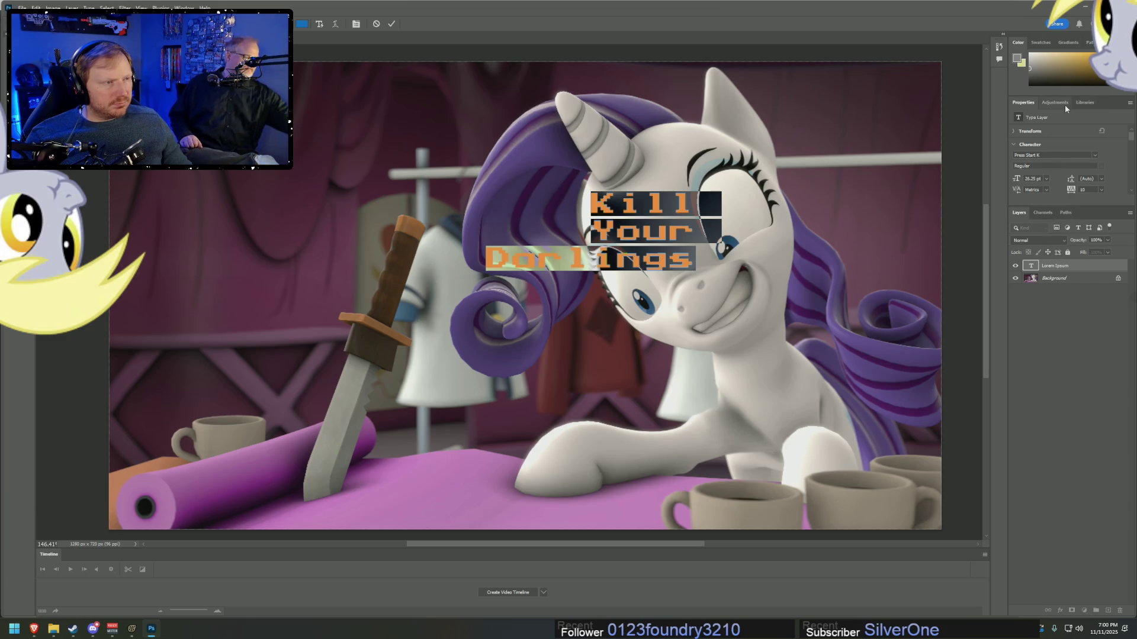
pyautogui.scroll(-2, 1075, 187)
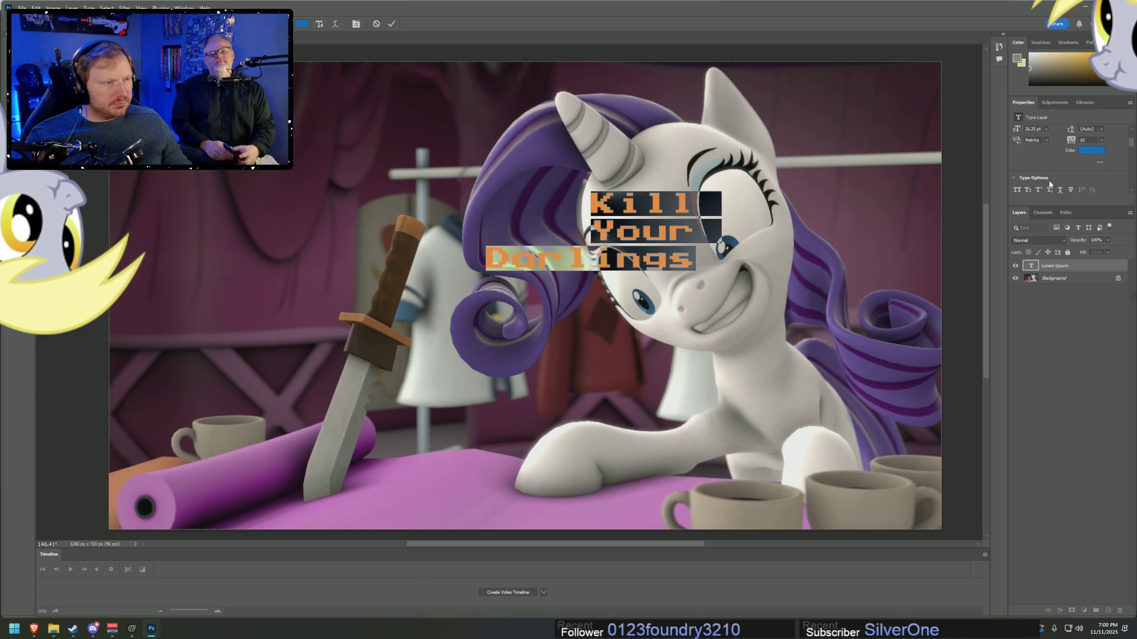
pyautogui.scroll(-2, 1035, 158)
pyautogui.hotkey('ctrl', 'shift', 'l')
pyautogui.scroll(3, 1054, 173)
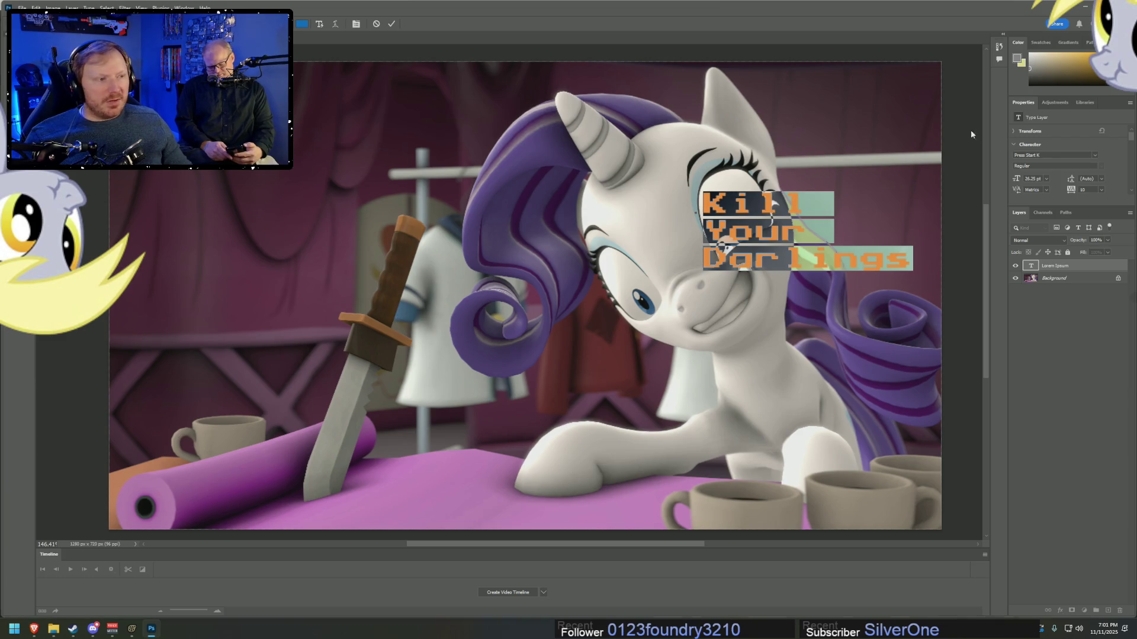
pyautogui.hotkey('ctrl', 'Return')
pyautogui.moveTo(772, 207)
pyautogui.mouseDown()
pyautogui.moveTo(760, 198)
pyautogui.moveTo(273, 192)
pyautogui.moveTo(233, 138)
pyautogui.mouseUp()
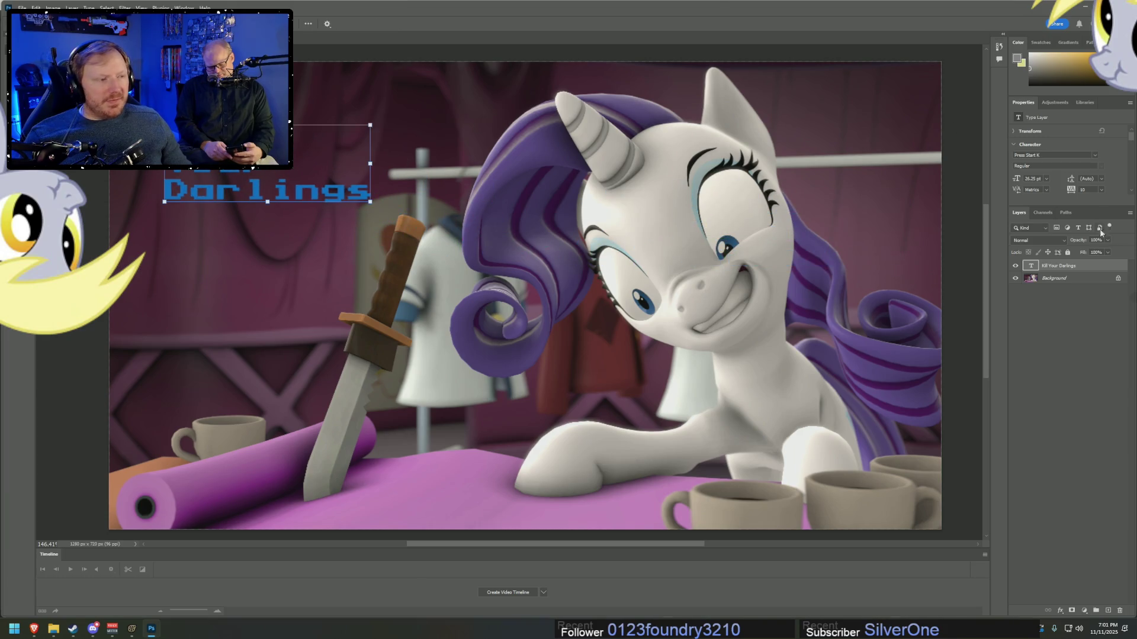
# - Set the title in Monotype Corsiva at 70 pt with tighter 81 pt leading
pyautogui.click(1095, 156)
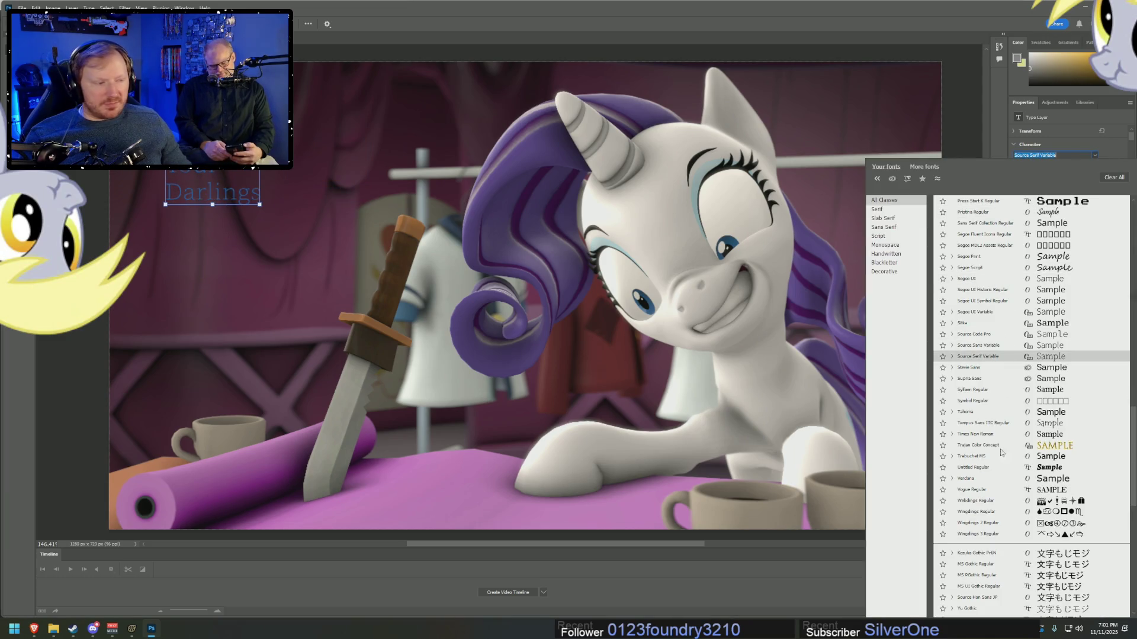
pyautogui.scroll(8, 1007, 461)
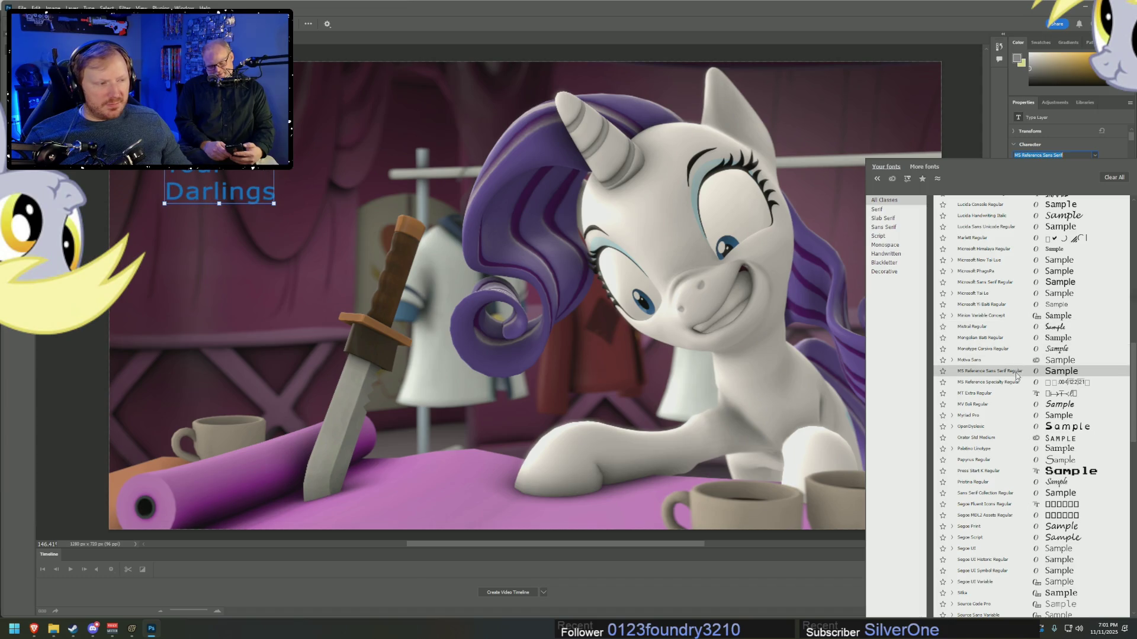
pyautogui.click(1008, 350)
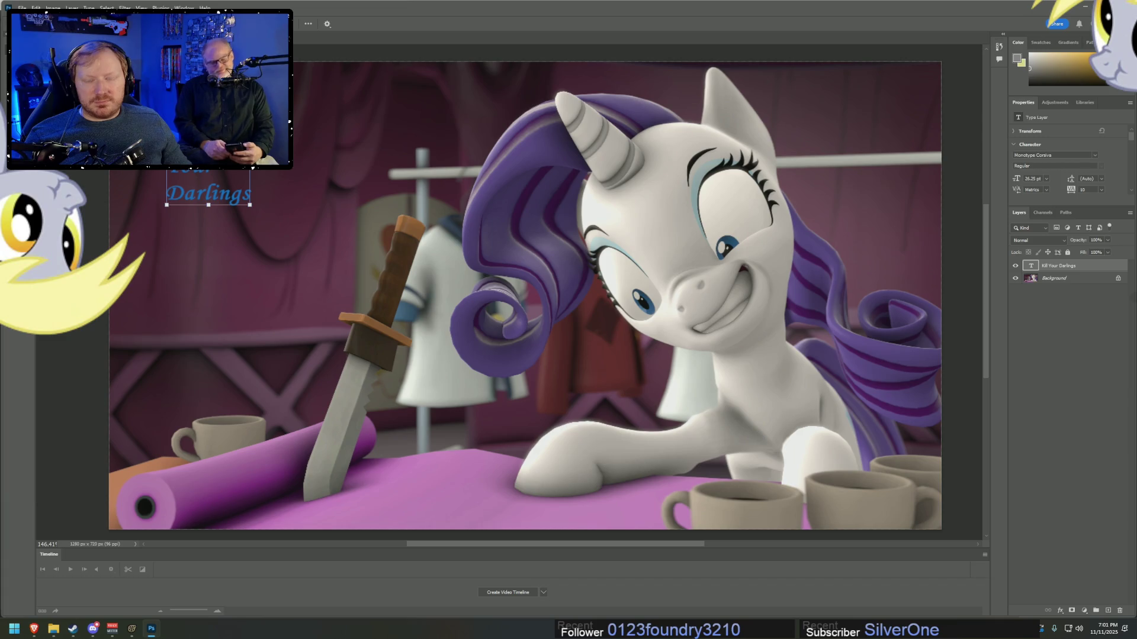
pyautogui.moveTo(1016, 179); pyautogui.dragTo(1052, 177)
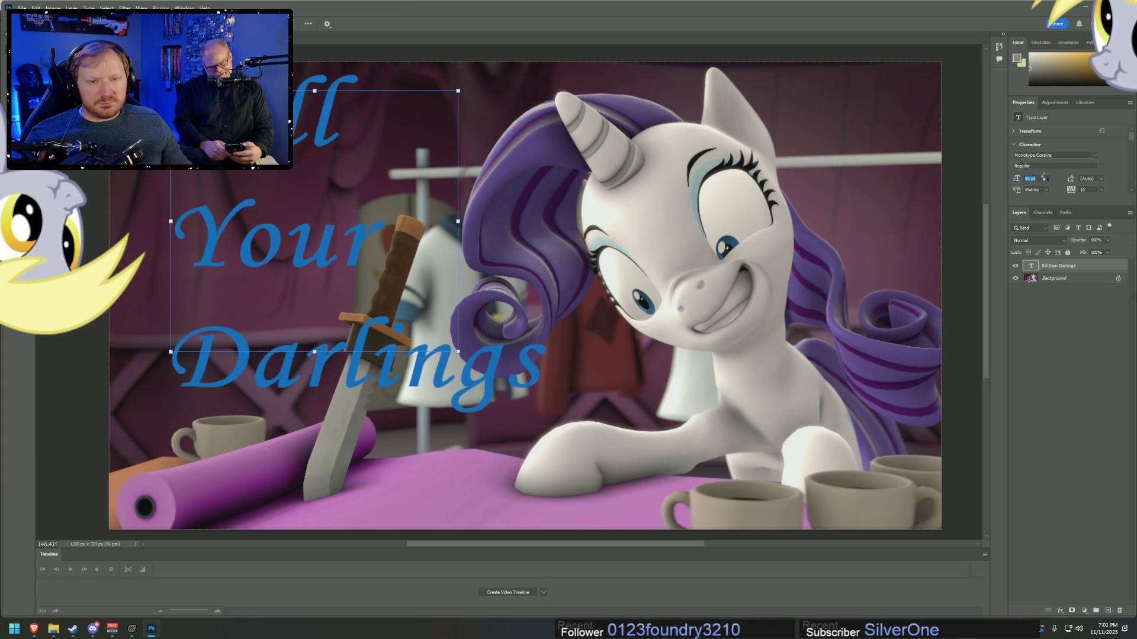
pyautogui.write('70')
pyautogui.press('Return')
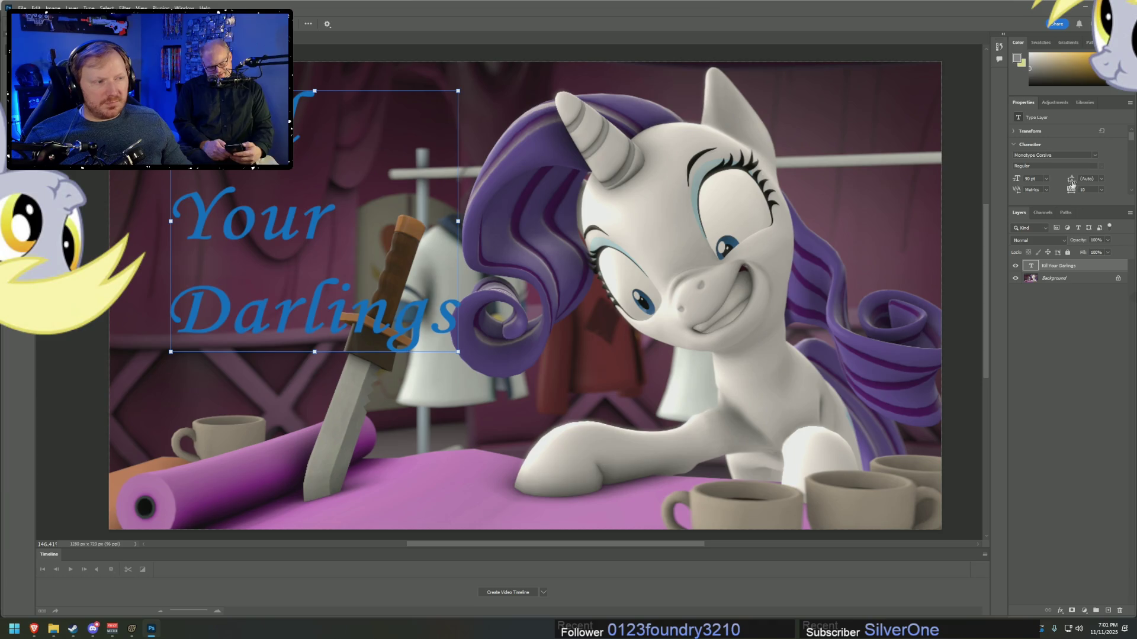
pyautogui.moveTo(1071, 185); pyautogui.dragTo(1057, 182)
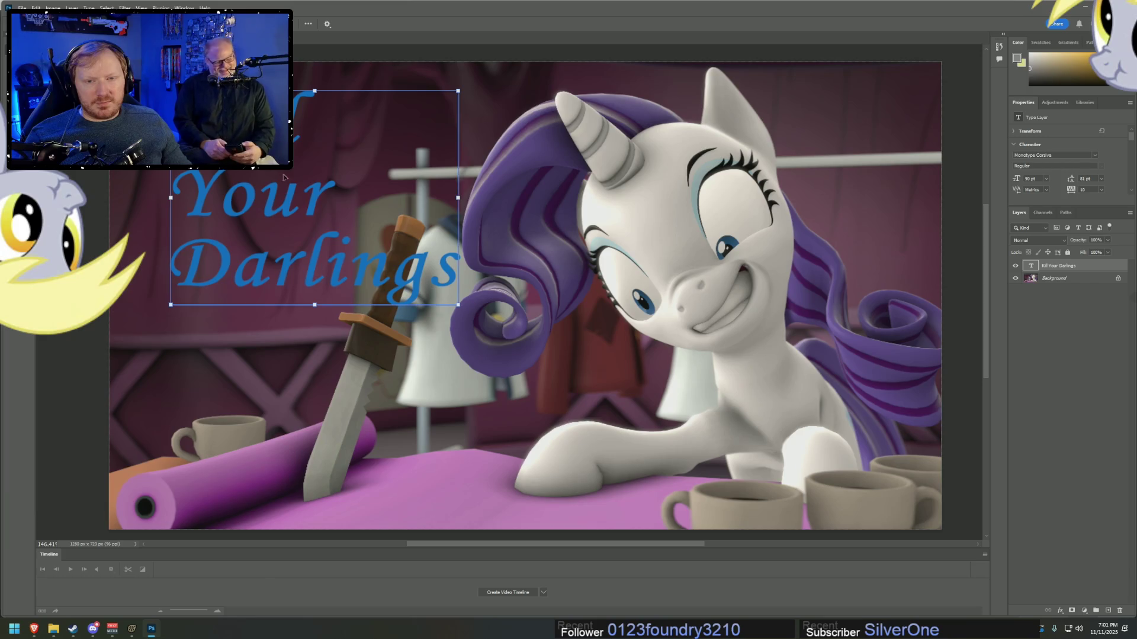
pyautogui.doubleClick(251, 215)
pyautogui.click(251, 215)
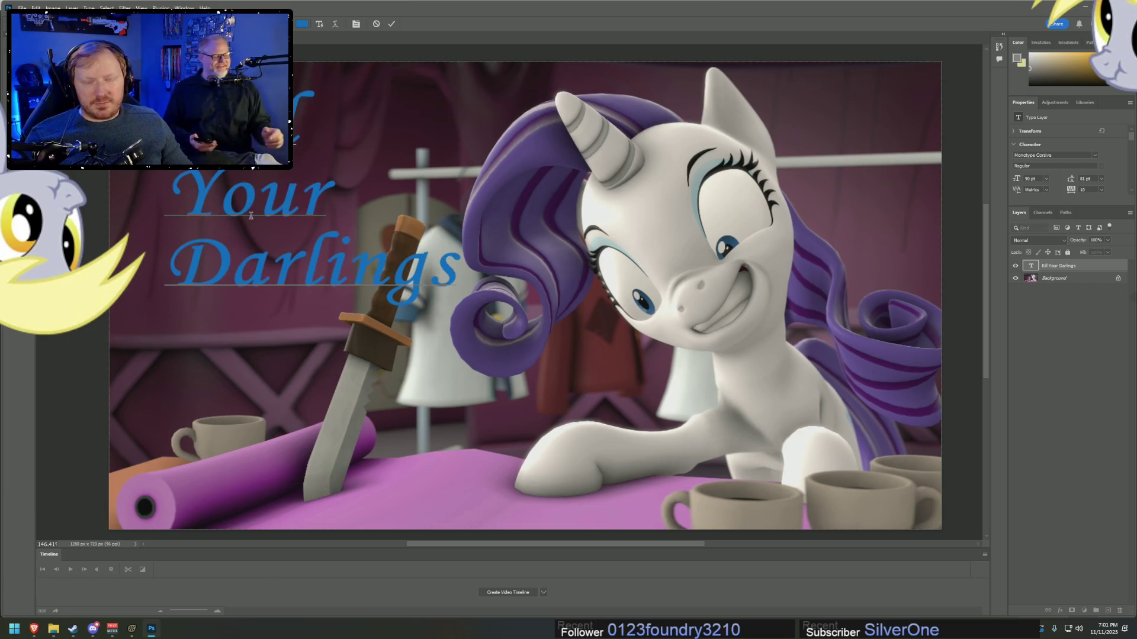
# - Add the missing 'l' to 'Kill', commit, and nudge the title up and left
pyautogui.write('l')
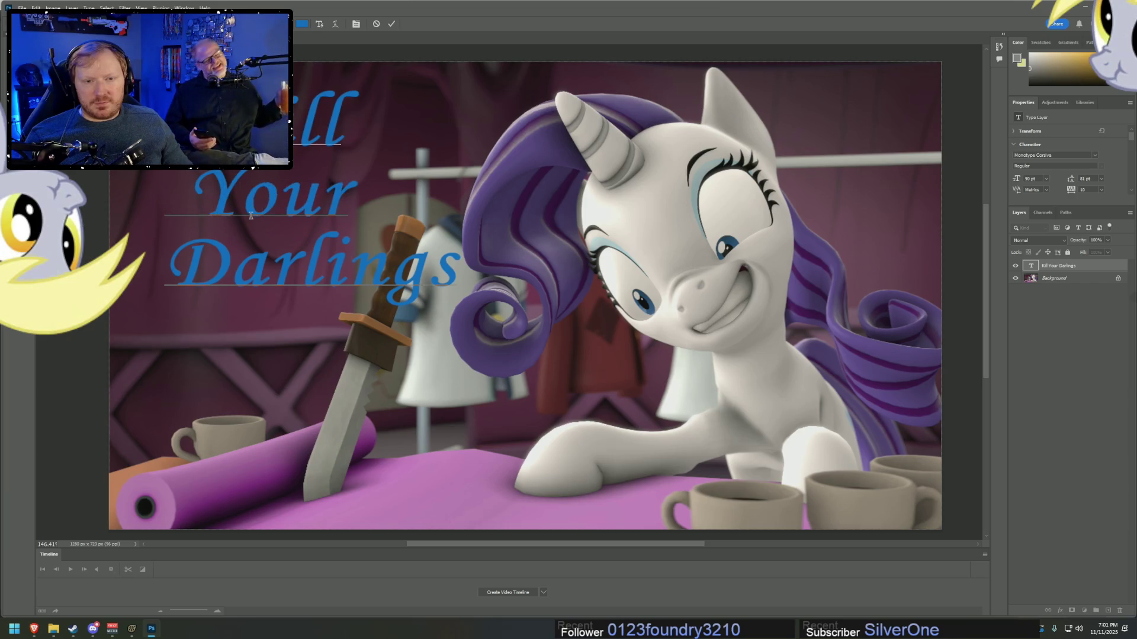
pyautogui.hotkey('ctrl', 'Return')
pyautogui.moveTo(270, 205); pyautogui.dragTo(244, 194)
# - Free-transform and commit the title, then bring up the Warp Text style options
pyautogui.hotkey('ctrl', 't')
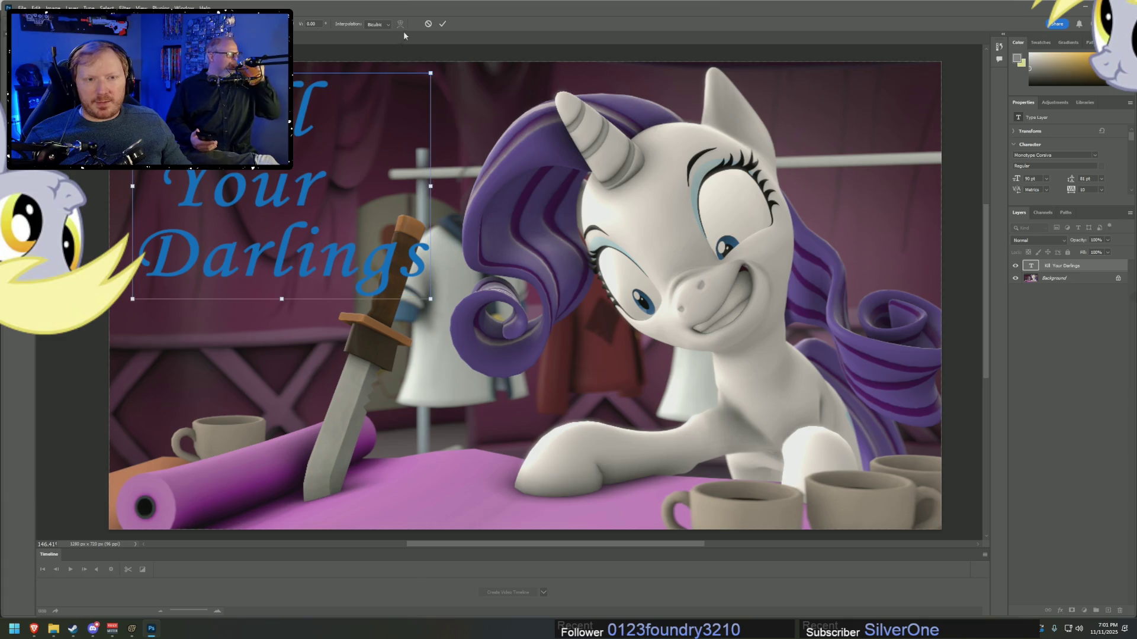
pyautogui.click(444, 26)
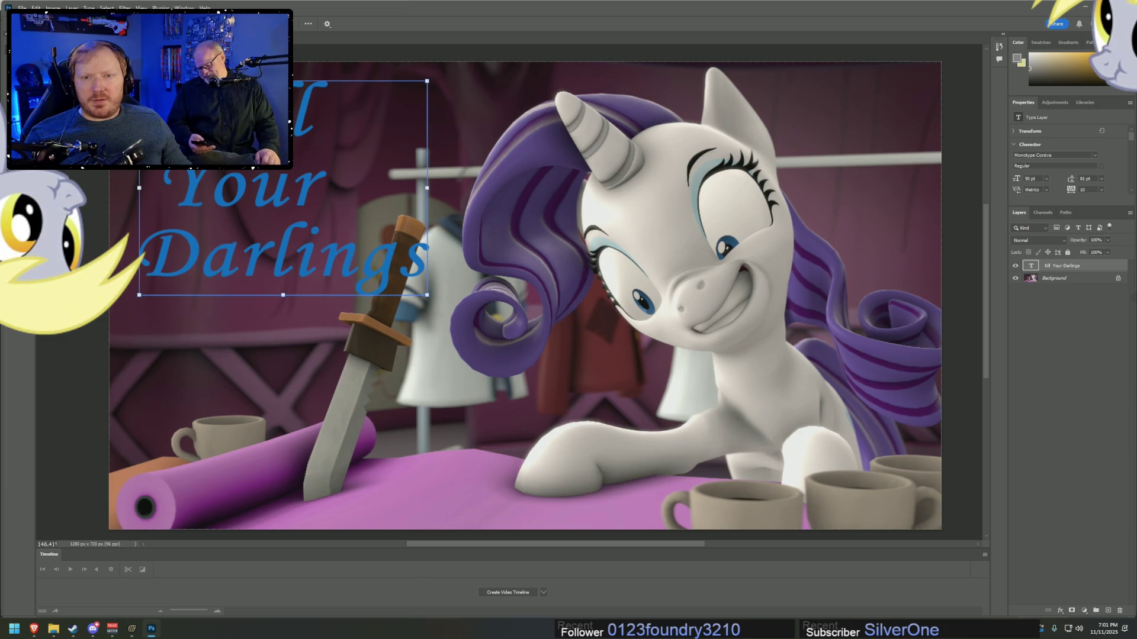
pyautogui.press('Return')
pyautogui.click(336, 24)
pyautogui.click(748, 172)
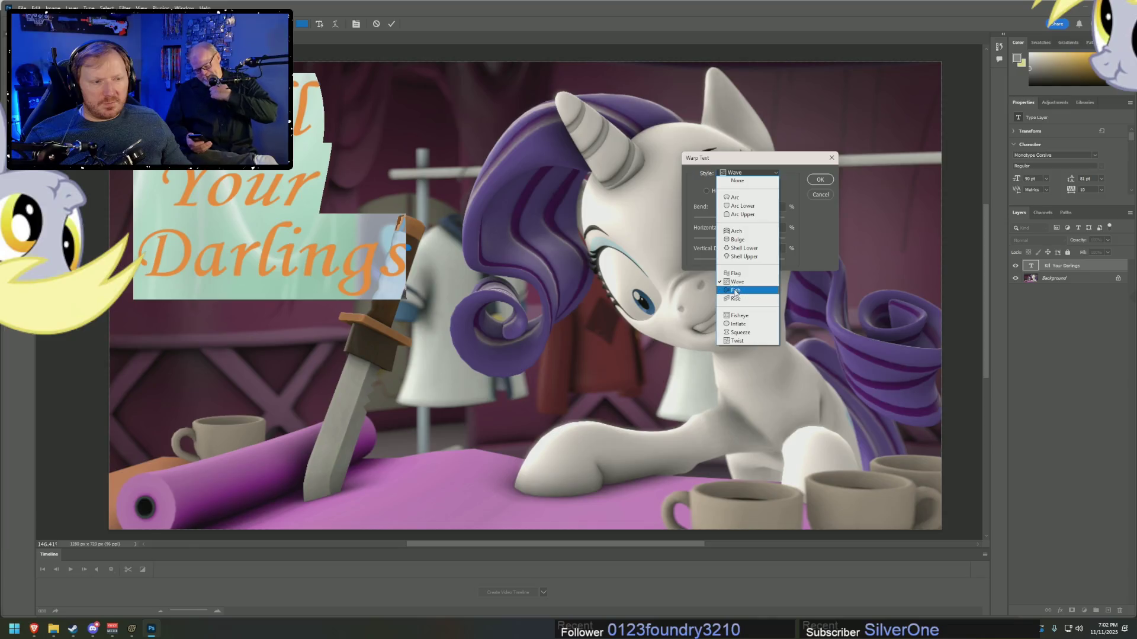
# - Apply a horizontal Rise warp to the title and commit the type layer
pyautogui.click(733, 289)
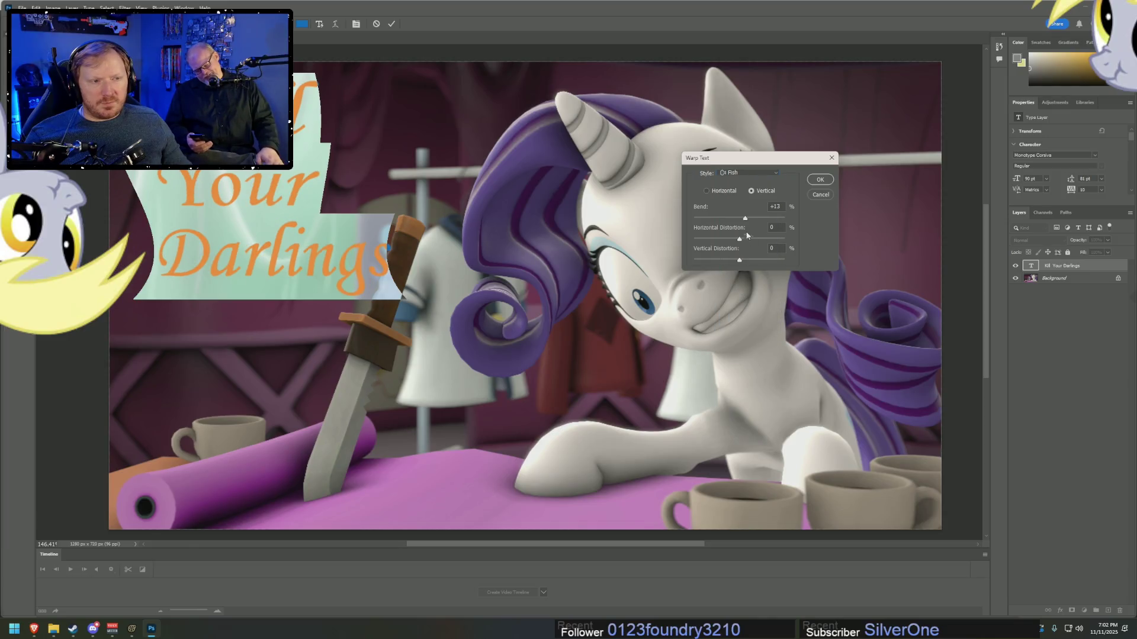
pyautogui.click(744, 173)
pyautogui.click(734, 299)
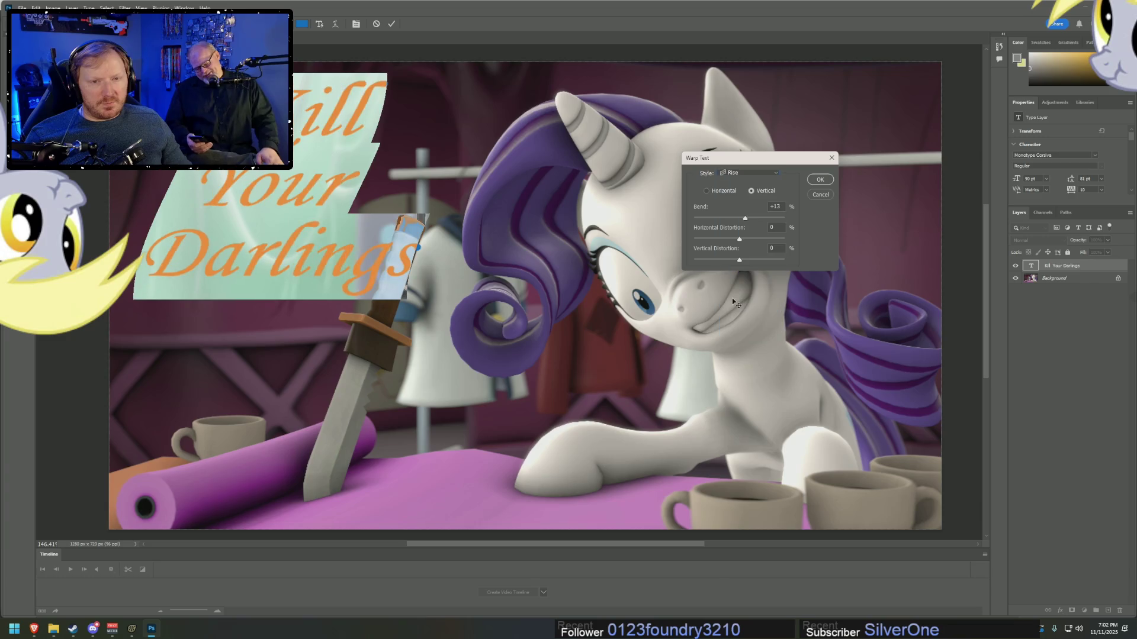
pyautogui.click(708, 191)
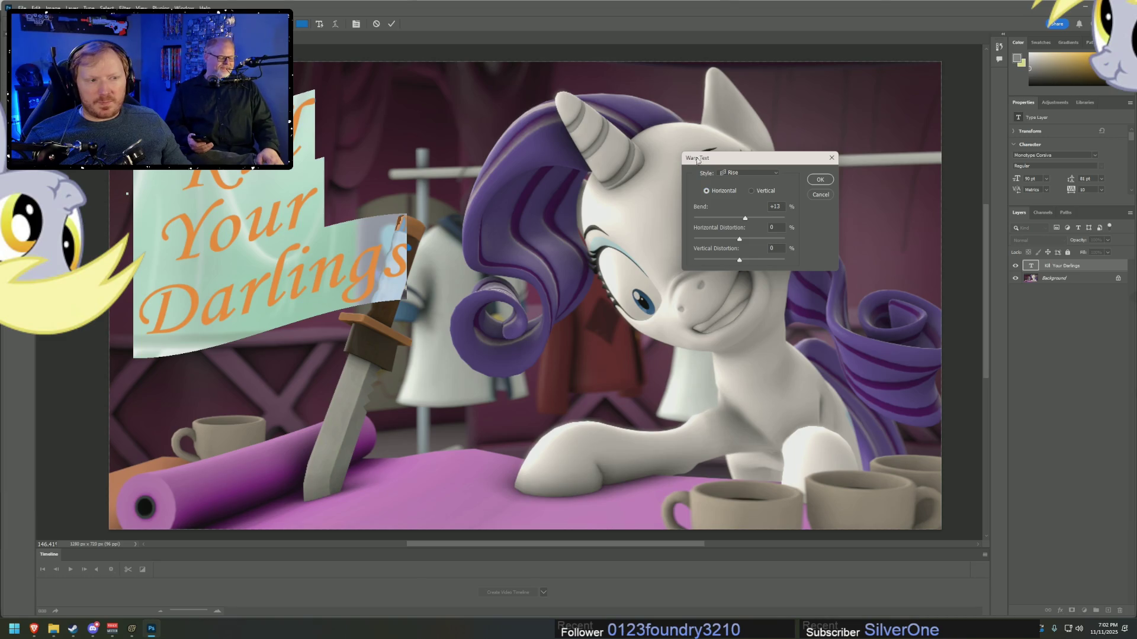
pyautogui.click(809, 180)
pyautogui.hotkey('ctrl', 'Return')
pyautogui.press('v')
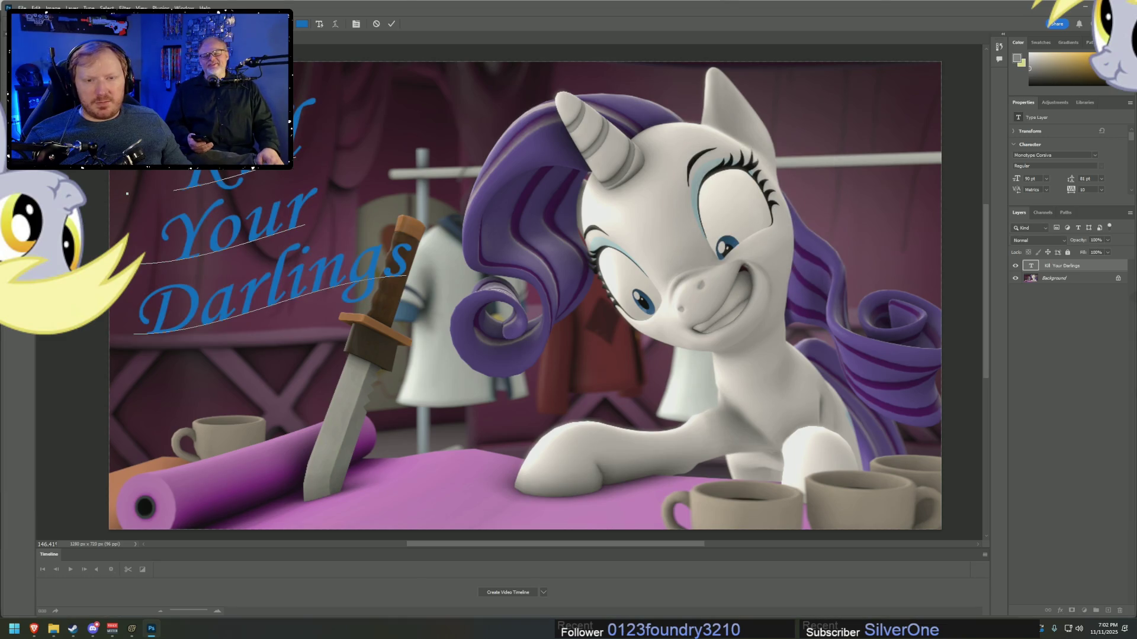
pyautogui.doubleClick(325, 189)
# - Delete the stray leading spaces before 'Kill' and 'Your' and commit the text
pyautogui.click(325, 189)
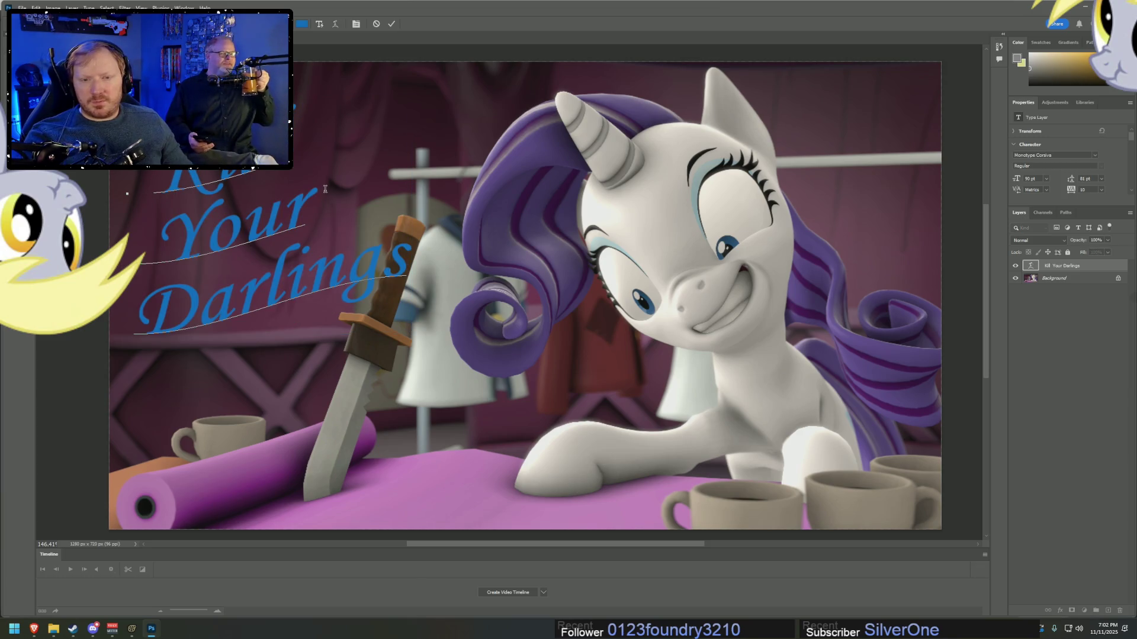
pyautogui.press('BackSpace')
pyautogui.press('Up')
pyautogui.press('Delete')
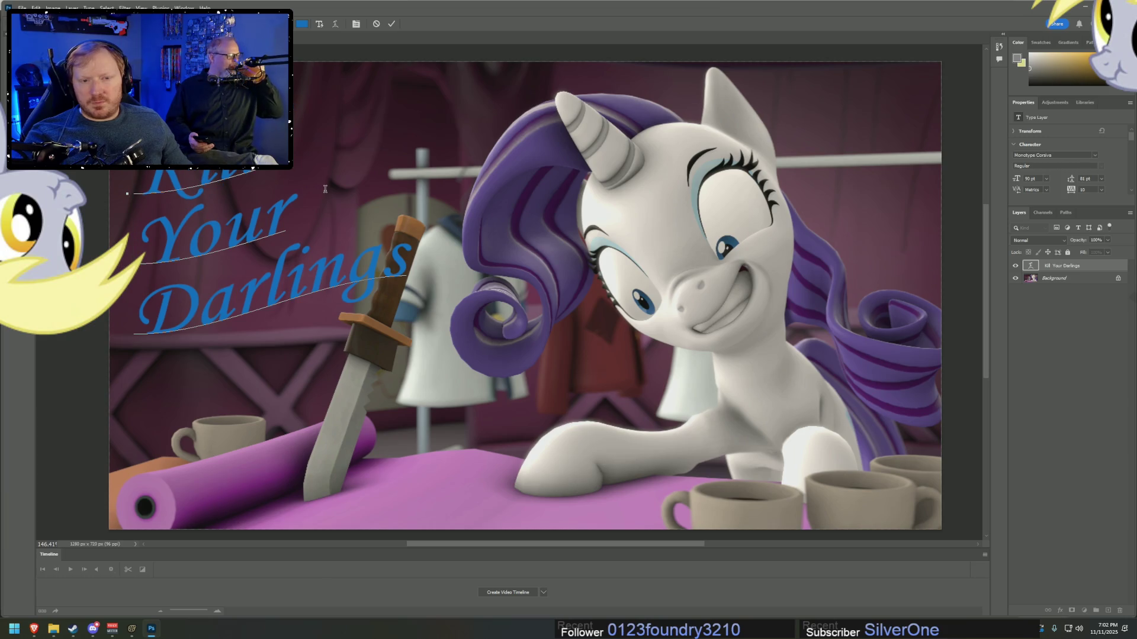
pyautogui.hotkey('ctrl', 'Return')
pyautogui.press('v')
# - Scale the title up to about 106 pt, tilt it slightly counter-clockwise, and commit
pyautogui.moveTo(232, 203)
pyautogui.mouseDown()
pyautogui.moveTo(247, 211)
pyautogui.moveTo(269, 190)
pyautogui.mouseUp()
pyautogui.moveTo(428, 317)
pyautogui.mouseDown()
pyautogui.moveTo(470, 304)
pyautogui.moveTo(478, 329)
pyautogui.mouseUp()
pyautogui.moveTo(271, 236); pyautogui.dragTo(279, 251)
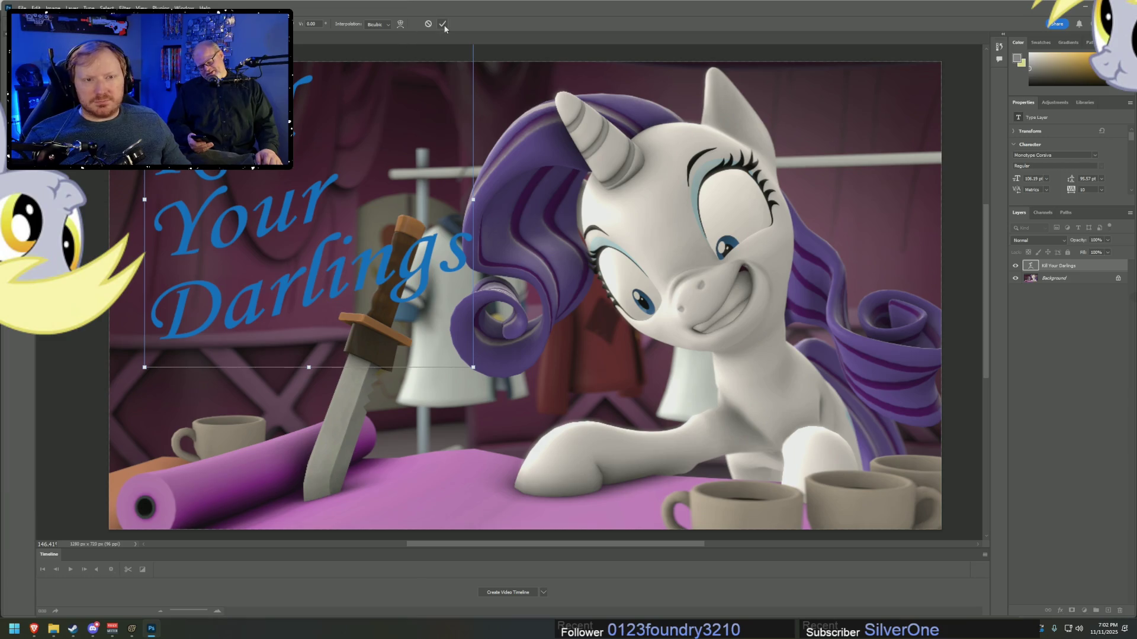
pyautogui.moveTo(479, 379); pyautogui.dragTo(490, 358)
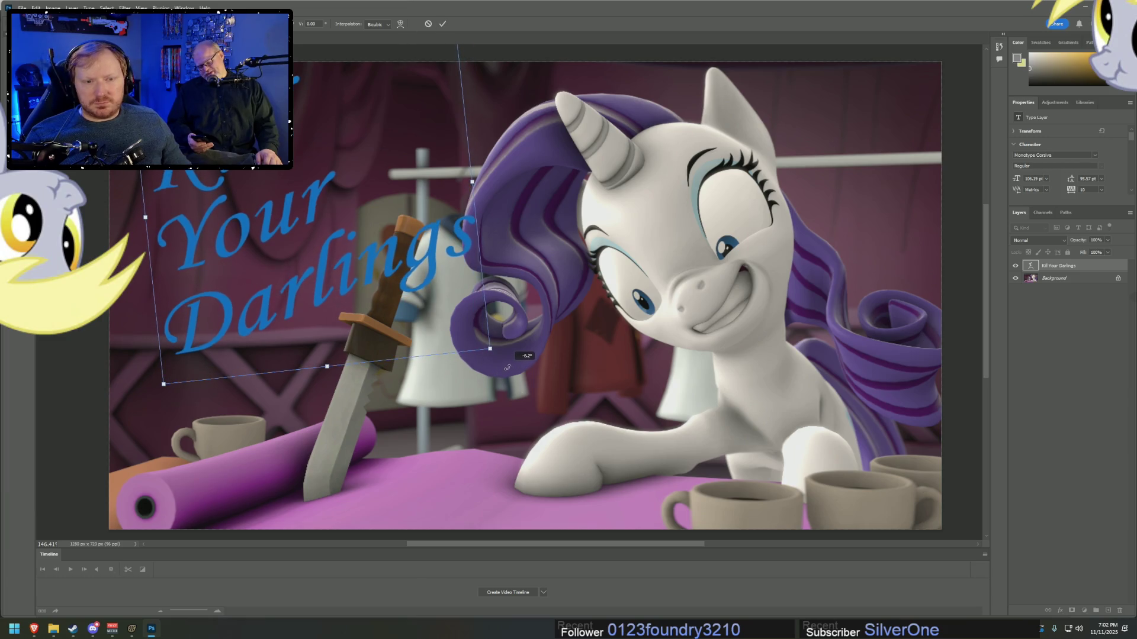
pyautogui.moveTo(264, 201); pyautogui.dragTo(269, 202)
pyautogui.click(442, 23)
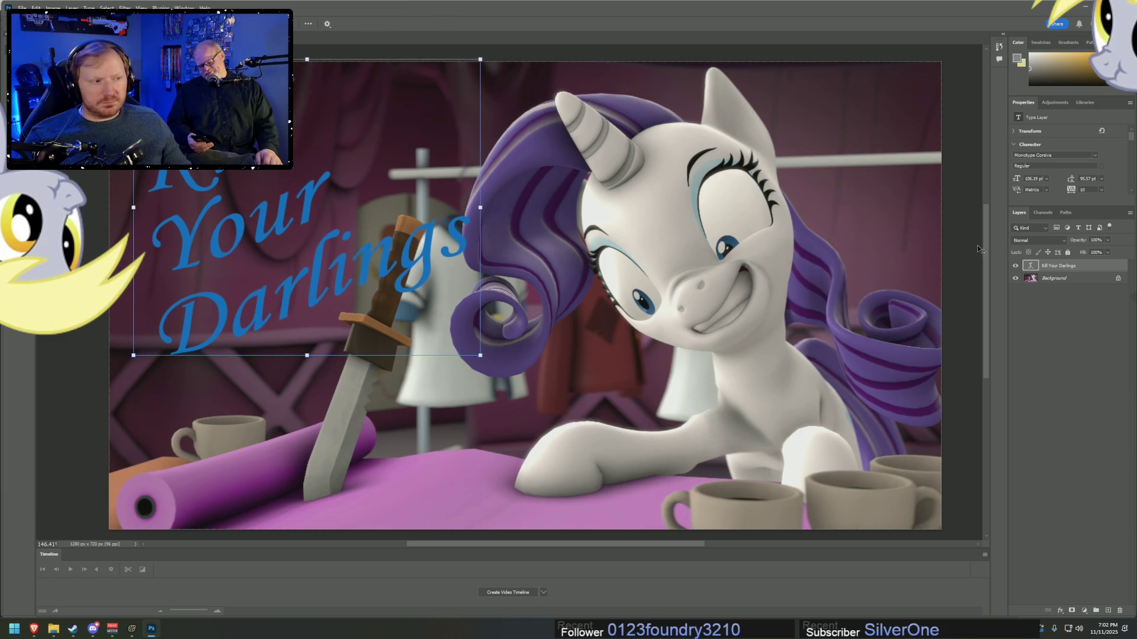
pyautogui.doubleClick(1089, 266)
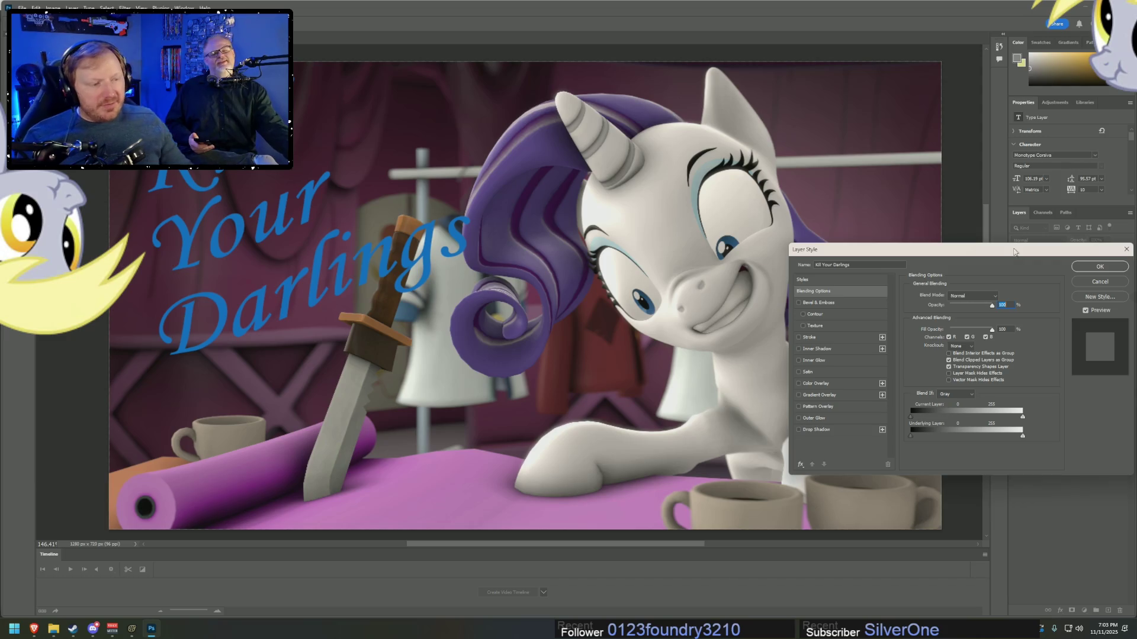
# - Add a white #ffffff Color Overlay to the title in Layer Style
pyautogui.moveTo(1018, 247)
pyautogui.mouseDown()
pyautogui.moveTo(917, 233)
pyautogui.moveTo(867, 198)
pyautogui.mouseUp()
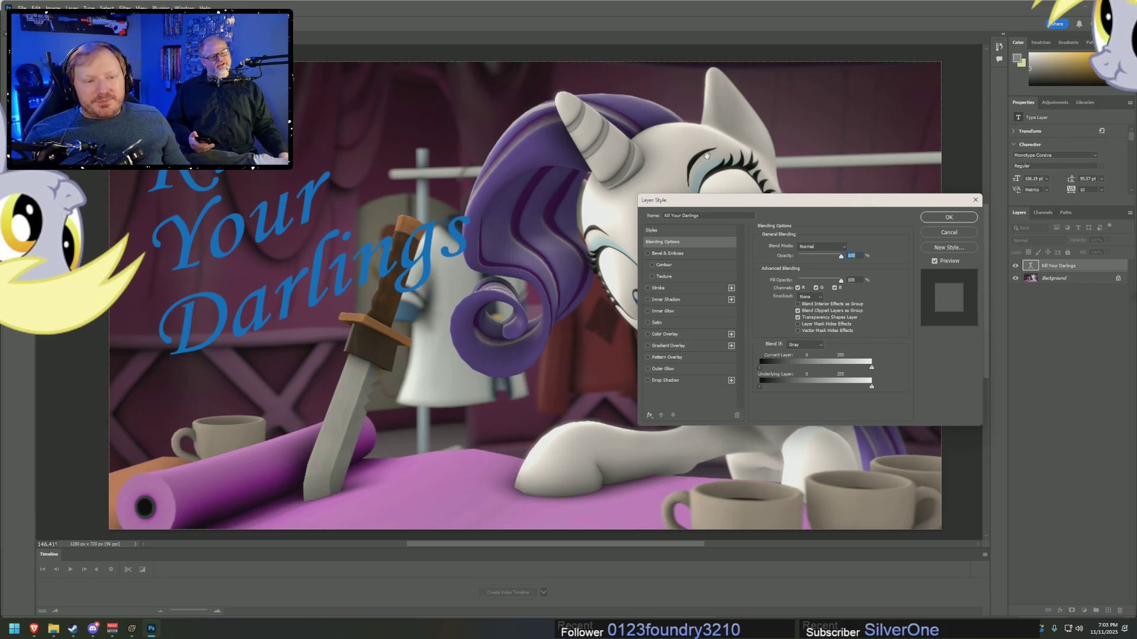
pyautogui.click(660, 335)
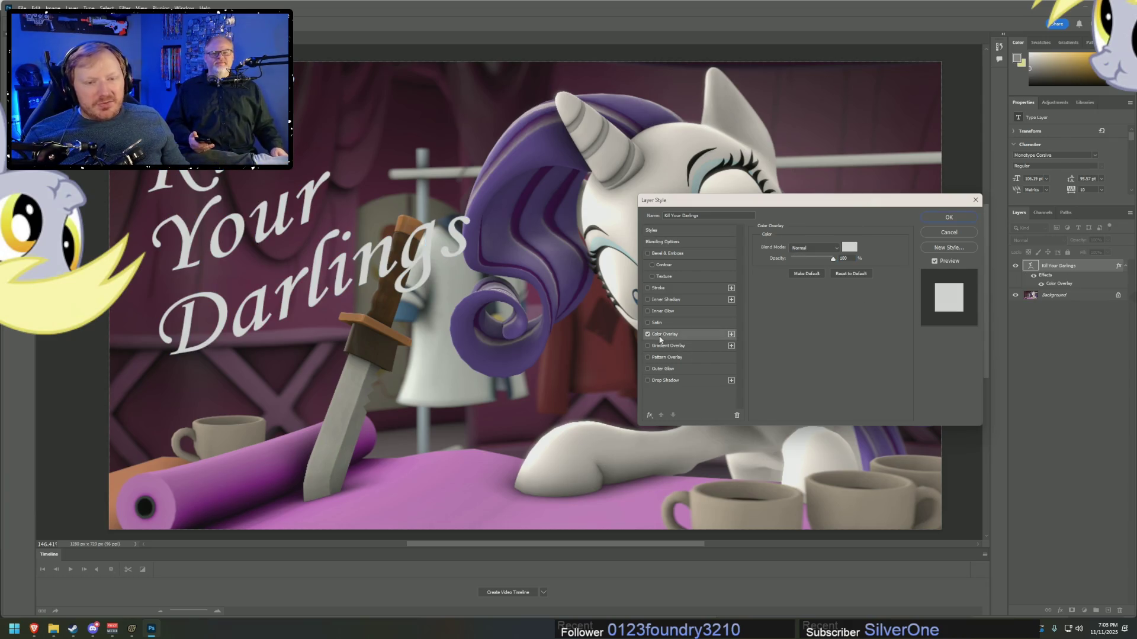
pyautogui.click(849, 247)
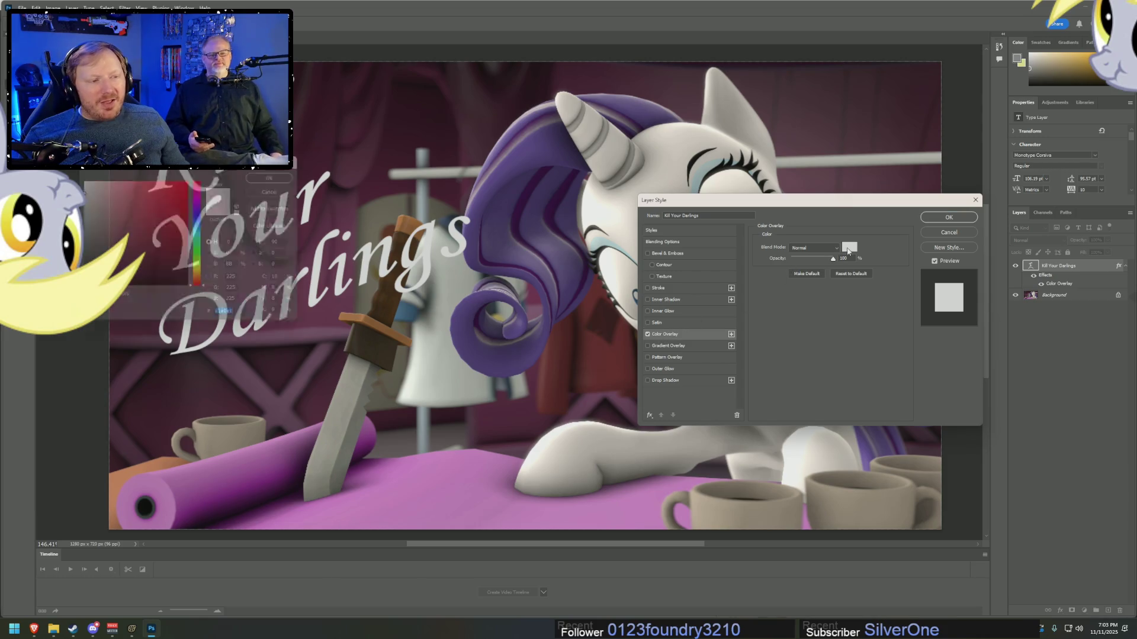
pyautogui.click(160, 225)
pyautogui.click(77, 178)
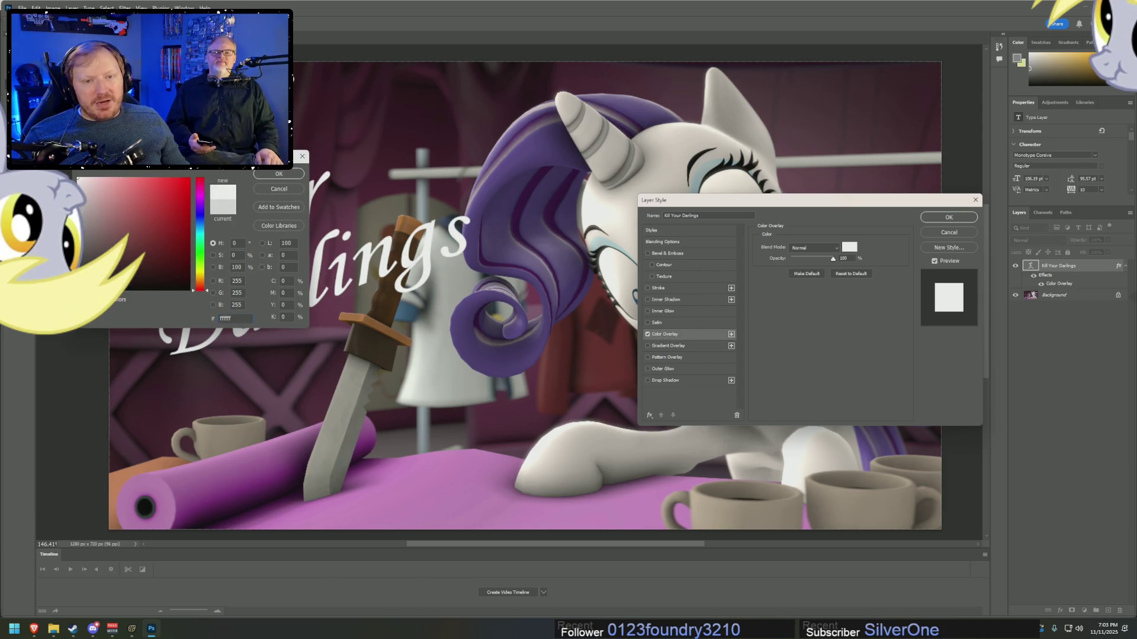
pyautogui.moveTo(236, 161); pyautogui.dragTo(679, 242)
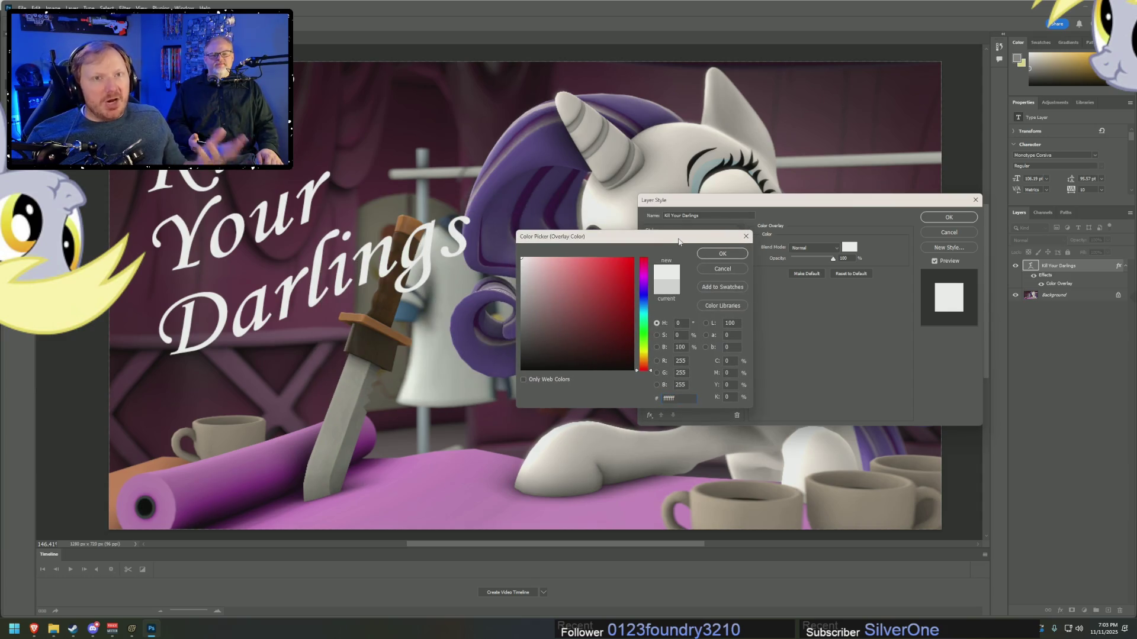
pyautogui.click(721, 253)
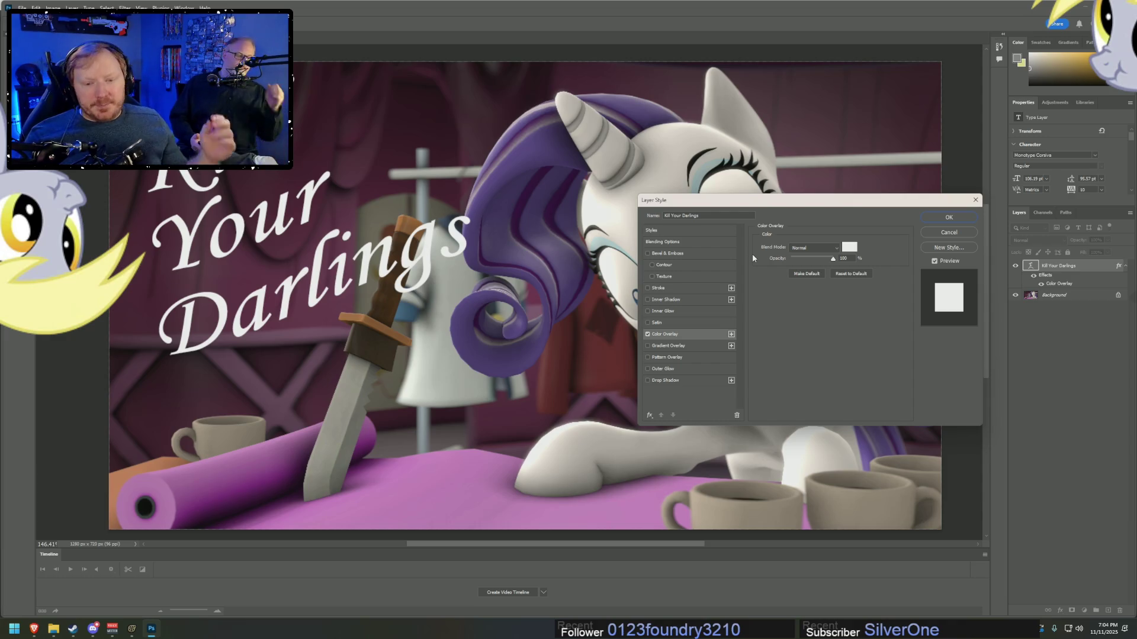
# - Browse FanFic Scripts > _old > The Mystery of the Wedding of Rainbow Dash > Docs, then minimize Explorer
pyautogui.click(54, 629)
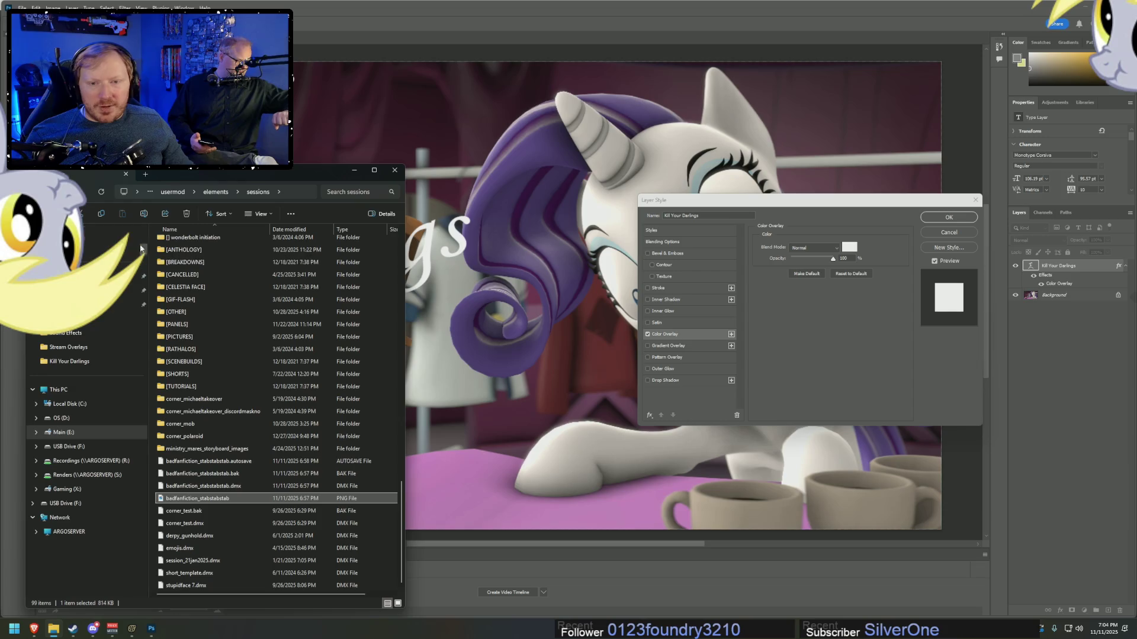
pyautogui.hotkey('alt', 'Up')
pyautogui.hotkey('alt', 'Up')
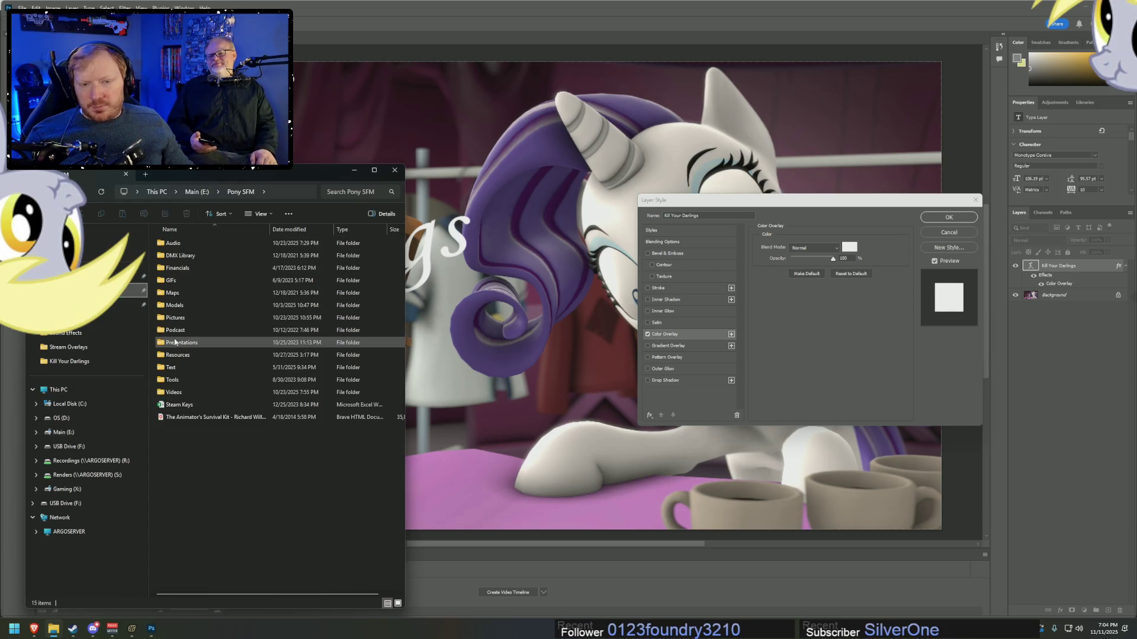
pyautogui.click(88, 276)
pyautogui.doubleClick(184, 269)
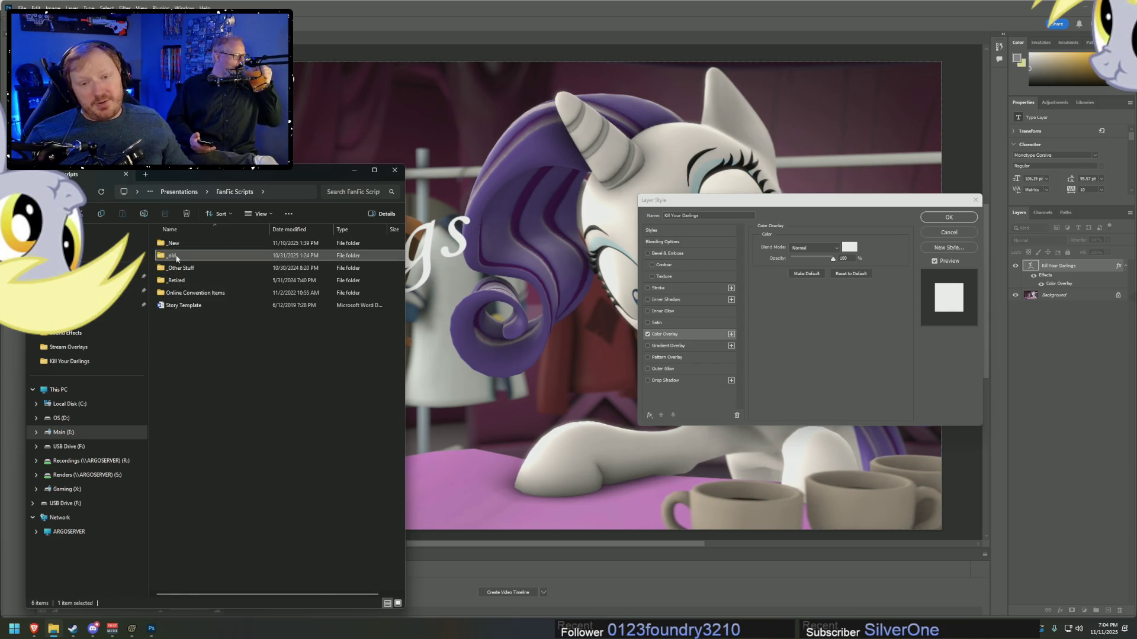
pyautogui.doubleClick(173, 256)
pyautogui.scroll(-10, 195, 296)
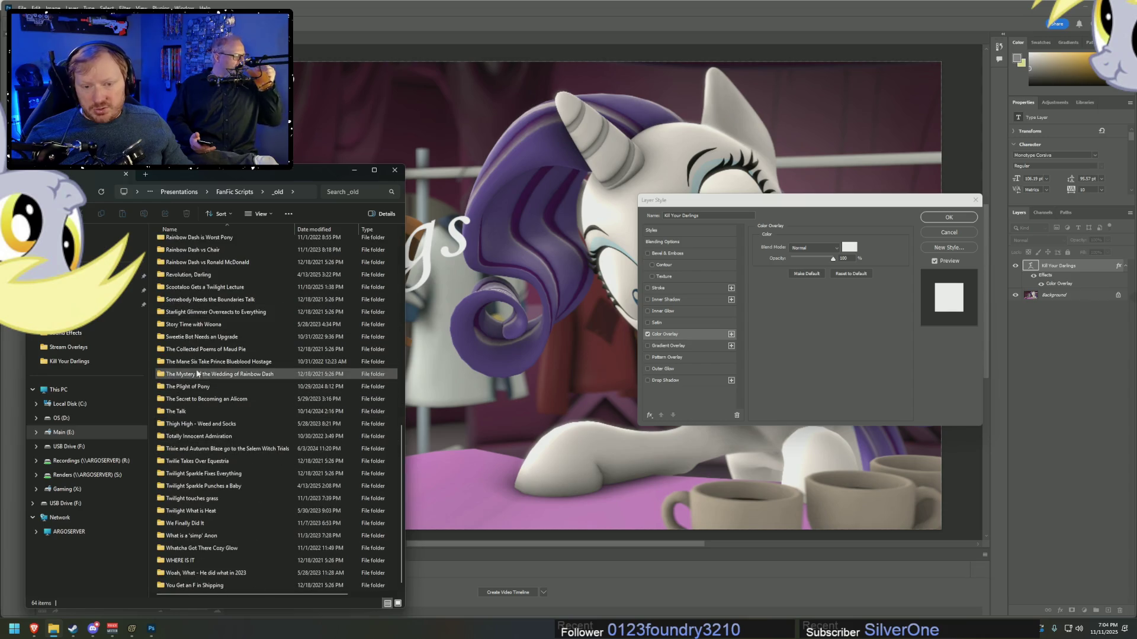
pyautogui.doubleClick(190, 377)
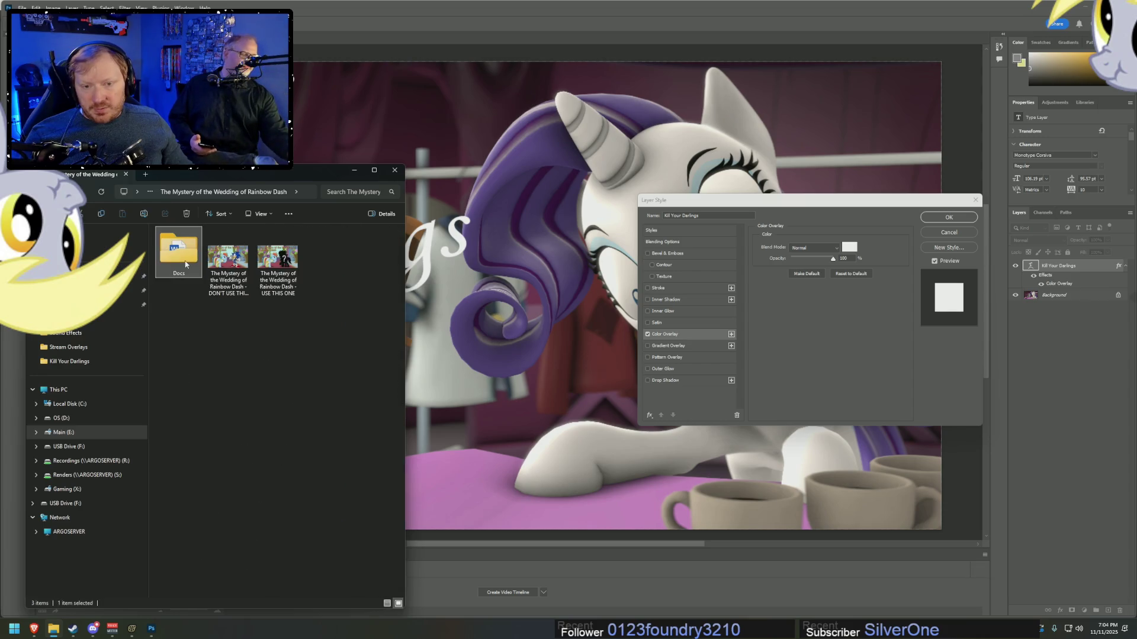
pyautogui.doubleClick(178, 251)
pyautogui.moveTo(237, 444)
pyautogui.mouseDown()
pyautogui.moveTo(207, 239)
pyautogui.moveTo(237, 427)
pyautogui.mouseUp()
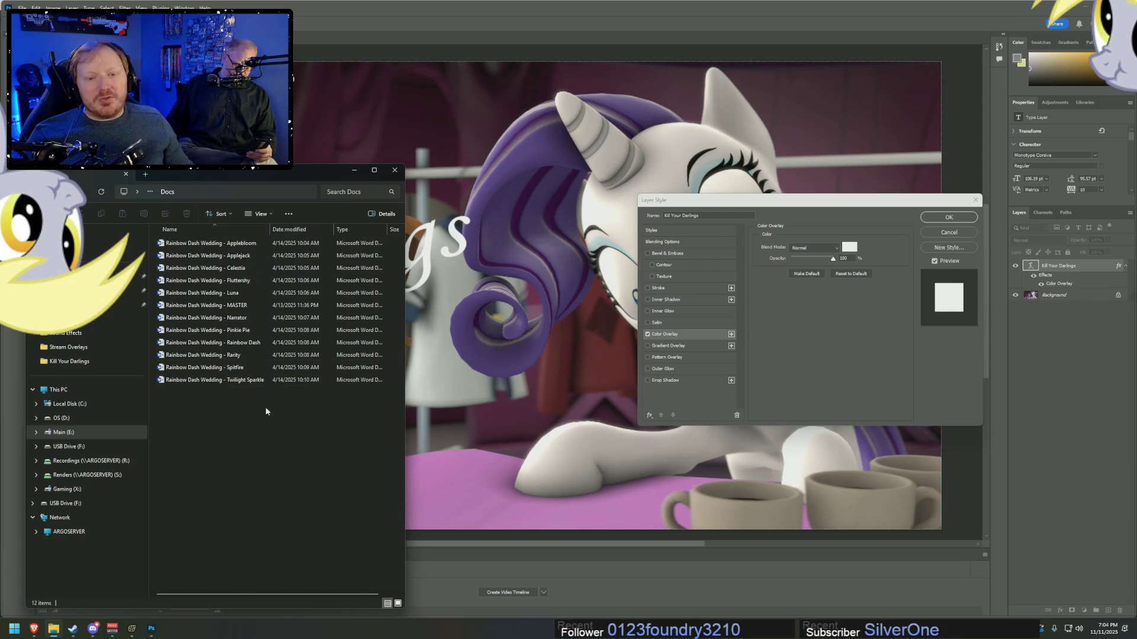
pyautogui.click(354, 170)
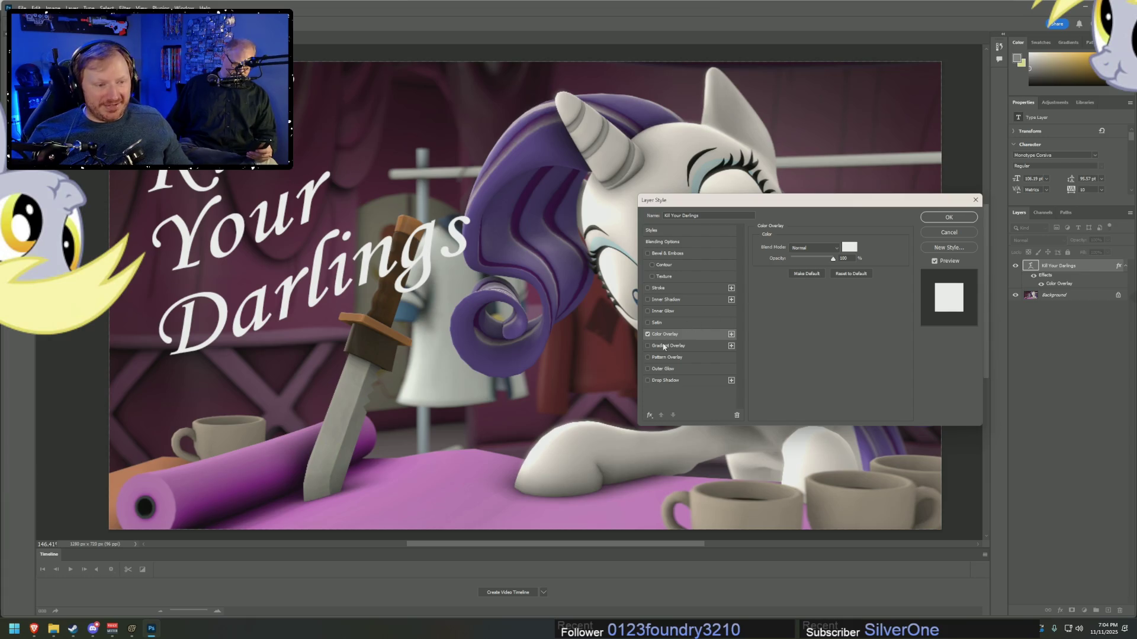
# - Add a tight Outer Glow with about 4 px spread and size, plus a Drop Shadow
pyautogui.click(662, 368)
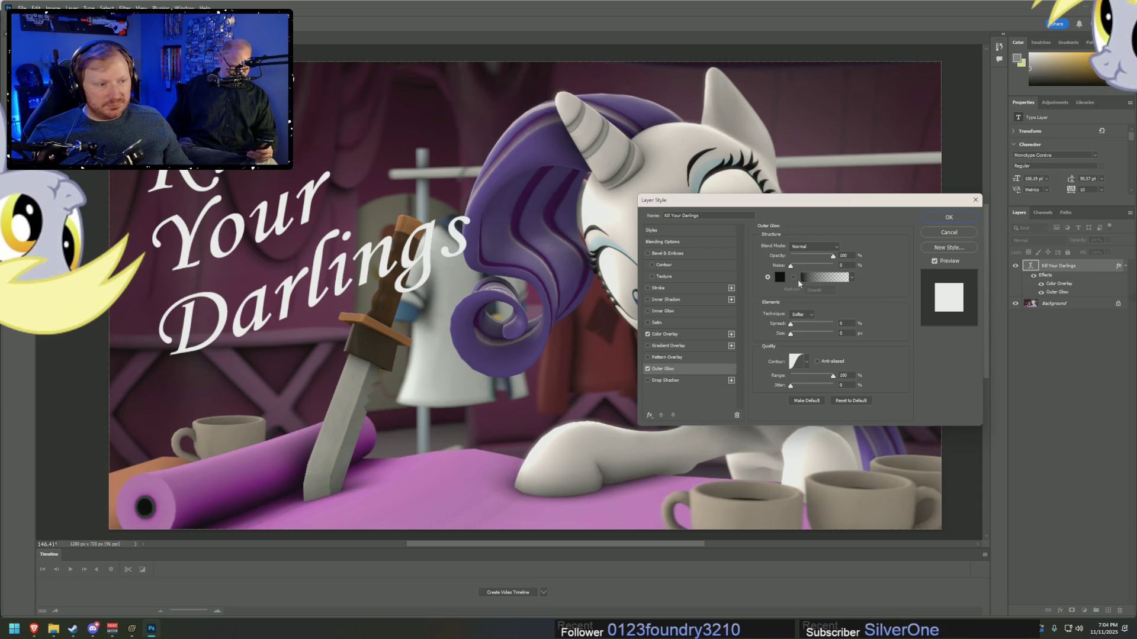
pyautogui.doubleClick(847, 324)
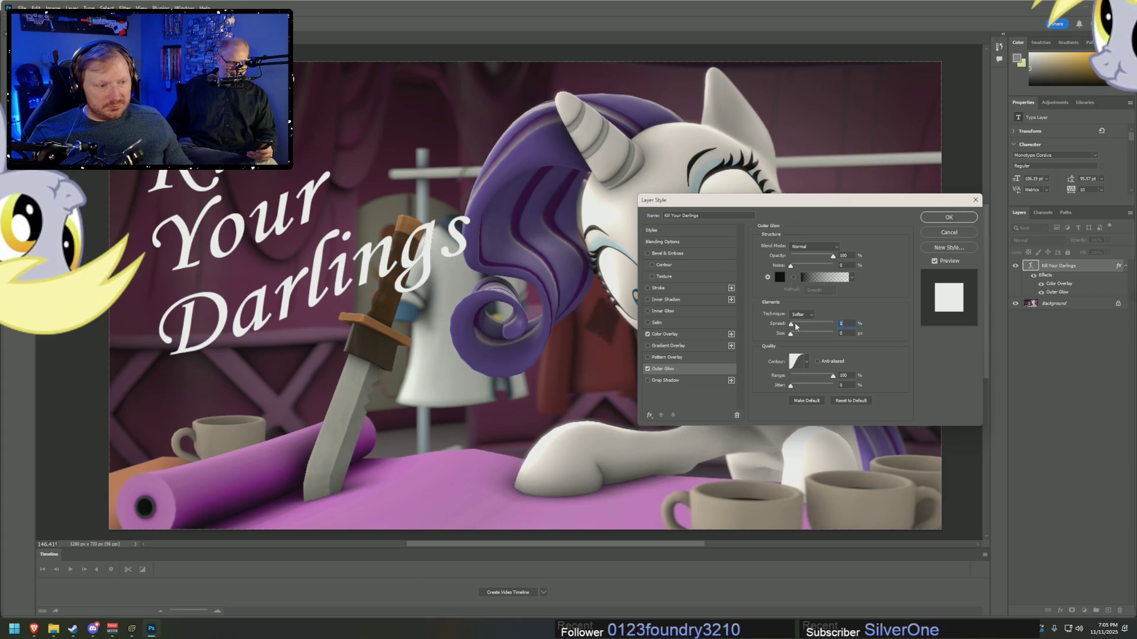
pyautogui.moveTo(793, 327); pyautogui.dragTo(788, 327)
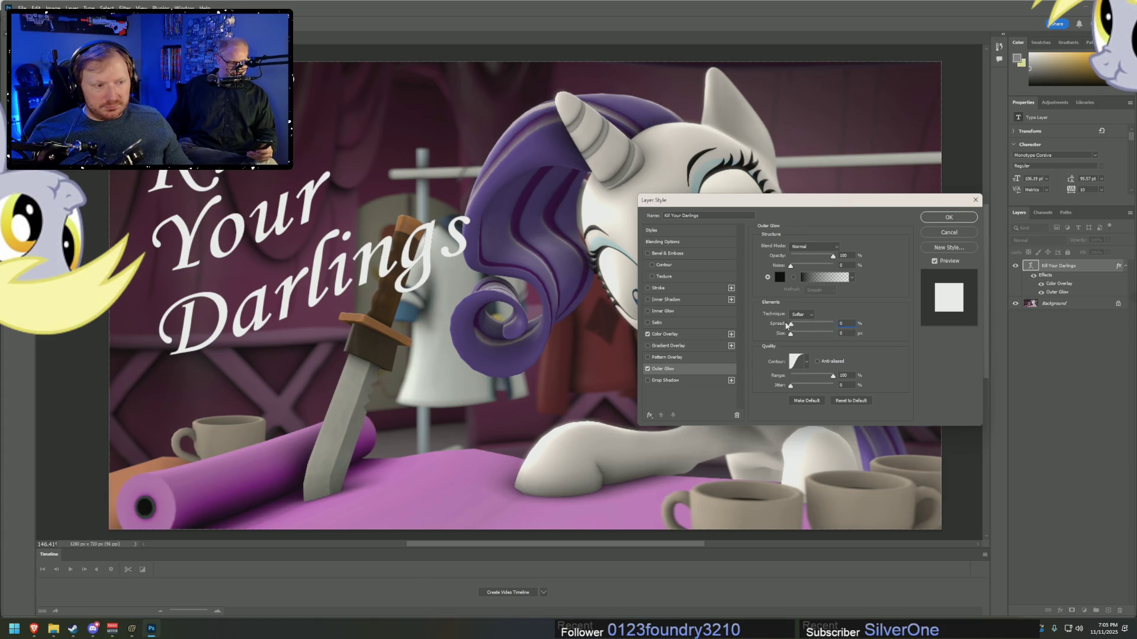
pyautogui.moveTo(795, 332)
pyautogui.mouseDown()
pyautogui.moveTo(813, 336)
pyautogui.moveTo(729, 338)
pyautogui.mouseUp()
pyautogui.moveTo(793, 325)
pyautogui.mouseDown()
pyautogui.moveTo(834, 338)
pyautogui.moveTo(819, 324)
pyautogui.moveTo(765, 325)
pyautogui.moveTo(850, 314)
pyautogui.moveTo(824, 339)
pyautogui.moveTo(794, 338)
pyautogui.mouseUp()
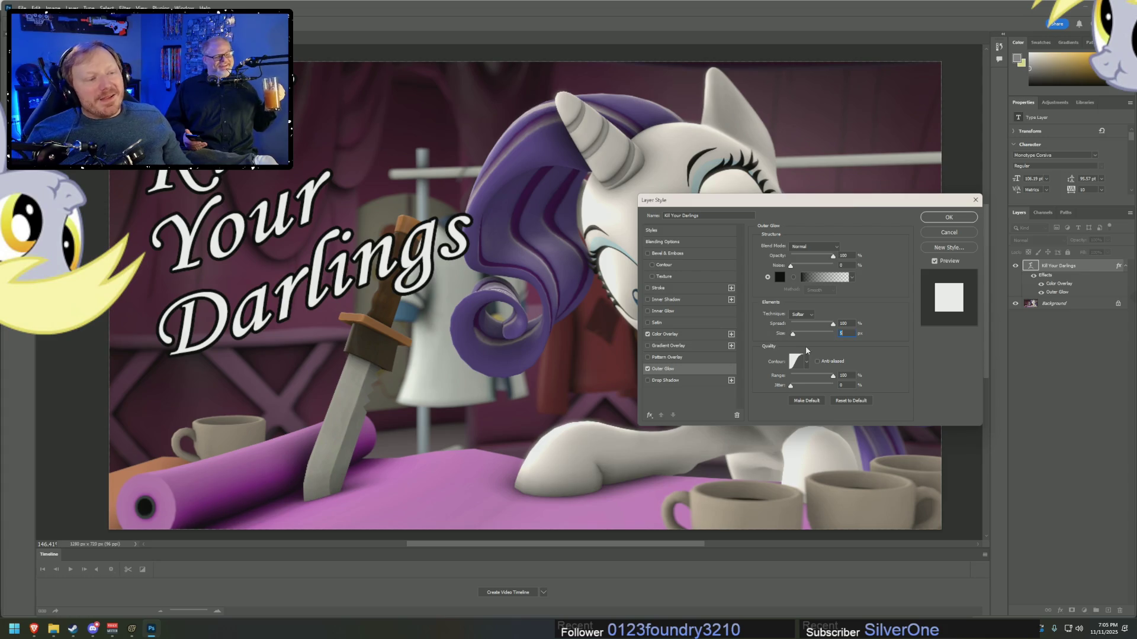
pyautogui.press('Down')
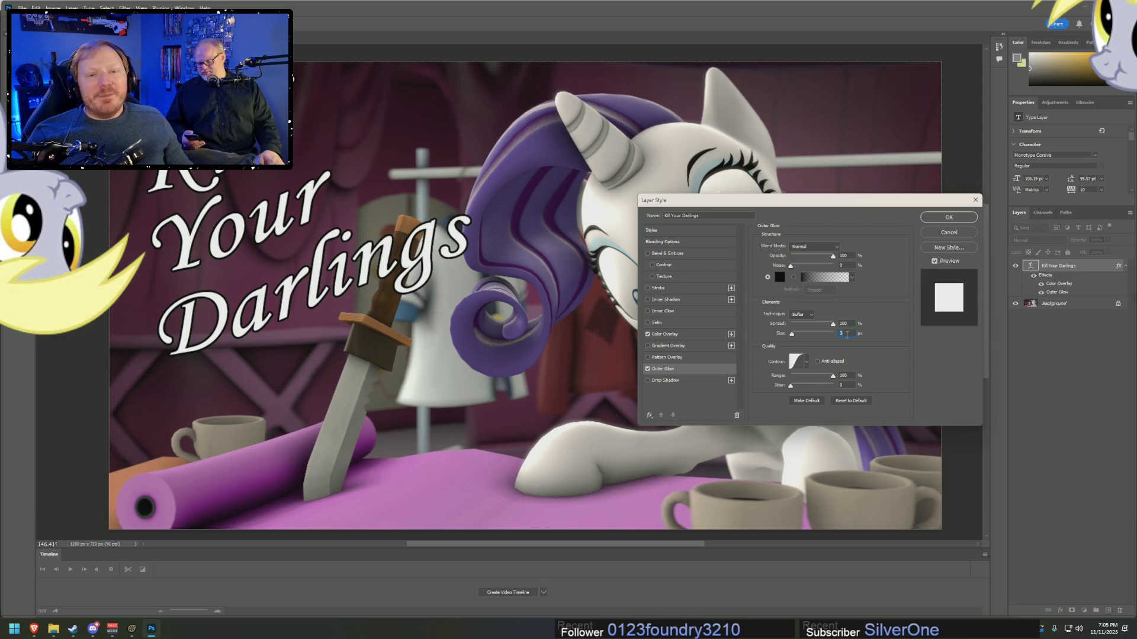
pyautogui.press('Up')
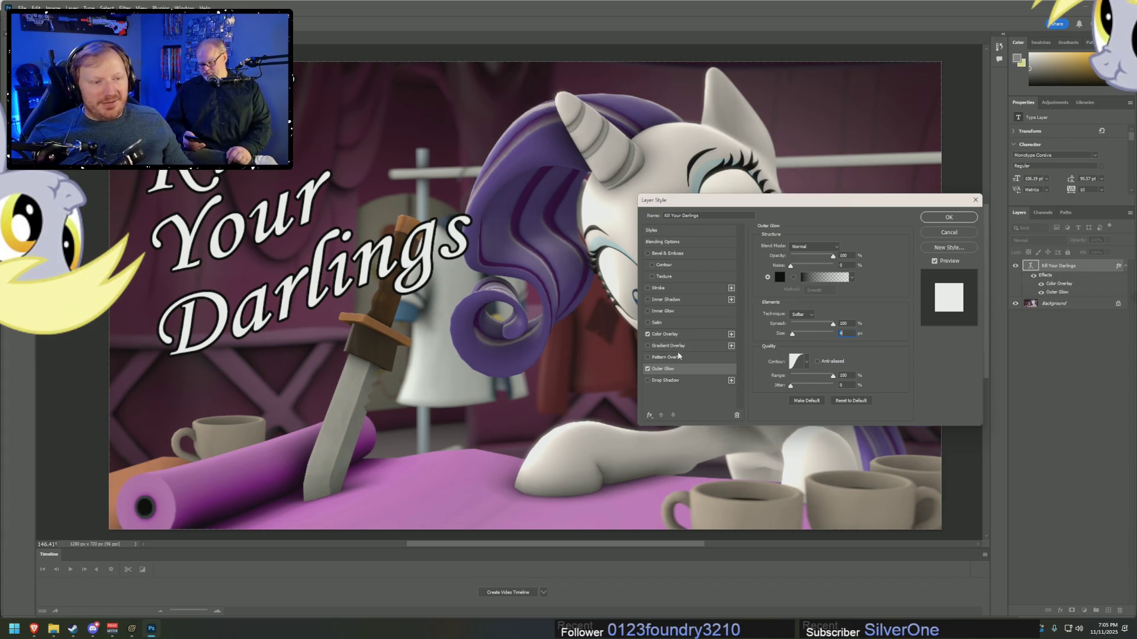
pyautogui.click(668, 380)
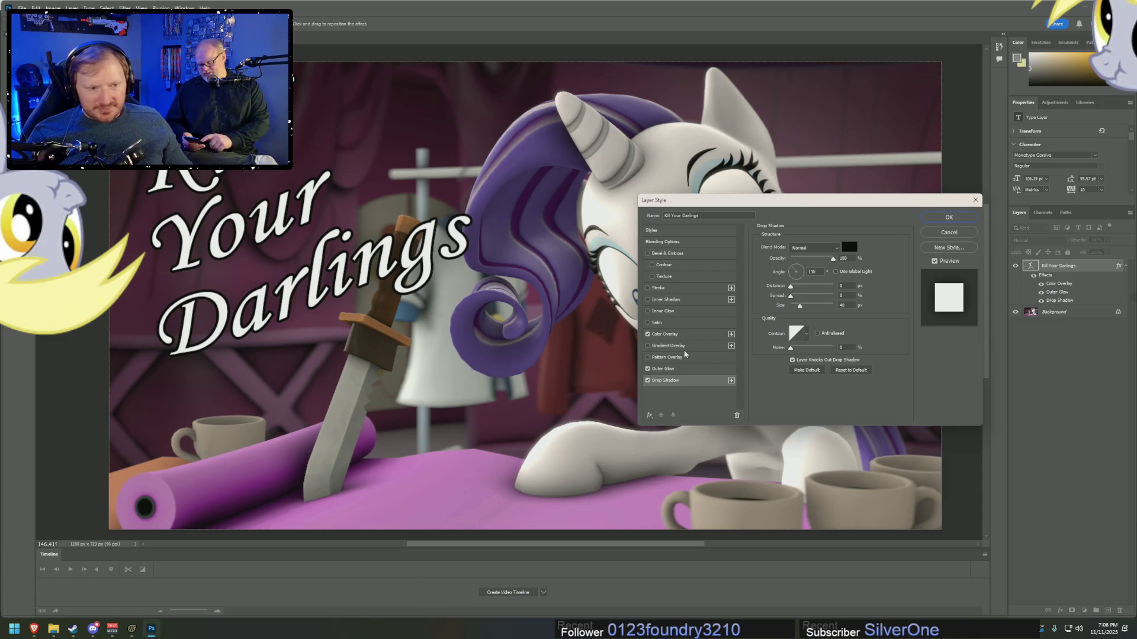
# - Try the overlay effects, then add Bevel & Emboss with Soften set to 0
pyautogui.click(666, 358)
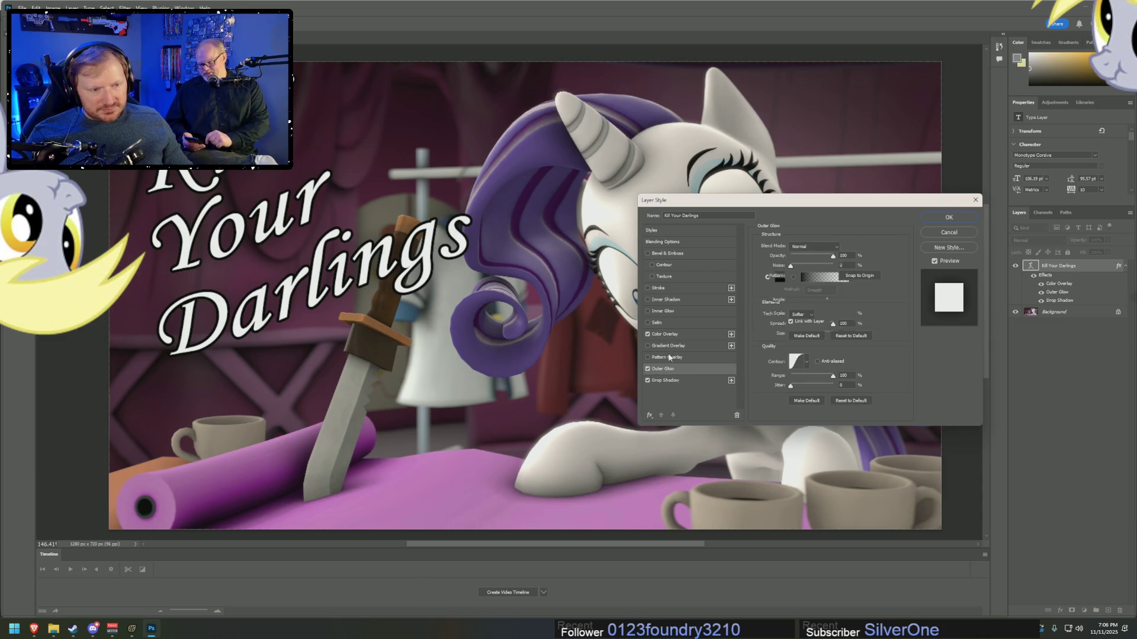
pyautogui.click(668, 348)
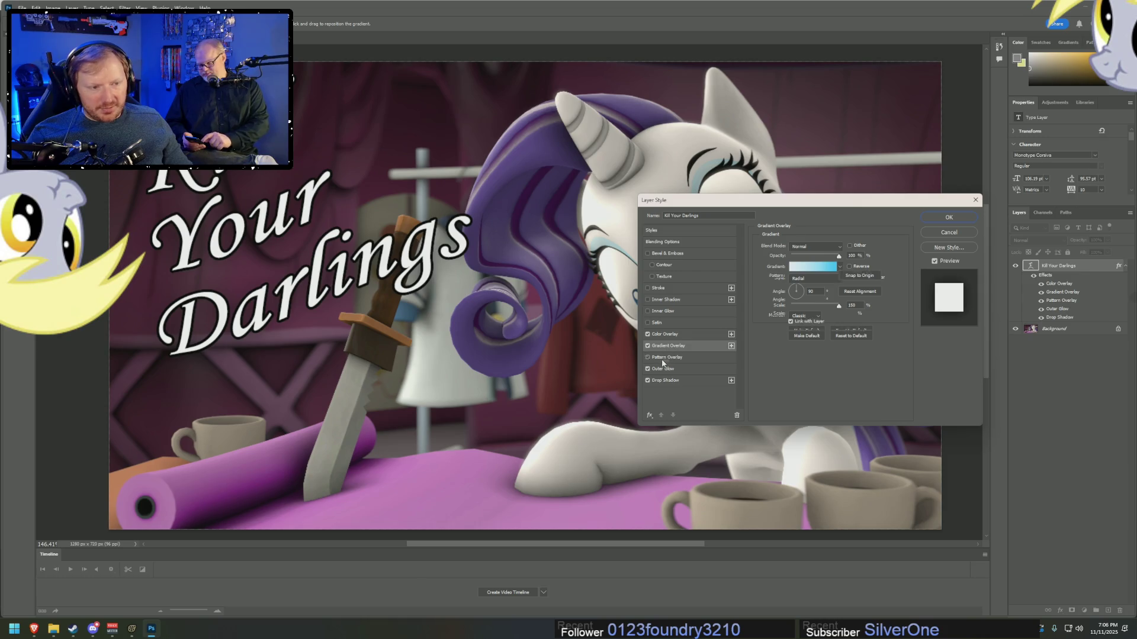
pyautogui.click(666, 358)
pyautogui.click(647, 357)
pyautogui.click(647, 346)
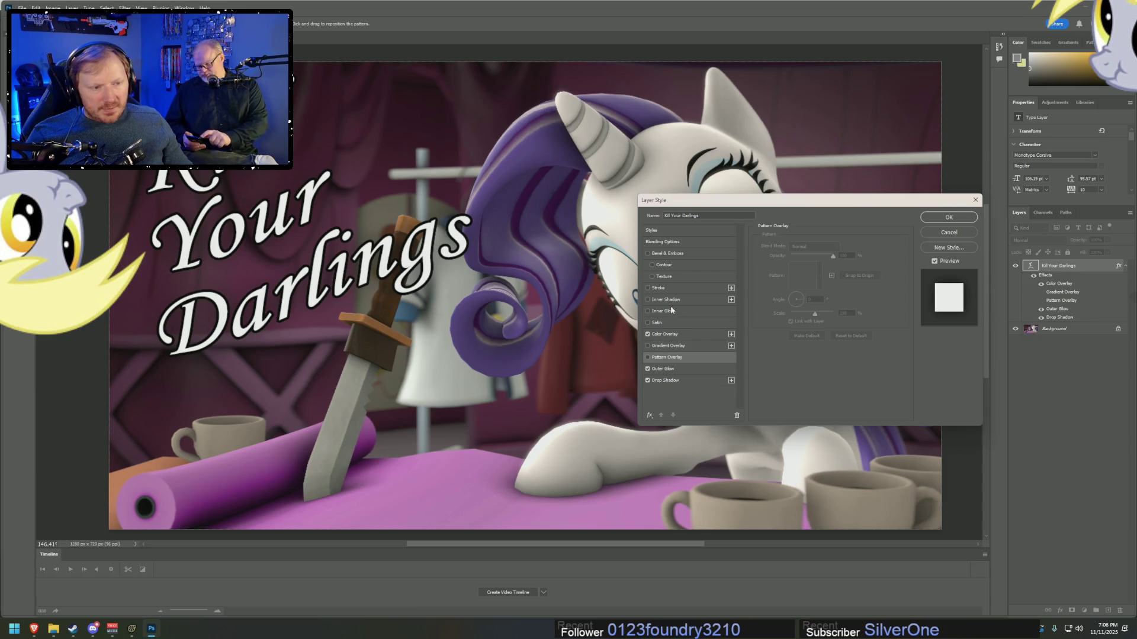
pyautogui.click(668, 255)
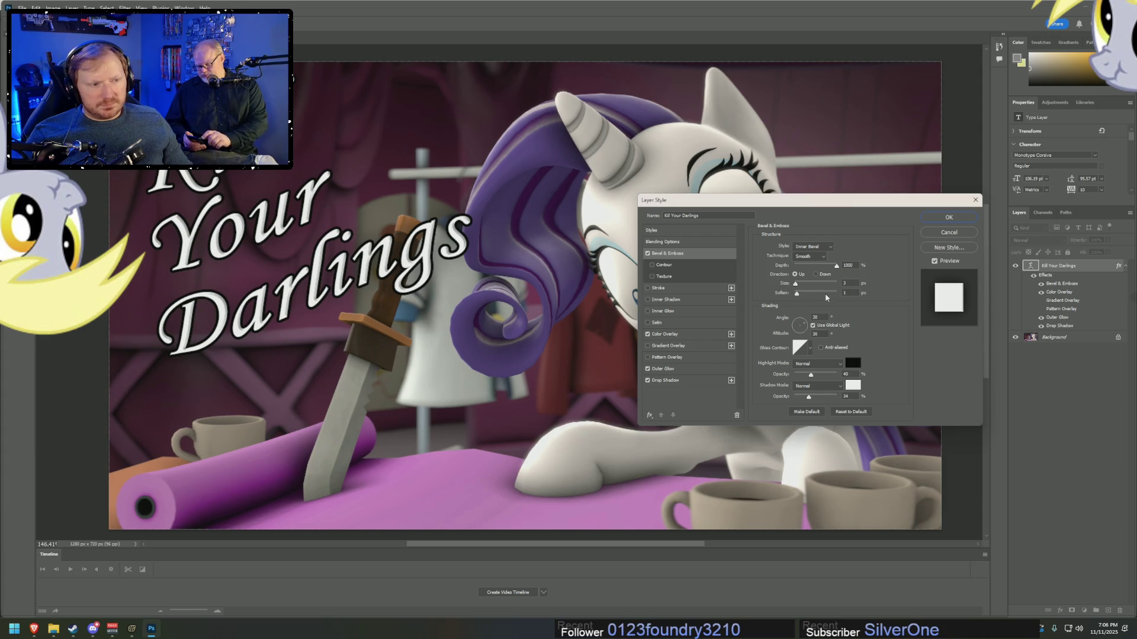
pyautogui.moveTo(796, 295); pyautogui.dragTo(794, 294)
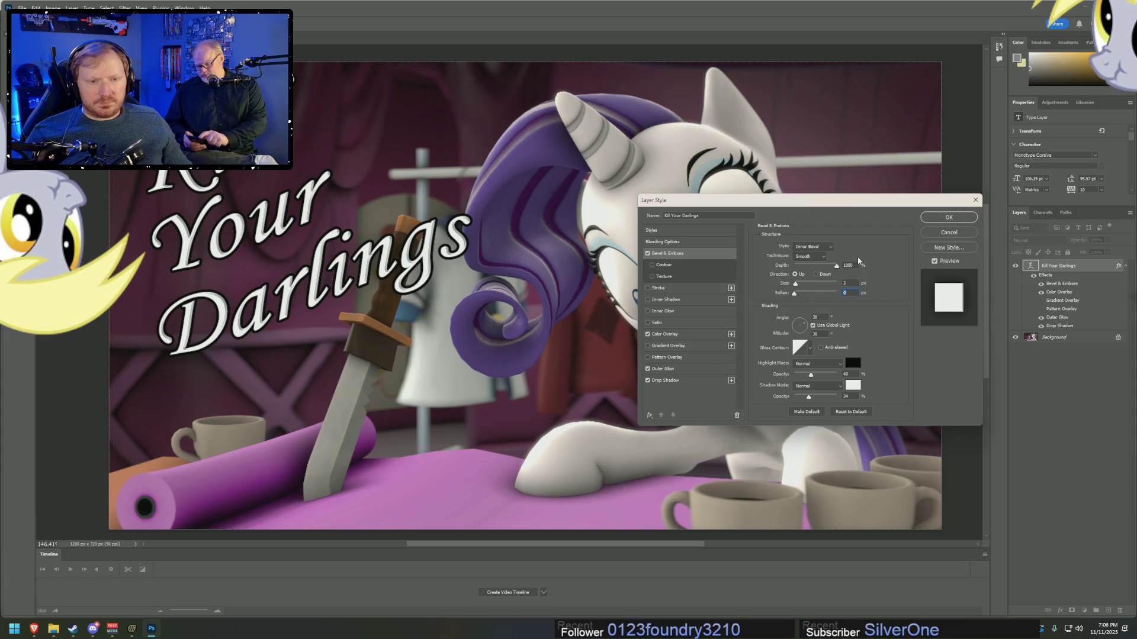
# - Replace the white Color Overlay with a Gradient Overlay
pyautogui.click(647, 333)
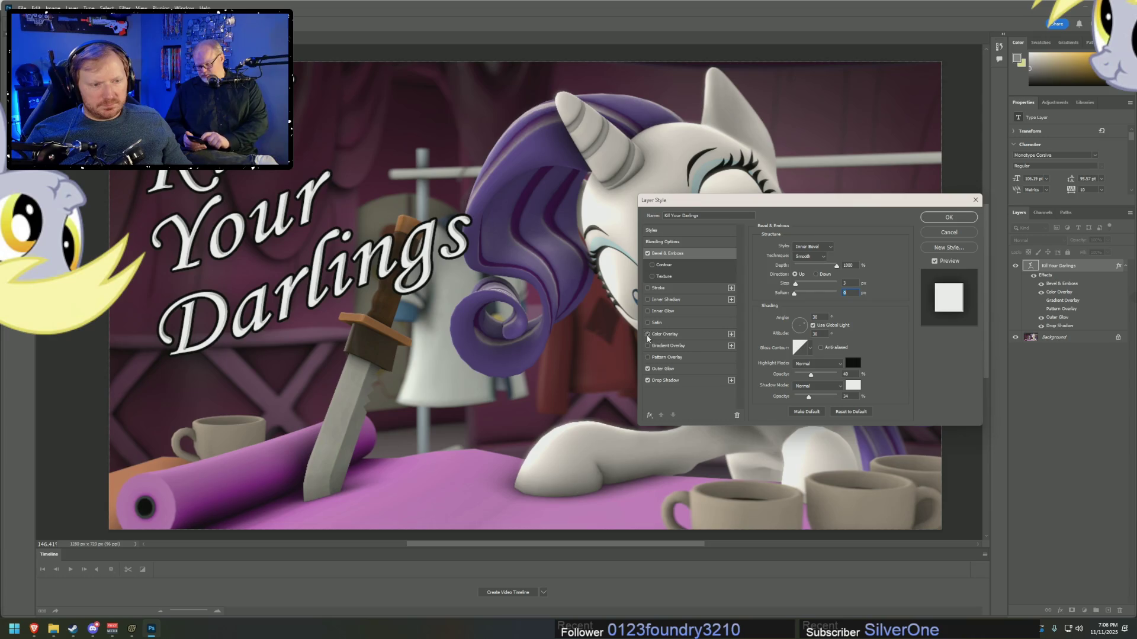
pyautogui.click(647, 346)
pyautogui.click(680, 347)
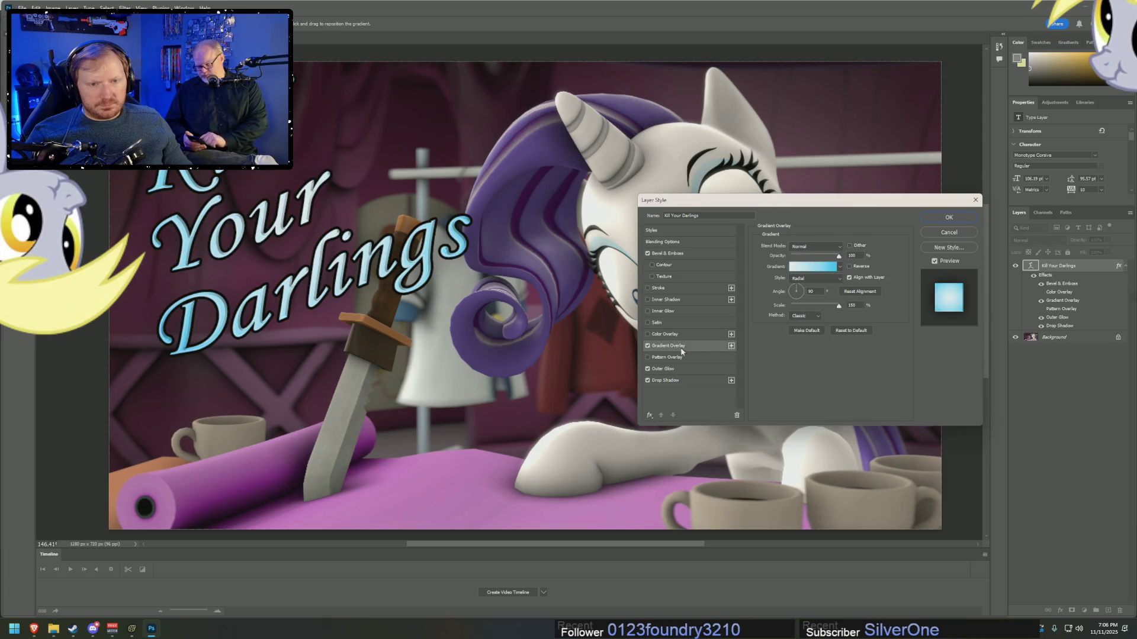
# - Make the Gradient Overlay linear, angled about -53°, at 53% scale
pyautogui.click(811, 278)
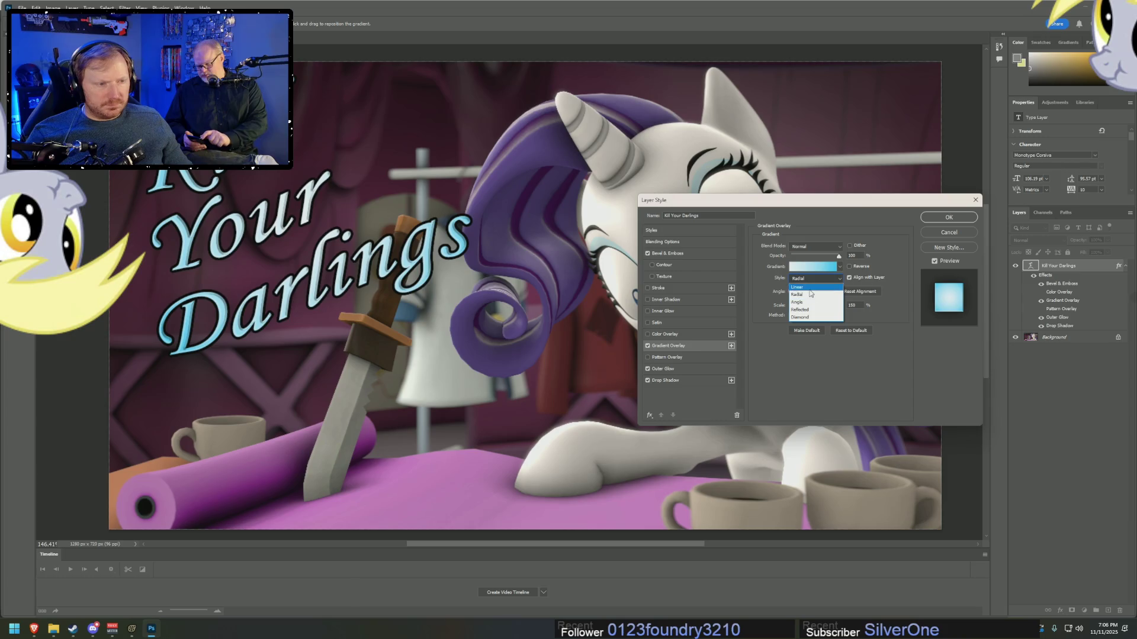
pyautogui.click(810, 283)
pyautogui.moveTo(801, 293); pyautogui.dragTo(804, 304)
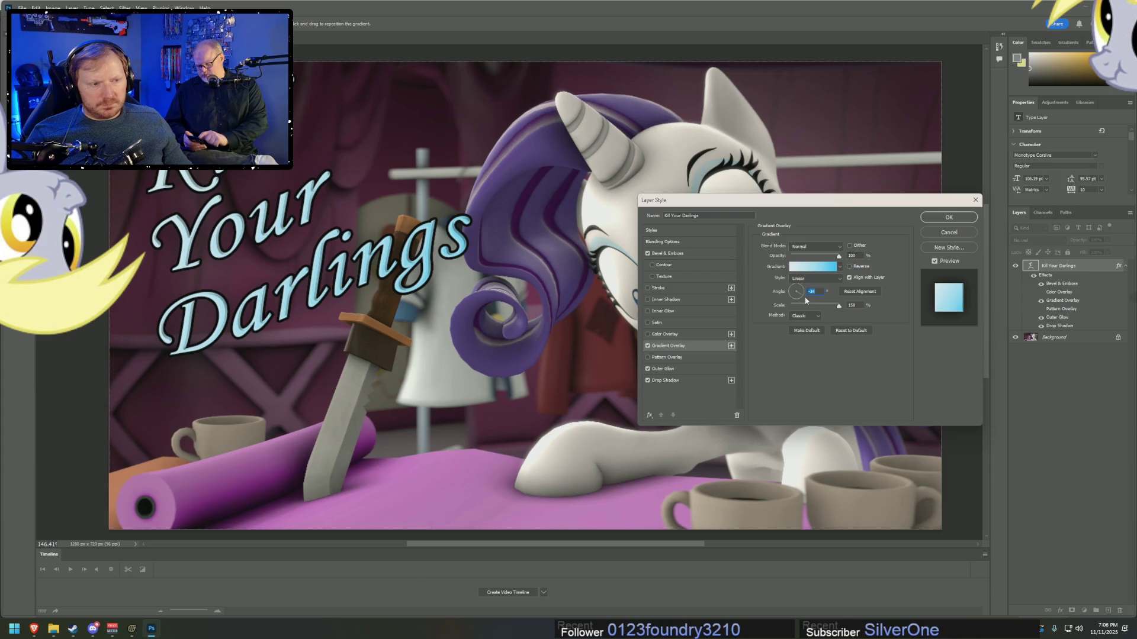
pyautogui.click(820, 305)
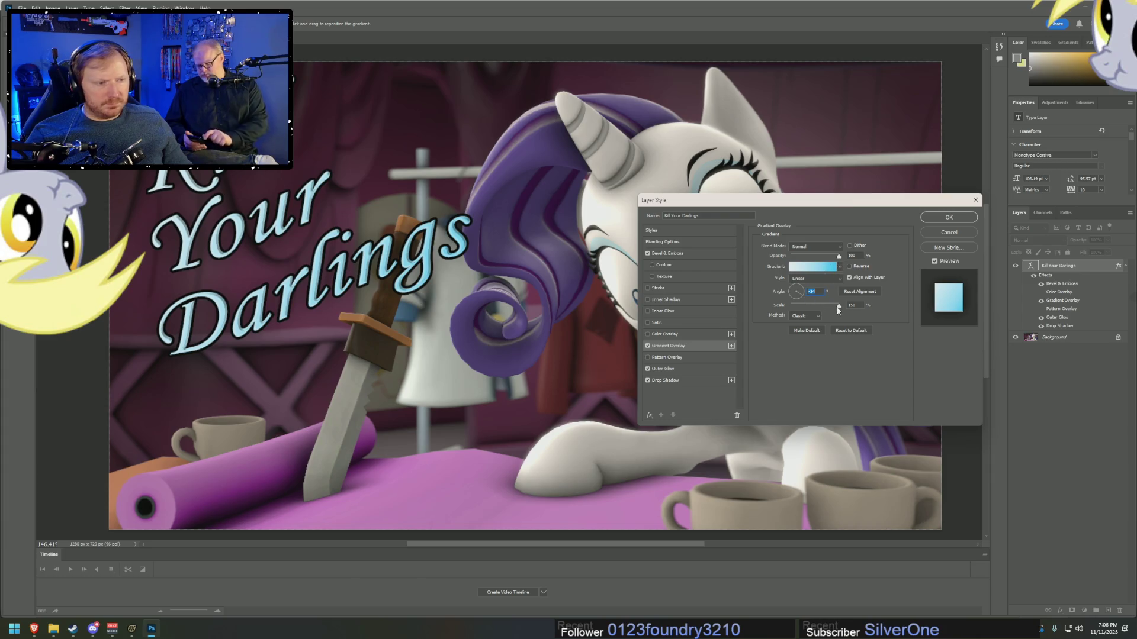
pyautogui.moveTo(820, 306)
pyautogui.mouseDown()
pyautogui.moveTo(780, 304)
pyautogui.moveTo(802, 312)
pyautogui.mouseUp()
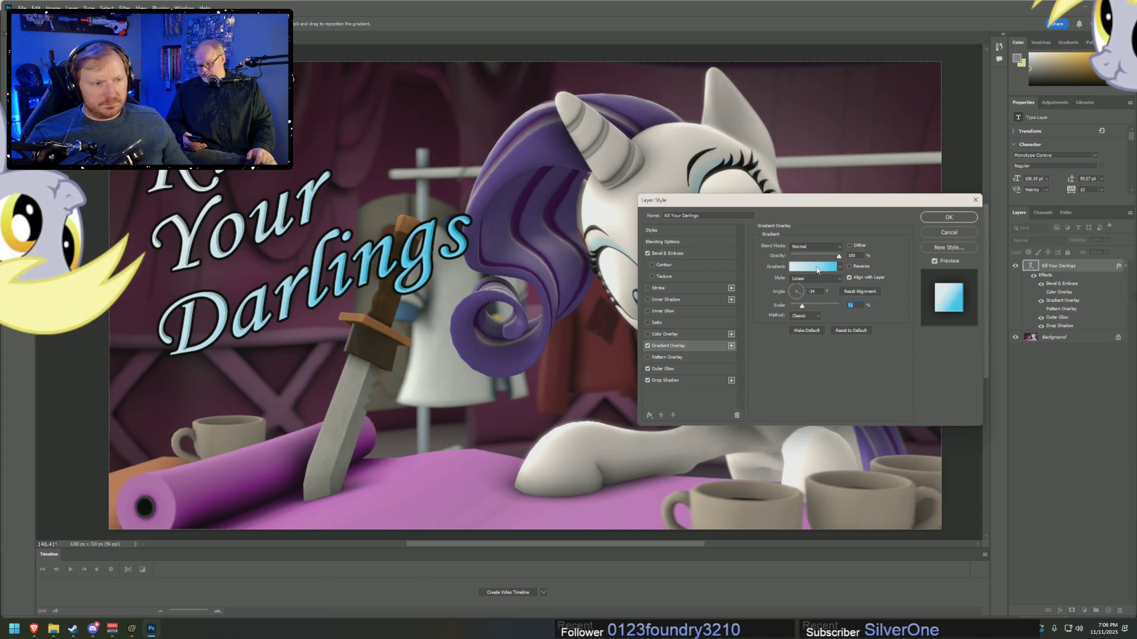
# - Change the gradient's right-hand stop from blue to light purple in the Gradient Editor
pyautogui.click(817, 270)
pyautogui.click(783, 305)
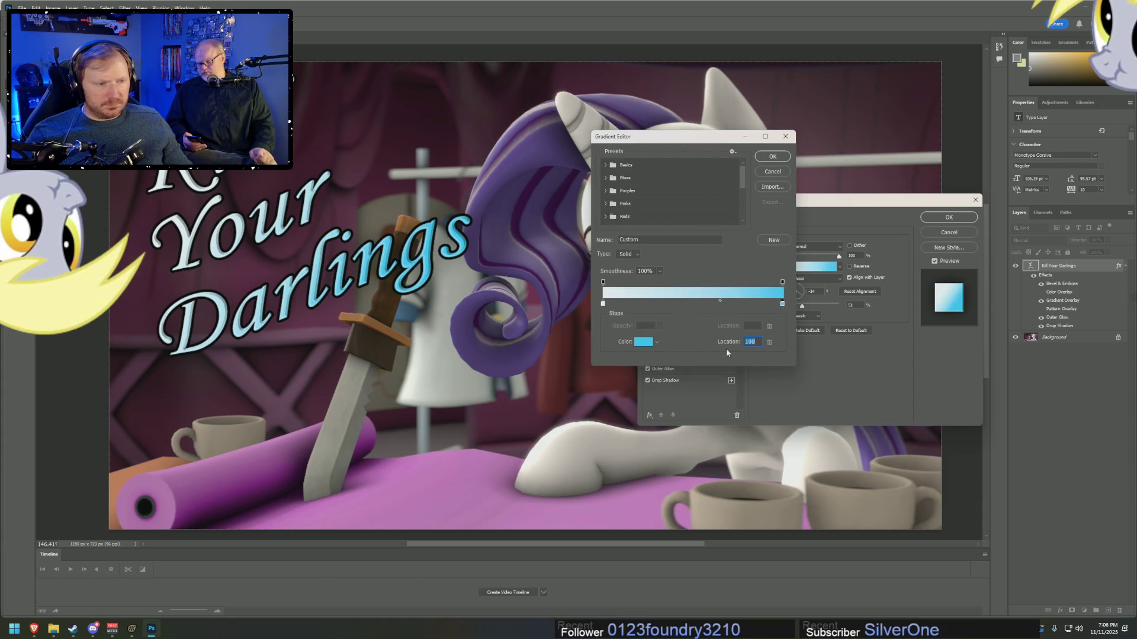
pyautogui.click(643, 343)
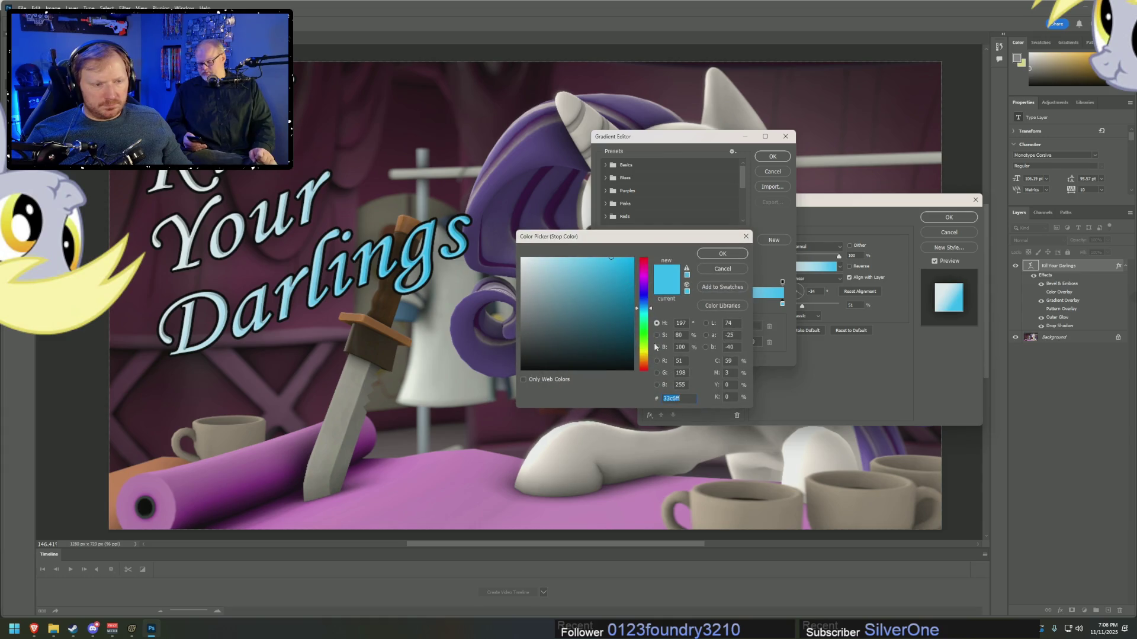
pyautogui.click(645, 288)
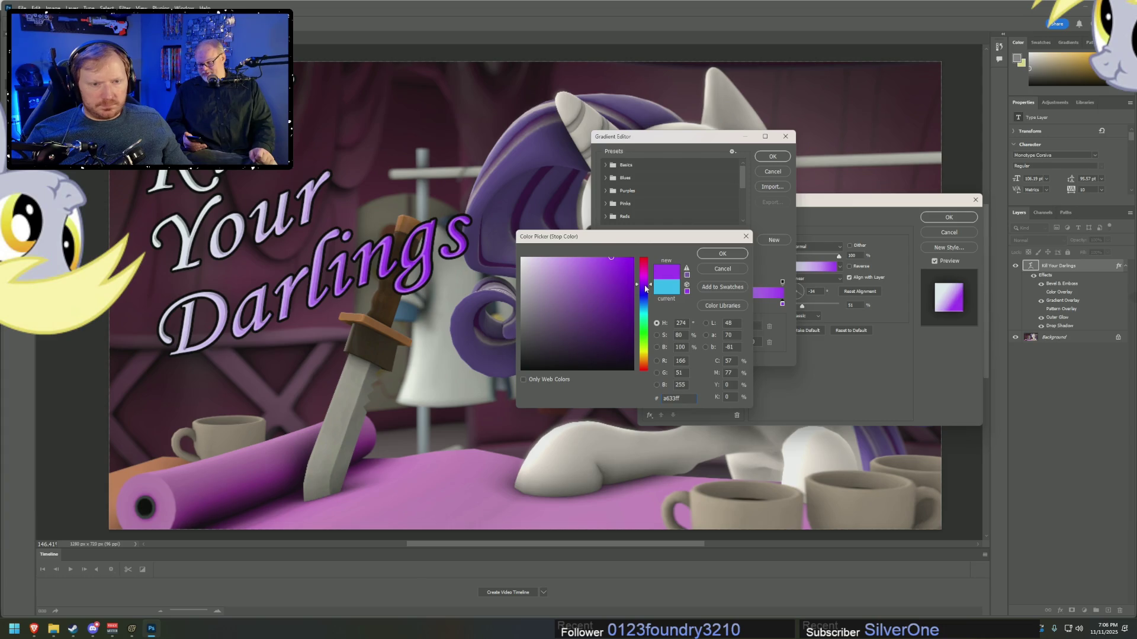
pyautogui.click(645, 290)
pyautogui.click(565, 145)
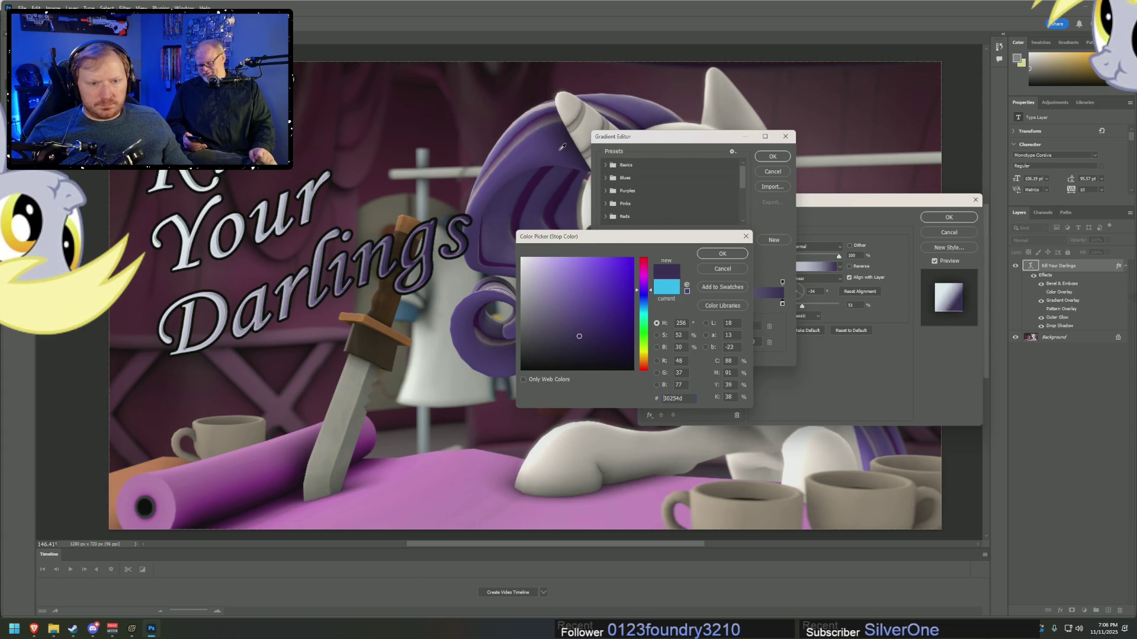
pyautogui.click(506, 167)
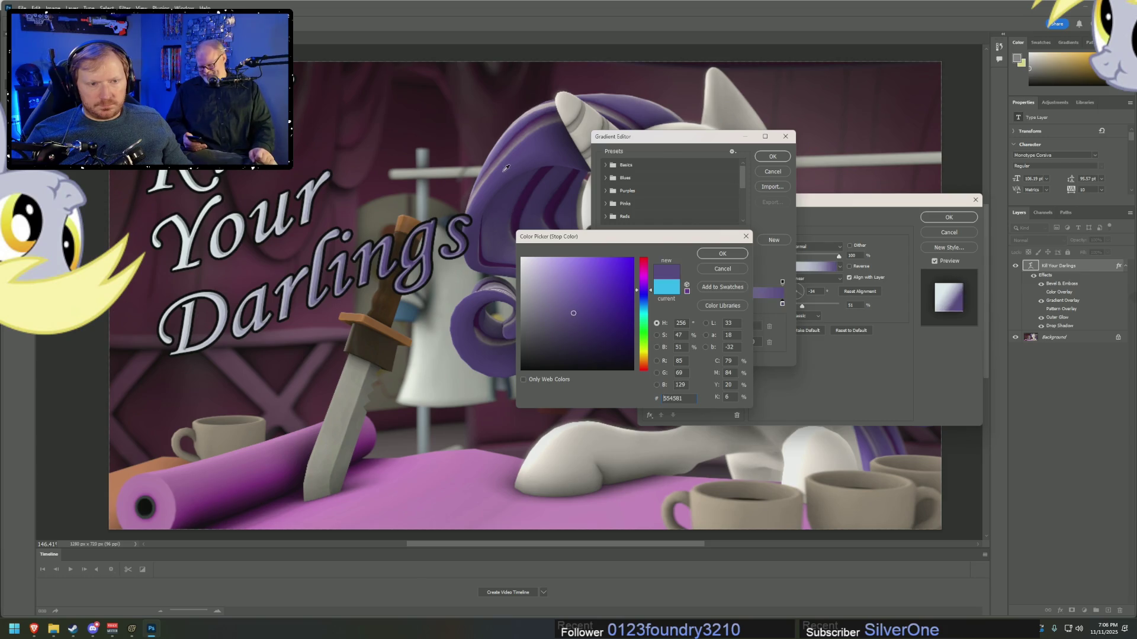
pyautogui.moveTo(575, 272); pyautogui.dragTo(577, 270)
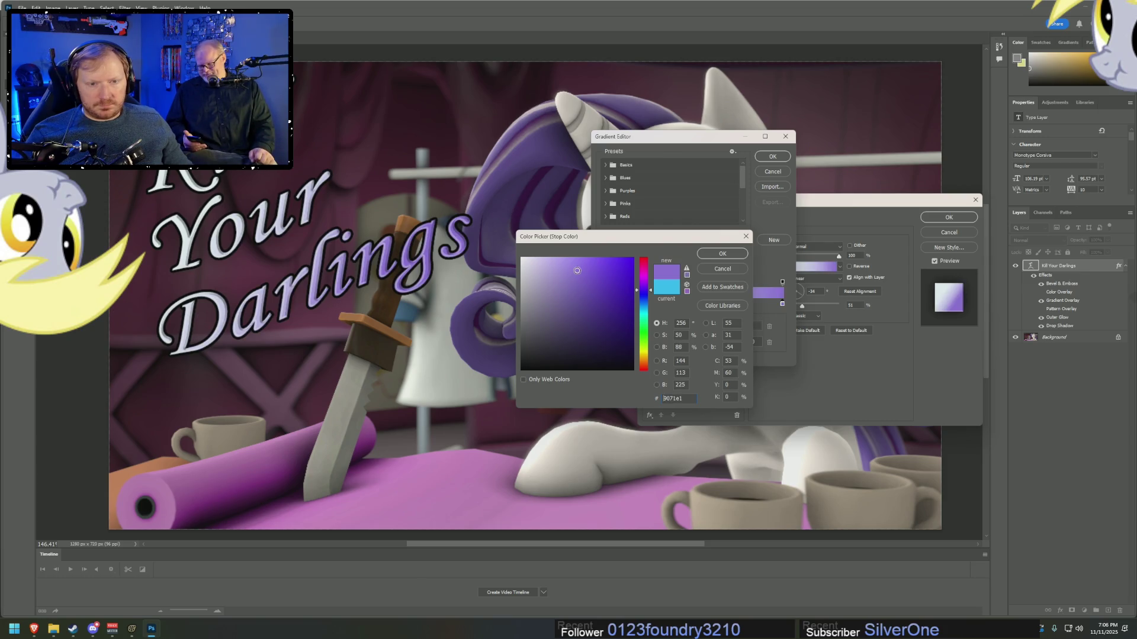
pyautogui.click(722, 253)
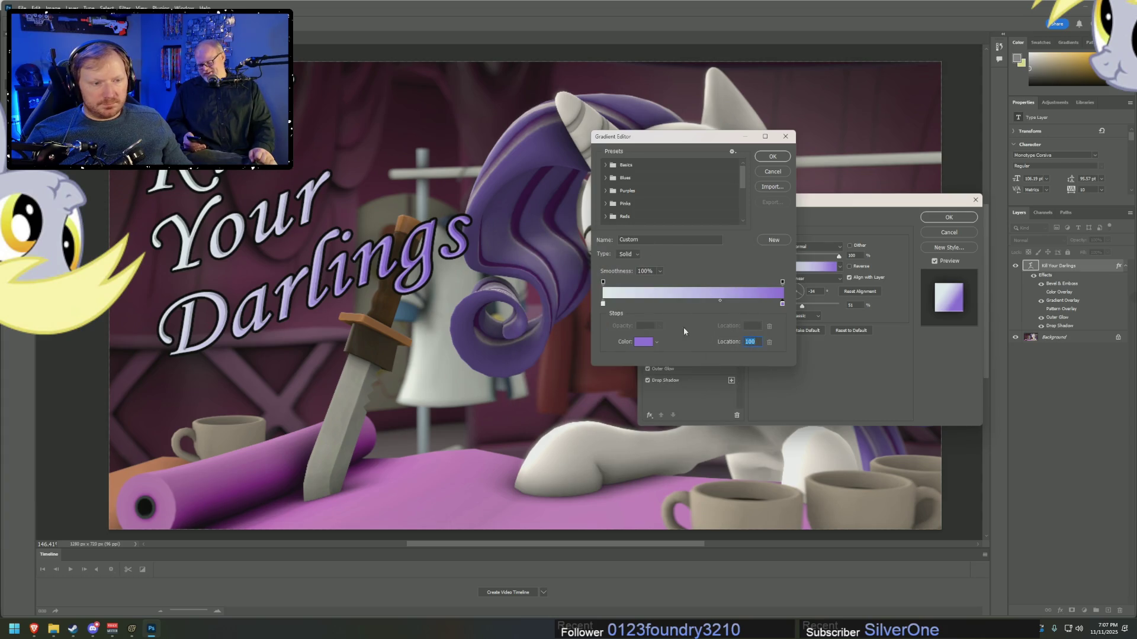
pyautogui.click(764, 159)
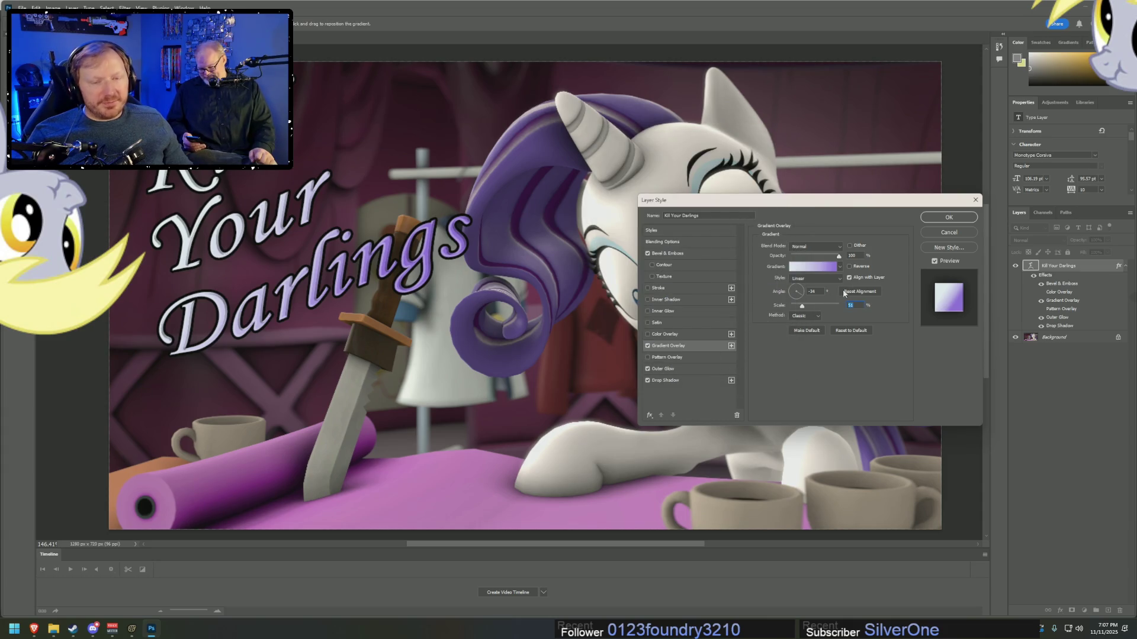
# - Set the title's gradient overlay scale to 50 at 100% opacity, and open the Gradient Editor
pyautogui.click(799, 293)
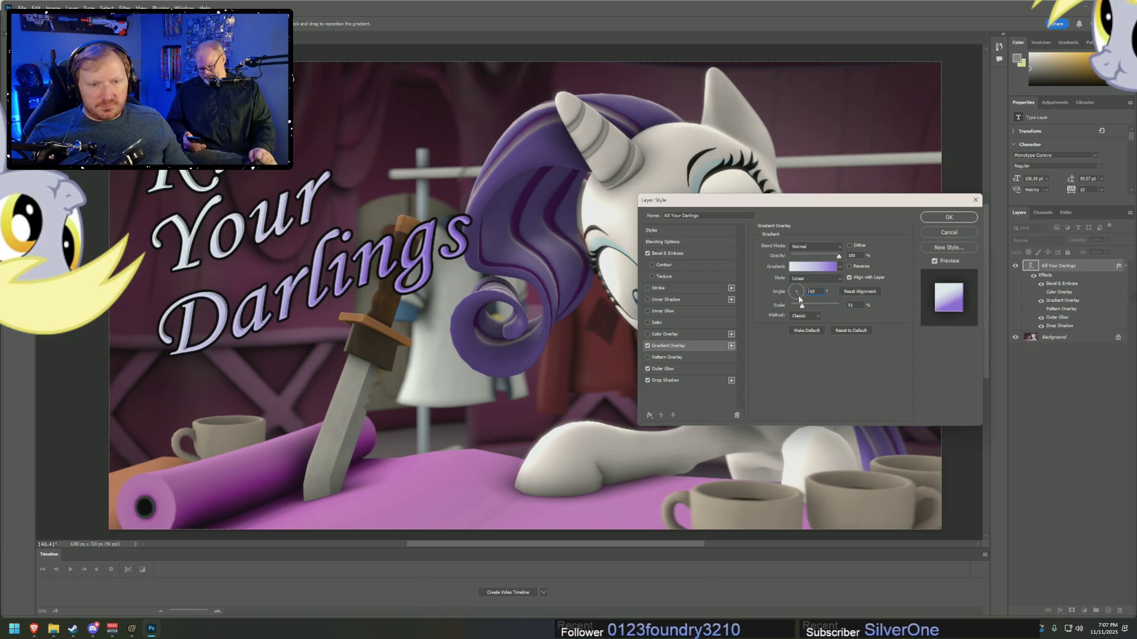
pyautogui.click(801, 300)
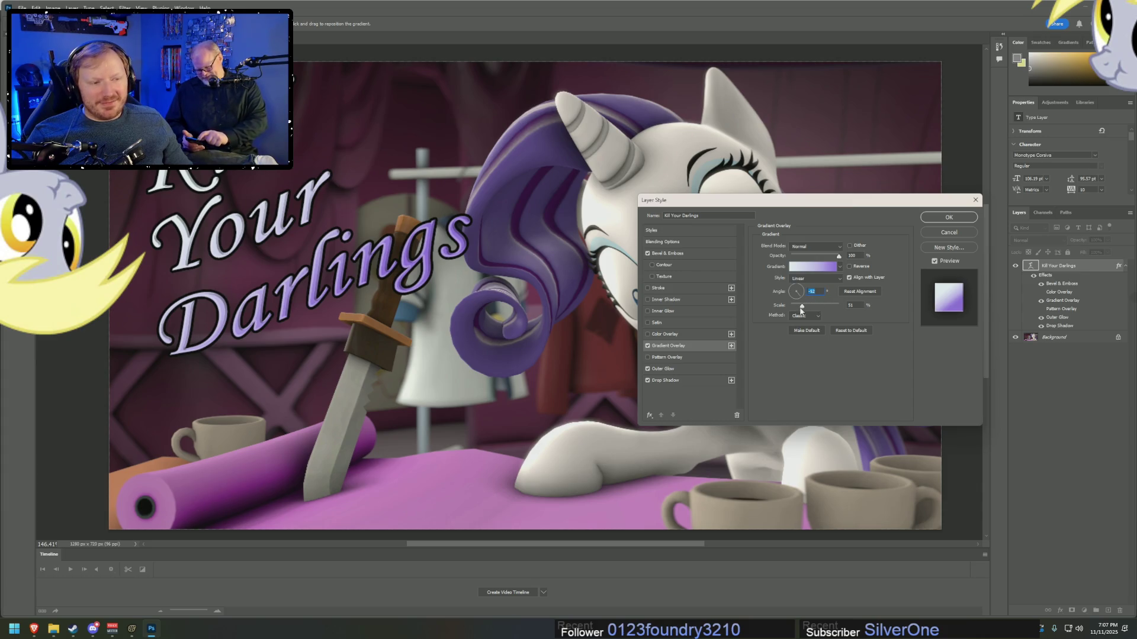
pyautogui.moveTo(804, 307); pyautogui.dragTo(811, 314)
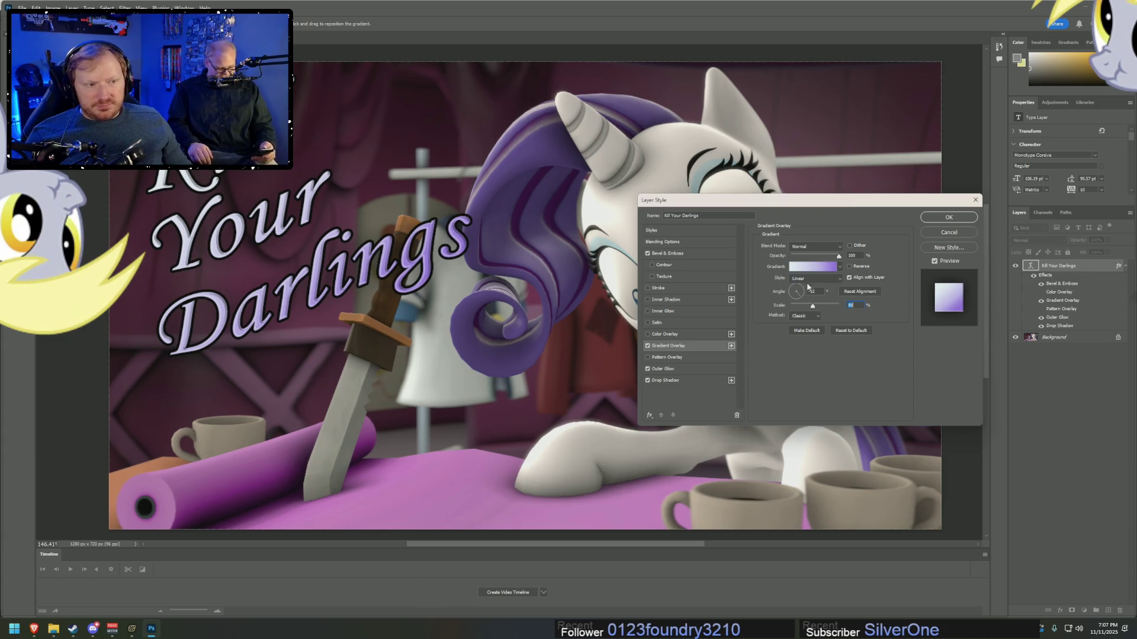
pyautogui.click(812, 257)
pyautogui.moveTo(811, 259); pyautogui.dragTo(839, 257)
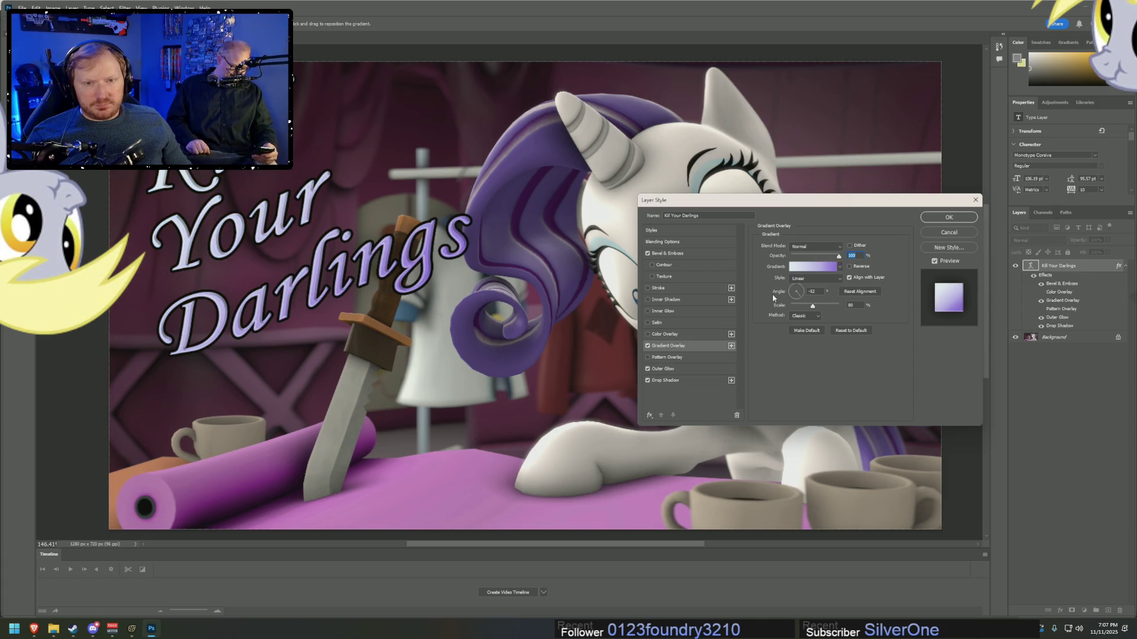
pyautogui.click(803, 267)
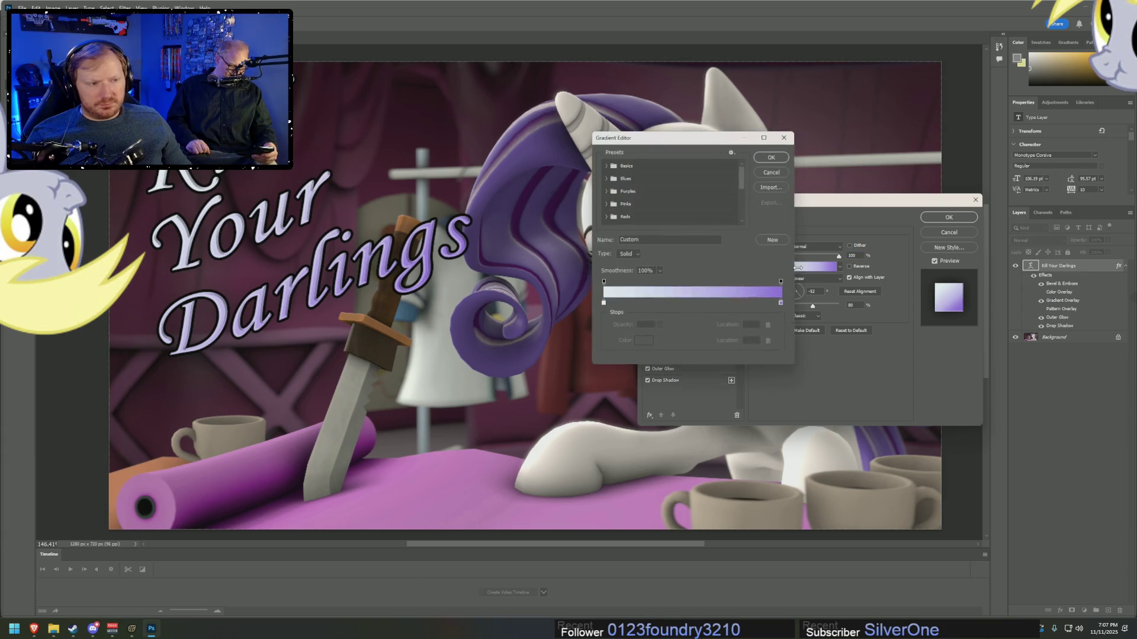
# - Edit the gradient to white and red stops with the midpoint at 54
pyautogui.click(604, 304)
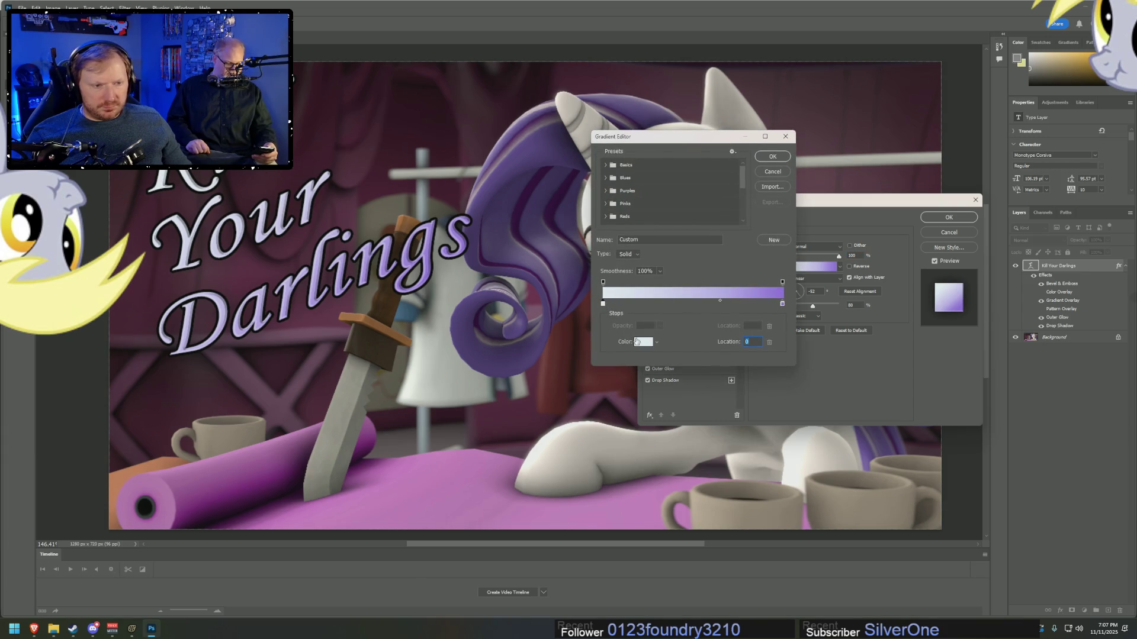
pyautogui.click(637, 342)
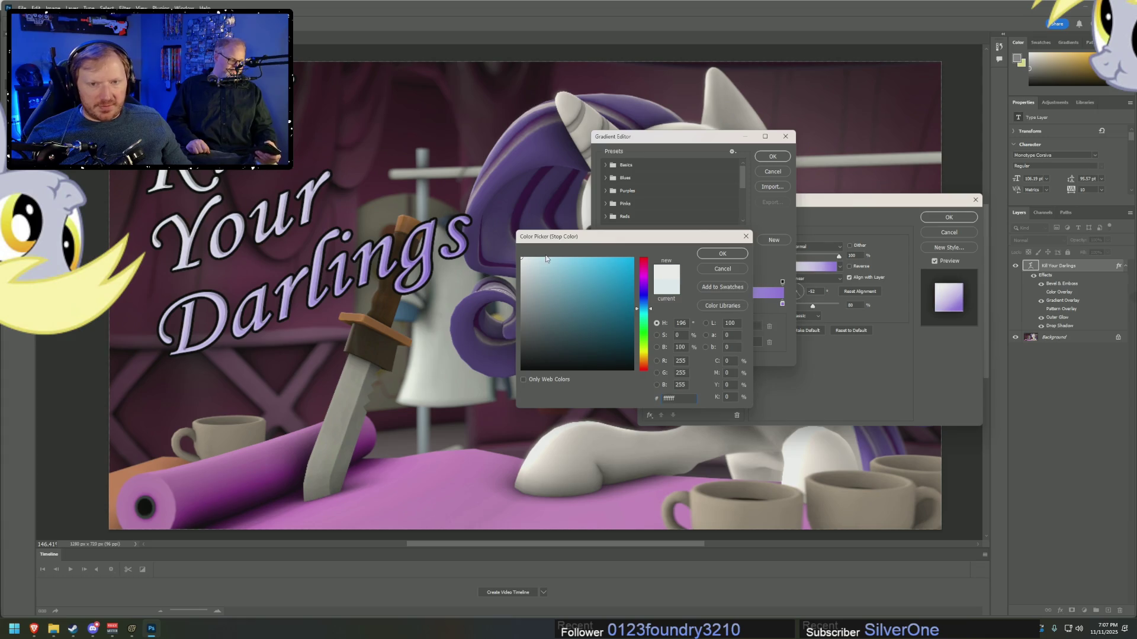
pyautogui.click(722, 253)
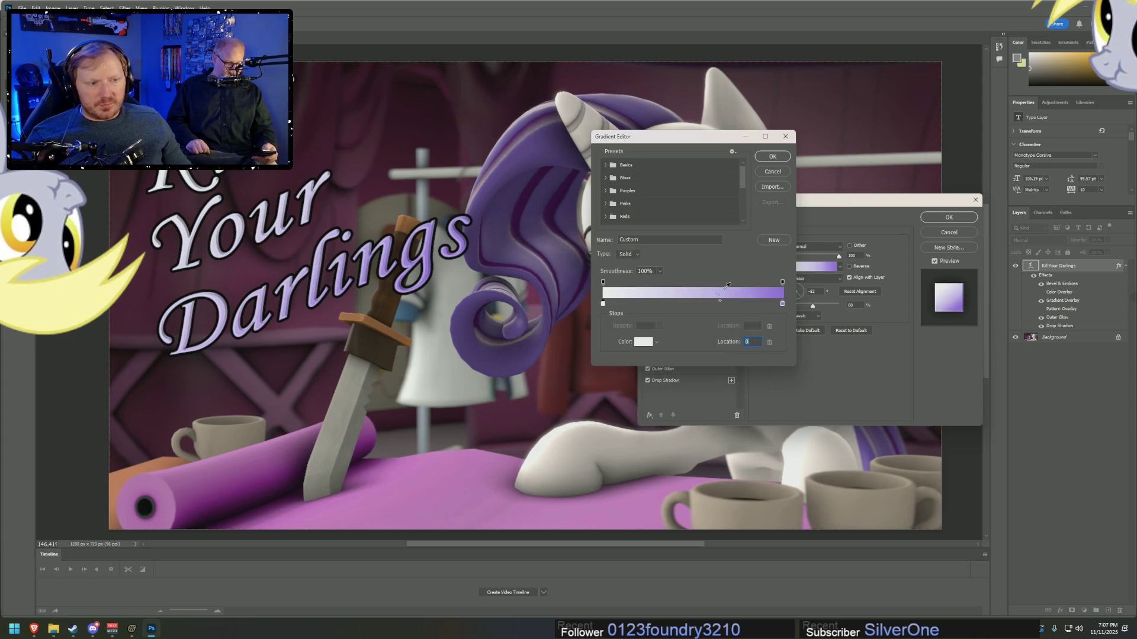
pyautogui.click(783, 305)
pyautogui.moveTo(783, 305); pyautogui.dragTo(763, 329)
pyautogui.doubleClick(781, 305)
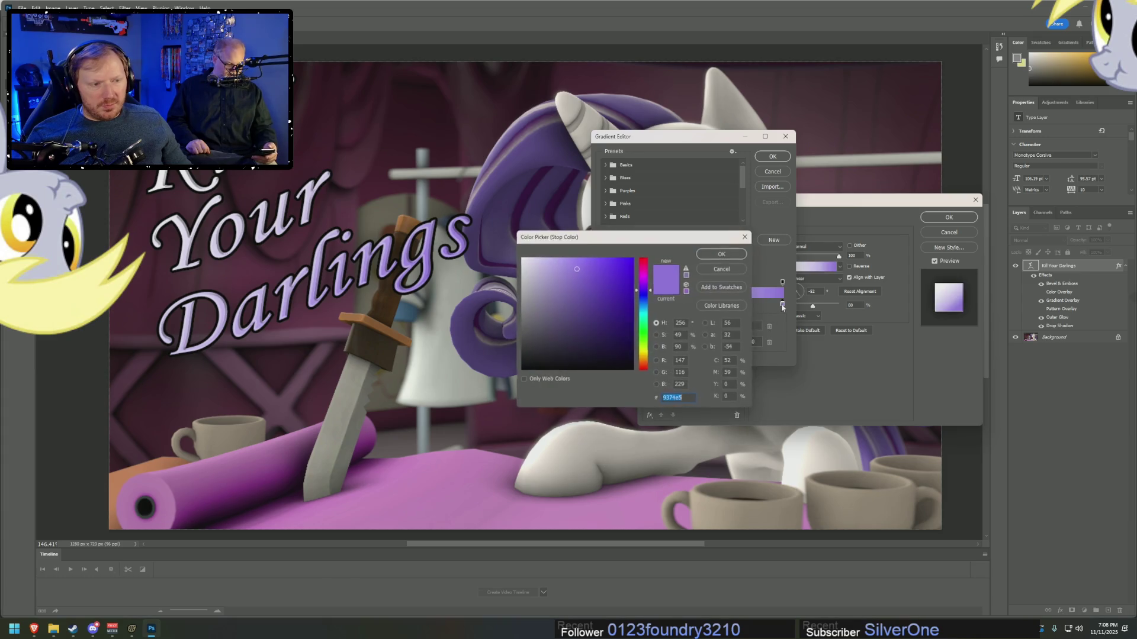
pyautogui.moveTo(640, 278)
pyautogui.mouseDown()
pyautogui.moveTo(640, 259)
pyautogui.moveTo(631, 267)
pyautogui.mouseUp()
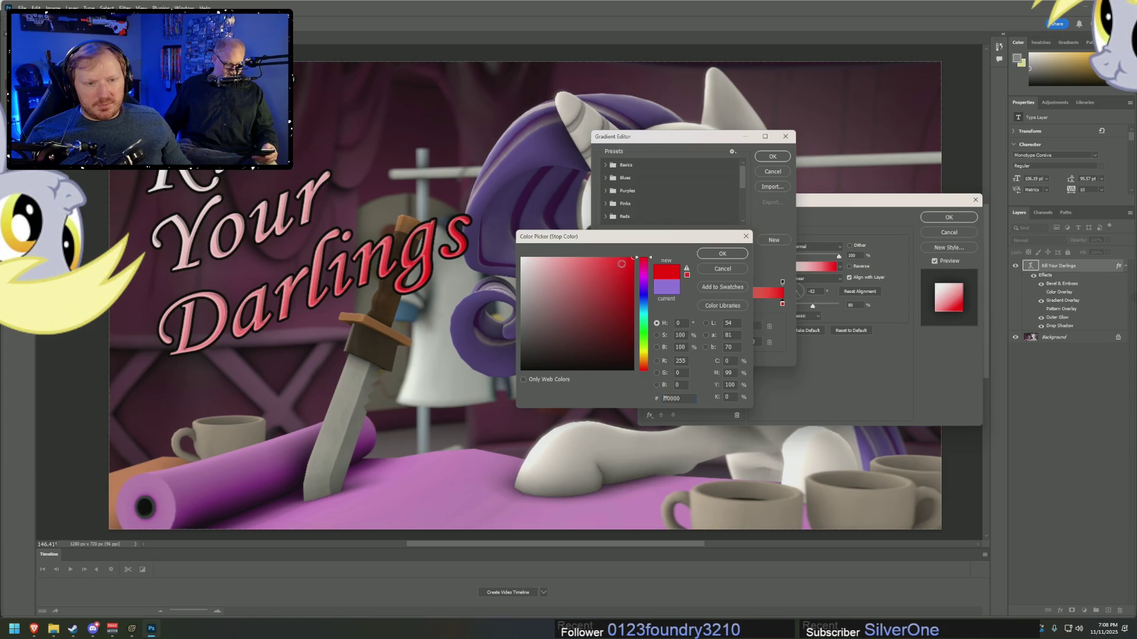
pyautogui.click(720, 253)
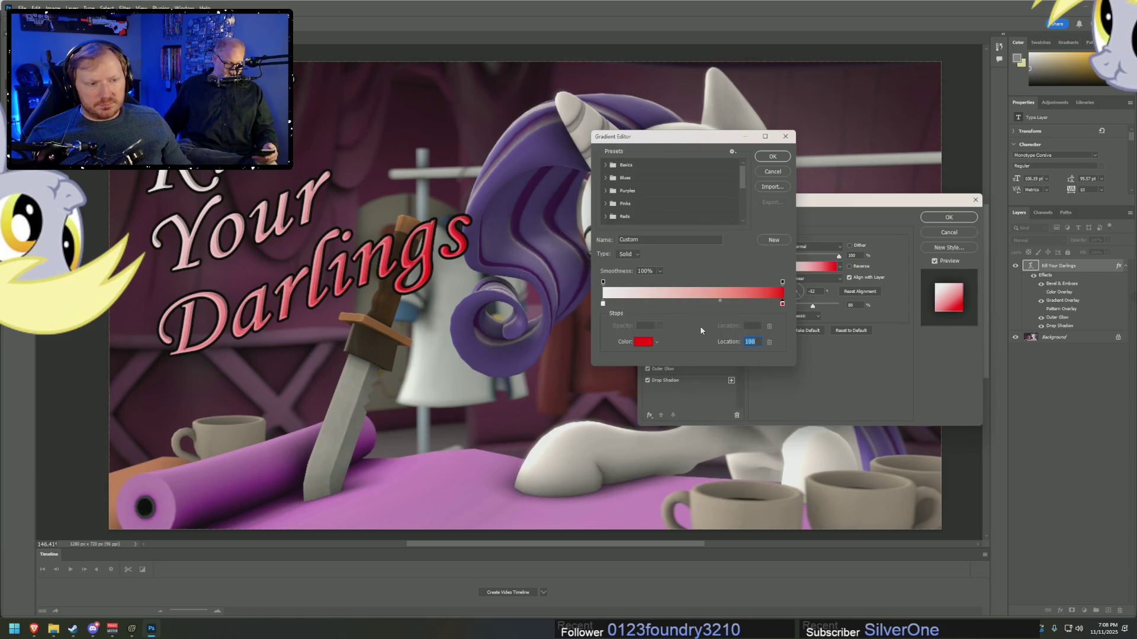
pyautogui.click(694, 301)
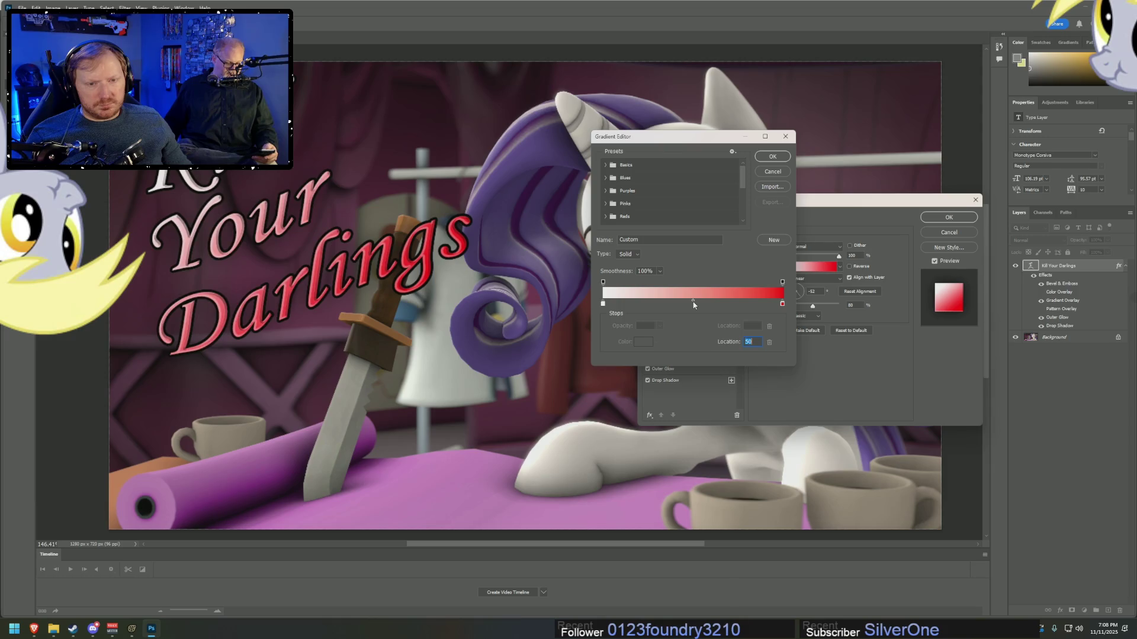
pyautogui.moveTo(693, 304); pyautogui.dragTo(701, 304)
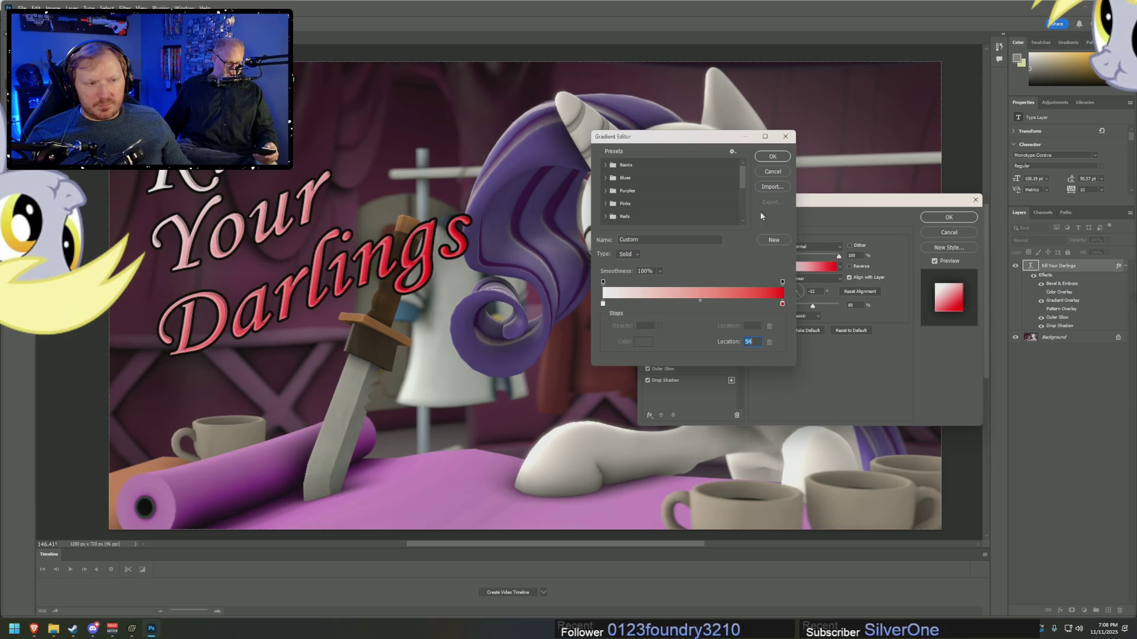
pyautogui.click(773, 156)
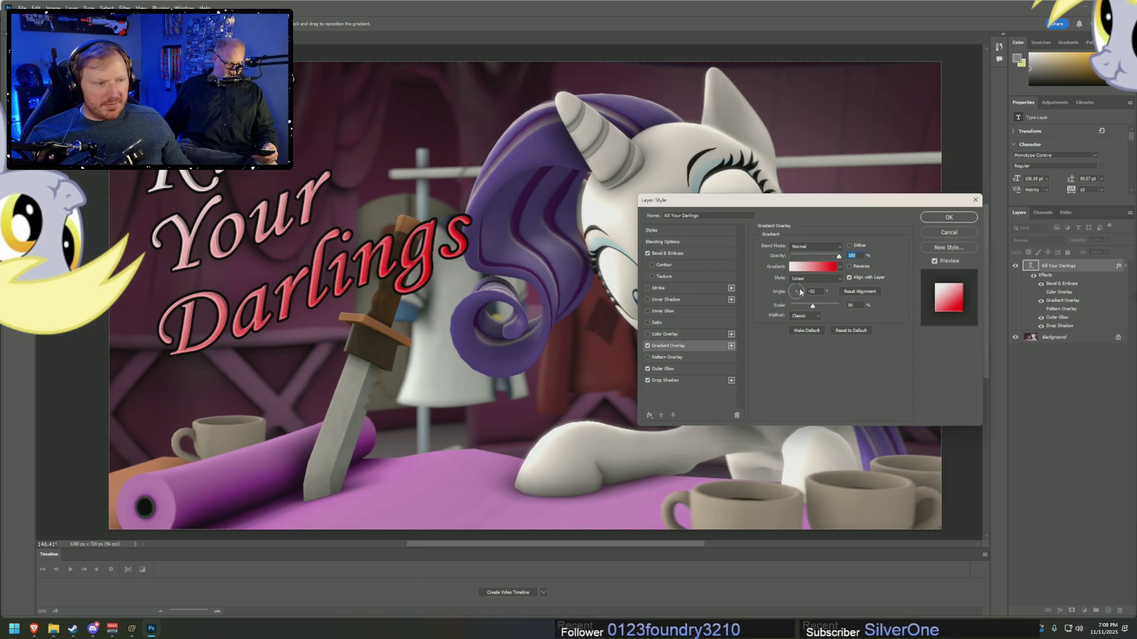
# - Reverse the gradient overlay, enlarge its scale, lower its opacity, and apply the effects
pyautogui.click(850, 266)
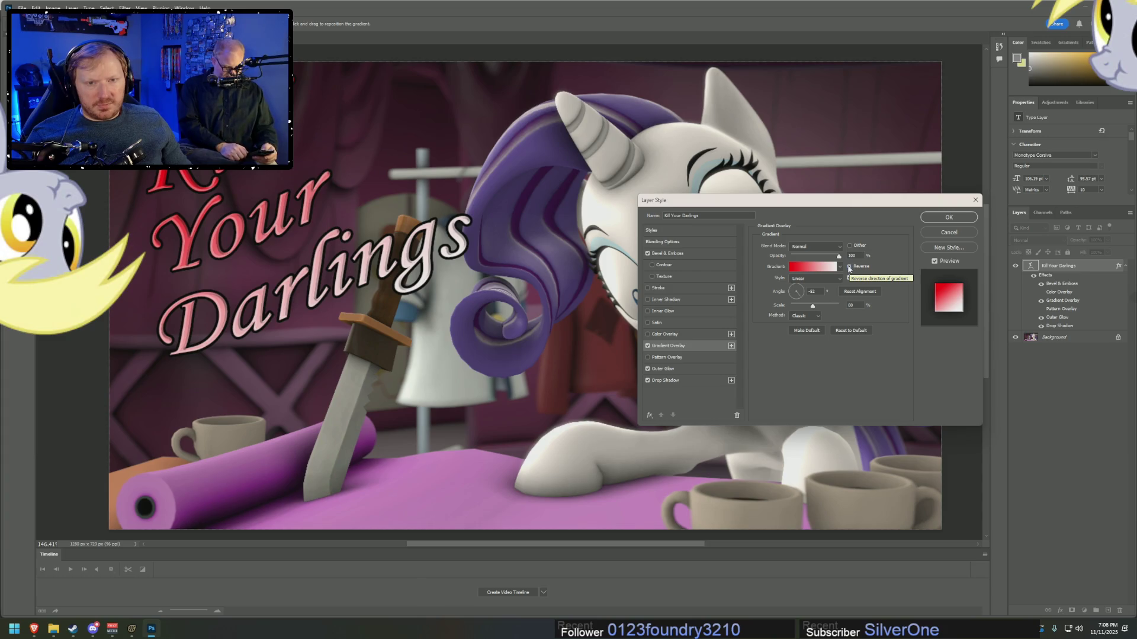
pyautogui.moveTo(812, 305); pyautogui.dragTo(803, 304)
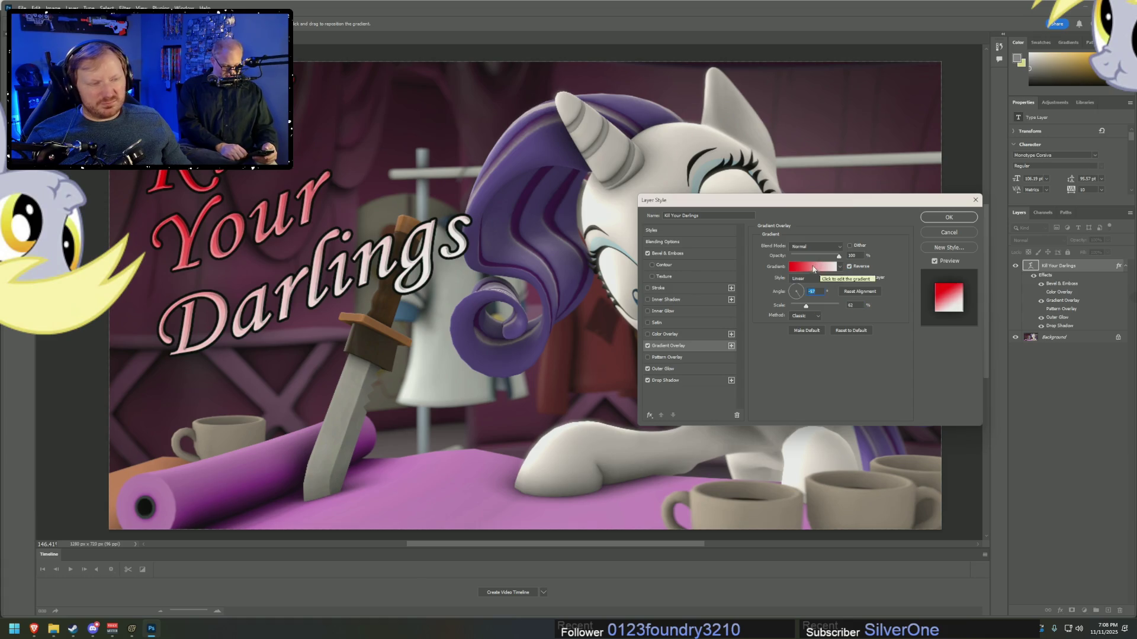
pyautogui.press('Tab')
pyautogui.press('Tab')
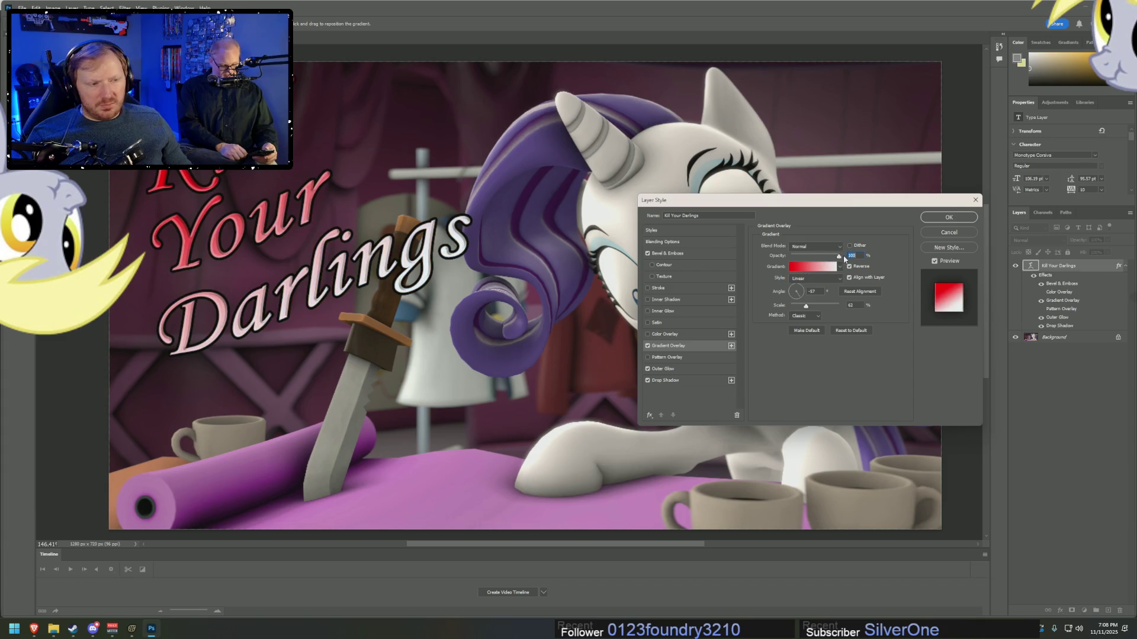
pyautogui.click(814, 256)
pyautogui.click(648, 335)
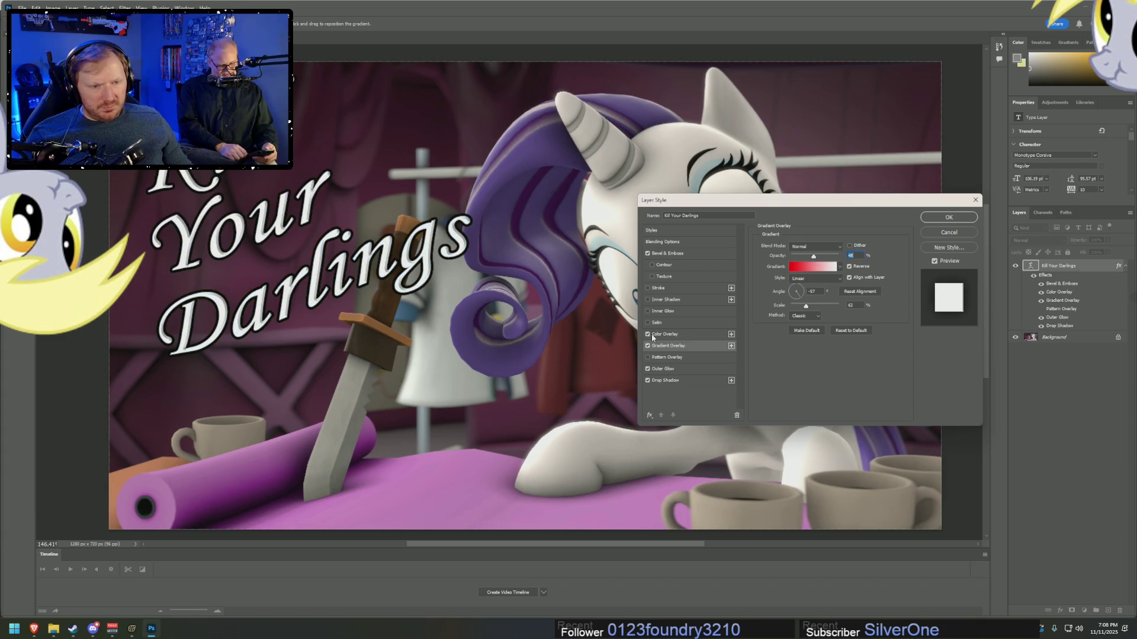
pyautogui.click(648, 336)
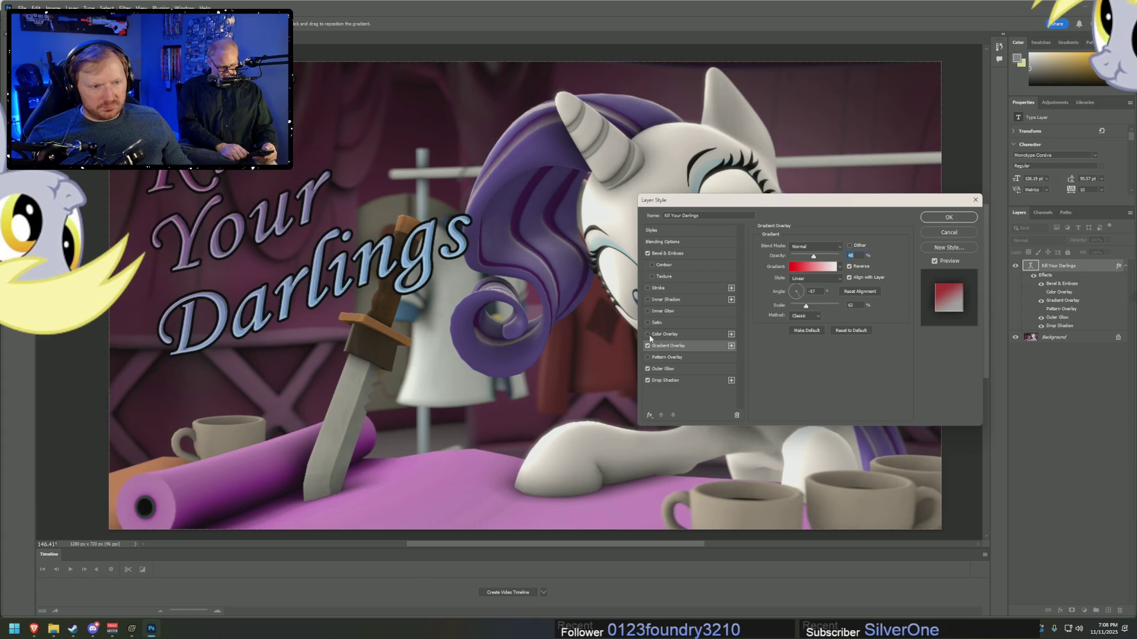
pyautogui.click(948, 217)
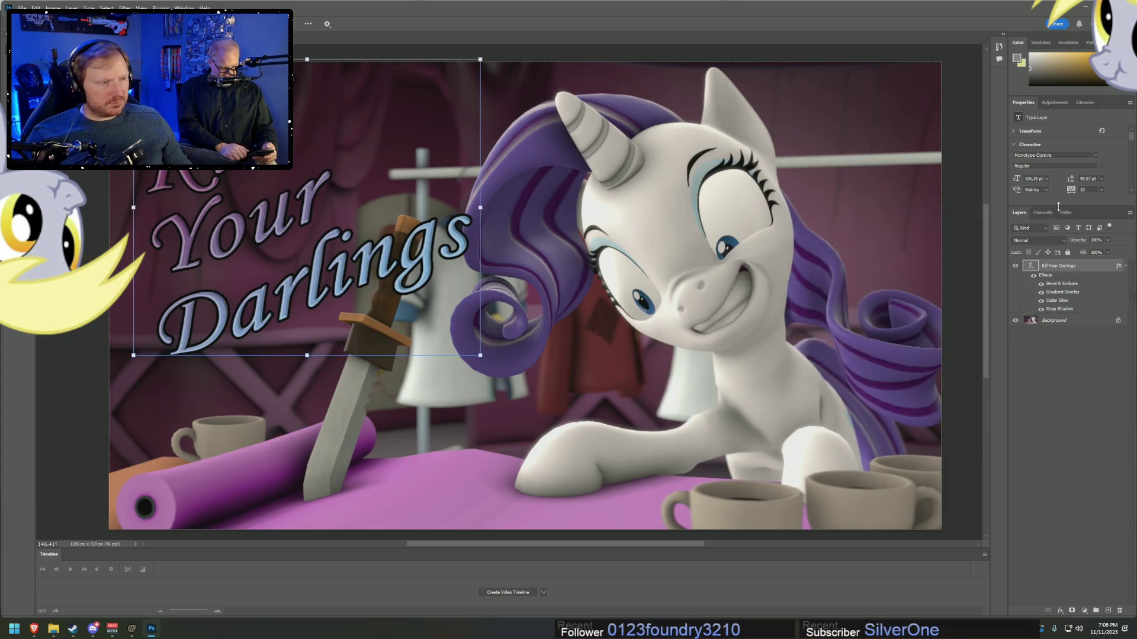
# - Change the Kill Your Darlings title text colour to white
pyautogui.doubleClick(211, 177)
pyautogui.hotkey('ctrl', 'a')
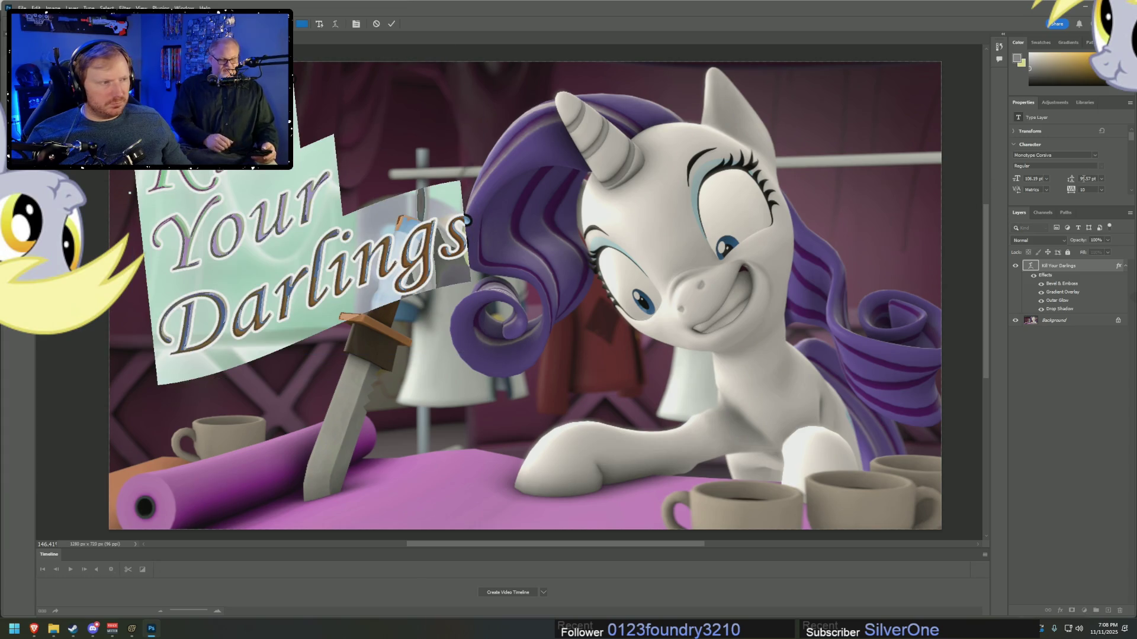
pyautogui.click(1029, 54)
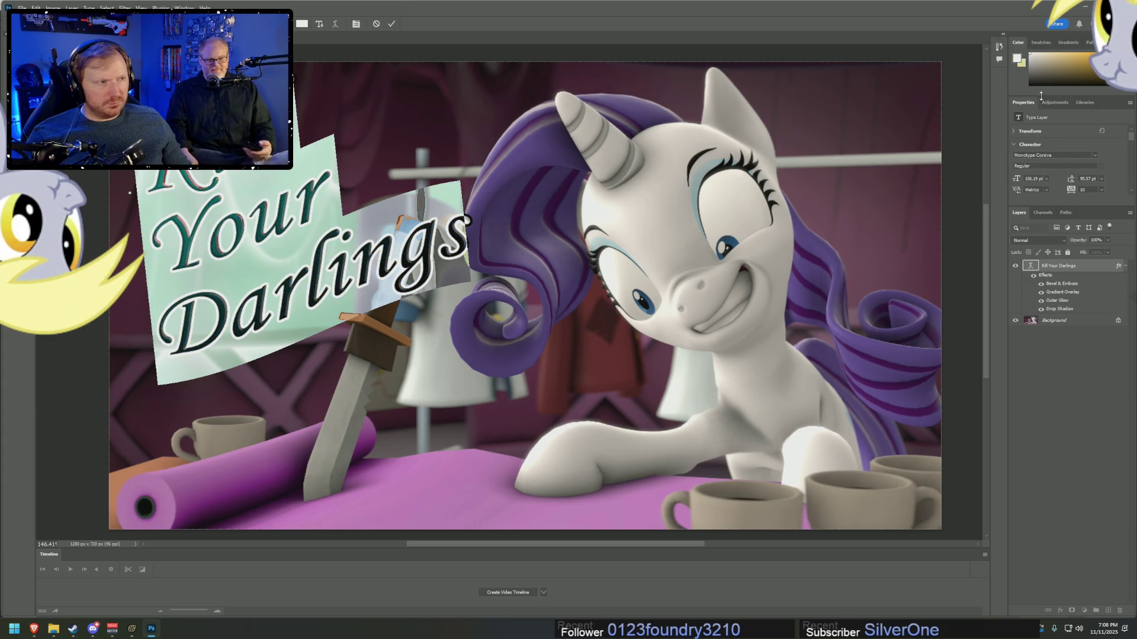
pyautogui.click(359, 244)
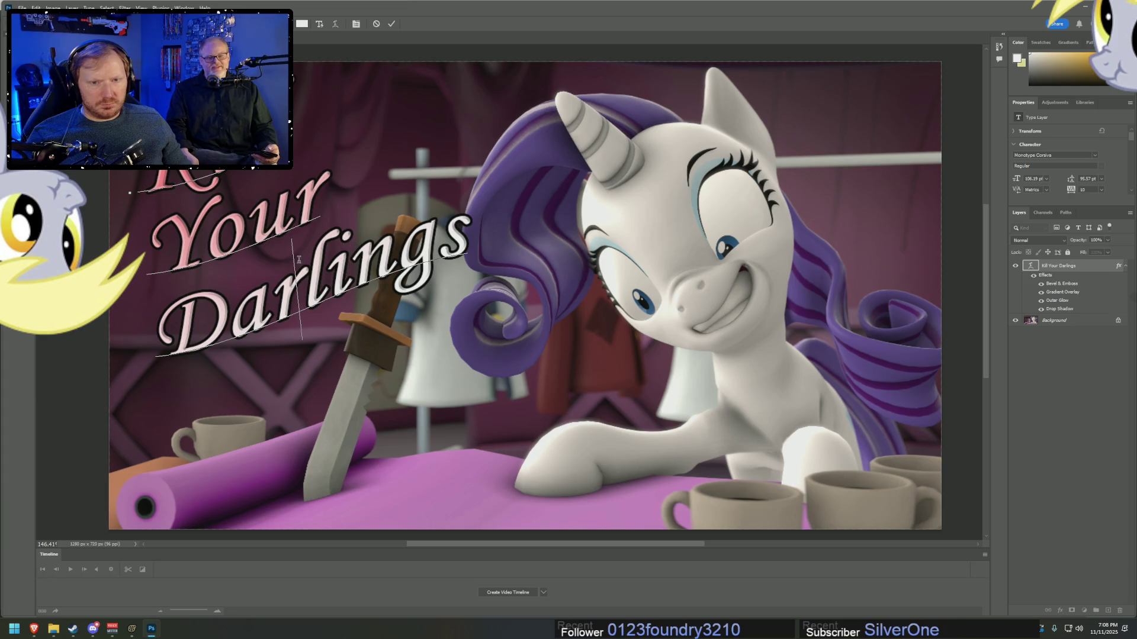
pyautogui.hotkey('ctrl', 'a')
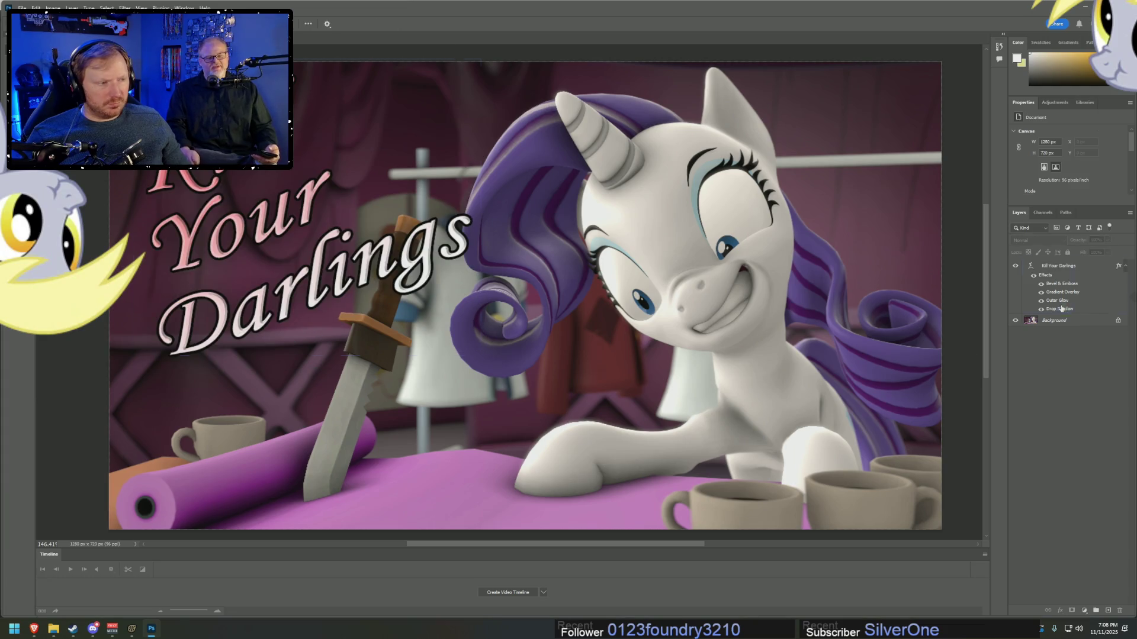
# - Raise the title's gradient overlay opacity to 75%
pyautogui.doubleClick(1063, 309)
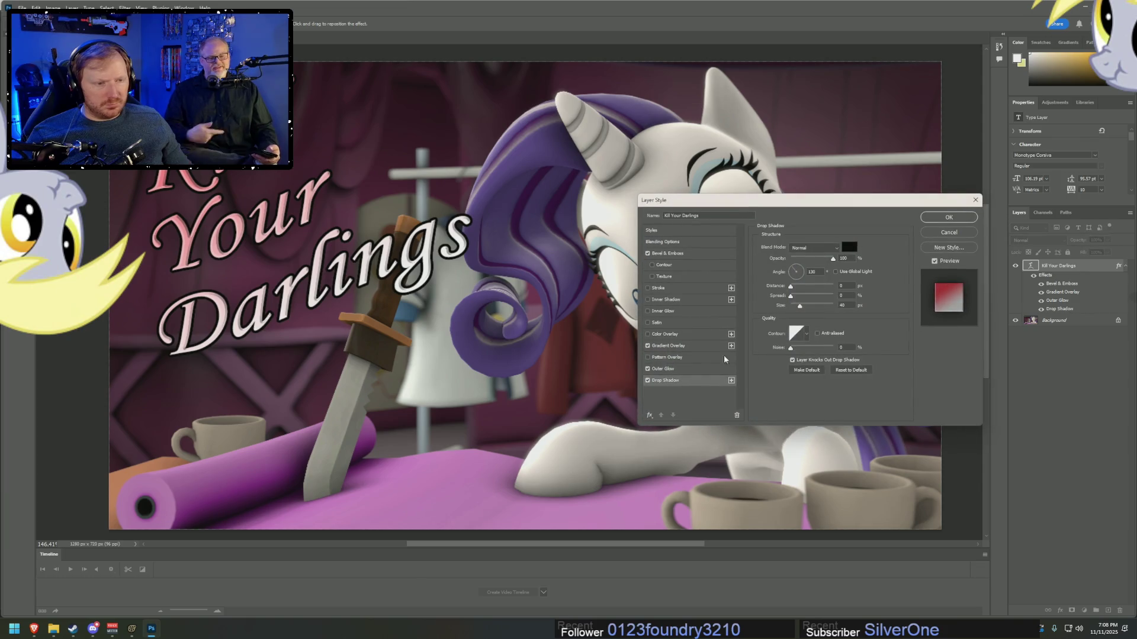
pyautogui.click(675, 346)
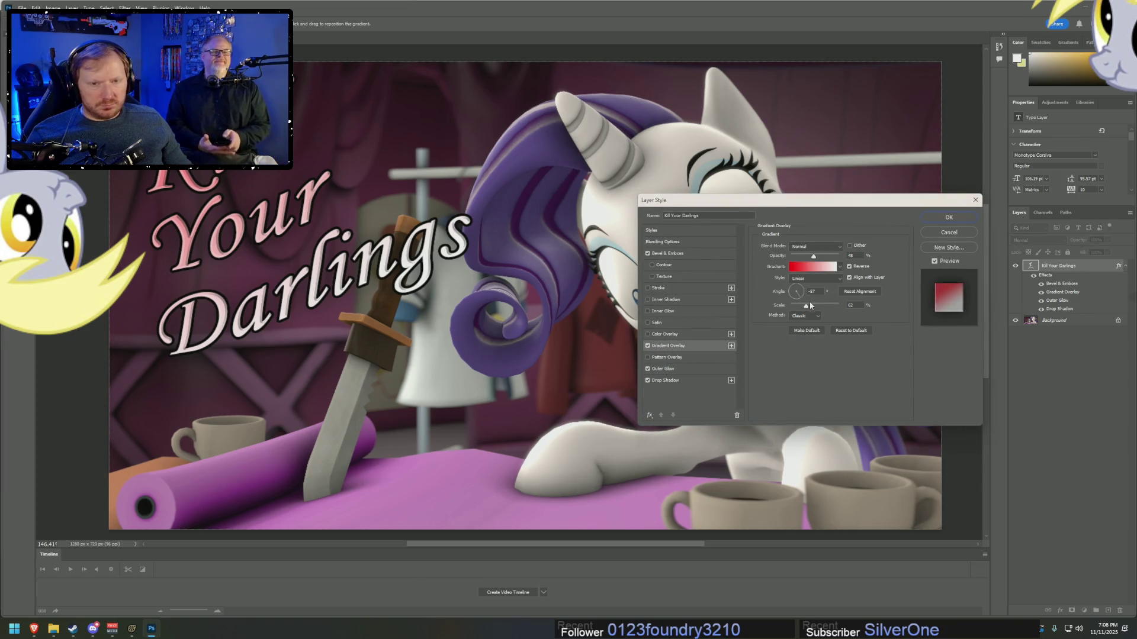
pyautogui.moveTo(813, 257); pyautogui.dragTo(820, 263)
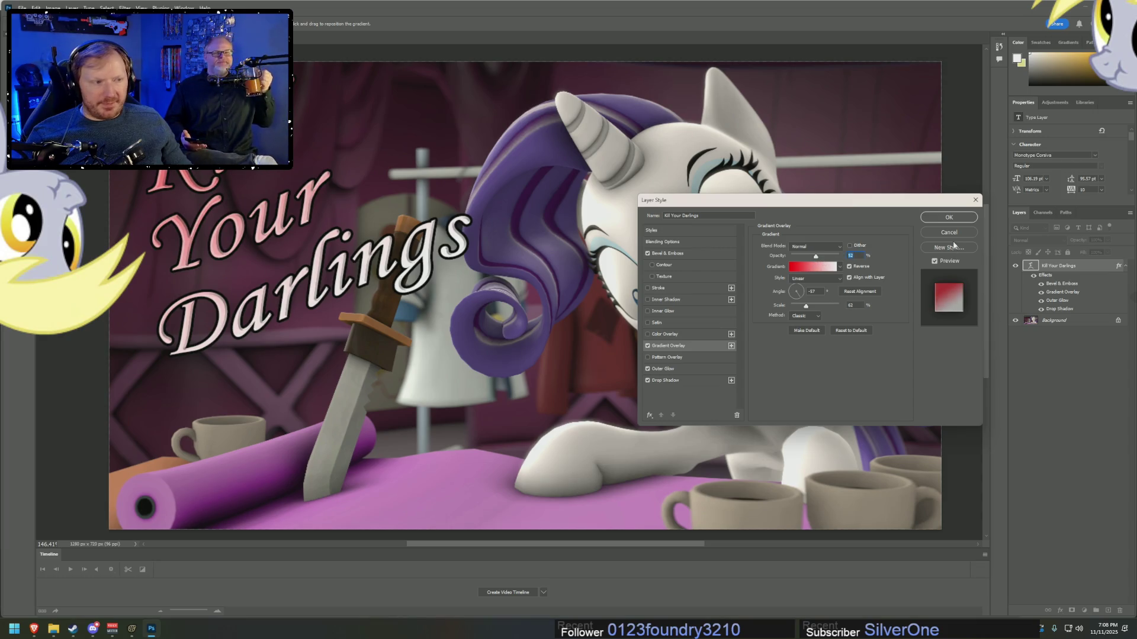
pyautogui.click(955, 218)
pyautogui.hotkey('alt', 'Tab')
pyautogui.hotkey('alt', 'Tab')
pyautogui.hotkey('alt', 'Tab')
pyautogui.press('Tab')
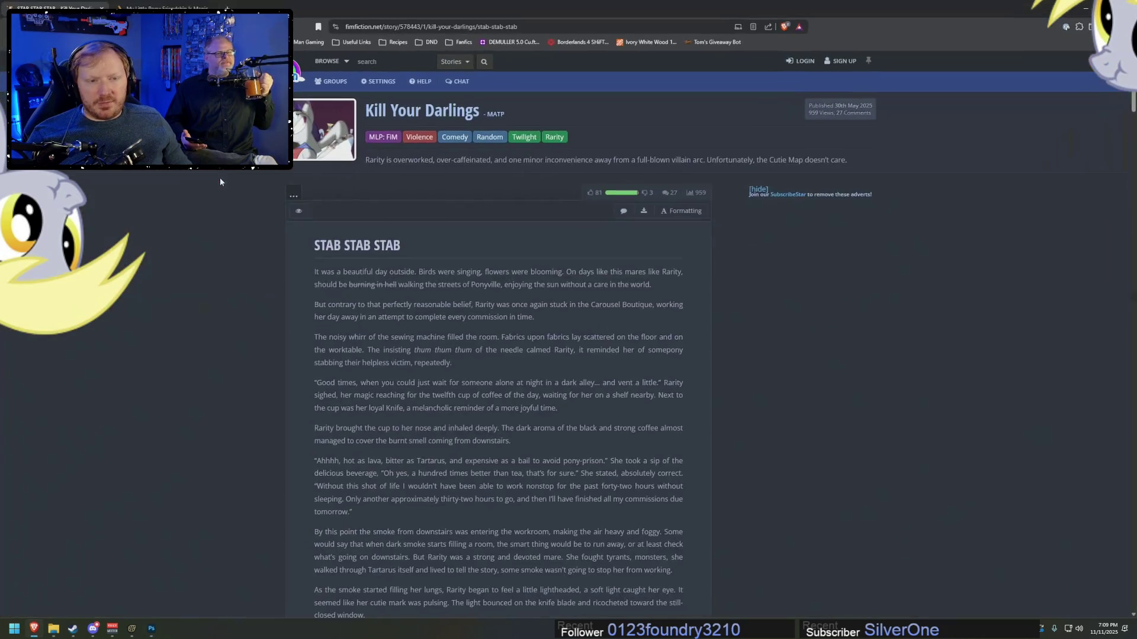
pyautogui.hotkey('alt', 'Tab')
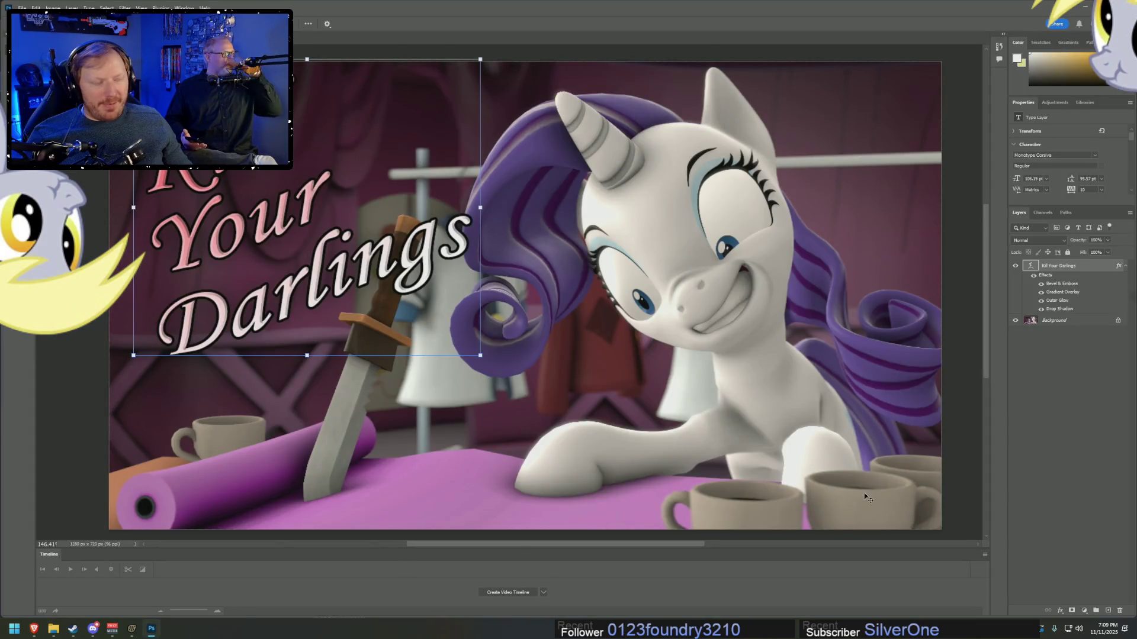
# - Add a 'Written by:' text line at 14 pt in the lower middle
pyautogui.press('t')
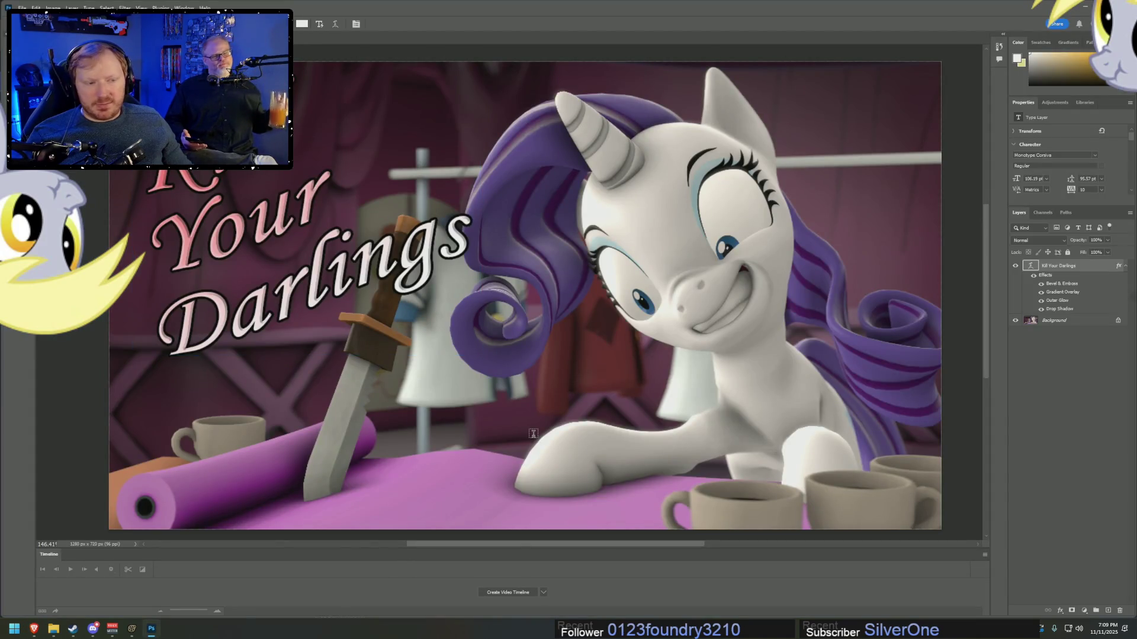
pyautogui.click(599, 451)
pyautogui.write('Wri')
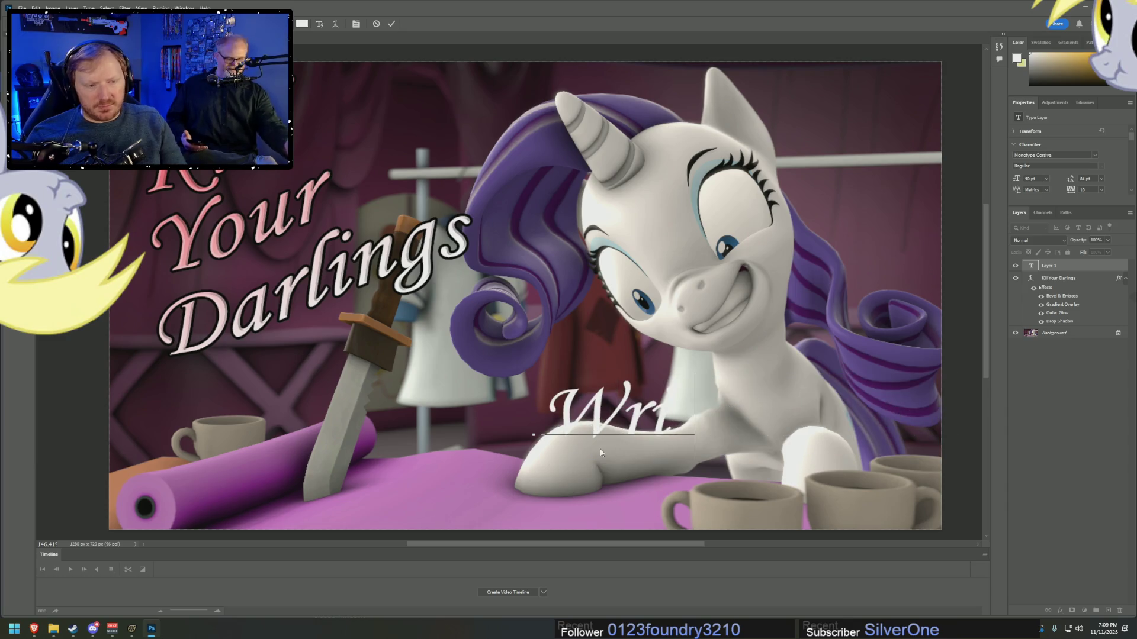
pyautogui.write('tten by:')
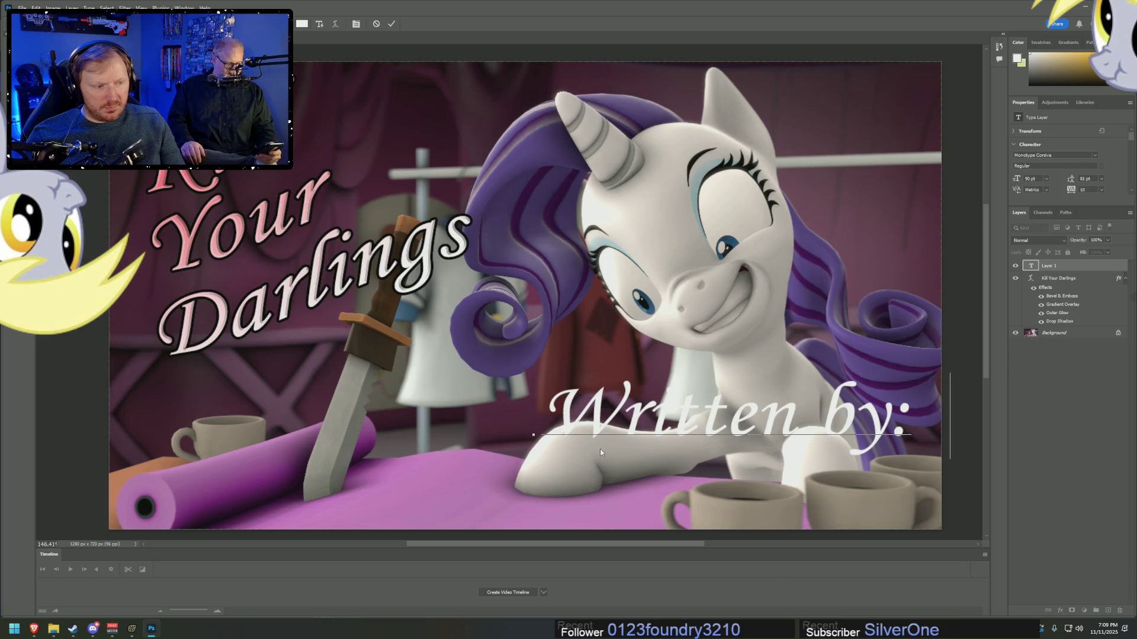
pyautogui.hotkey('ctrl', 'a')
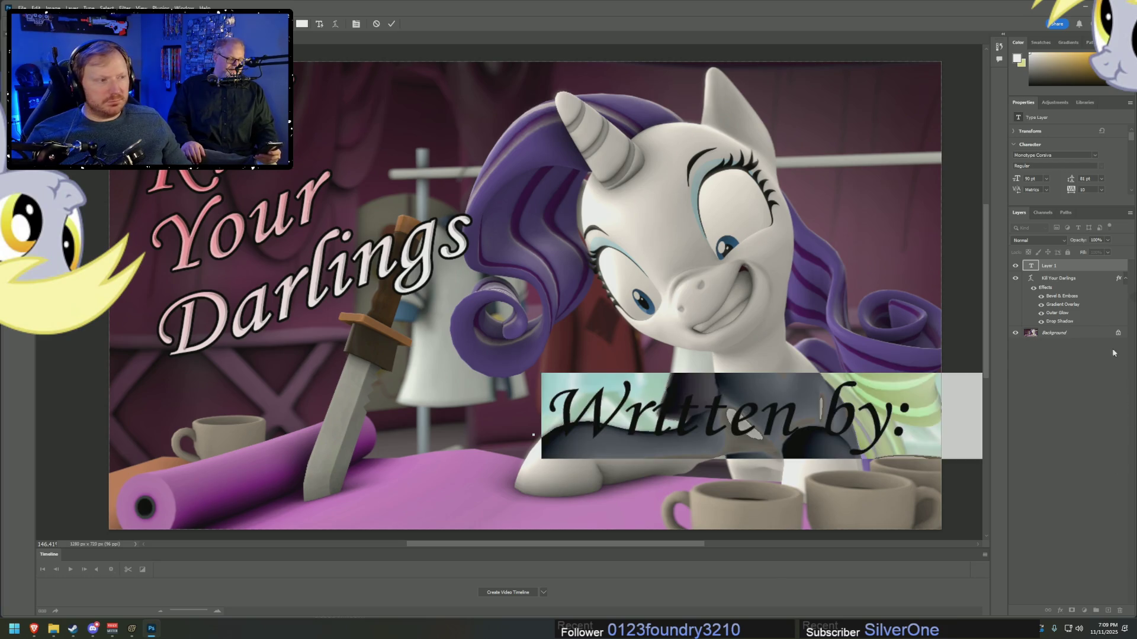
pyautogui.moveTo(1017, 181); pyautogui.dragTo(982, 182)
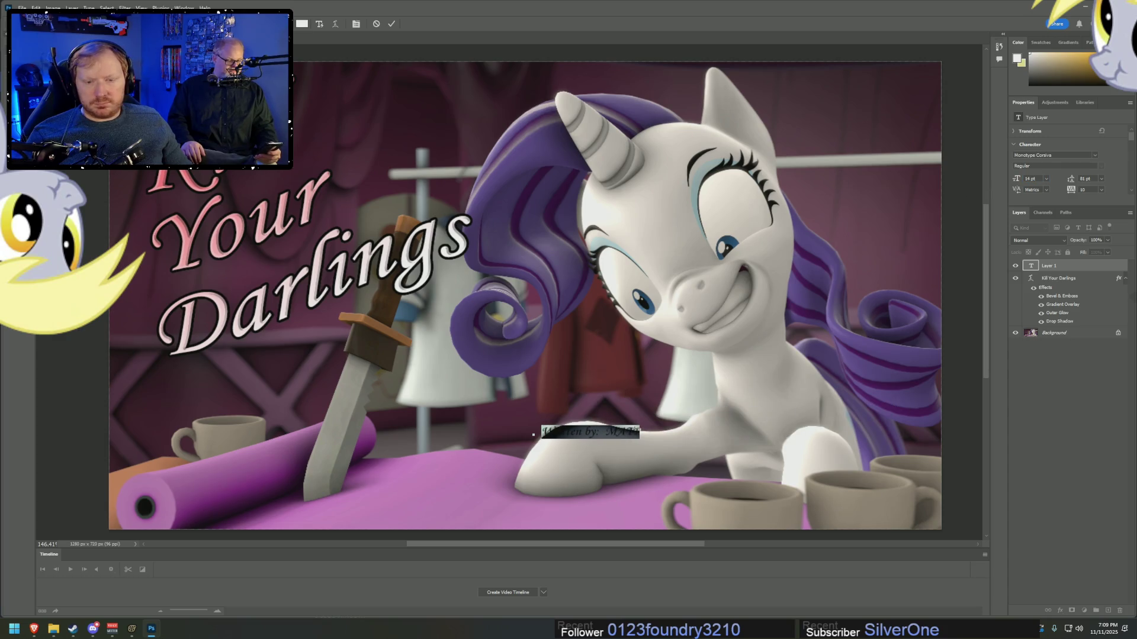
pyautogui.hotkey('ctrl', 'Return')
# - Move the credit into the bottom-right corner and enlarge it to about 19 pt
pyautogui.moveTo(607, 434)
pyautogui.mouseDown()
pyautogui.moveTo(781, 462)
pyautogui.moveTo(876, 529)
pyautogui.moveTo(902, 519)
pyautogui.mouseUp()
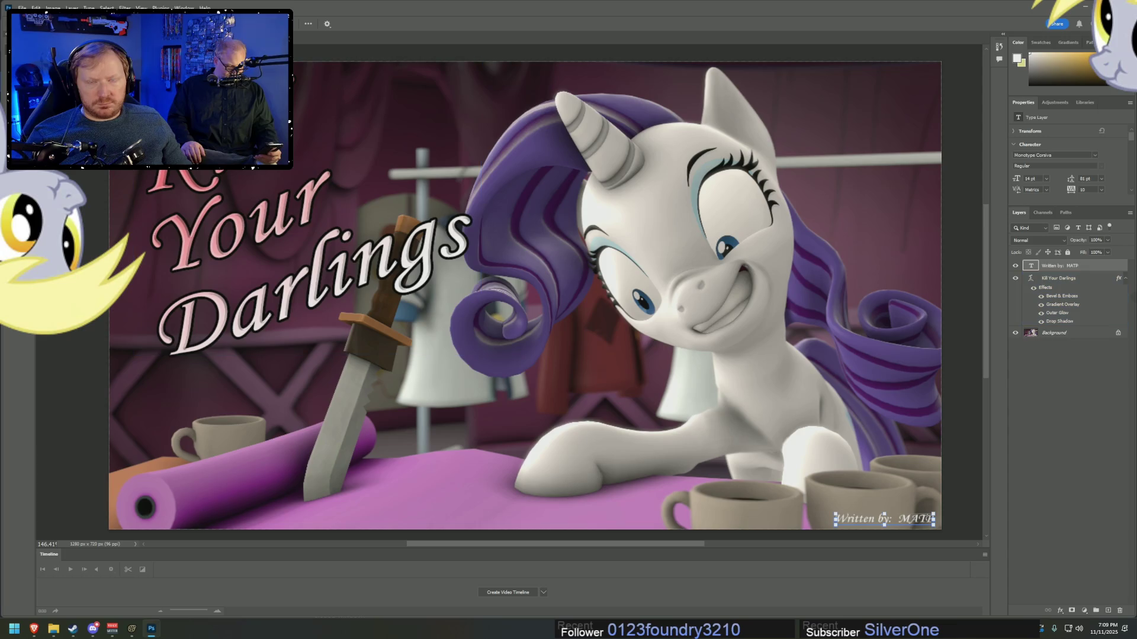
pyautogui.moveTo(1018, 179); pyautogui.dragTo(1022, 178)
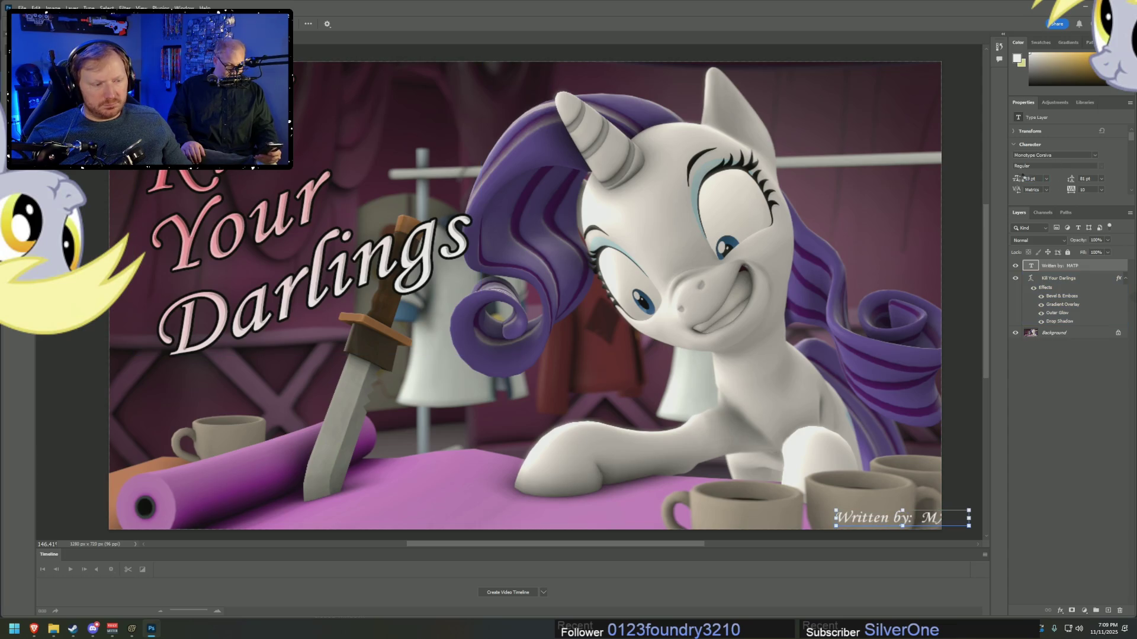
pyautogui.moveTo(862, 523); pyautogui.dragTo(829, 522)
pyautogui.click(965, 337)
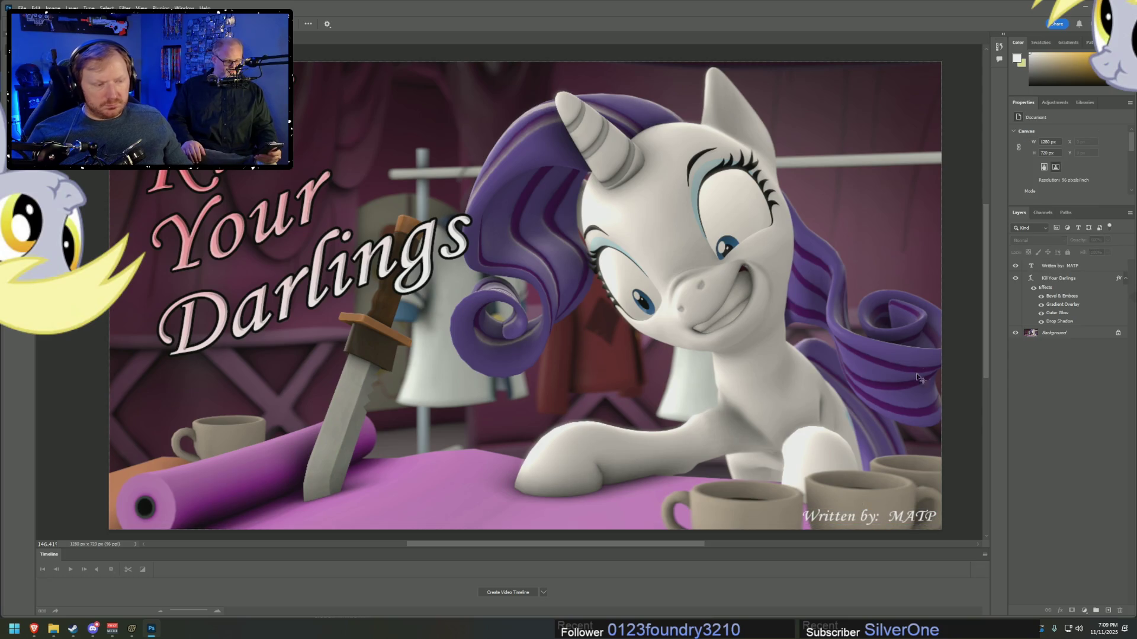
# - Delete the extra space after 'by:' in the credit text
pyautogui.doubleClick(889, 517)
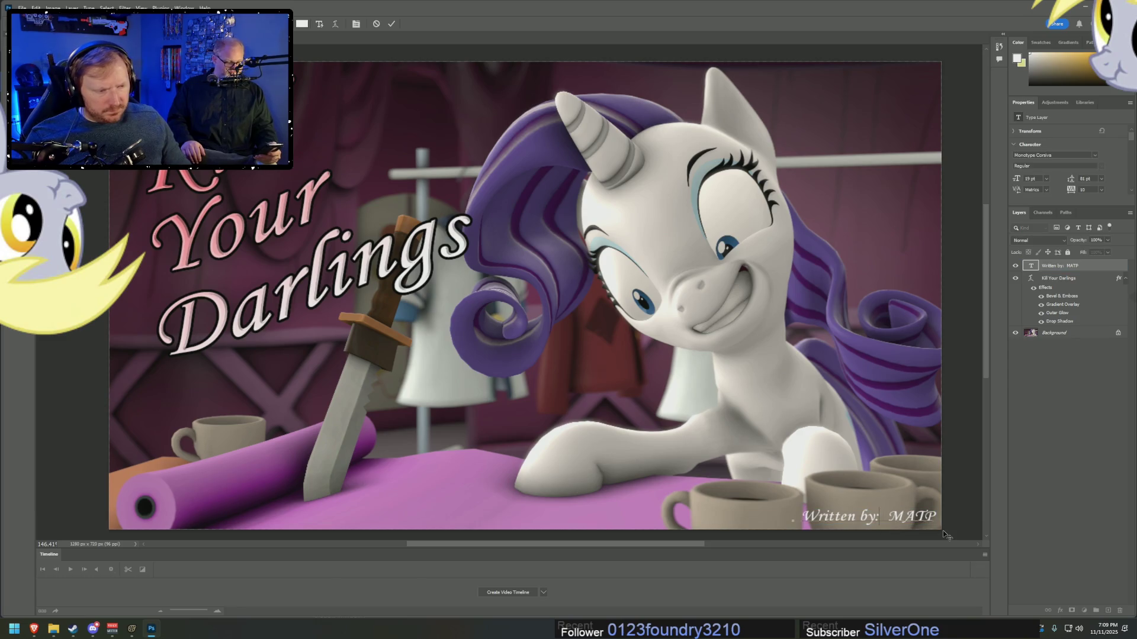
pyautogui.press('BackSpace')
pyautogui.hotkey('ctrl', 'Return')
pyautogui.press('v')
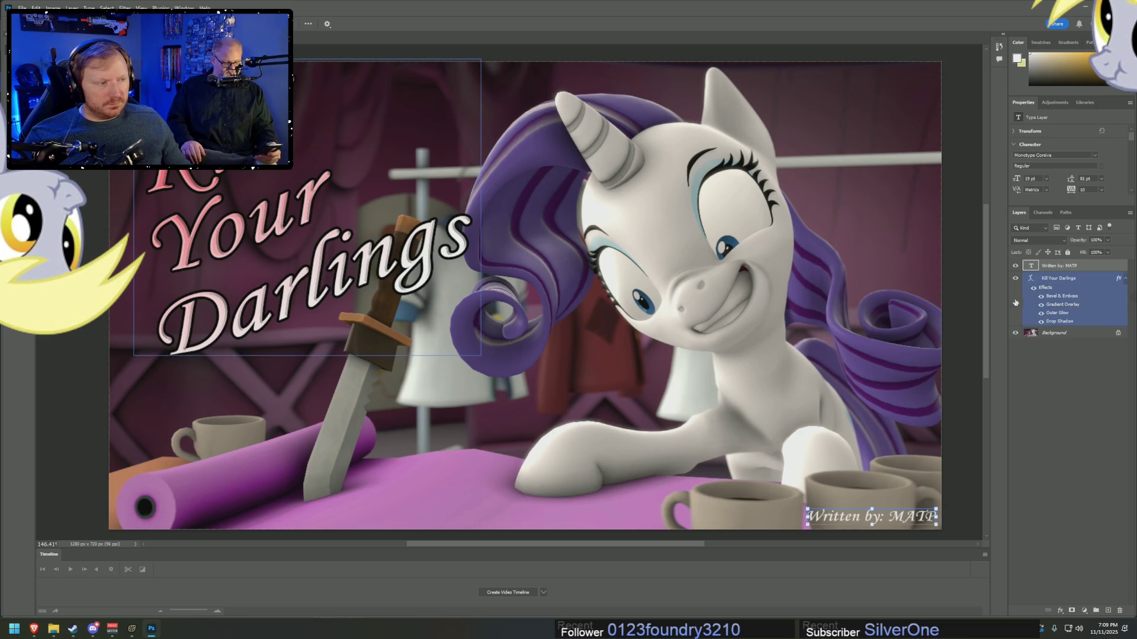
# - Give the credit a dark outer glow of 2 px size at about 52% opacity
pyautogui.doubleClick(1105, 268)
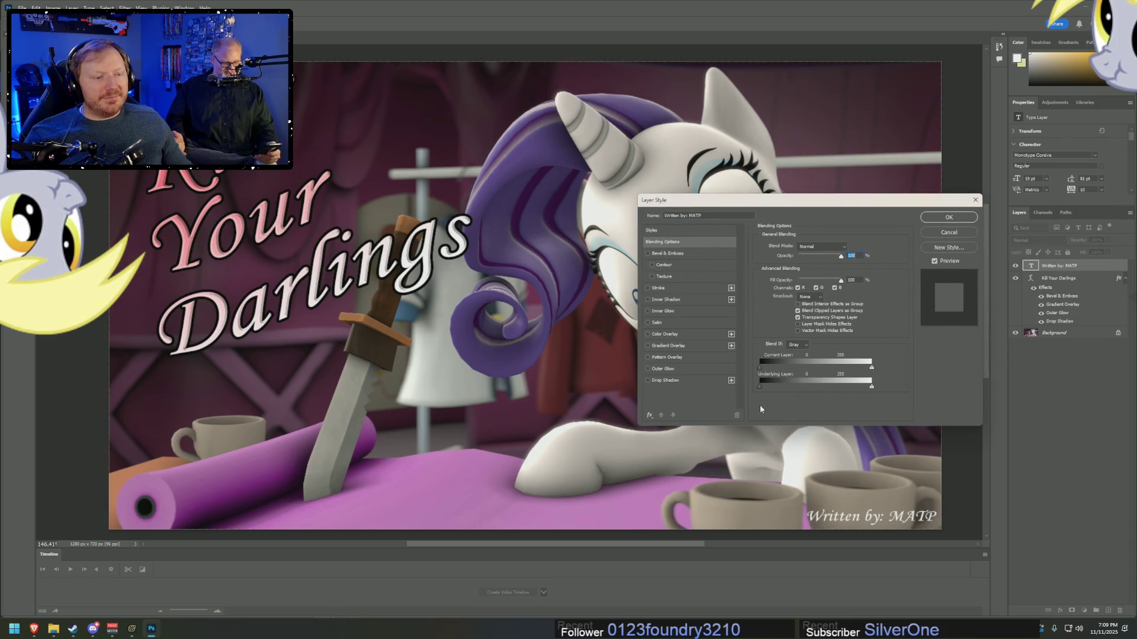
pyautogui.click(665, 368)
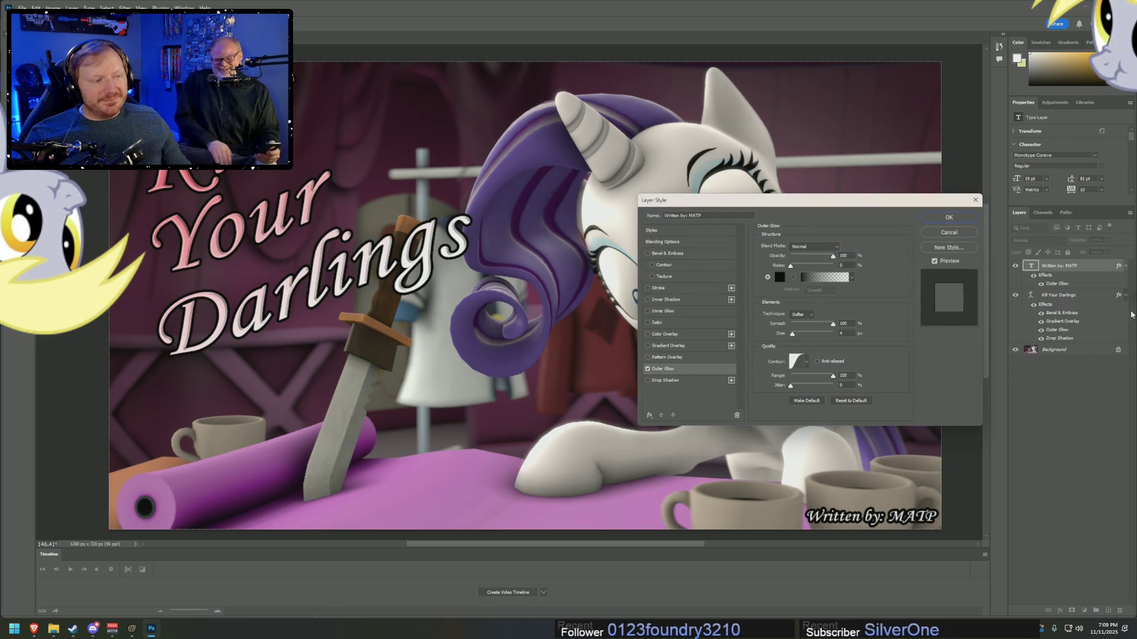
pyautogui.doubleClick(850, 333)
pyautogui.write('2')
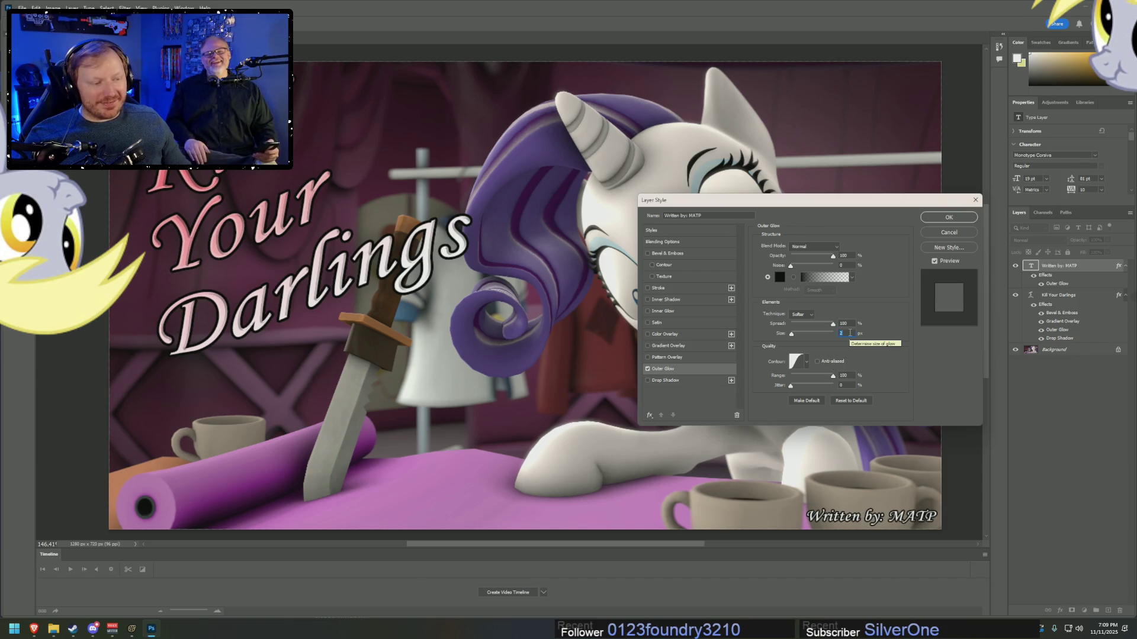
pyautogui.moveTo(833, 255); pyautogui.dragTo(813, 256)
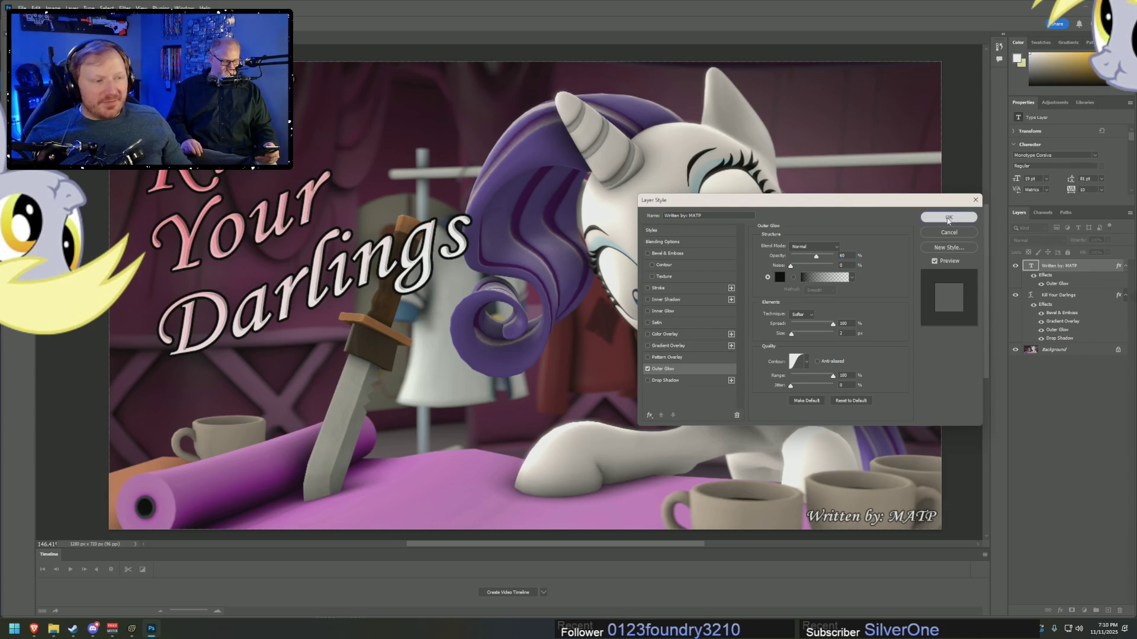
pyautogui.click(944, 220)
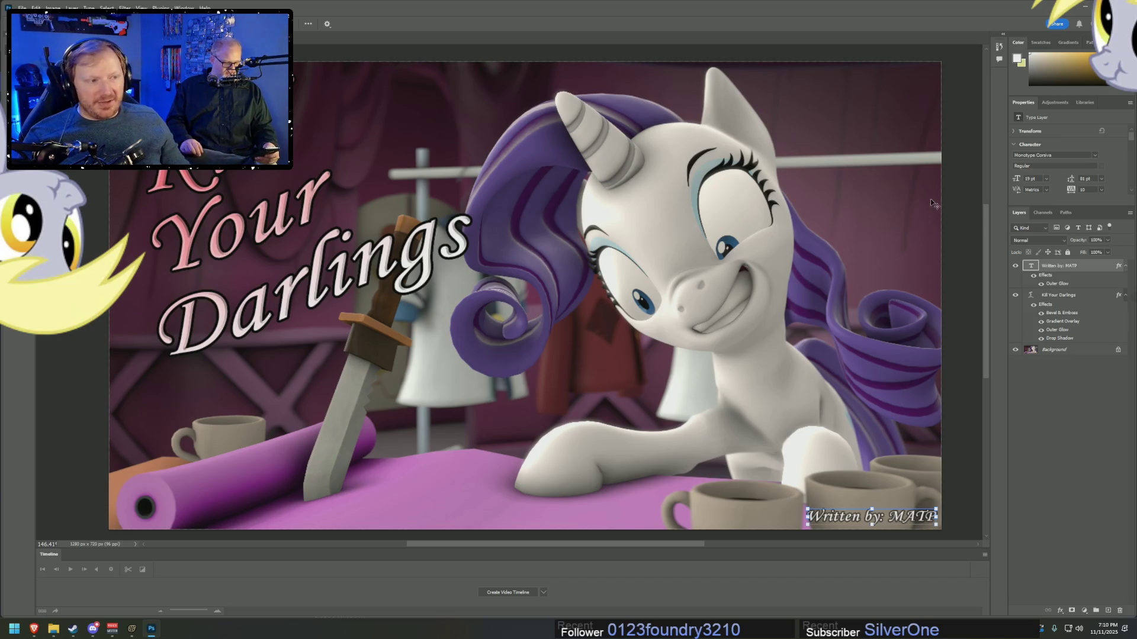
pyautogui.click(955, 176)
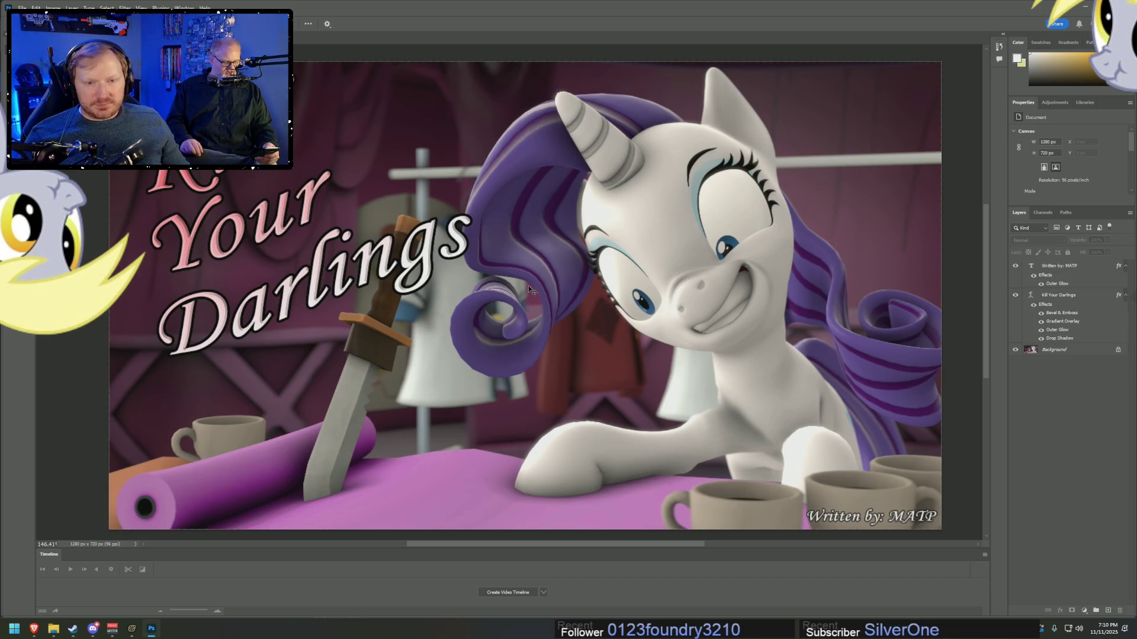
# - Scale the Kill Your Darlings title to about 112.6 pt and shift it into the top-left
pyautogui.click(471, 308)
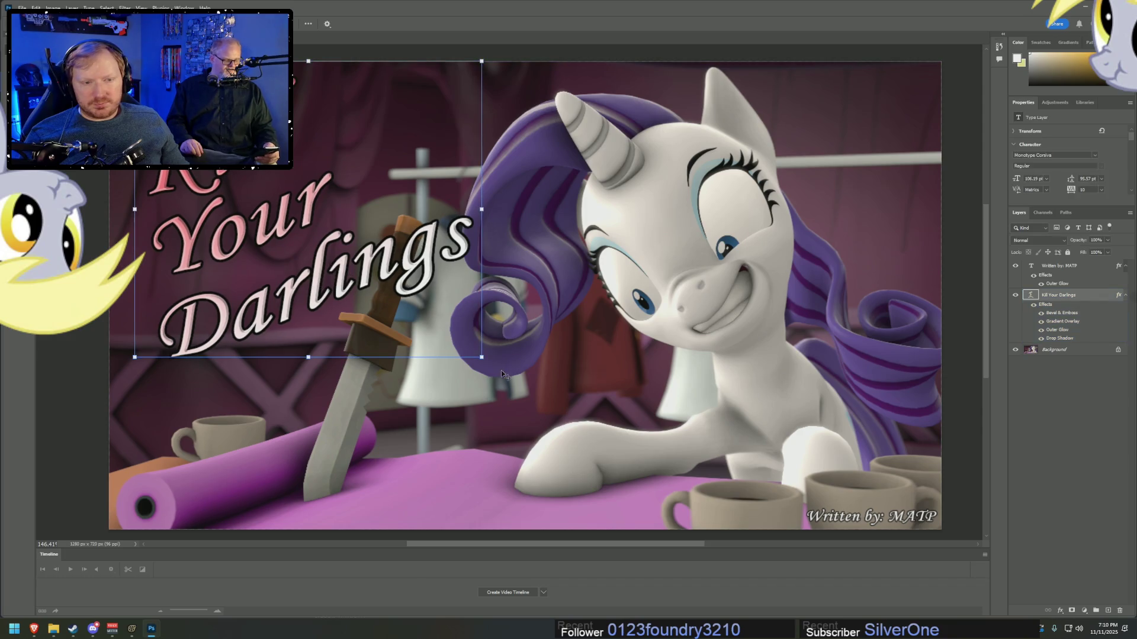
pyautogui.moveTo(481, 358); pyautogui.dragTo(504, 401)
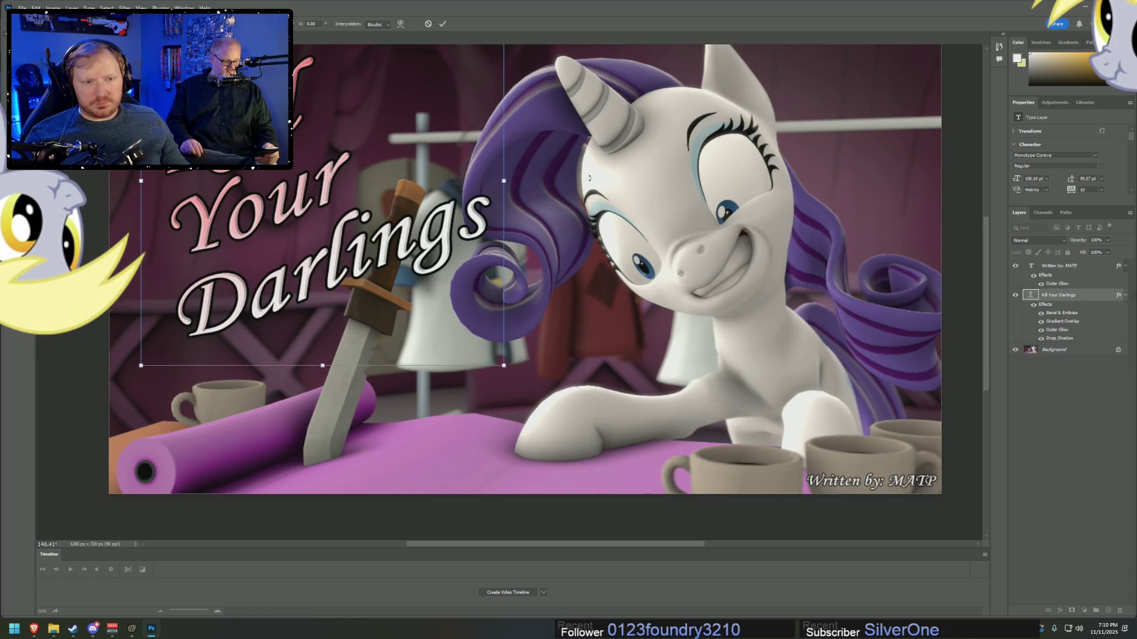
pyautogui.scroll(3, 310, 217)
pyautogui.moveTo(372, 366); pyautogui.dragTo(333, 317)
pyautogui.moveTo(467, 438); pyautogui.dragTo(488, 461)
pyautogui.moveTo(270, 347); pyautogui.dragTo(272, 371)
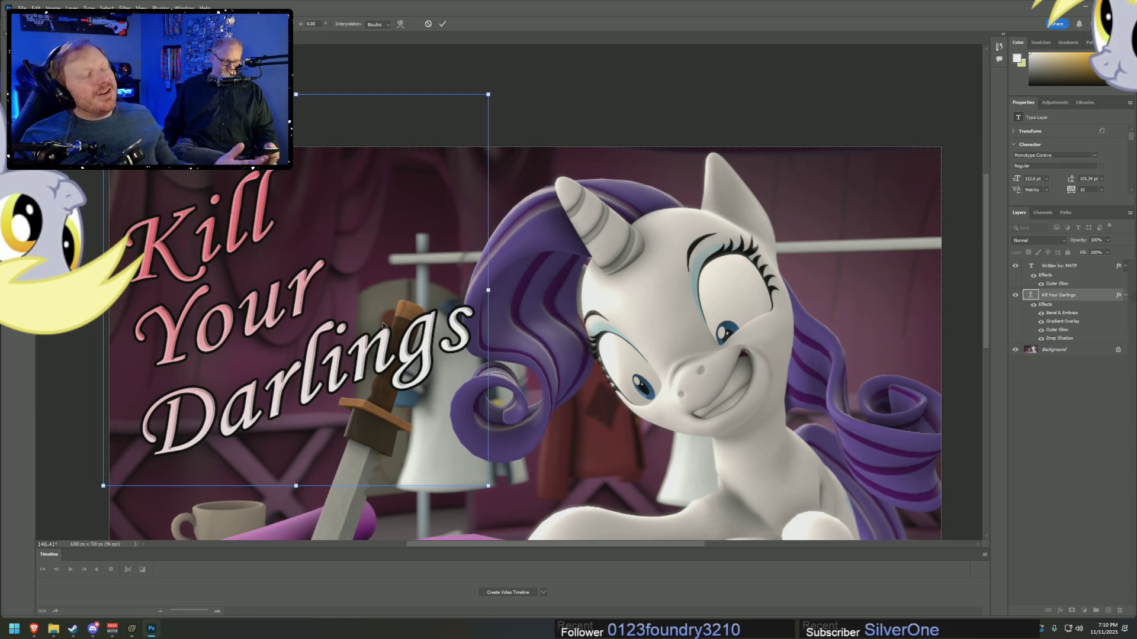
pyautogui.scroll(-5, 366, 276)
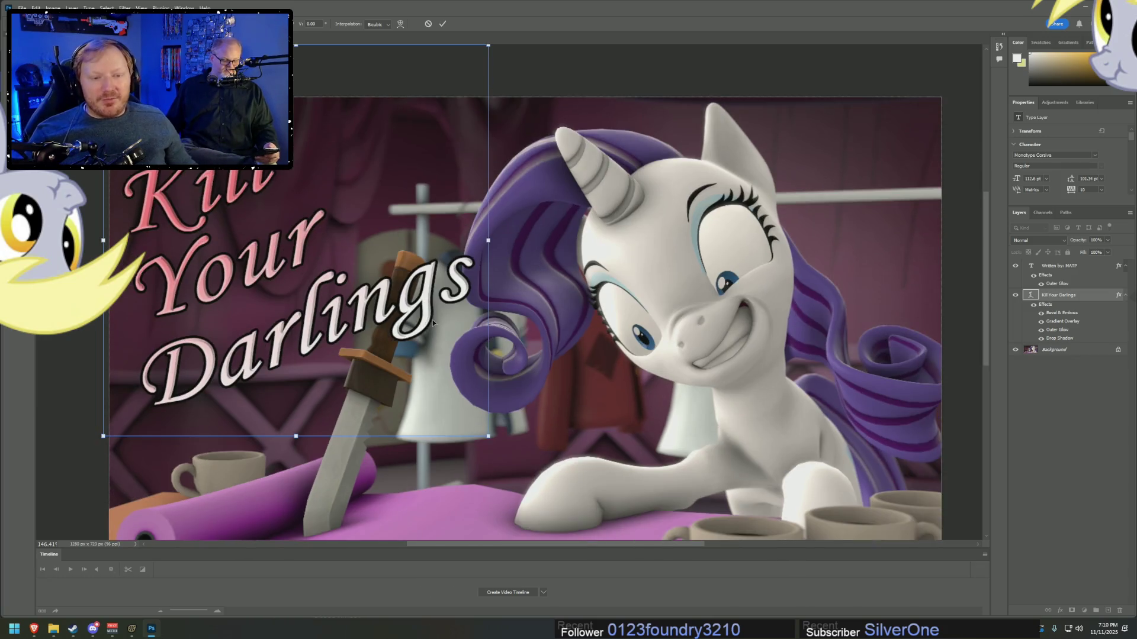
pyautogui.hscroll(1, 521, 217)
pyautogui.scroll(-1, 473, 119)
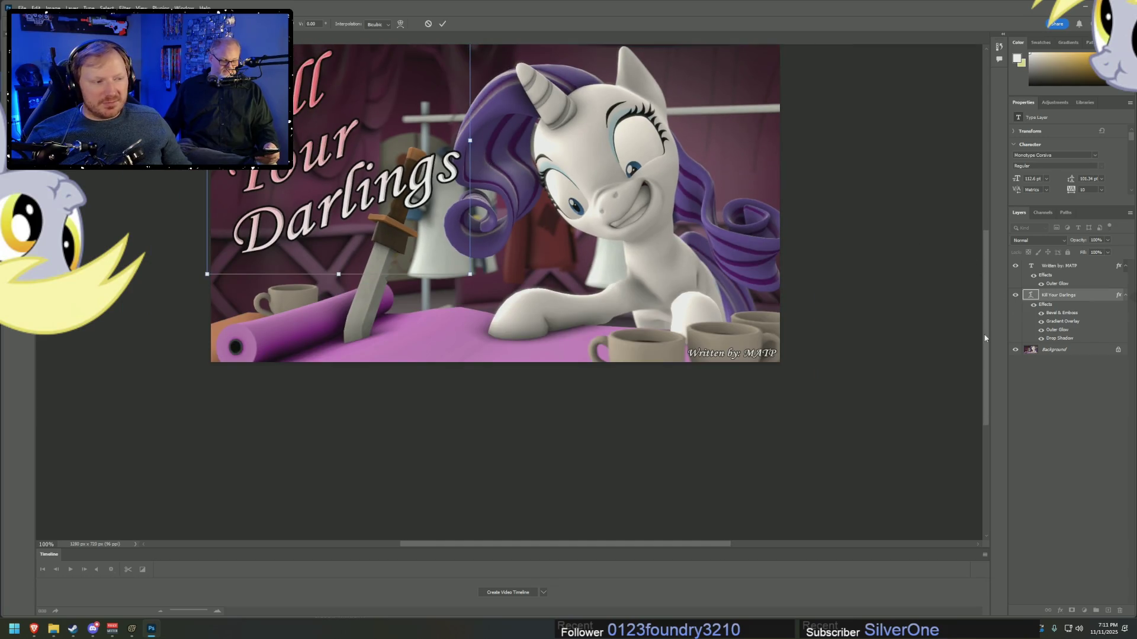
pyautogui.moveTo(985, 338); pyautogui.dragTo(986, 309)
pyautogui.doubleClick(1091, 295)
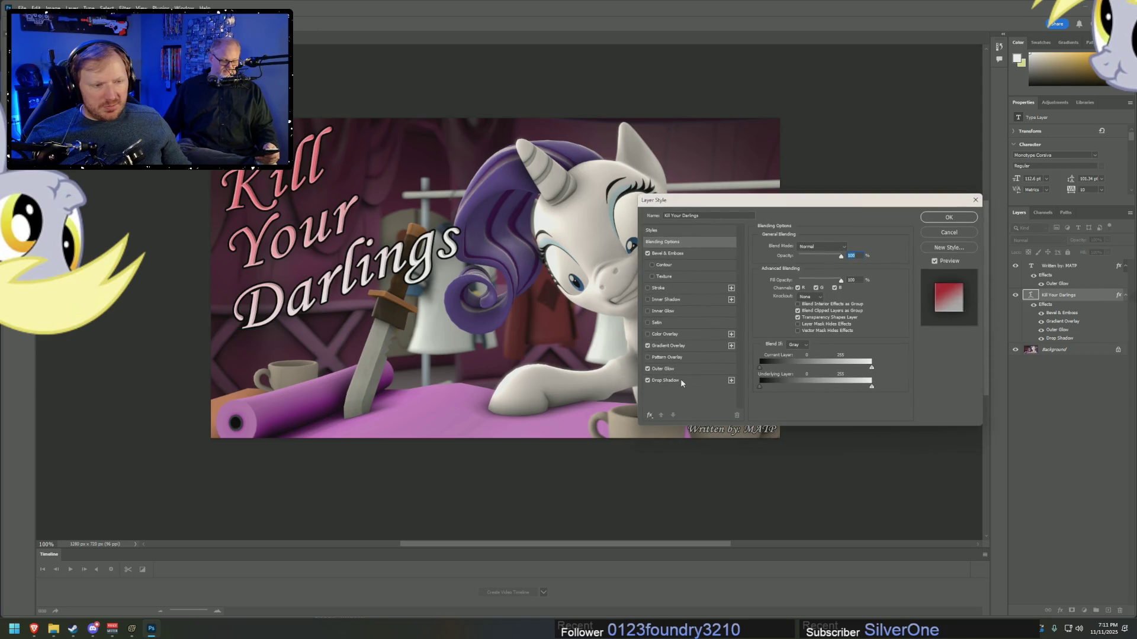
# - Make the title's drop shadow white with a size of about 29 px
pyautogui.click(680, 382)
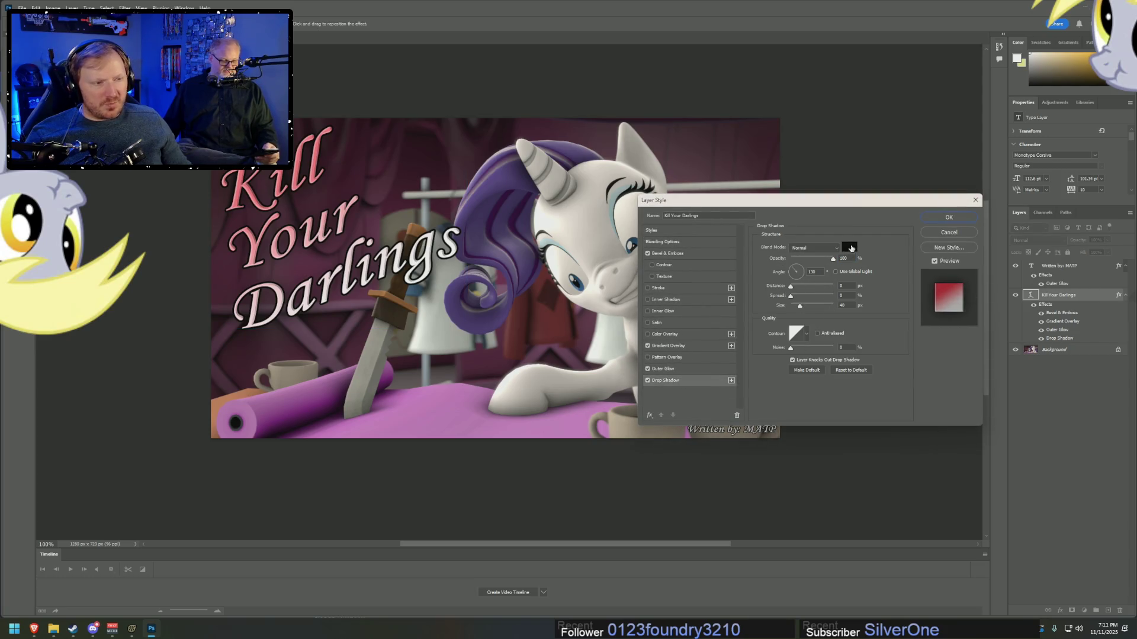
pyautogui.click(851, 248)
pyautogui.click(398, 280)
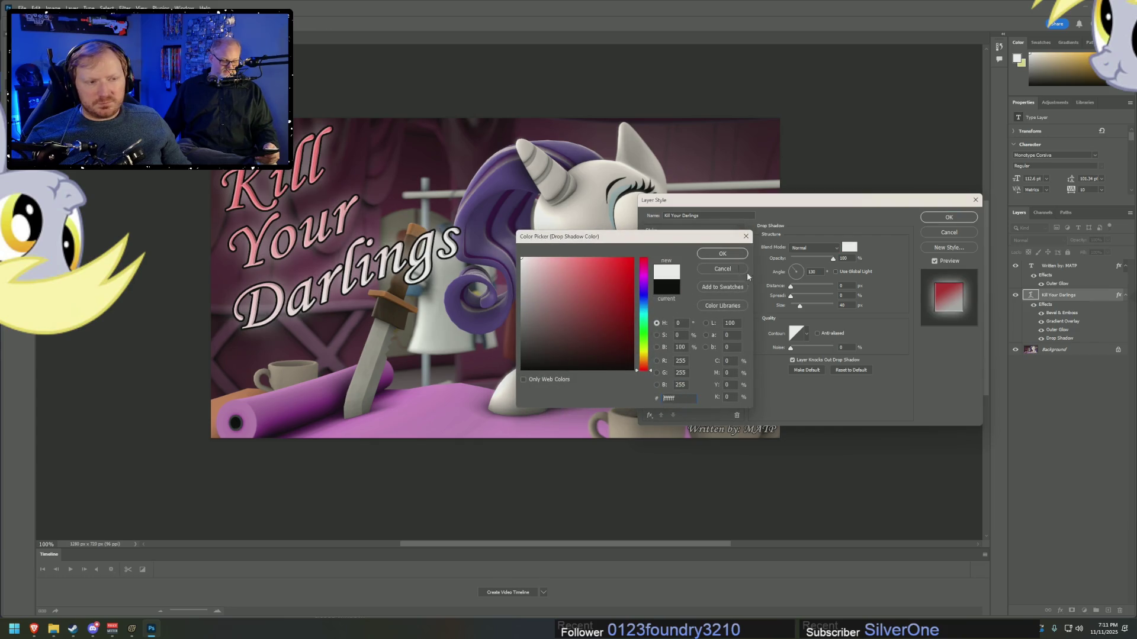
pyautogui.click(722, 254)
pyautogui.moveTo(799, 305)
pyautogui.mouseDown()
pyautogui.moveTo(841, 310)
pyautogui.moveTo(797, 310)
pyautogui.mouseUp()
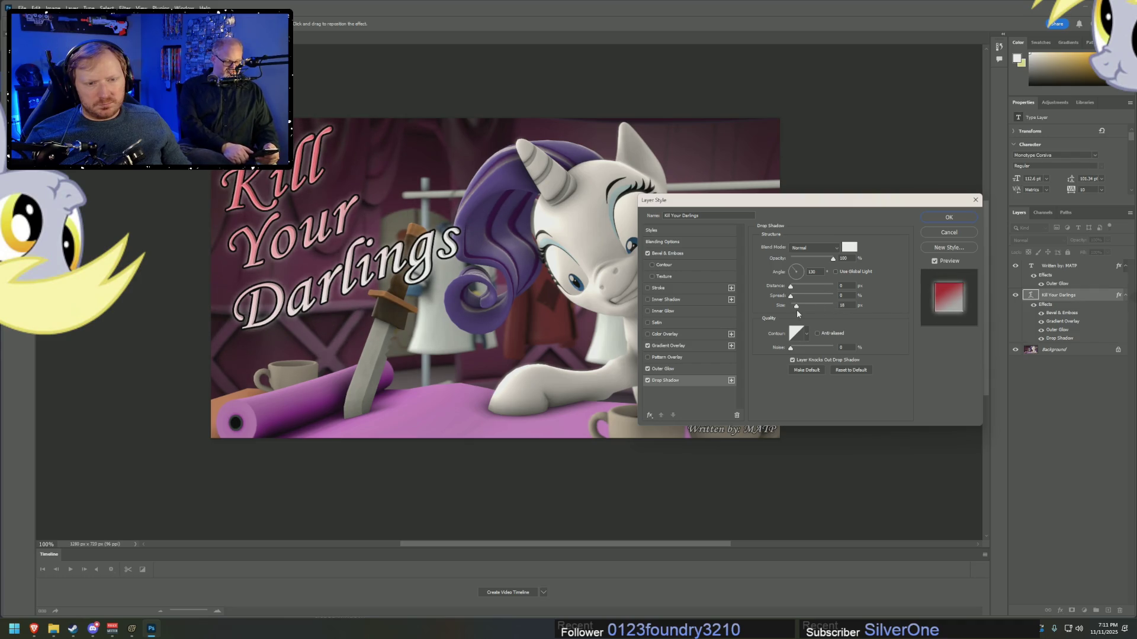
pyautogui.moveTo(796, 309); pyautogui.dragTo(796, 309)
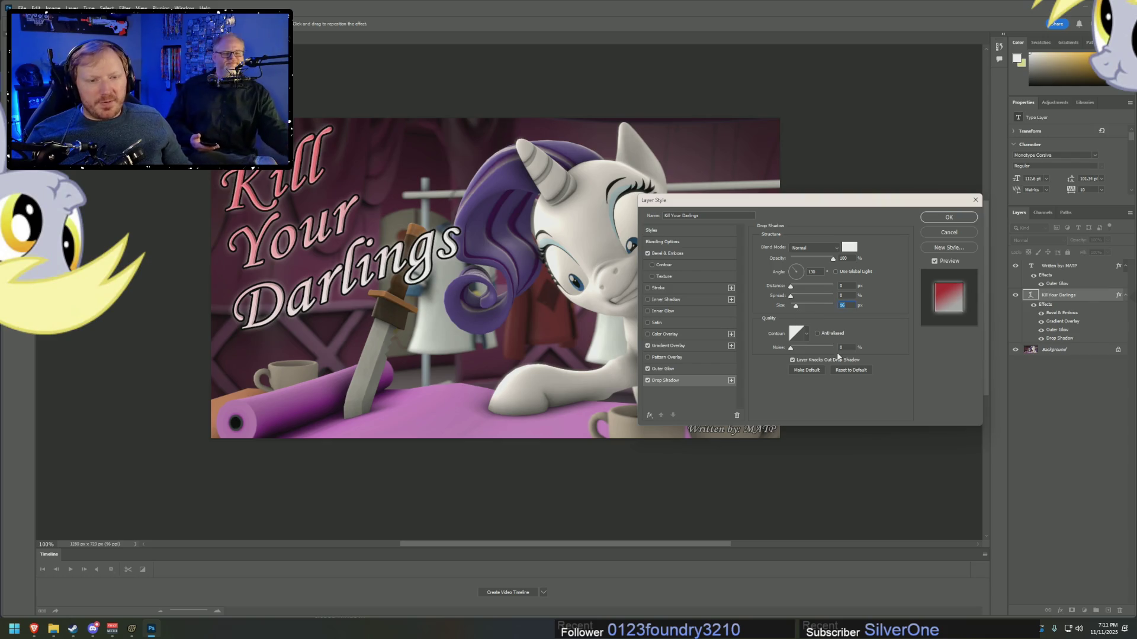
pyautogui.click(949, 217)
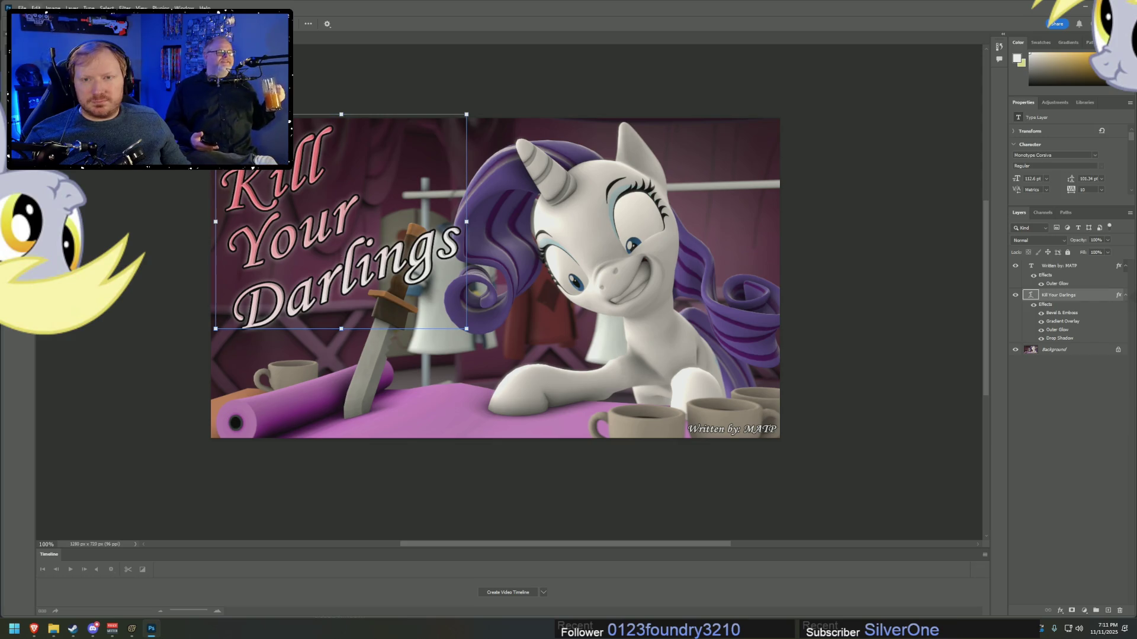
# - Save a copy of the image into the Presentations > _New > Kill Your Darlings folder
pyautogui.hotkey('alt', 'f')
pyautogui.hotkey('ctrl', 'alt', 's')
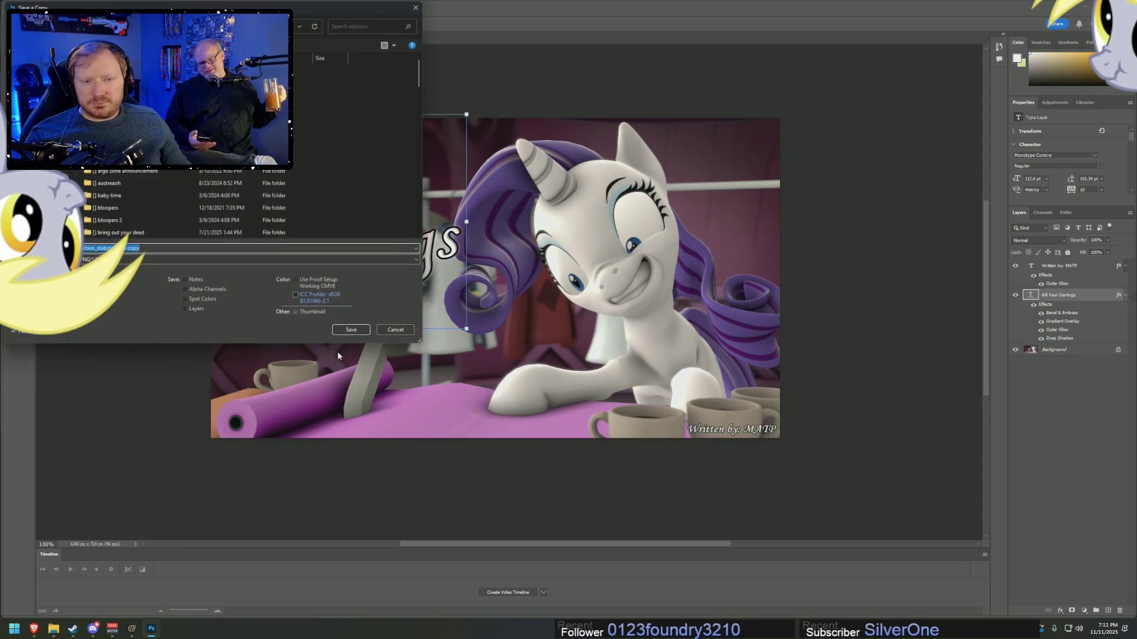
pyautogui.scroll(-10, 117, 171)
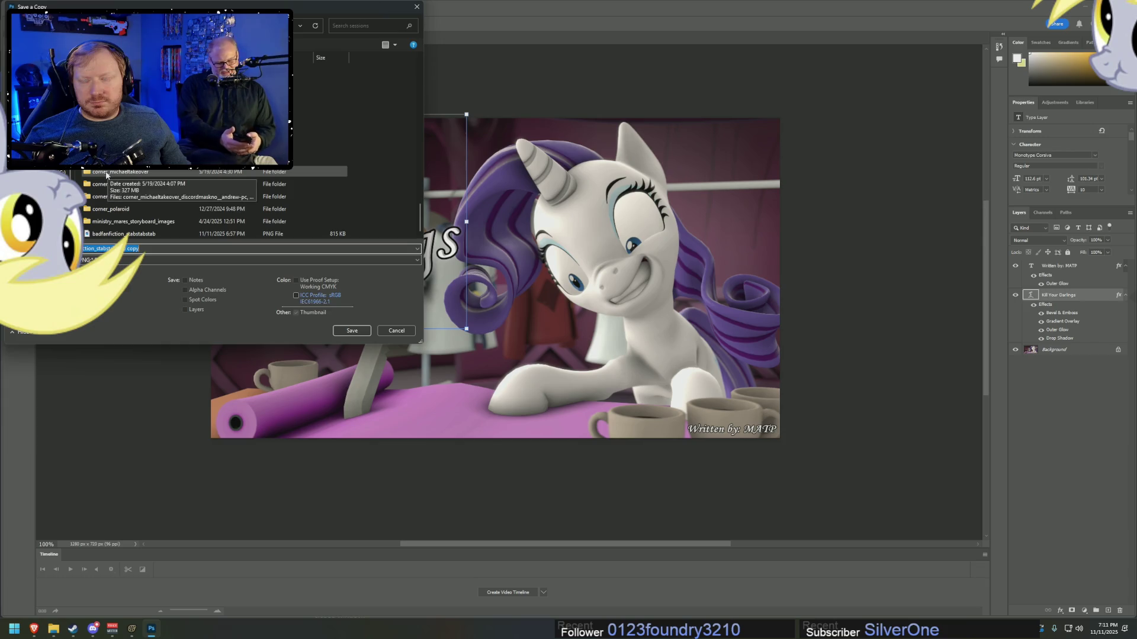
pyautogui.scroll(5, 113, 188)
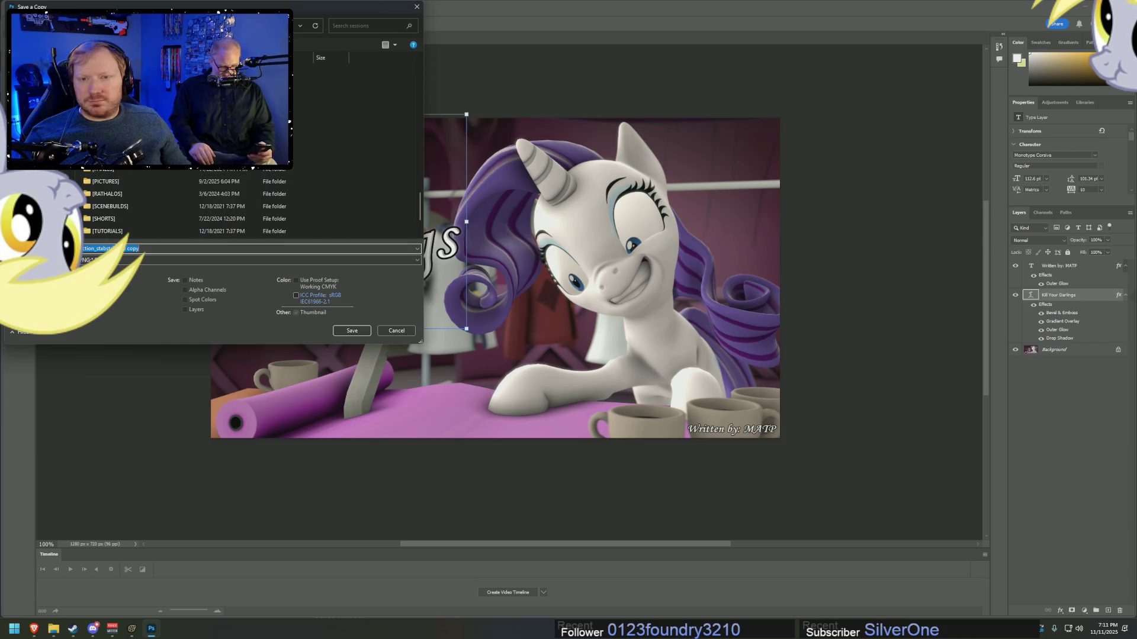
pyautogui.doubleClick(101, 176)
pyautogui.doubleClick(119, 71)
pyautogui.doubleClick(266, 83)
# - Replace the file name and save the copy as PNG, accepting the PNG options
pyautogui.click(140, 248)
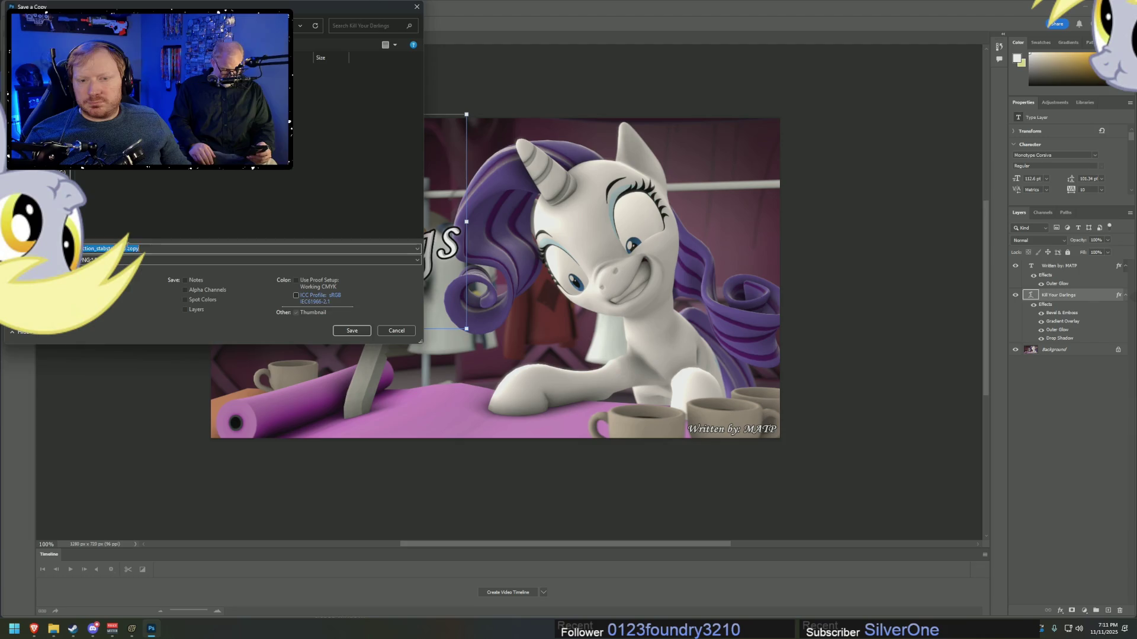
pyautogui.hotkey('ctrl', 'a')
pyautogui.press('BackSpace')
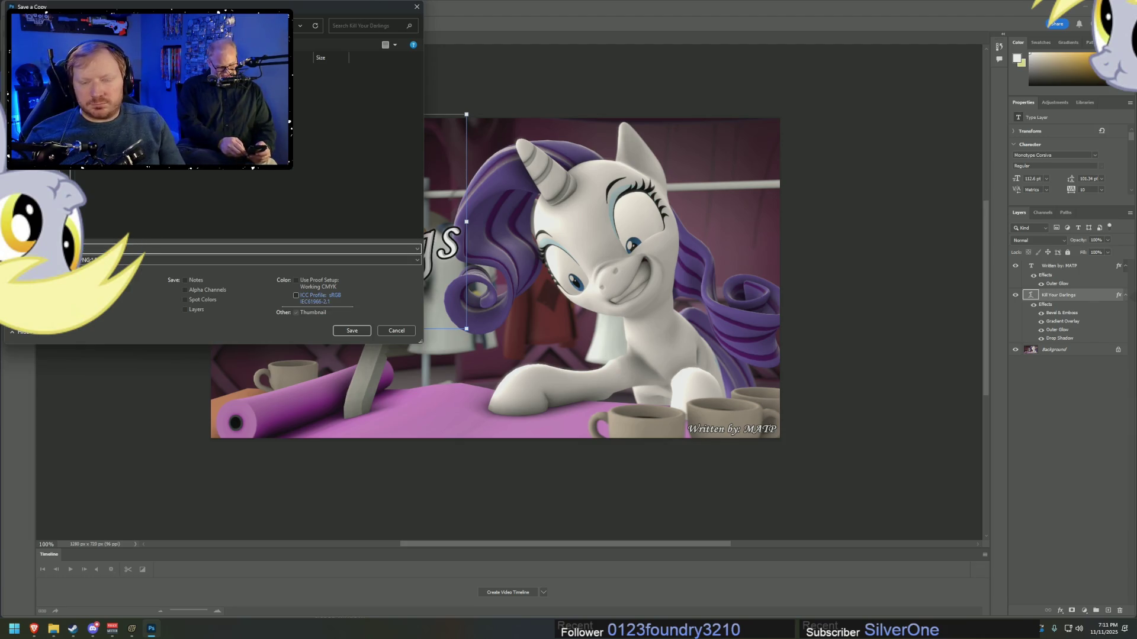
pyautogui.press('Down')
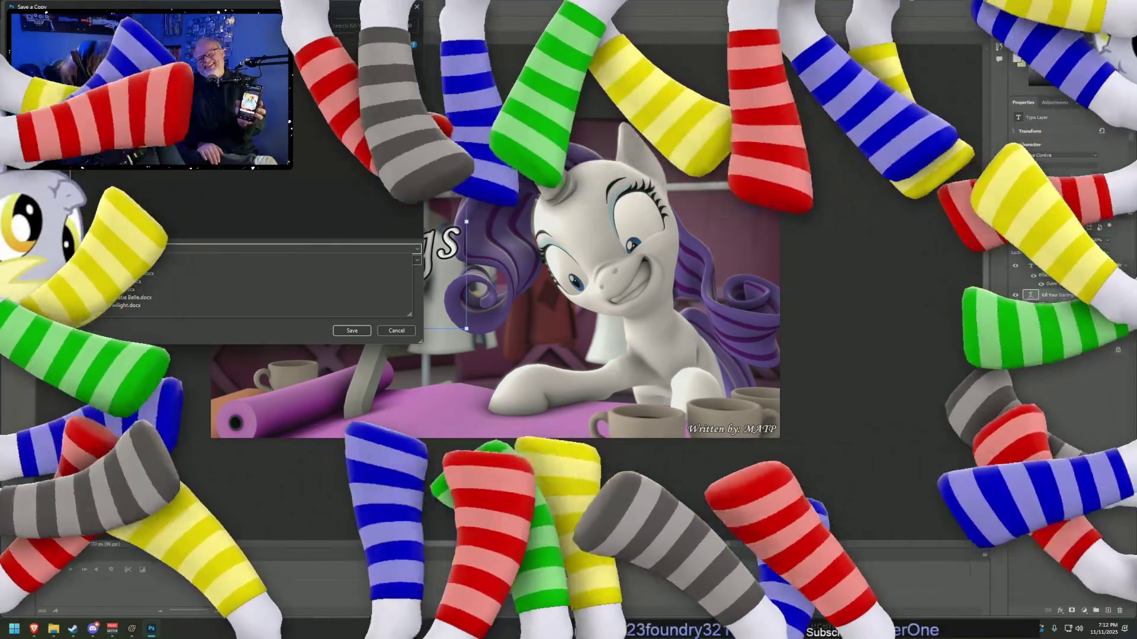
pyautogui.press('Escape')
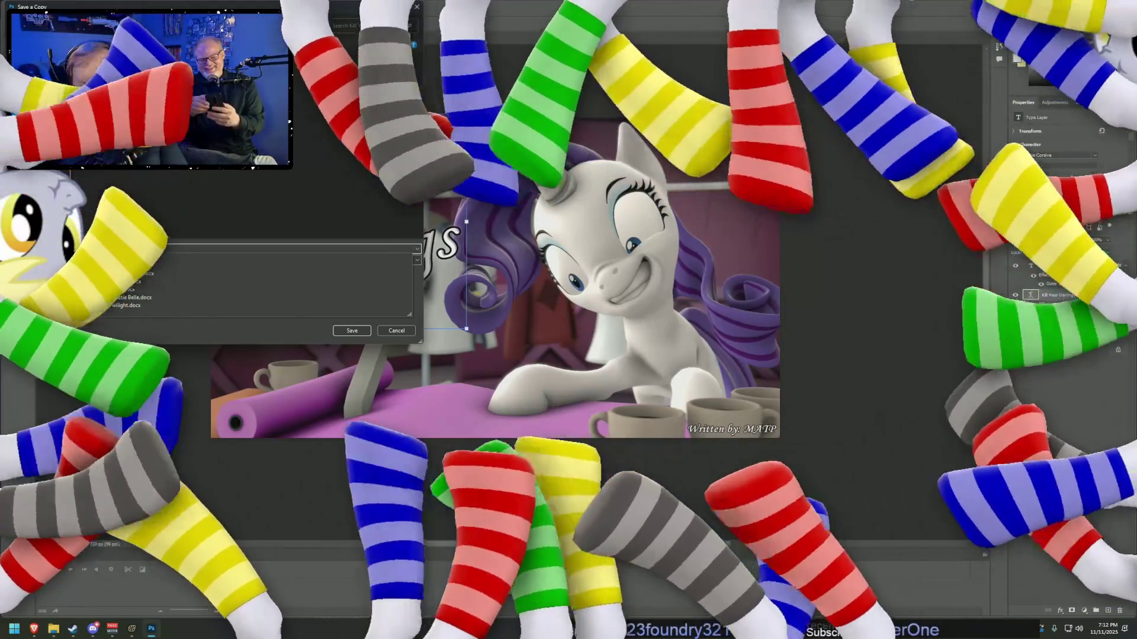
pyautogui.press('Return')
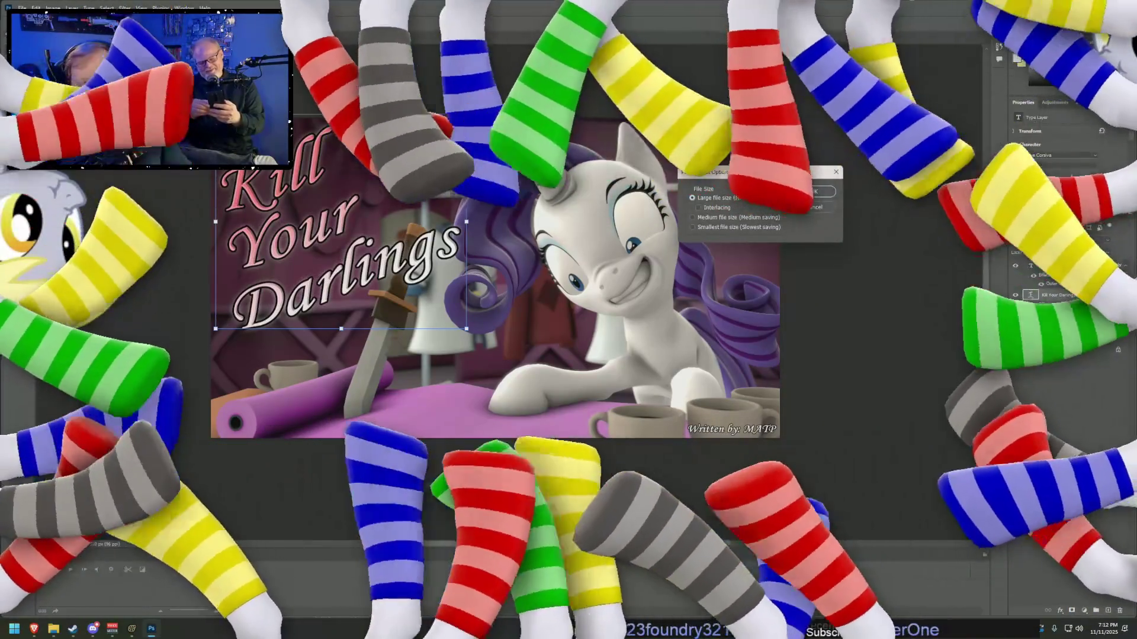
pyautogui.press('Return')
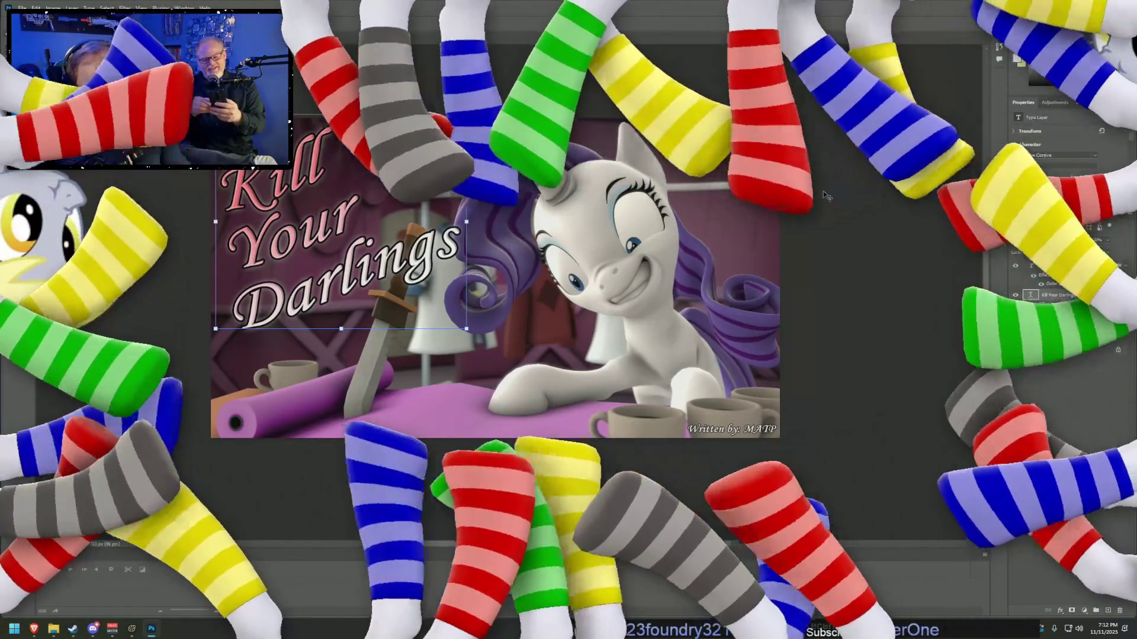
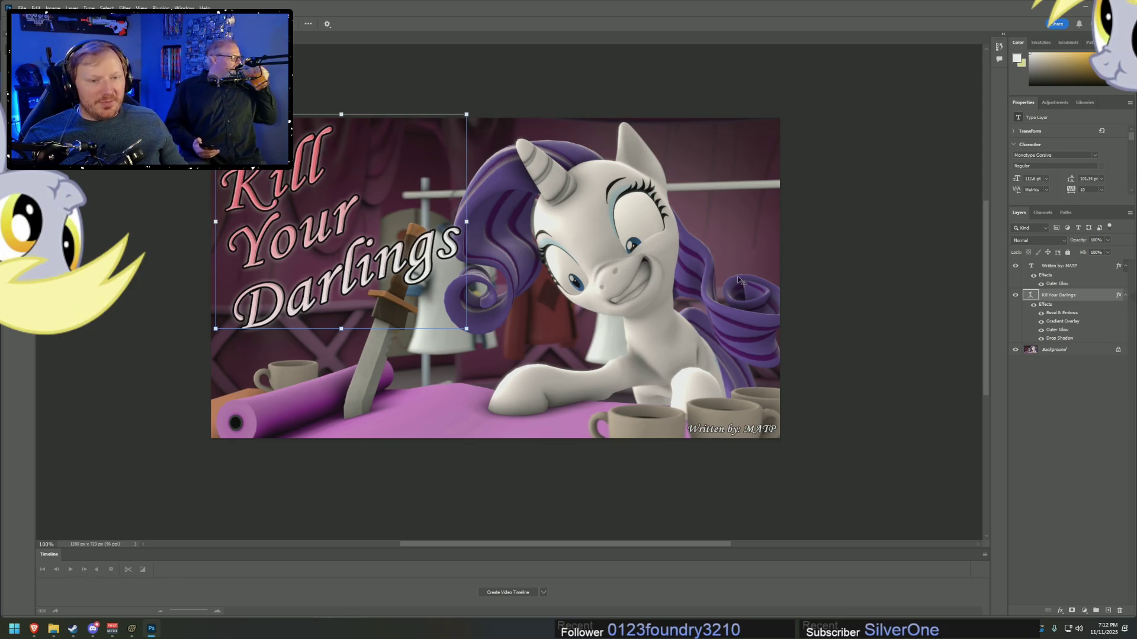
# - Minimize Photoshop so the Kill Your Darlings story page shows in the browser
pyautogui.click(1081, 8)
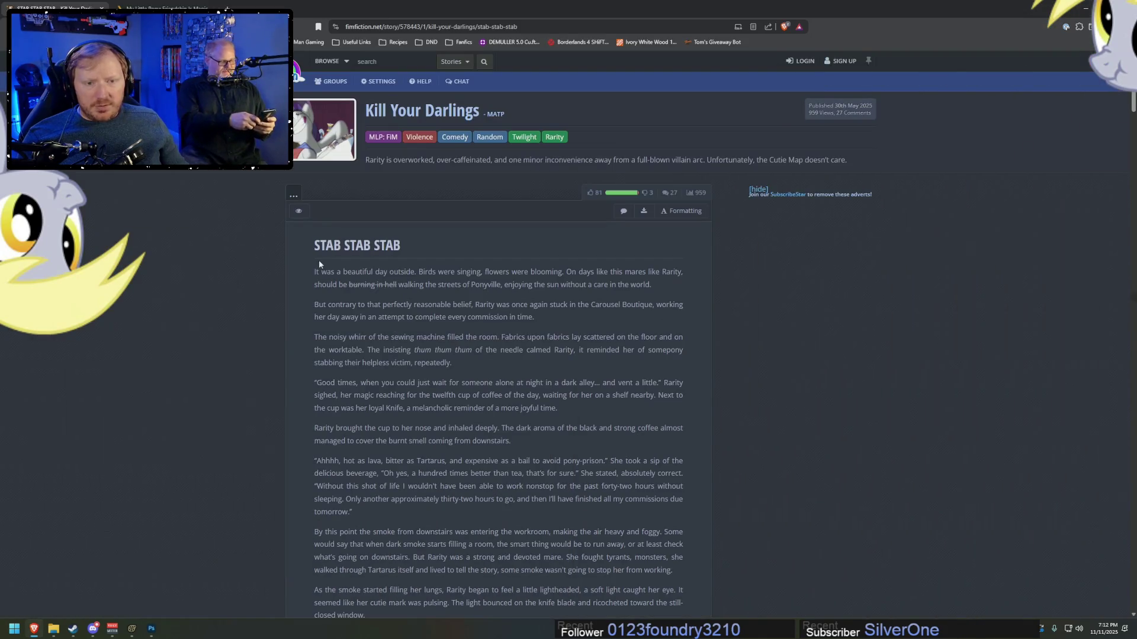
# - Open the 'Who pissed in YOUR cereal?' chapter from the Fanfics bookmarks
pyautogui.click(458, 42)
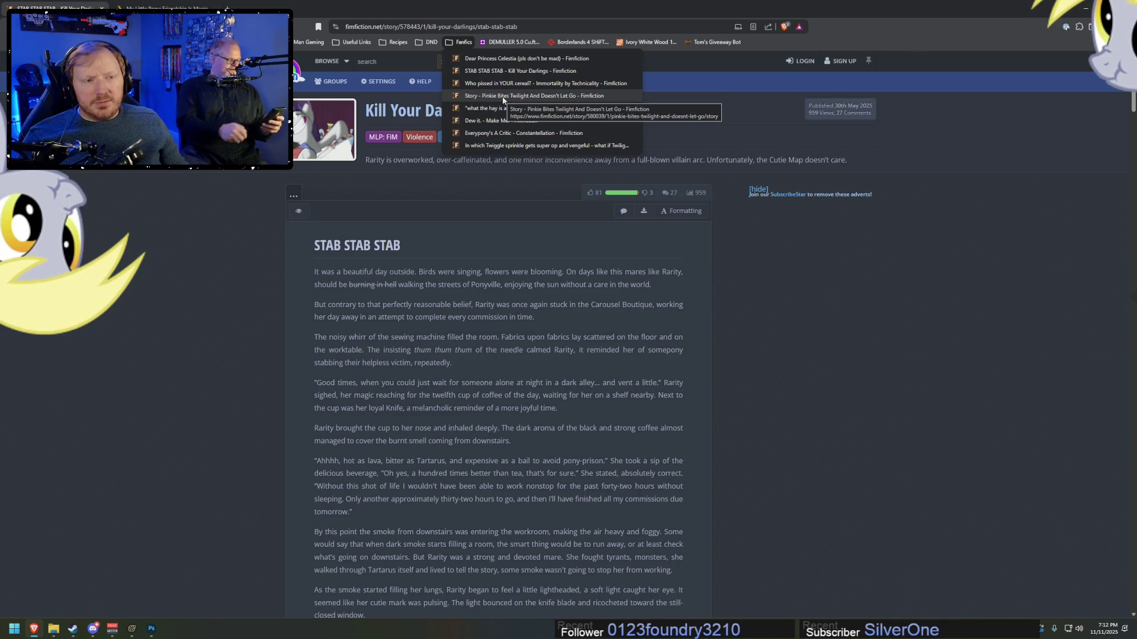
pyautogui.click(531, 84)
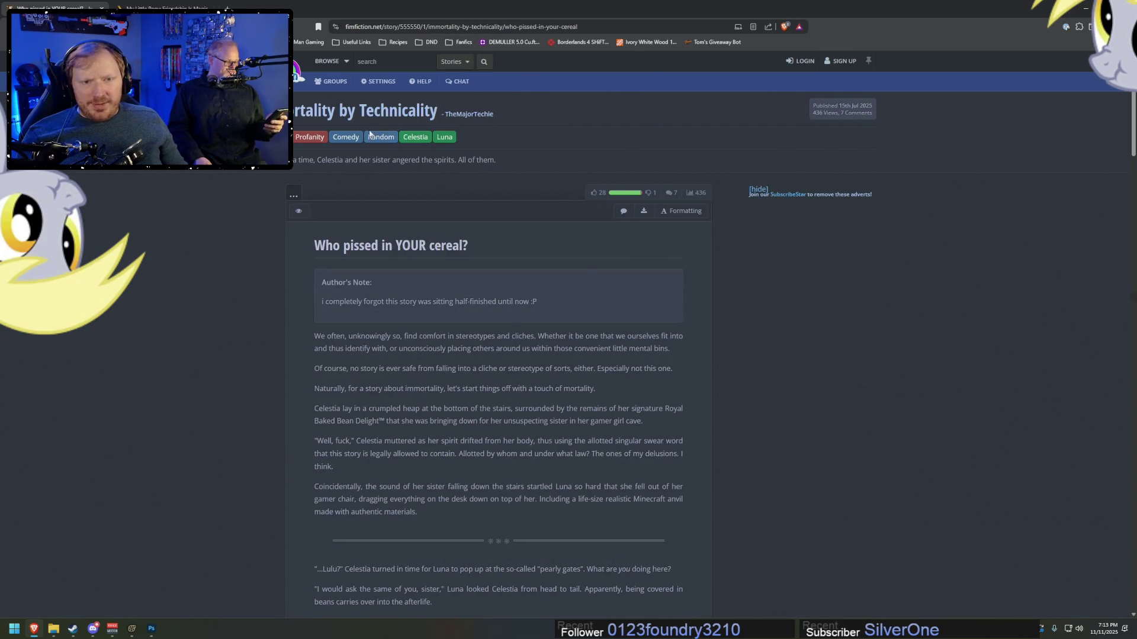
# - Read the 'Who pissed in YOUR cereal?' chapter to its final scene, then reopen the Fanfics bookmarks
pyautogui.scroll(-15, 654, 456)
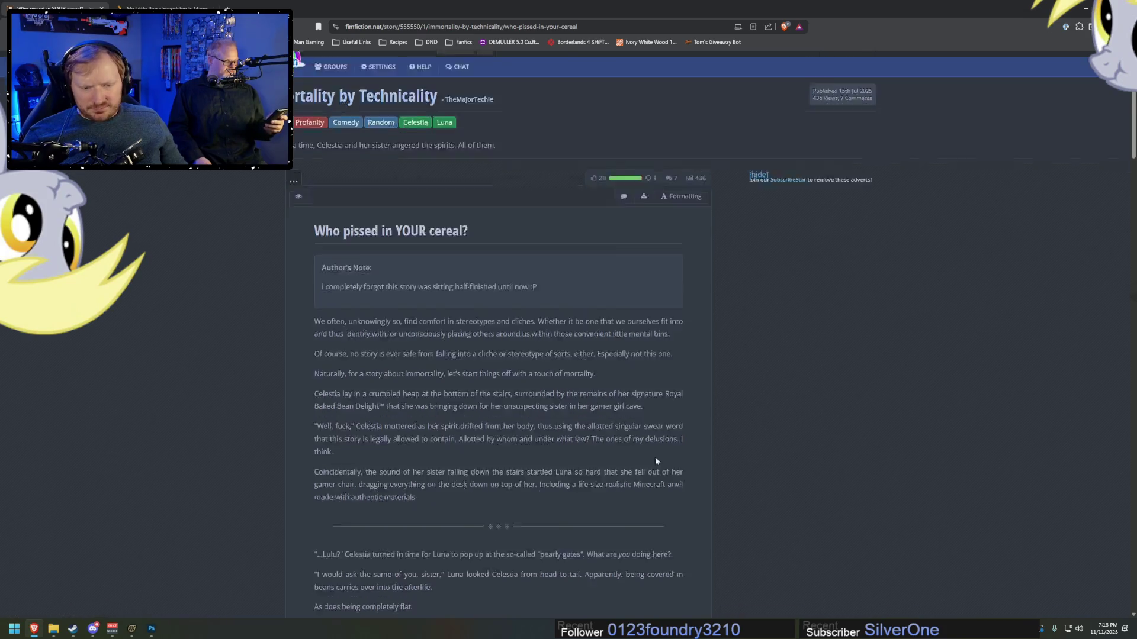
pyautogui.scroll(-12, 725, 474)
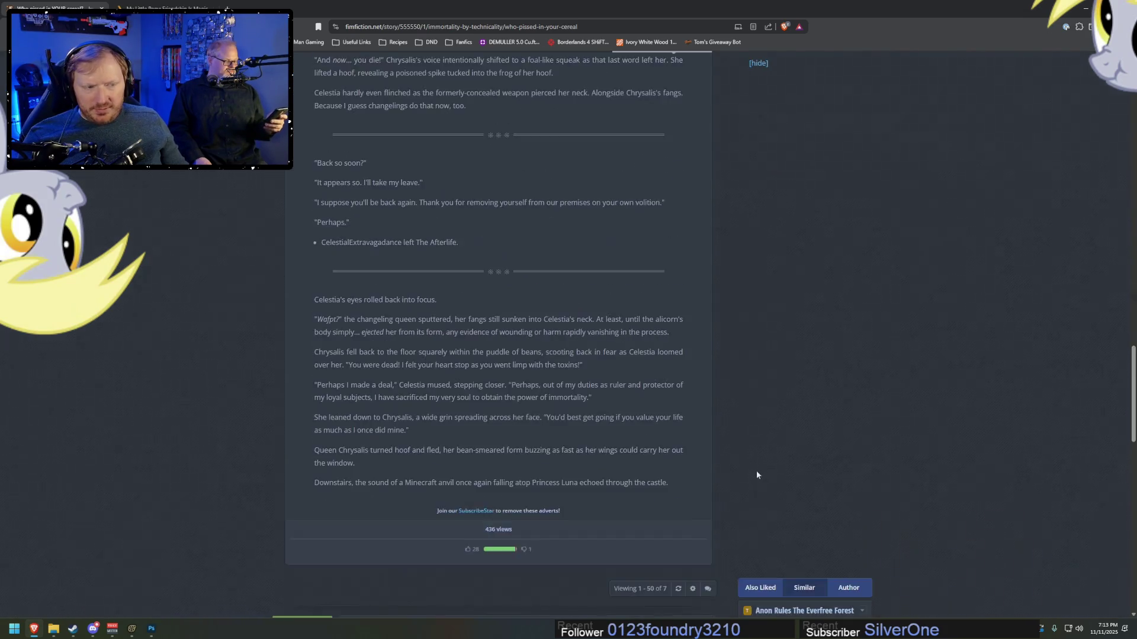
pyautogui.scroll(5, 762, 474)
pyautogui.scroll(2, 762, 474)
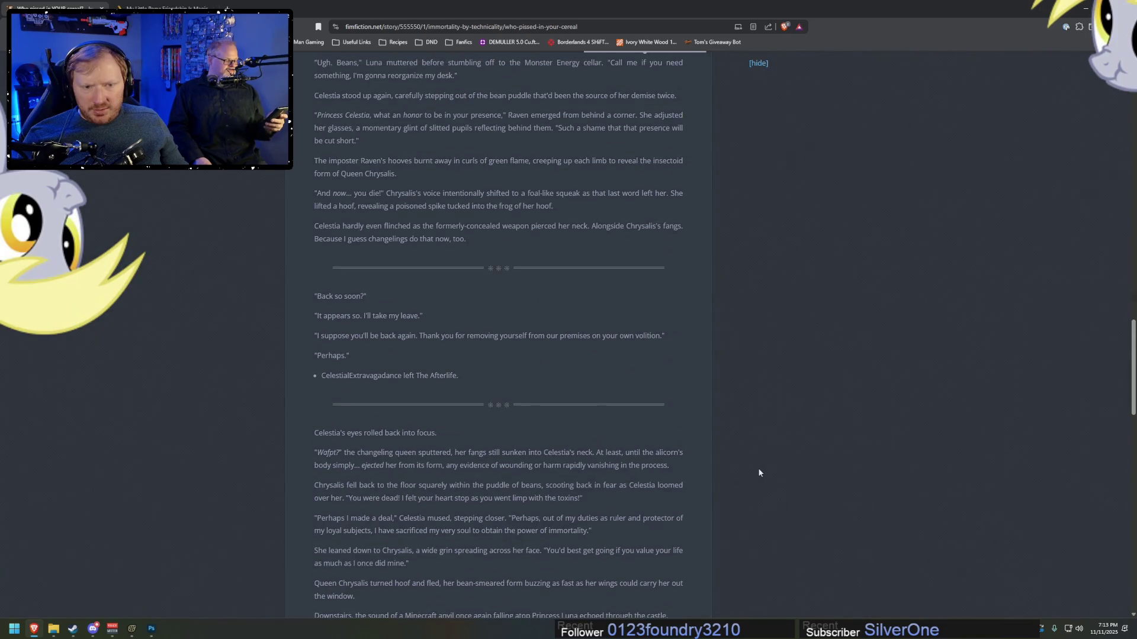
pyautogui.scroll(15, 759, 471)
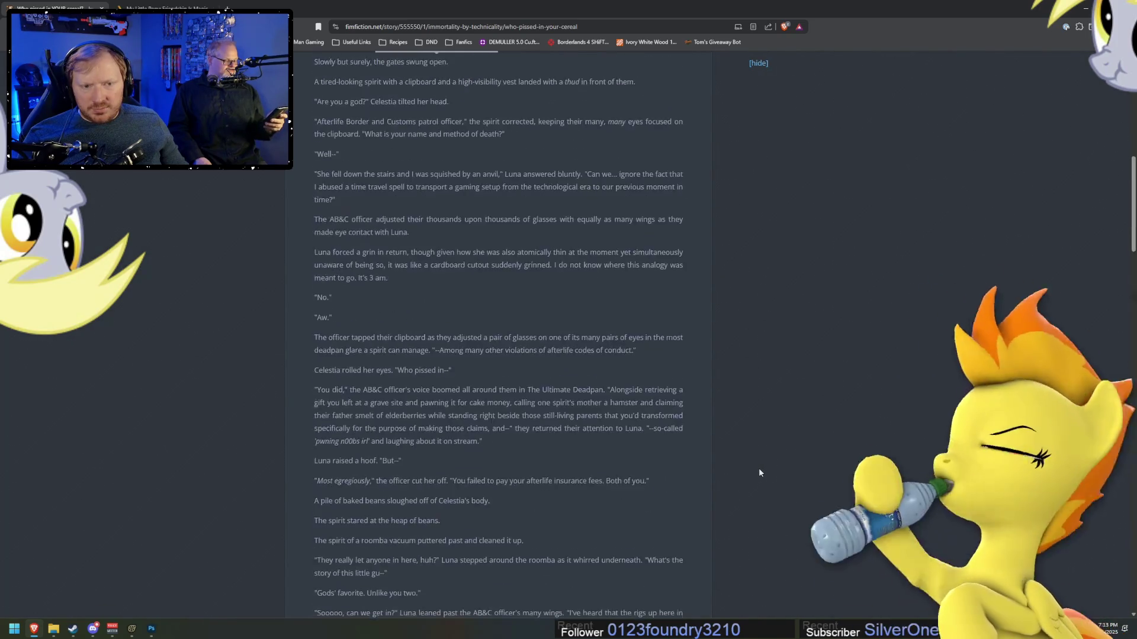
pyautogui.scroll(15, 760, 472)
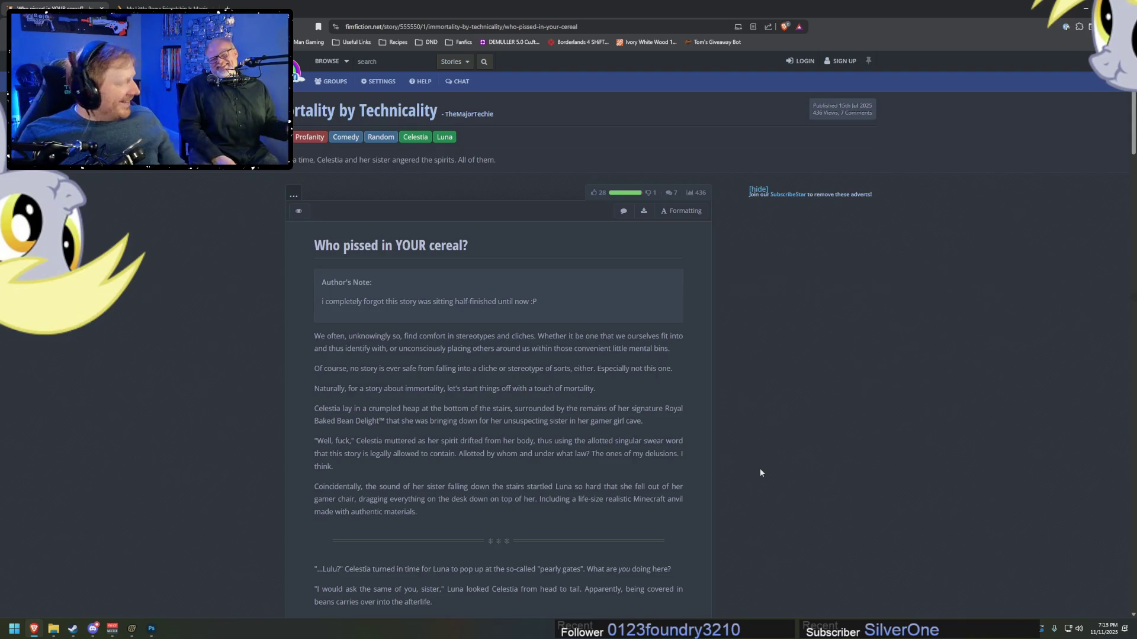
pyautogui.scroll(-2, 692, 472)
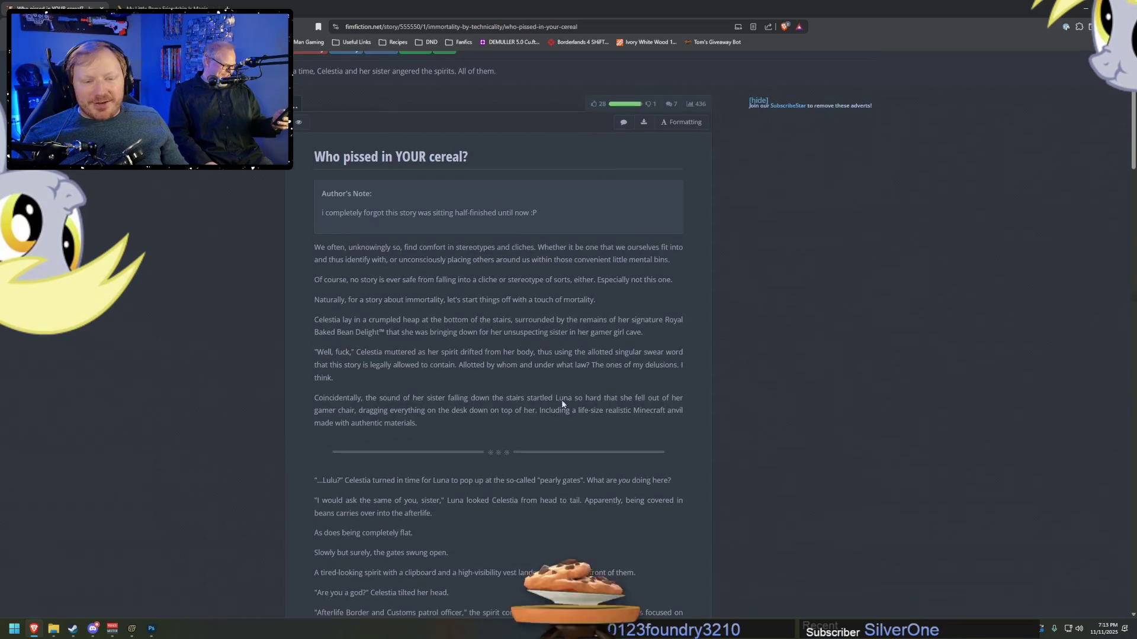
pyautogui.scroll(-4, 428, 394)
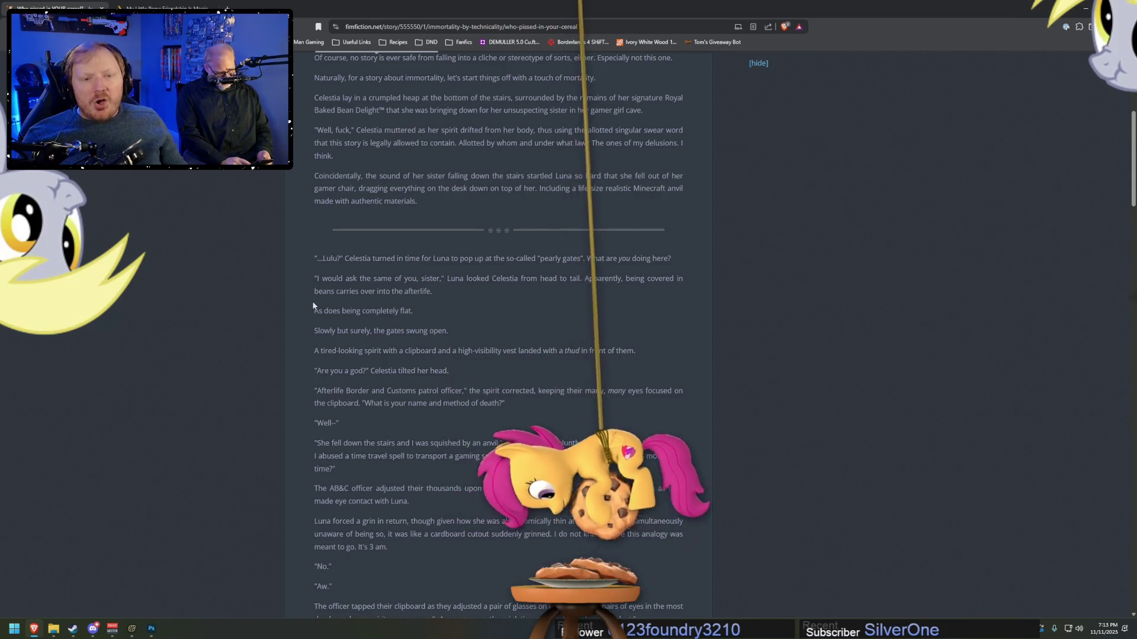
pyautogui.scroll(-4, 450, 296)
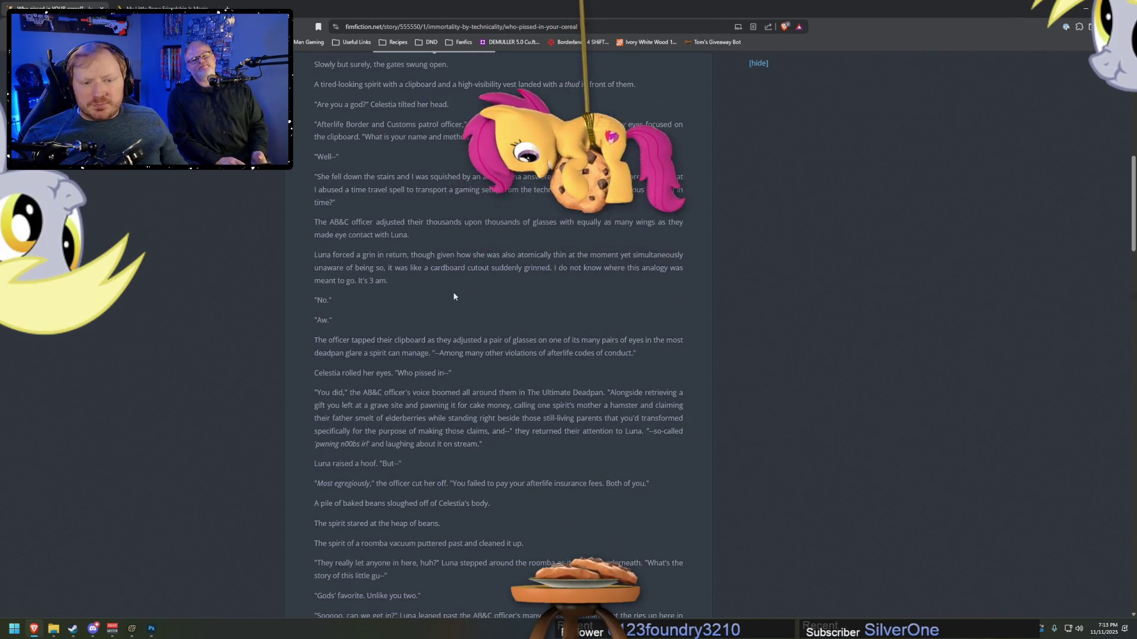
pyautogui.scroll(-4, 453, 292)
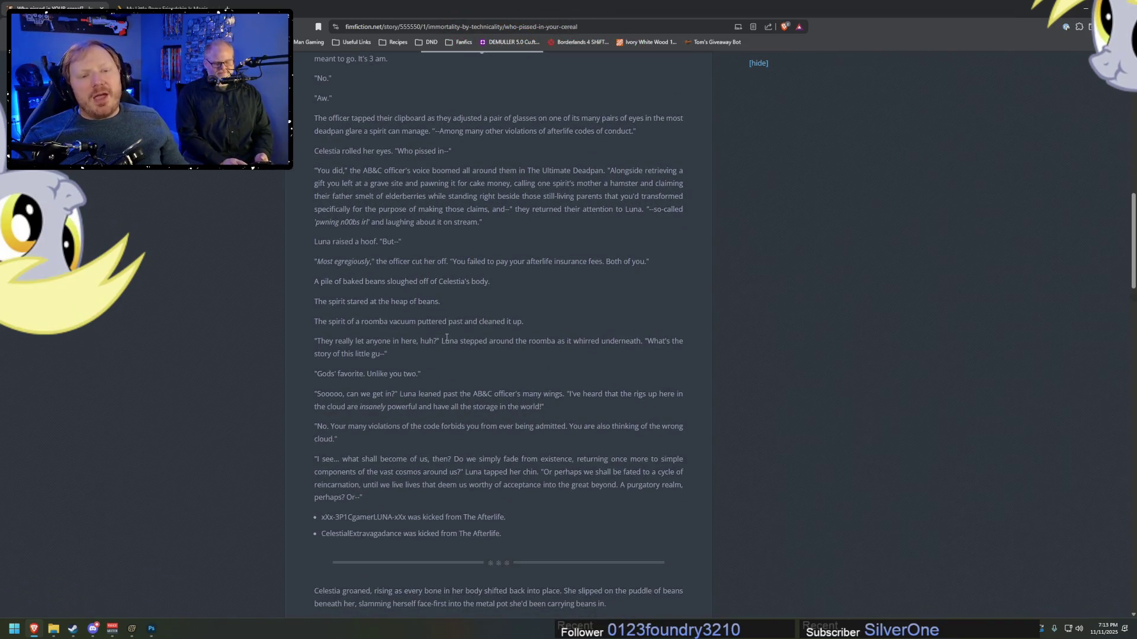
pyautogui.scroll(-5, 447, 343)
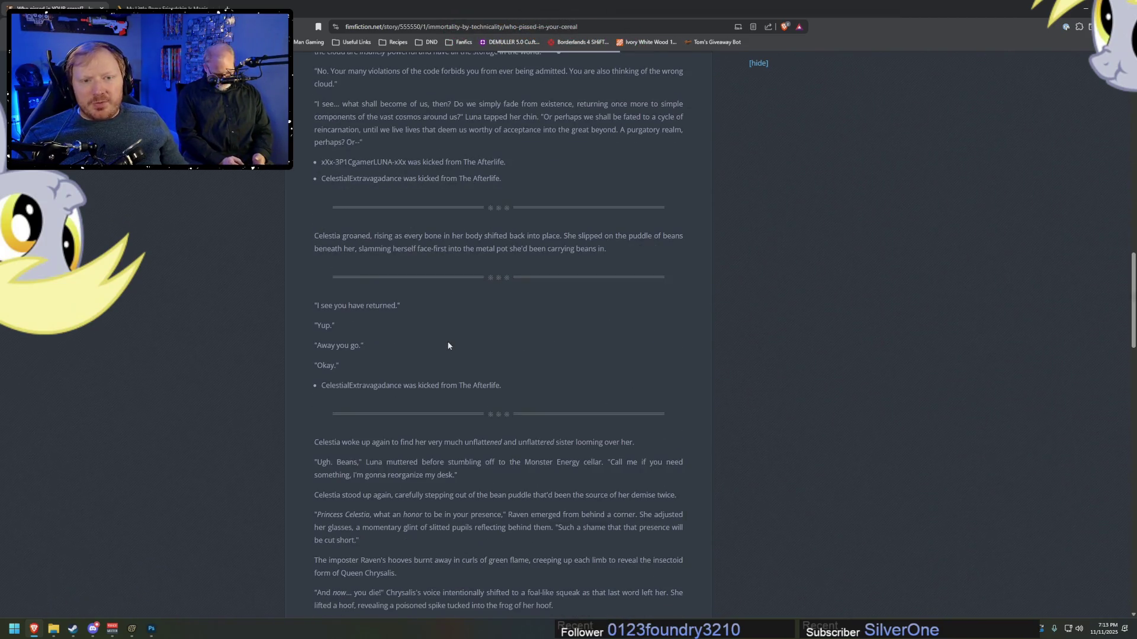
pyautogui.scroll(-3, 449, 346)
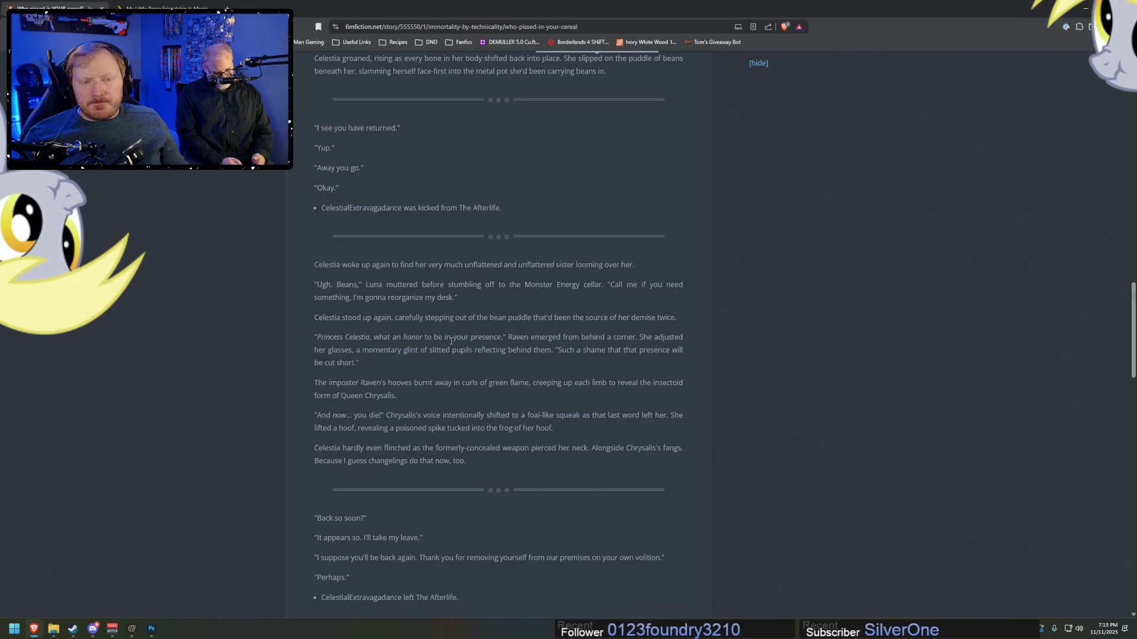
pyautogui.scroll(-2, 539, 345)
pyautogui.scroll(5, 548, 352)
pyautogui.scroll(15, 547, 352)
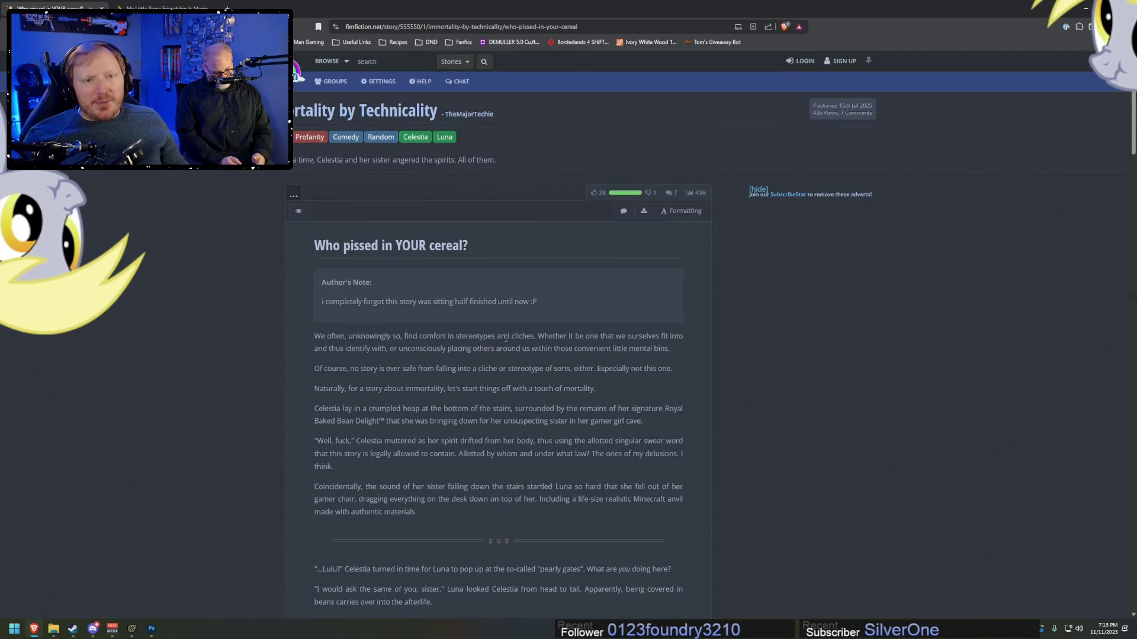
pyautogui.click(465, 42)
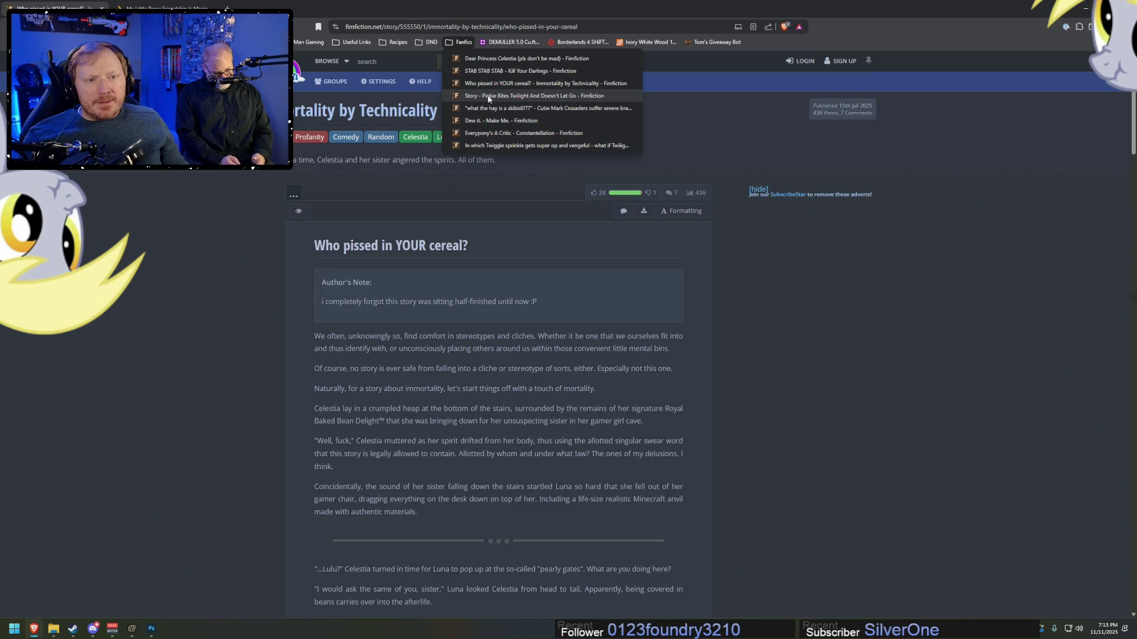
# - Open 'Pinkie Bites Twilight And Doesn't Let Go', skim its opening, and reopen the Fanfics bookmarks
pyautogui.click(489, 96)
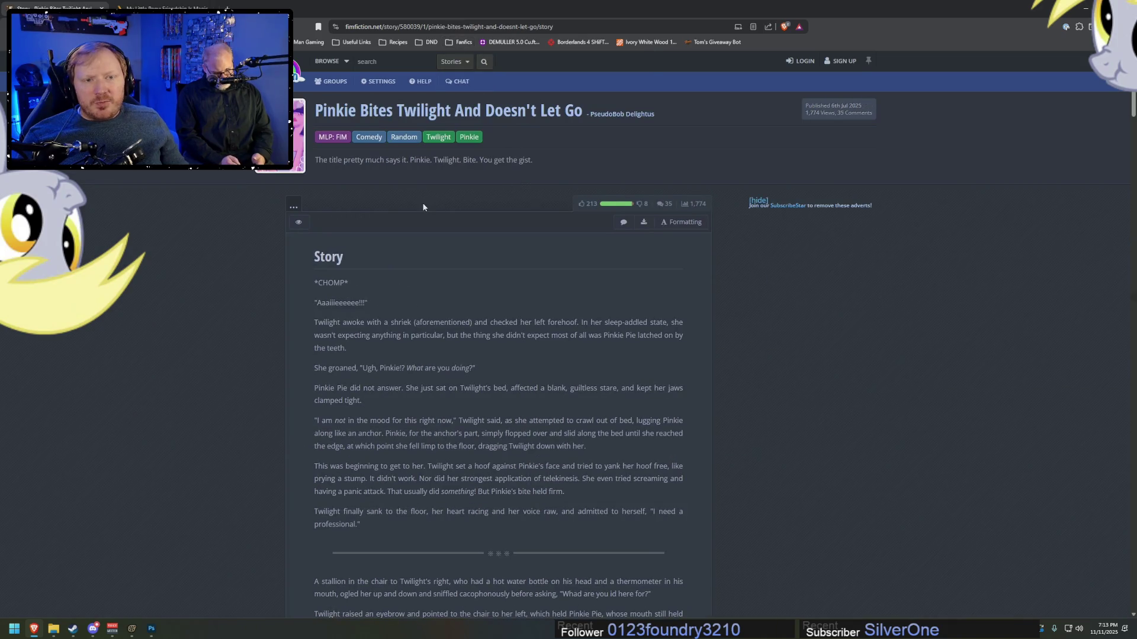
pyautogui.scroll(-8, 698, 254)
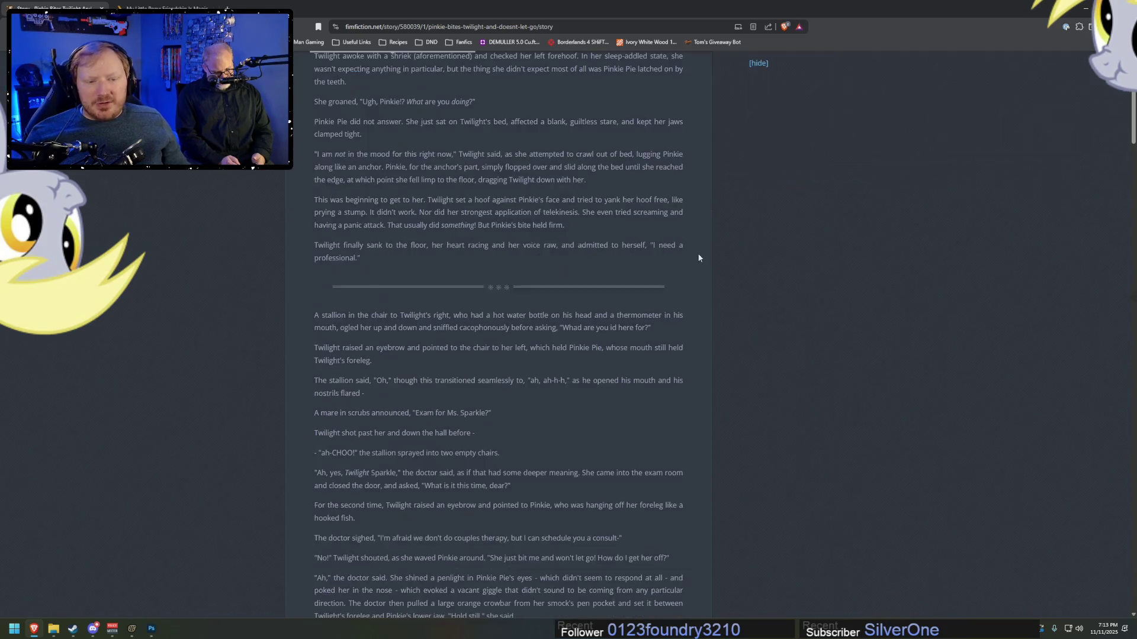
pyautogui.scroll(-6, 698, 267)
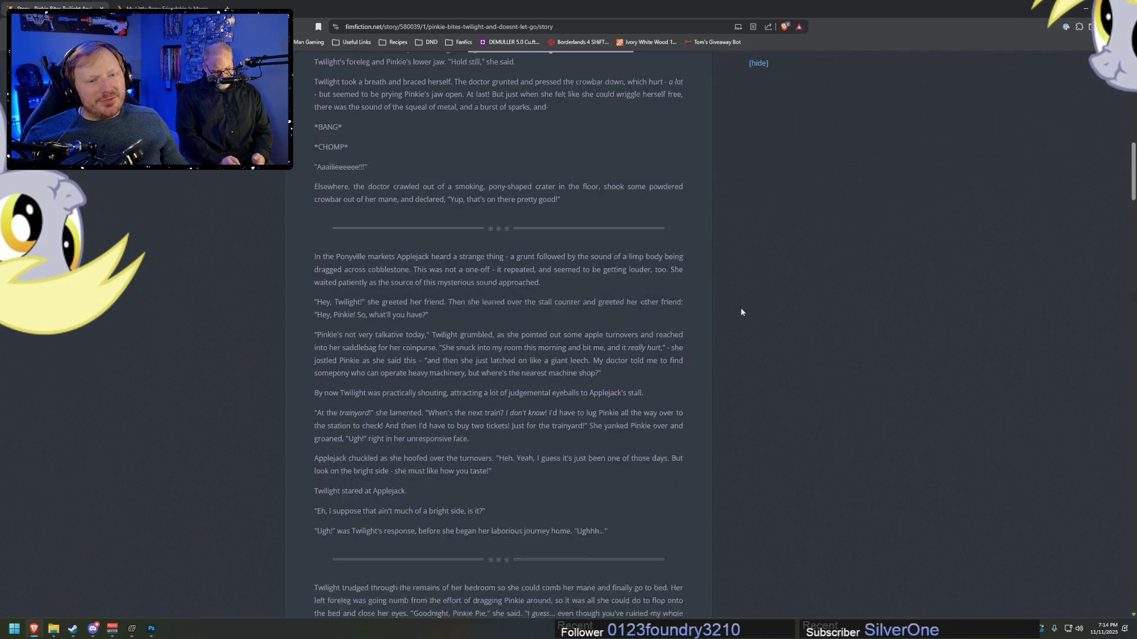
pyautogui.scroll(15, 632, 306)
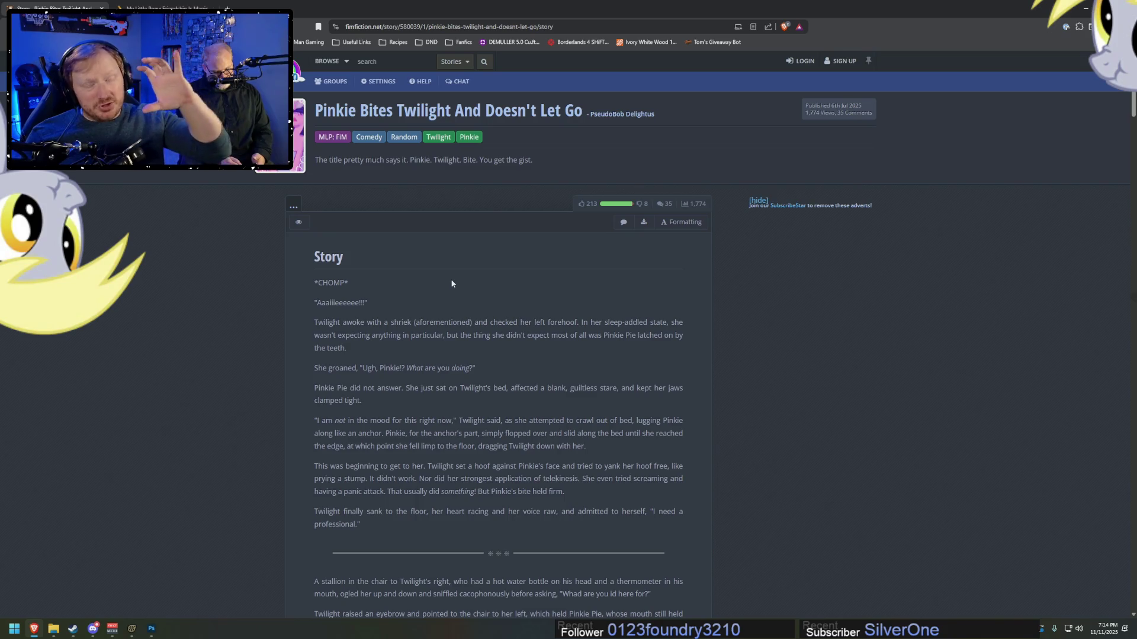
pyautogui.scroll(-1, 462, 268)
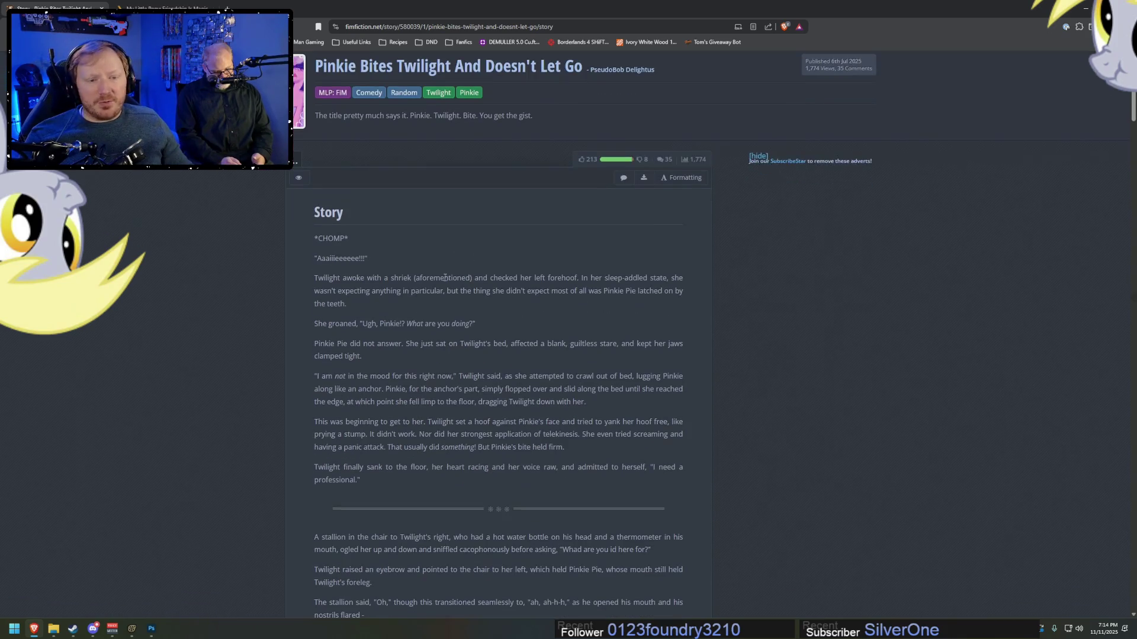
pyautogui.scroll(-8, 388, 421)
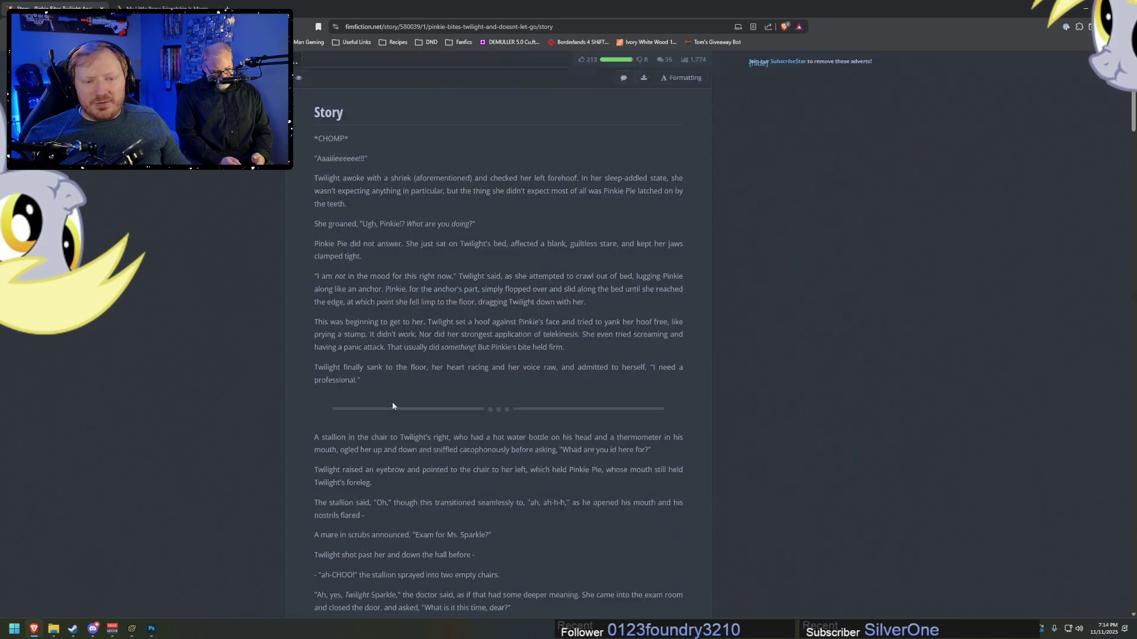
pyautogui.scroll(9, 367, 440)
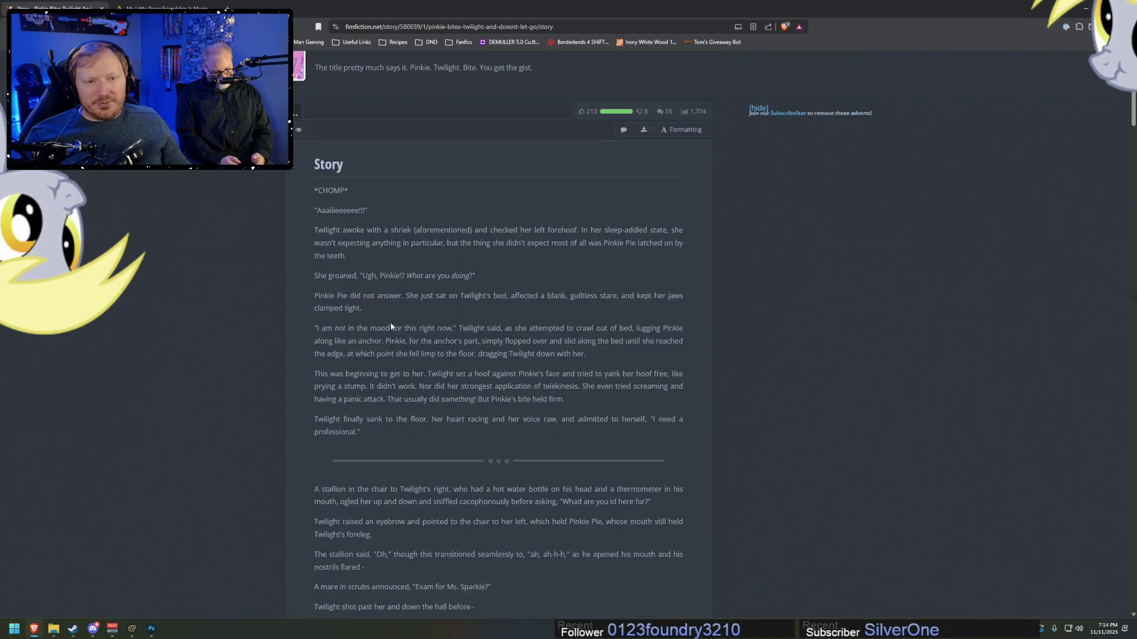
pyautogui.click(461, 42)
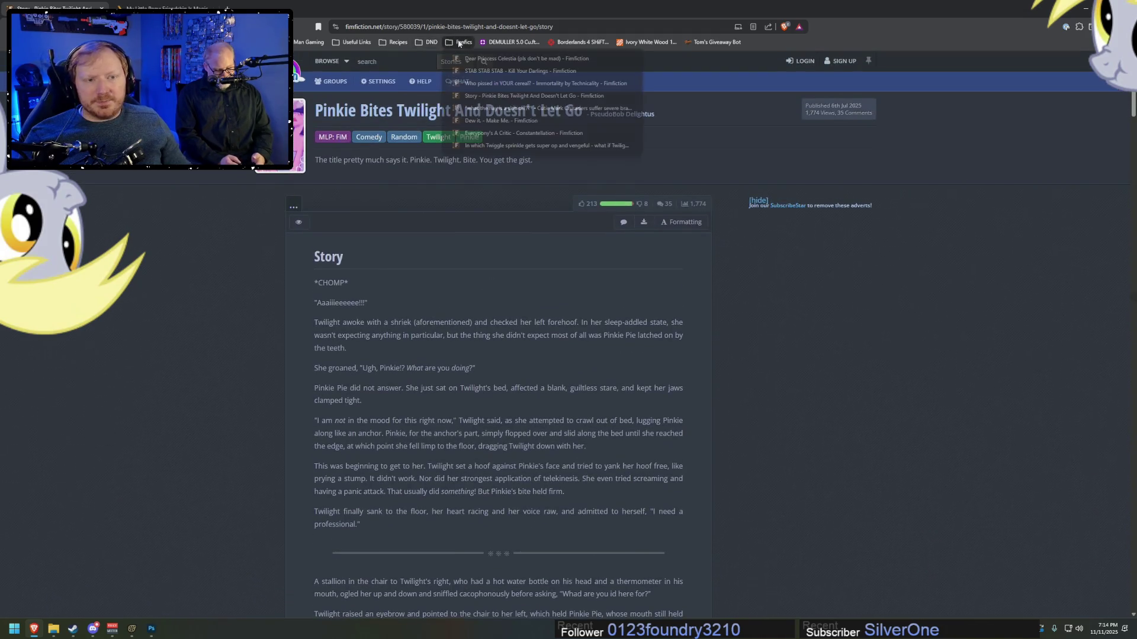
# - Open the 'what the hay is a skibidi???' story, then the bookmarked Twiggle sprinkle revenge story
pyautogui.click(487, 109)
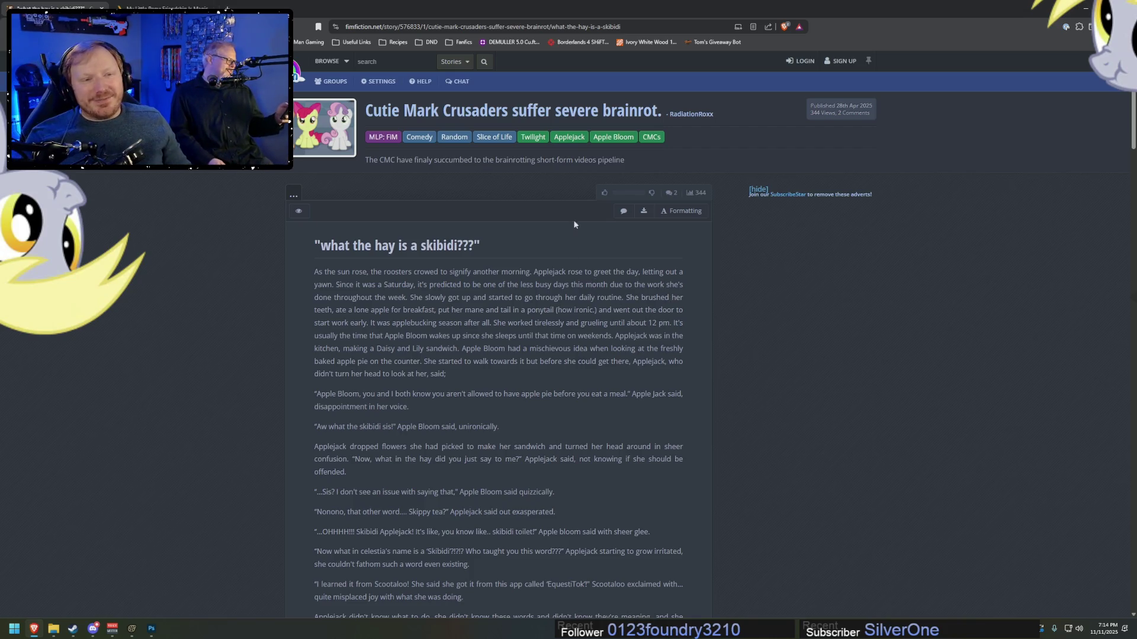
pyautogui.click(460, 43)
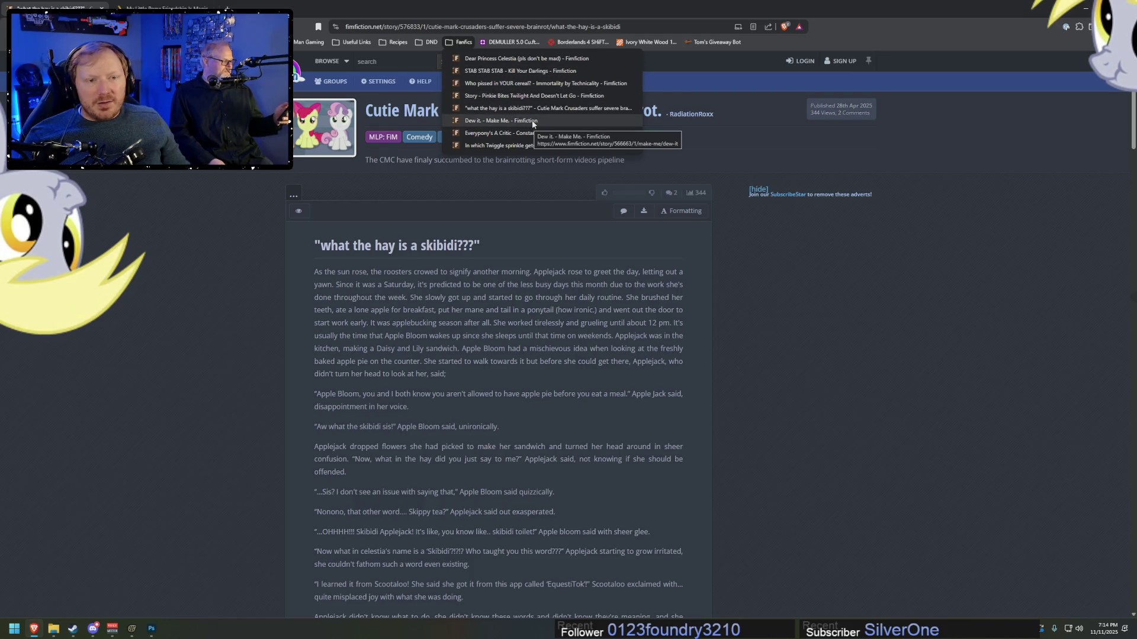
pyautogui.click(514, 149)
pyautogui.scroll(-2, 737, 219)
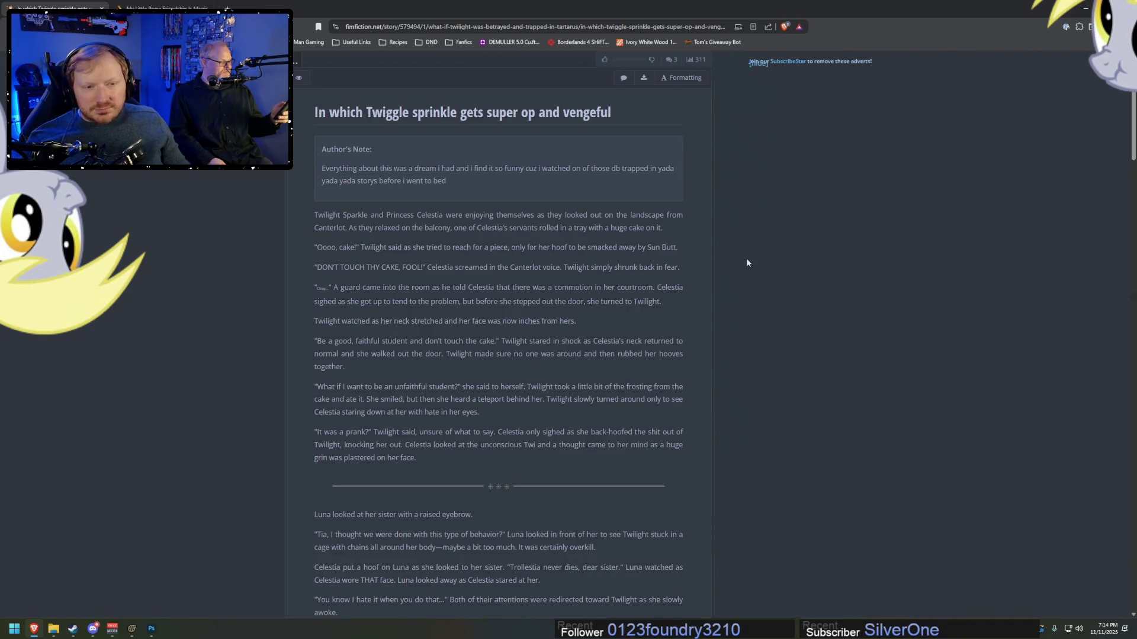
pyautogui.scroll(-8, 746, 261)
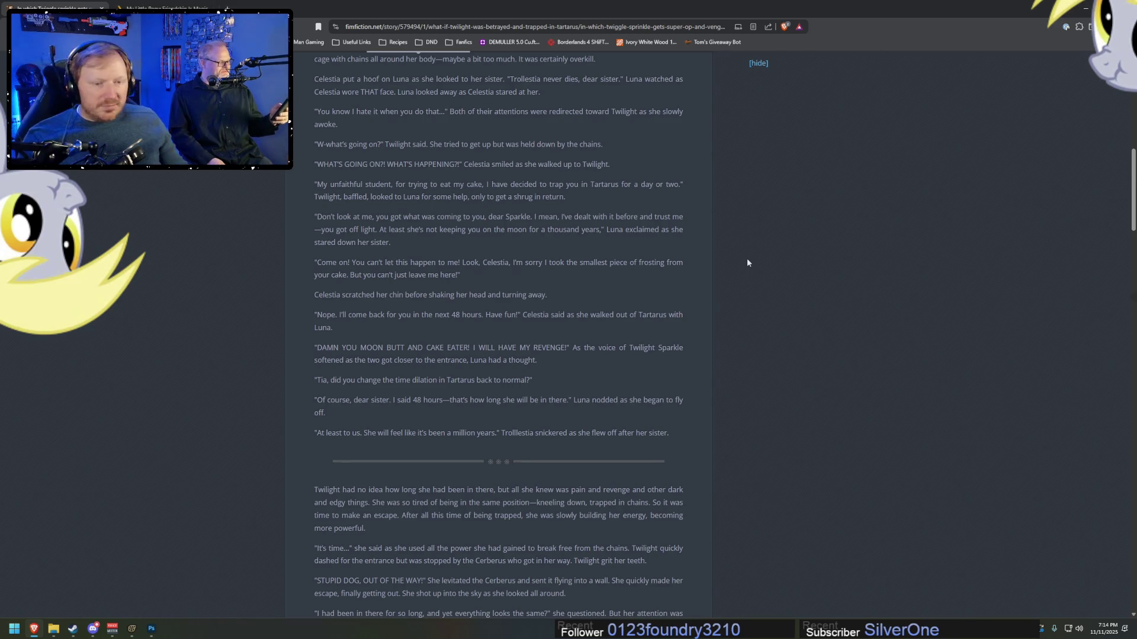
pyautogui.scroll(-6, 674, 301)
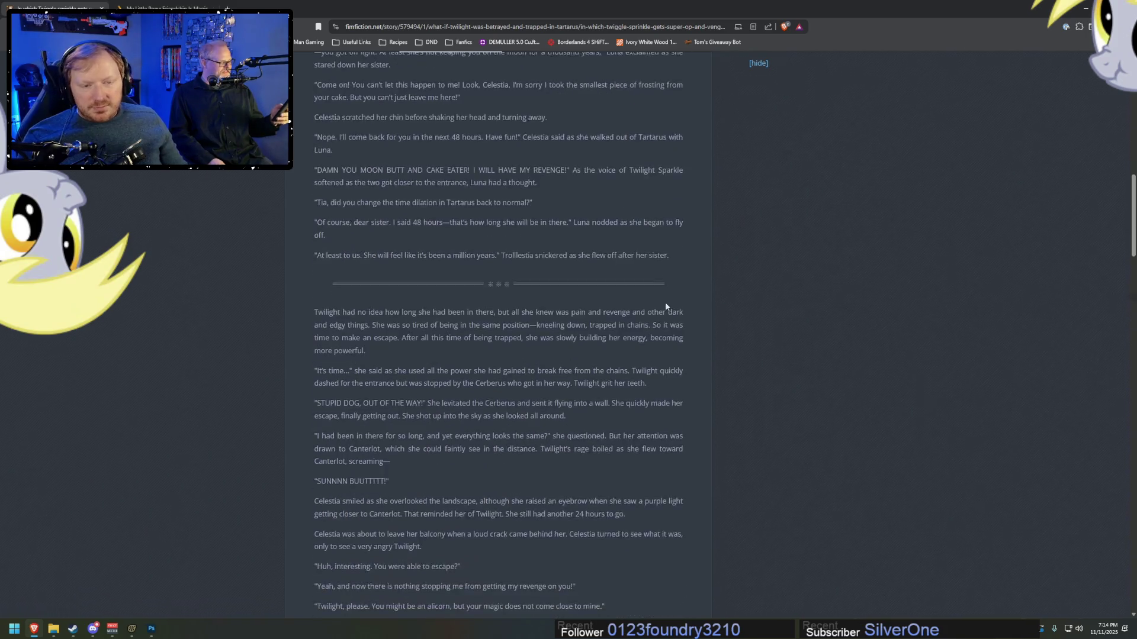
pyautogui.scroll(-4, 578, 290)
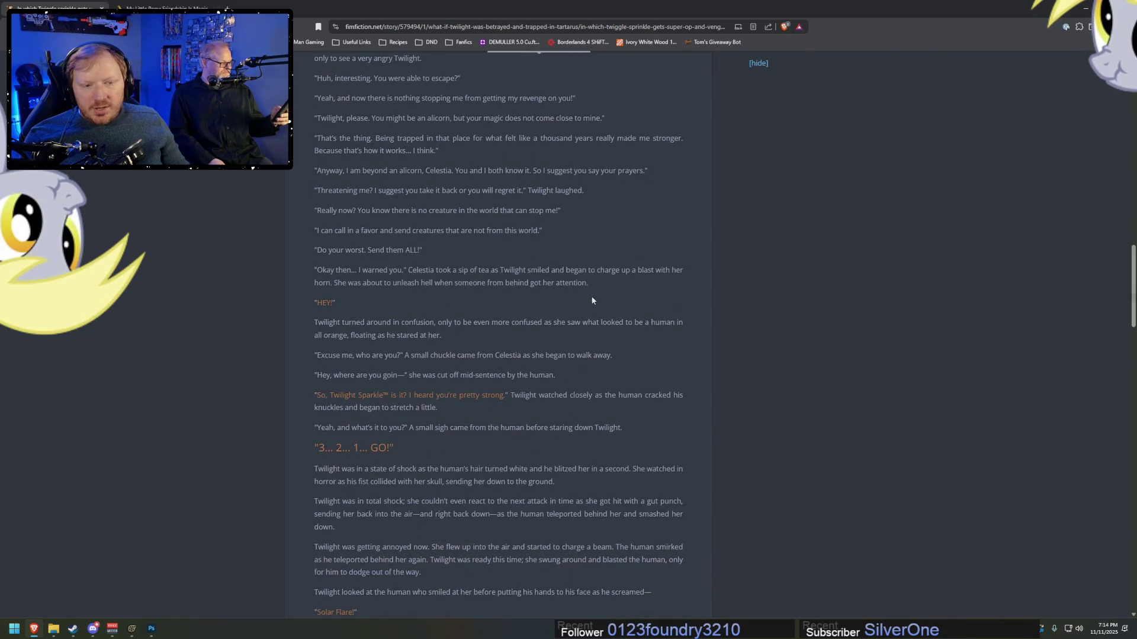
pyautogui.scroll(12, 590, 296)
pyautogui.scroll(2, 597, 298)
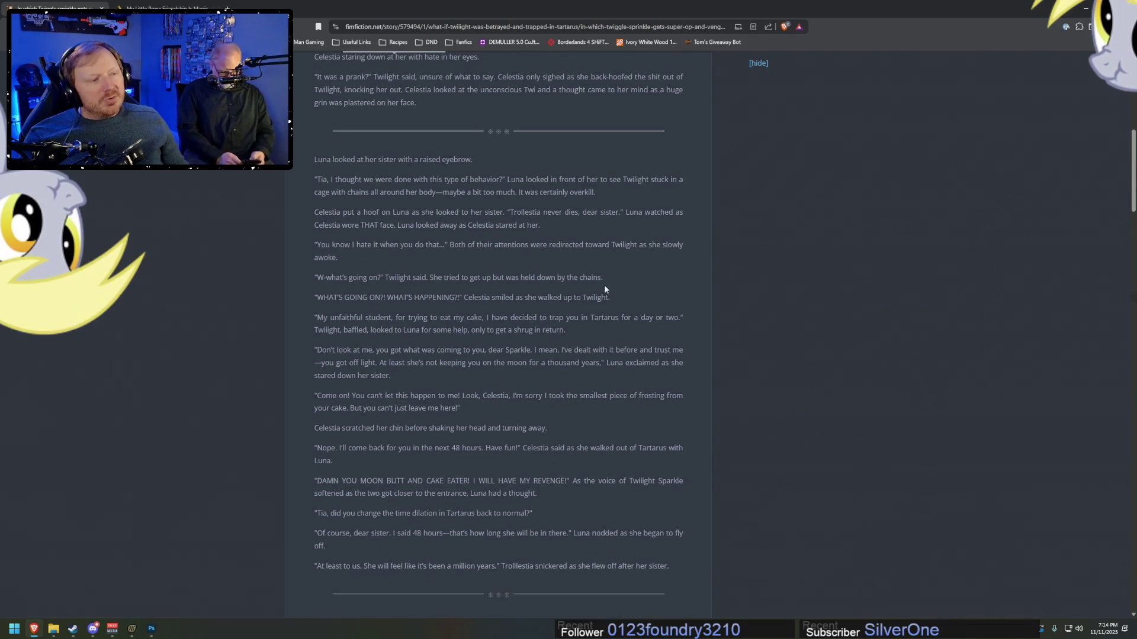
pyautogui.scroll(1, 500, 241)
pyautogui.scroll(6, 264, 187)
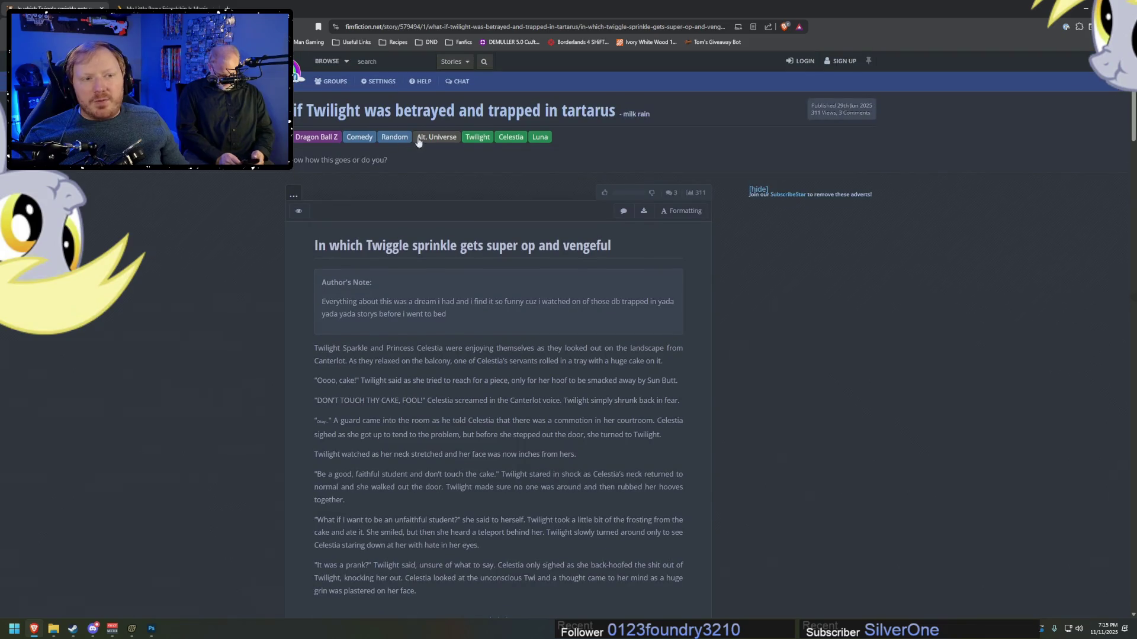
pyautogui.hotkey('alt', 'Left')
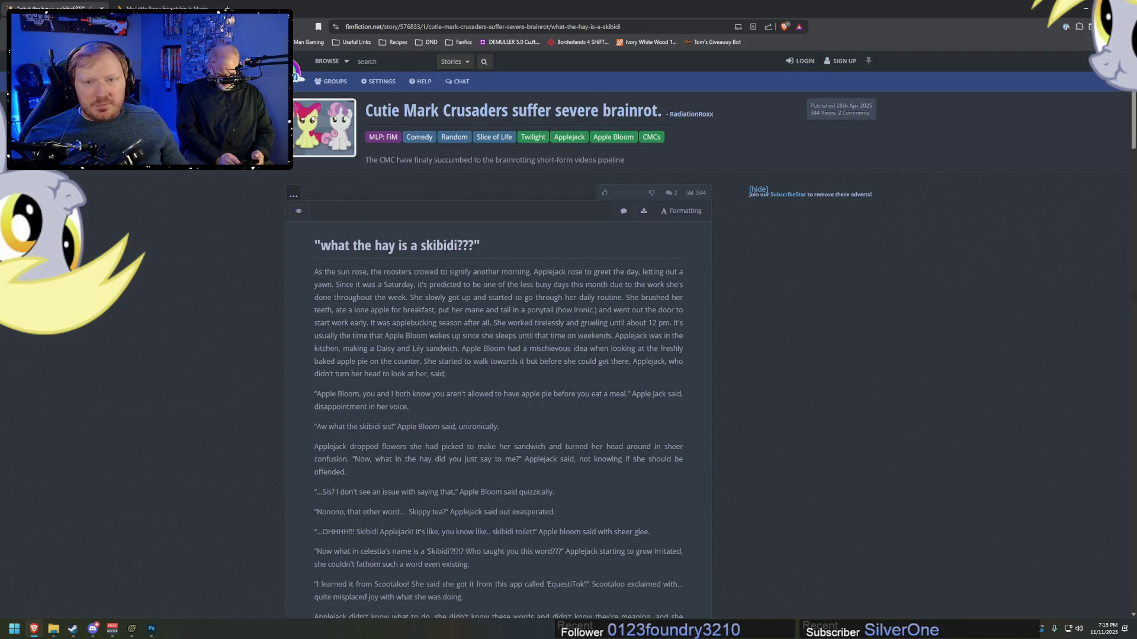
pyautogui.hotkey('alt', 'Left')
pyautogui.hotkey('alt', 'Left')
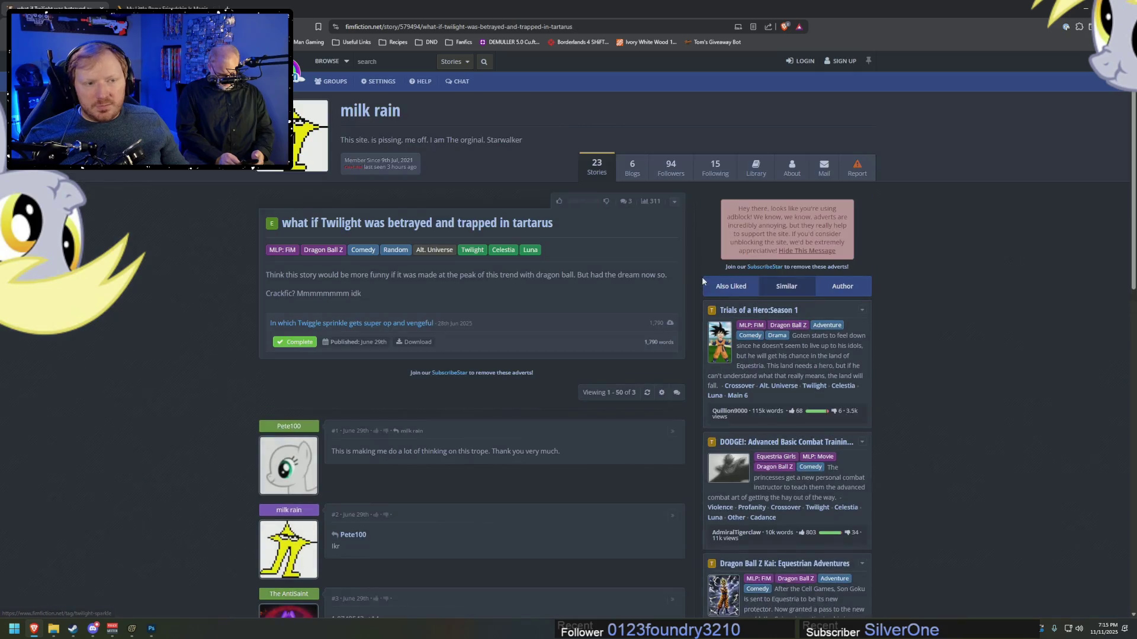
pyautogui.click(653, 333)
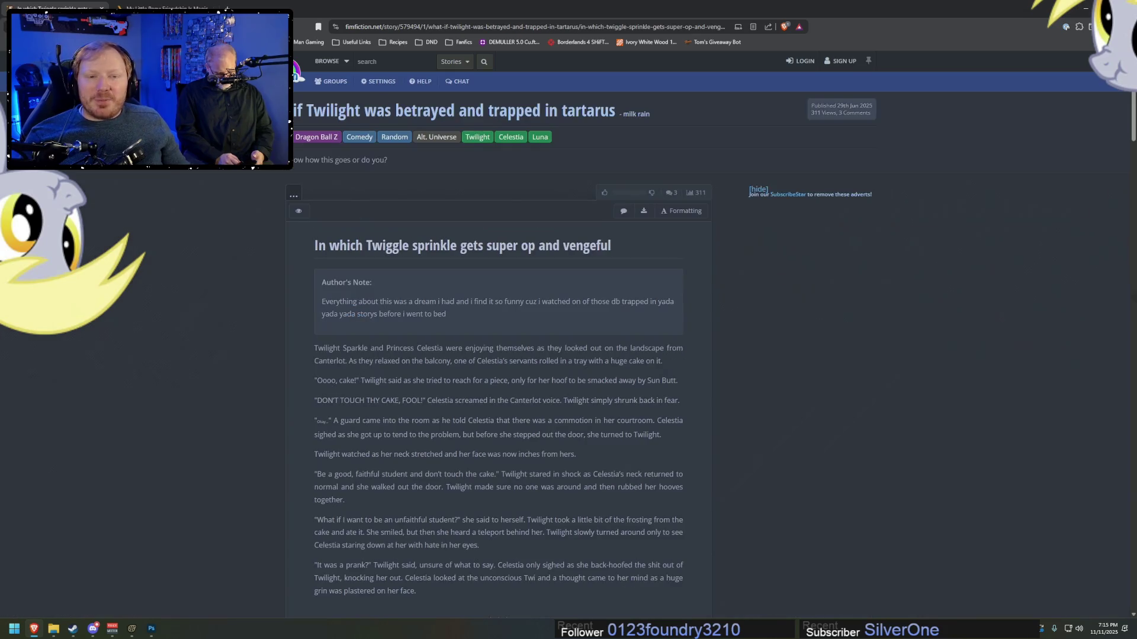
pyautogui.scroll(-7, 587, 326)
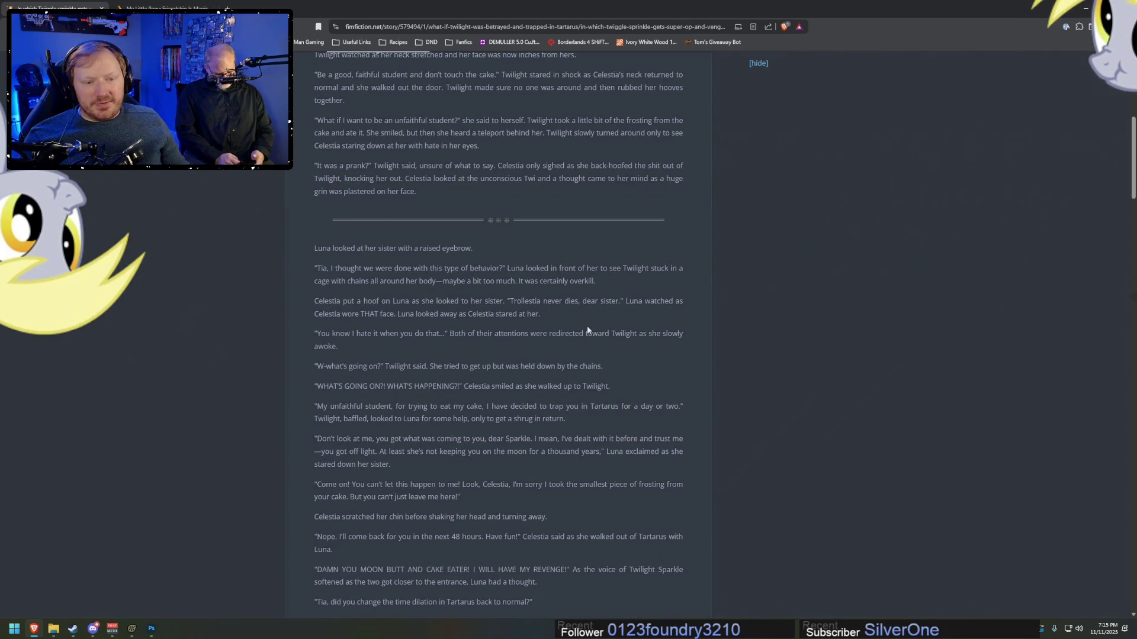
pyautogui.scroll(-1, 587, 329)
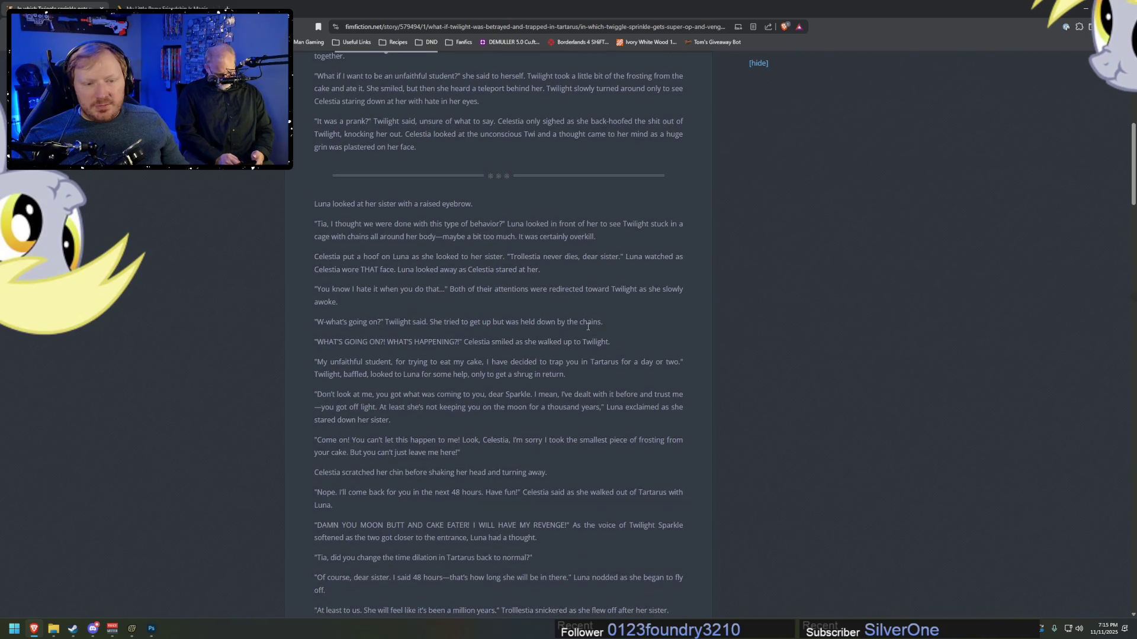
pyautogui.scroll(10, 586, 325)
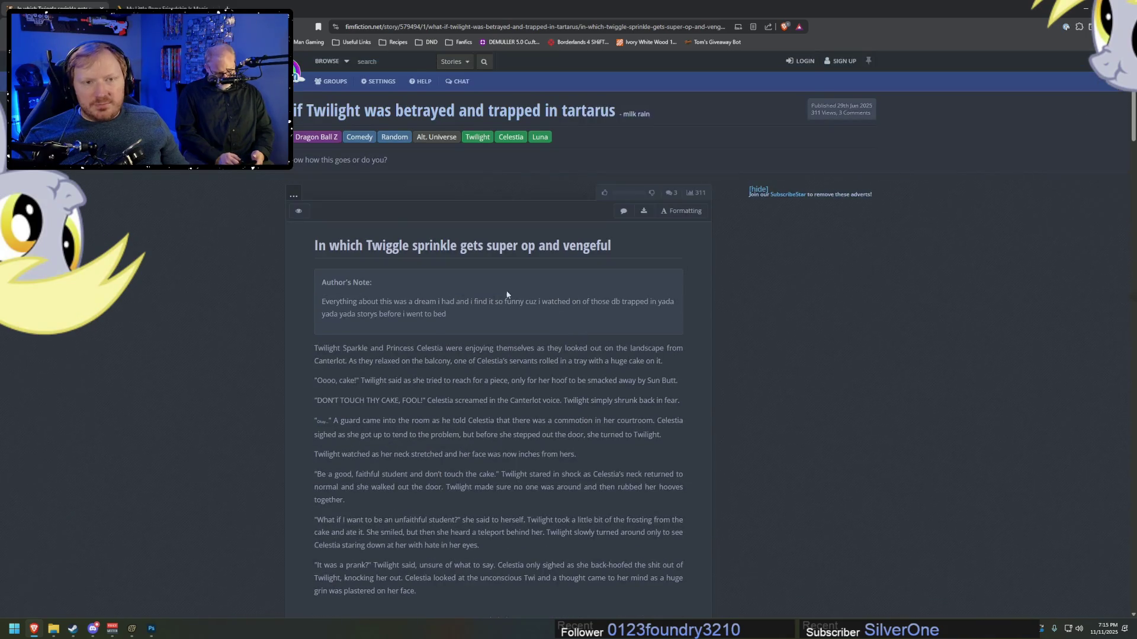
pyautogui.click(459, 43)
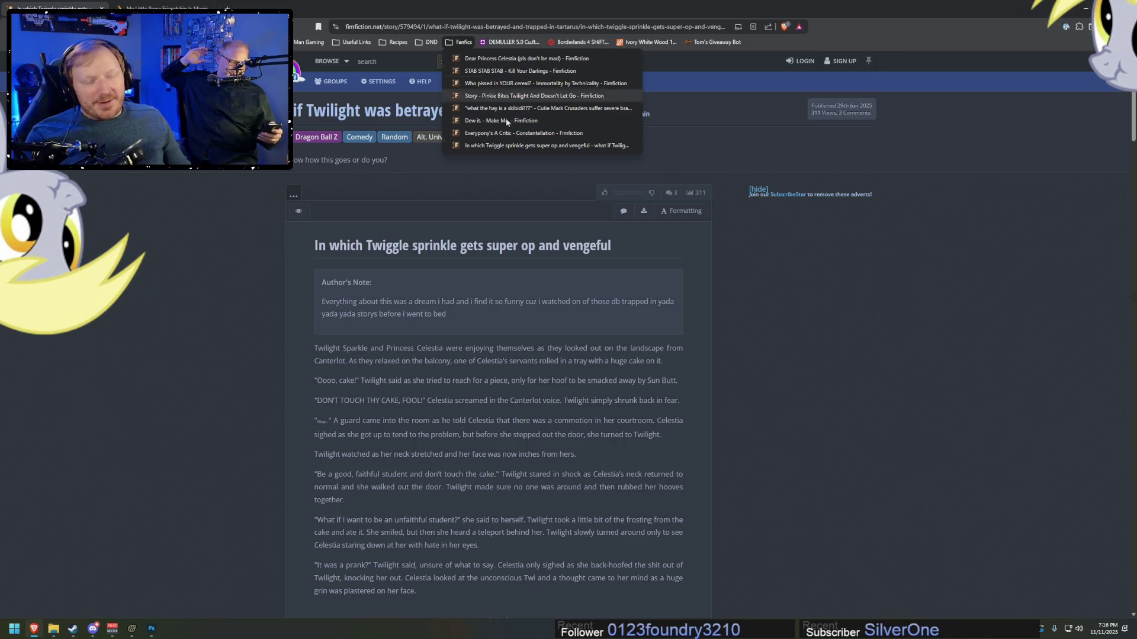
pyautogui.click(800, 247)
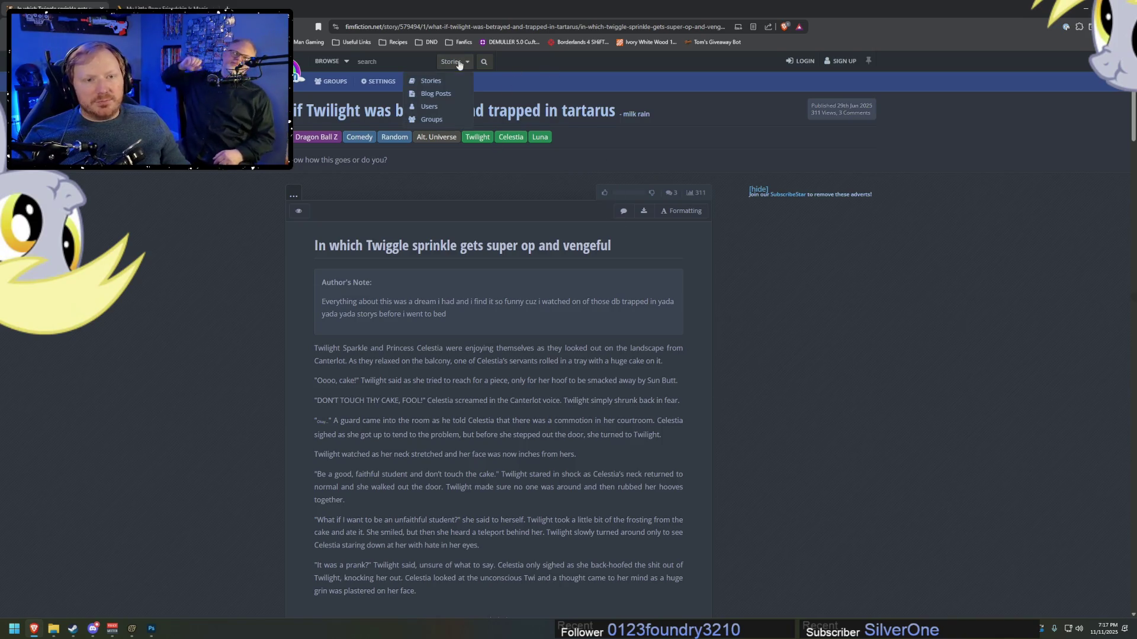
pyautogui.click(393, 63)
pyautogui.write('das')
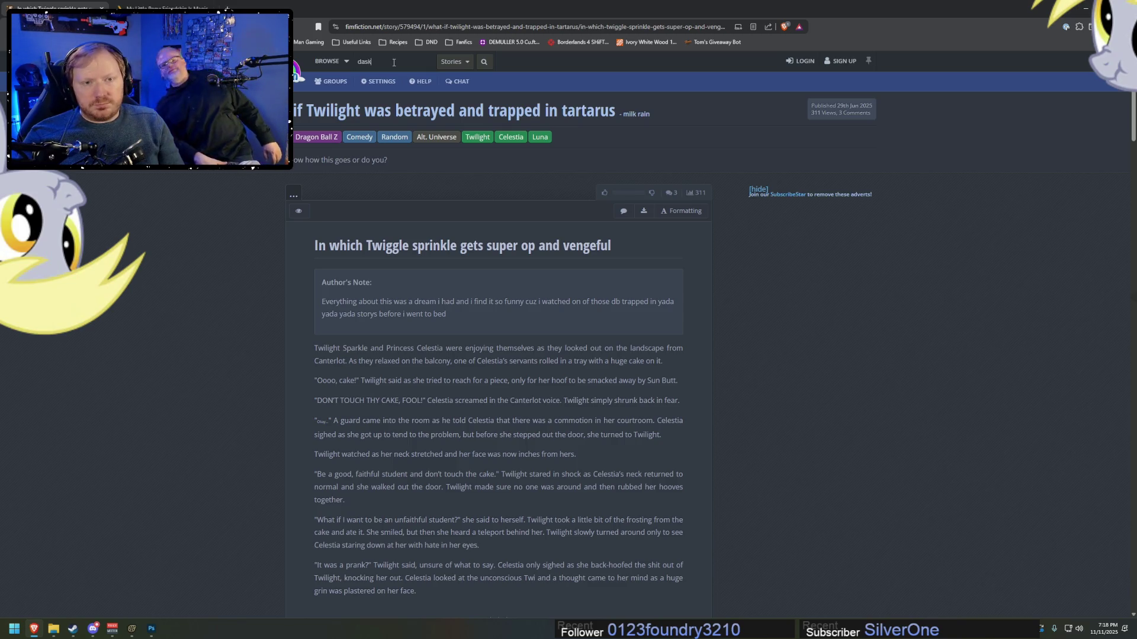
pyautogui.write('h chair')
# - Search for 'dash chair', open The Sky-Blue Chair chapter, and bookmark it in Fanfics
pyautogui.press('Return')
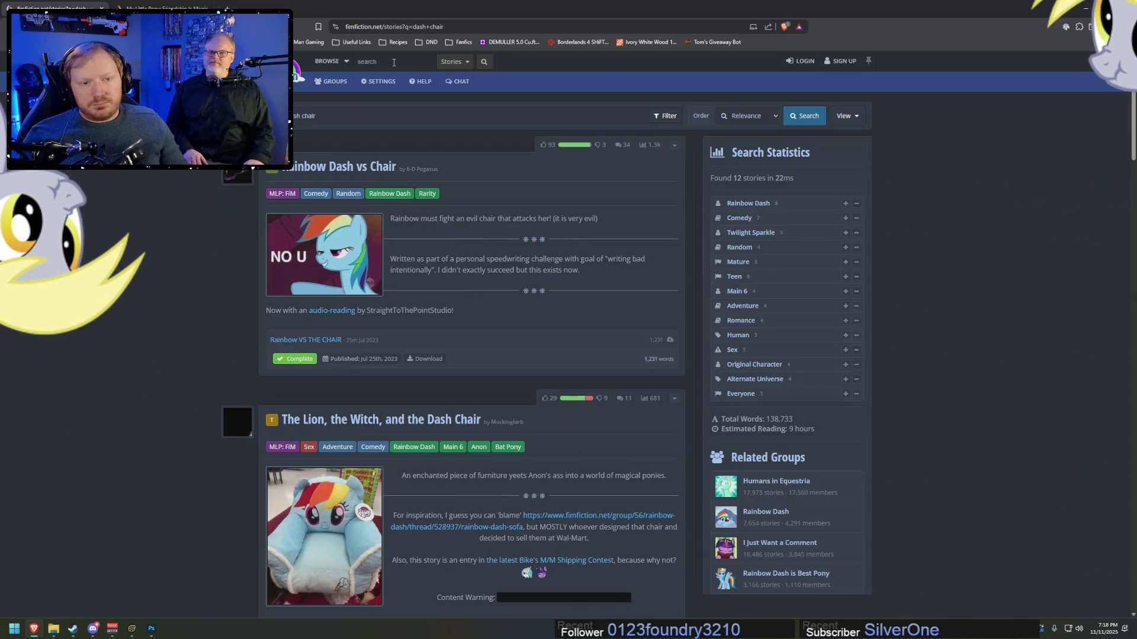
pyautogui.scroll(-3, 376, 309)
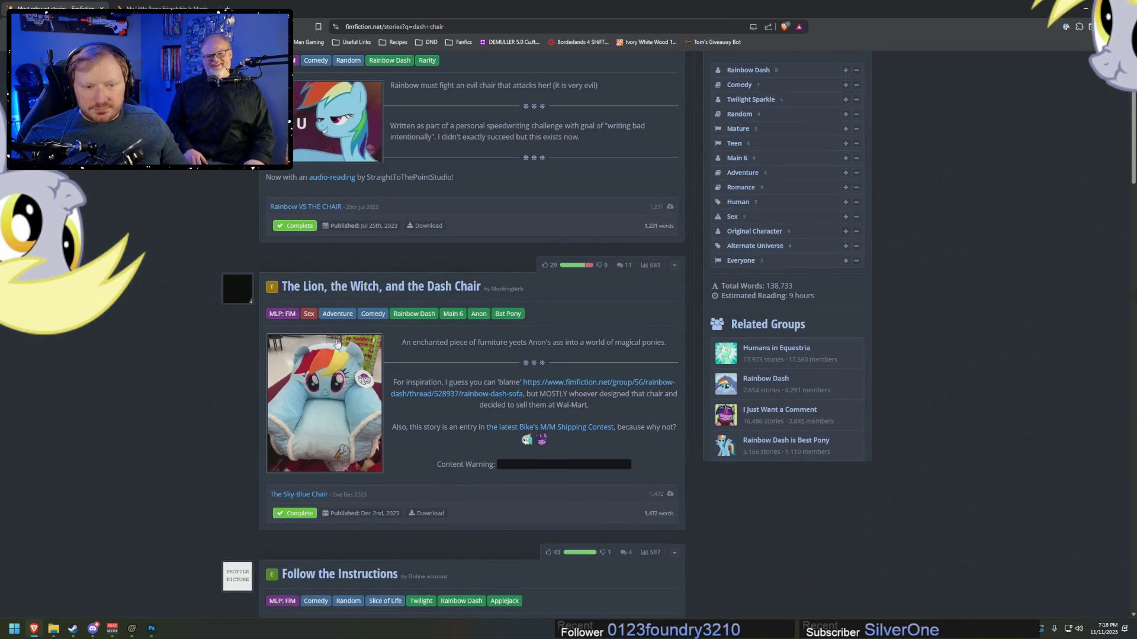
pyautogui.scroll(-1, 376, 391)
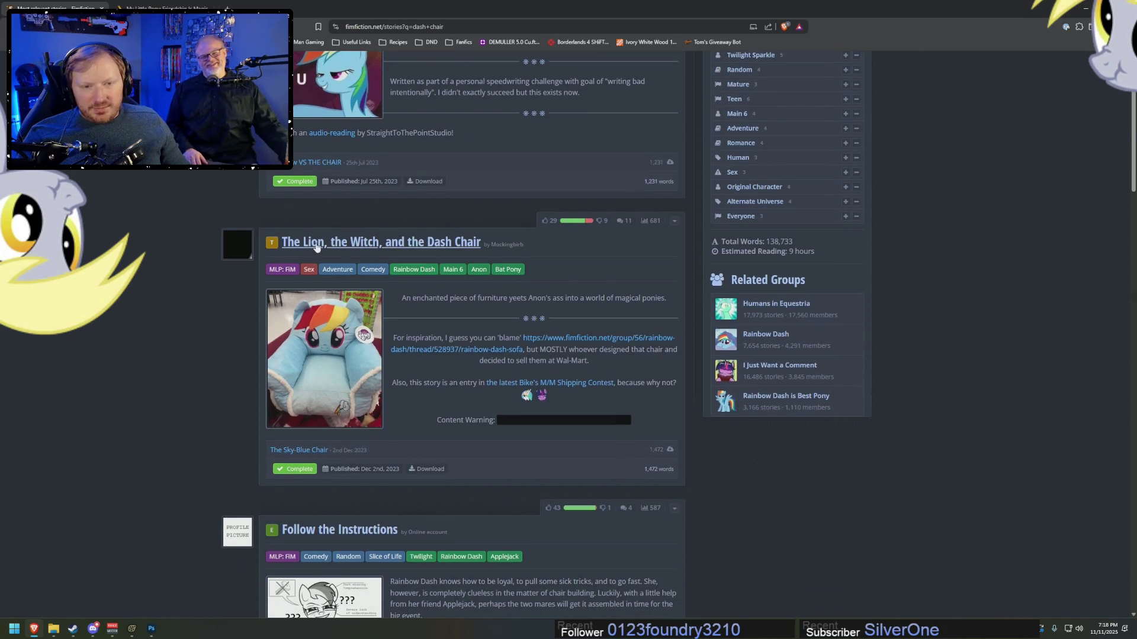
pyautogui.click(318, 451)
pyautogui.moveTo(336, 27)
pyautogui.mouseDown()
pyautogui.moveTo(460, 42)
pyautogui.moveTo(472, 58)
pyautogui.mouseUp()
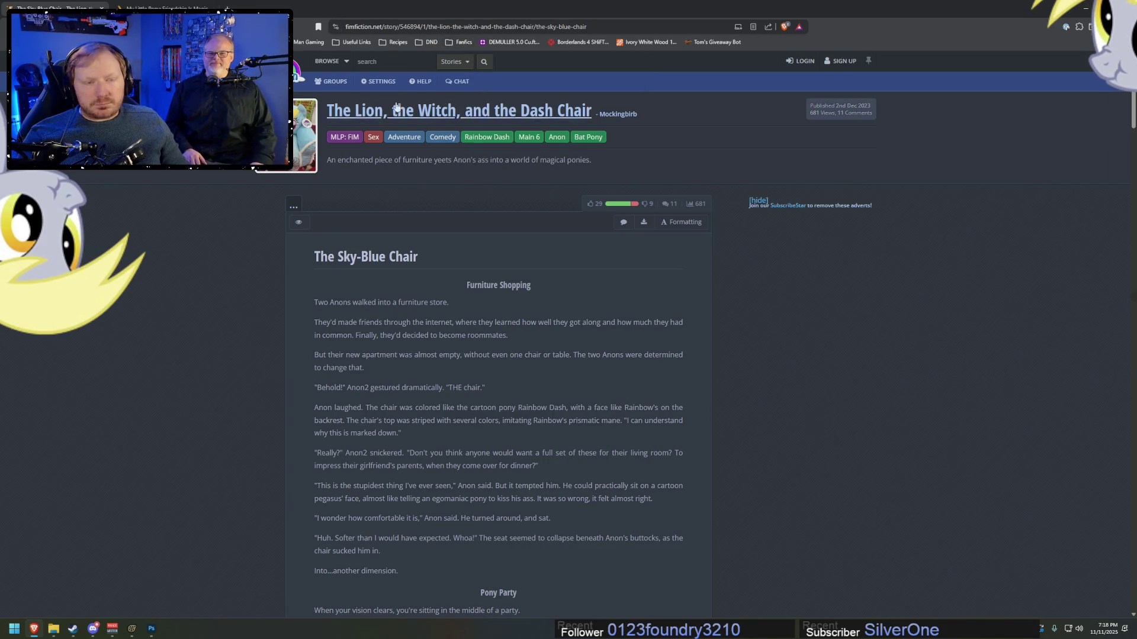
# - Check the new Fanfics bookmark, then open the story page and enlarge the Rainbow Dash chair cover
pyautogui.click(457, 43)
pyautogui.click(461, 44)
pyautogui.click(461, 44)
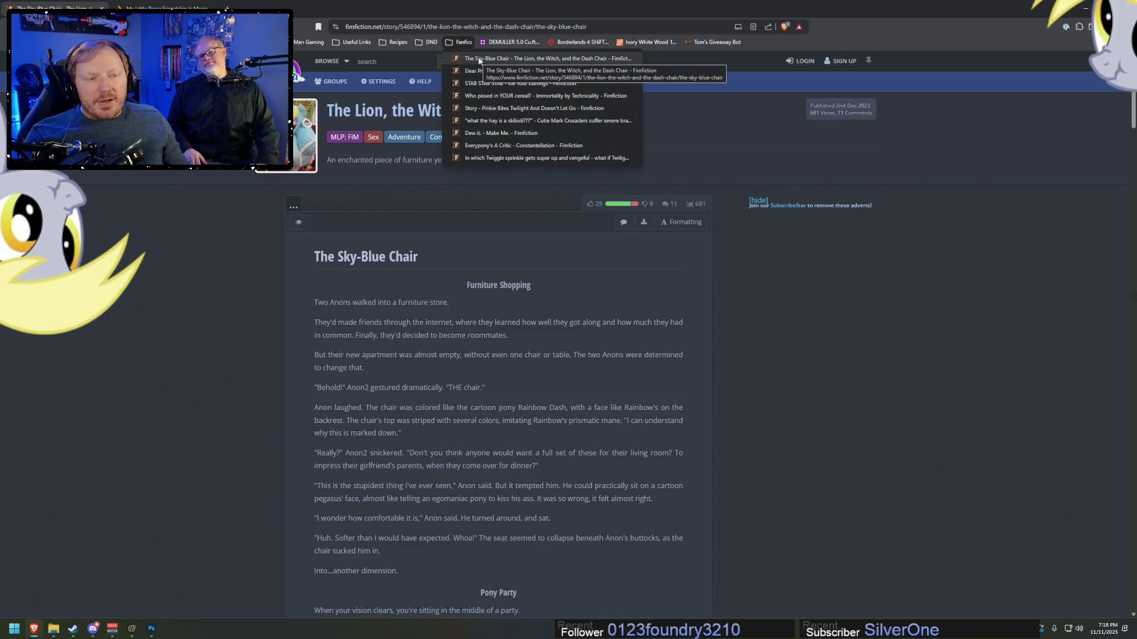
pyautogui.press('Escape')
pyautogui.click(284, 136)
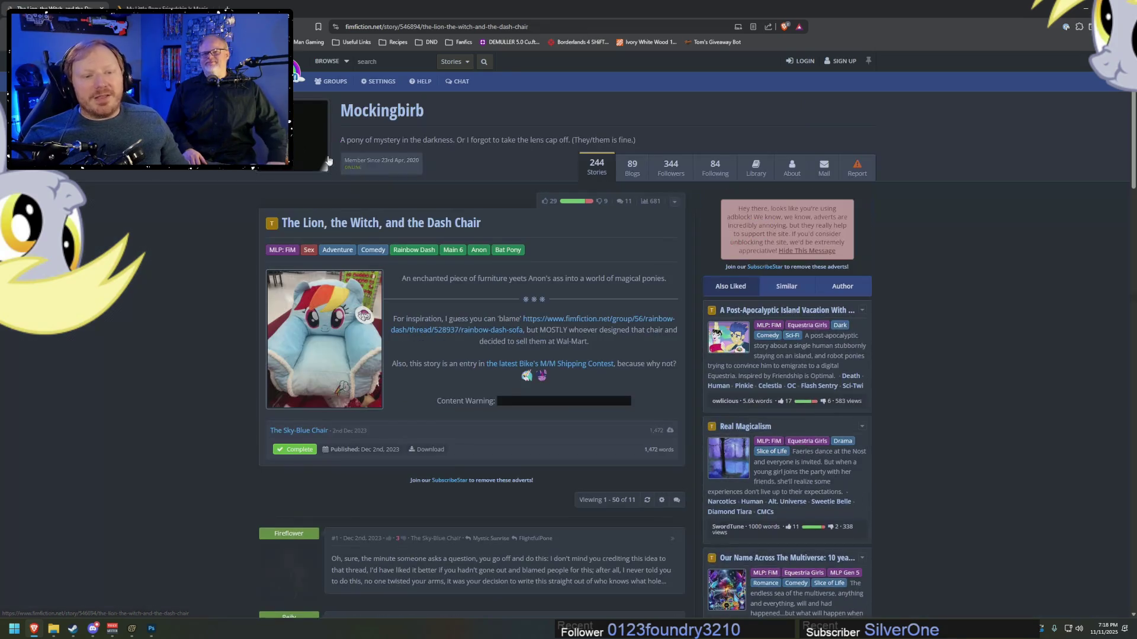
pyautogui.click(325, 339)
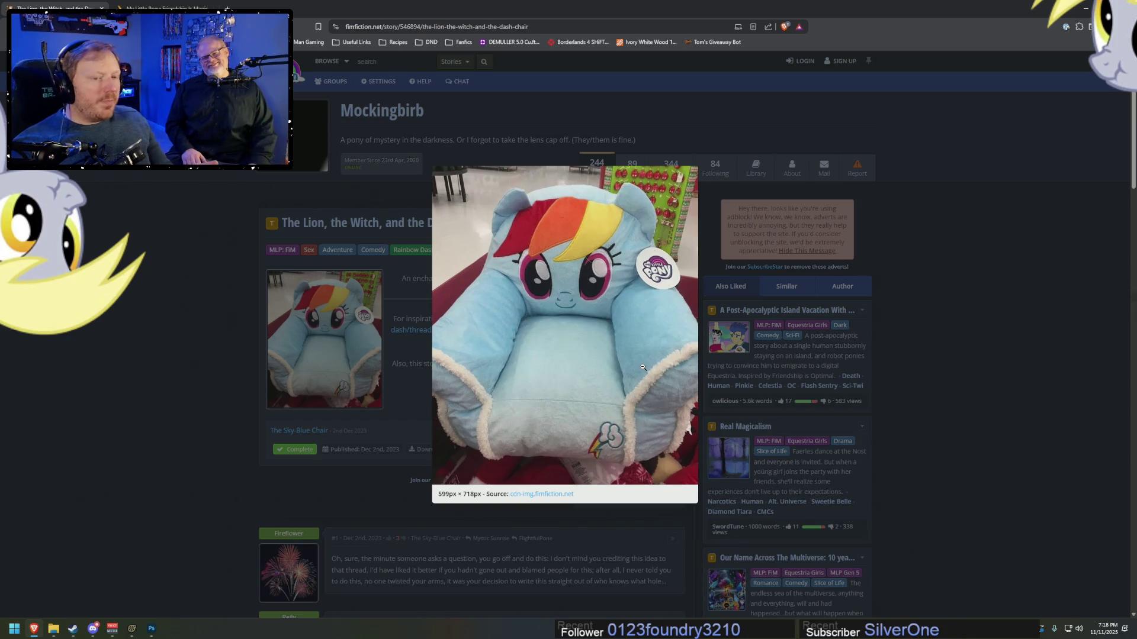
pyautogui.click(591, 25)
# - Search 'rainbow dash plush chair' from the address bar
pyautogui.write('rainbow dash ch')
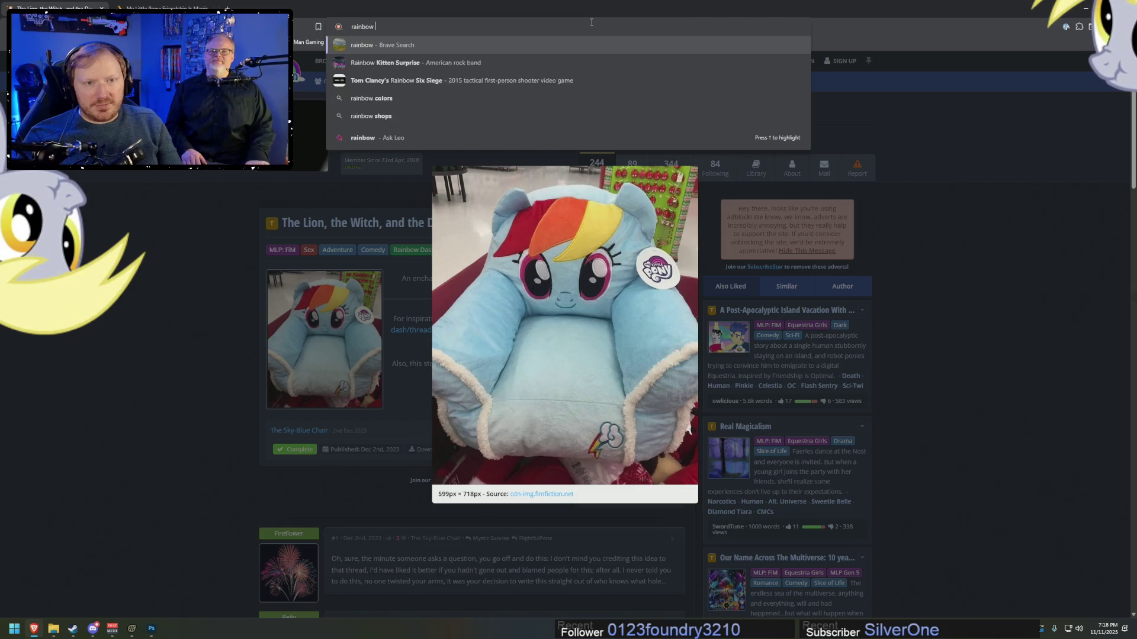
pyautogui.press('BackSpace')
pyautogui.press('BackSpace')
pyautogui.write('plush chair')
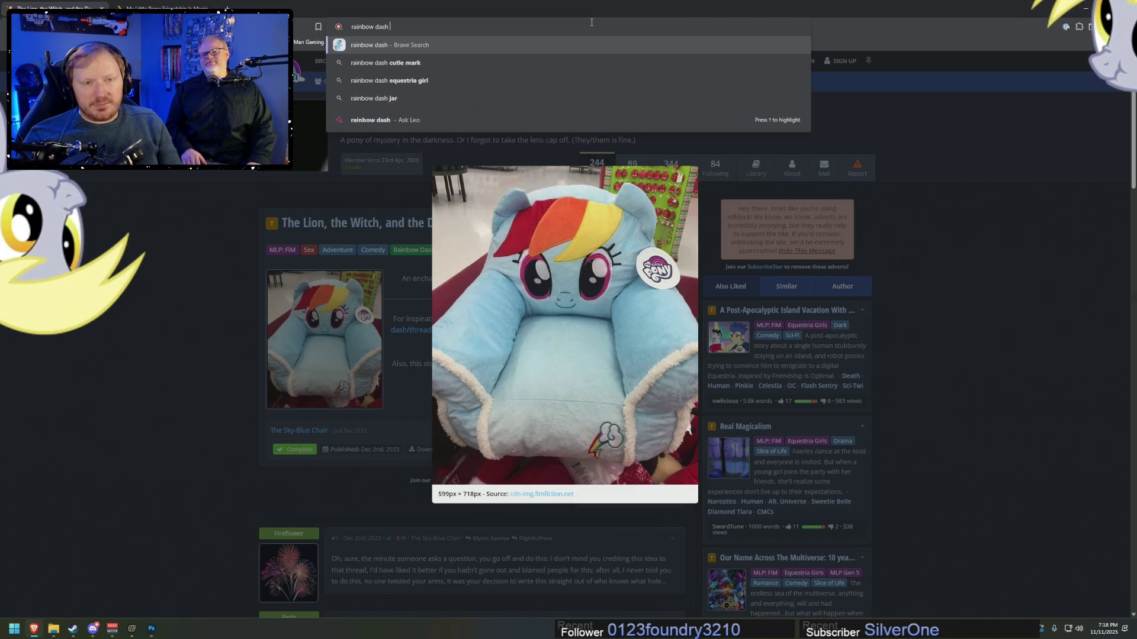
pyautogui.press('Return')
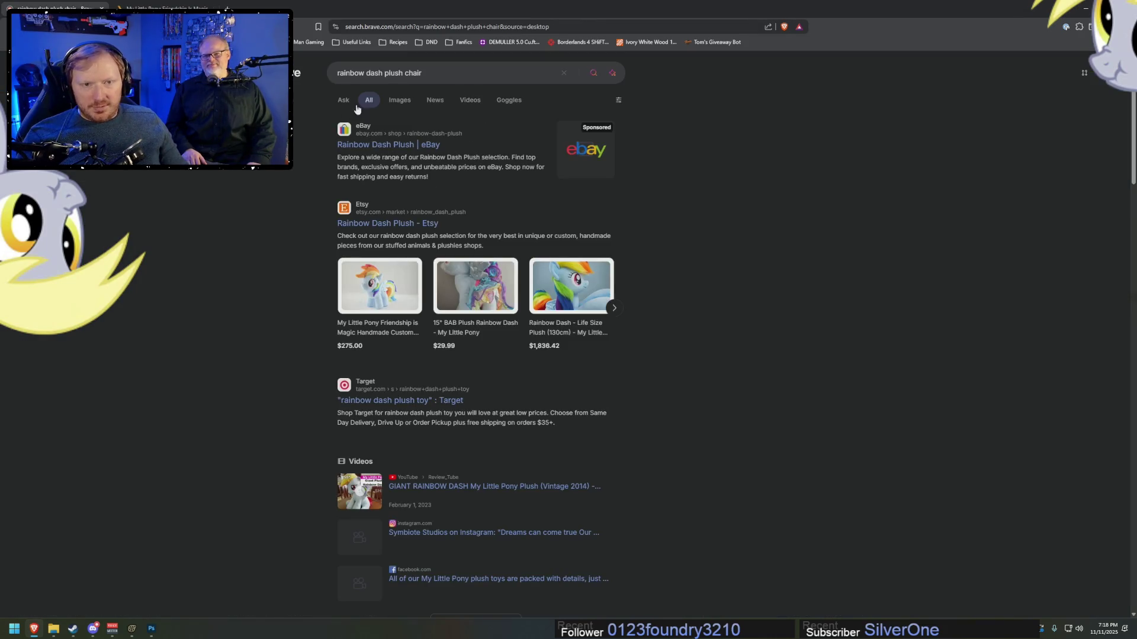
# - Go to google.com
pyautogui.click(421, 73)
pyautogui.click(452, 27)
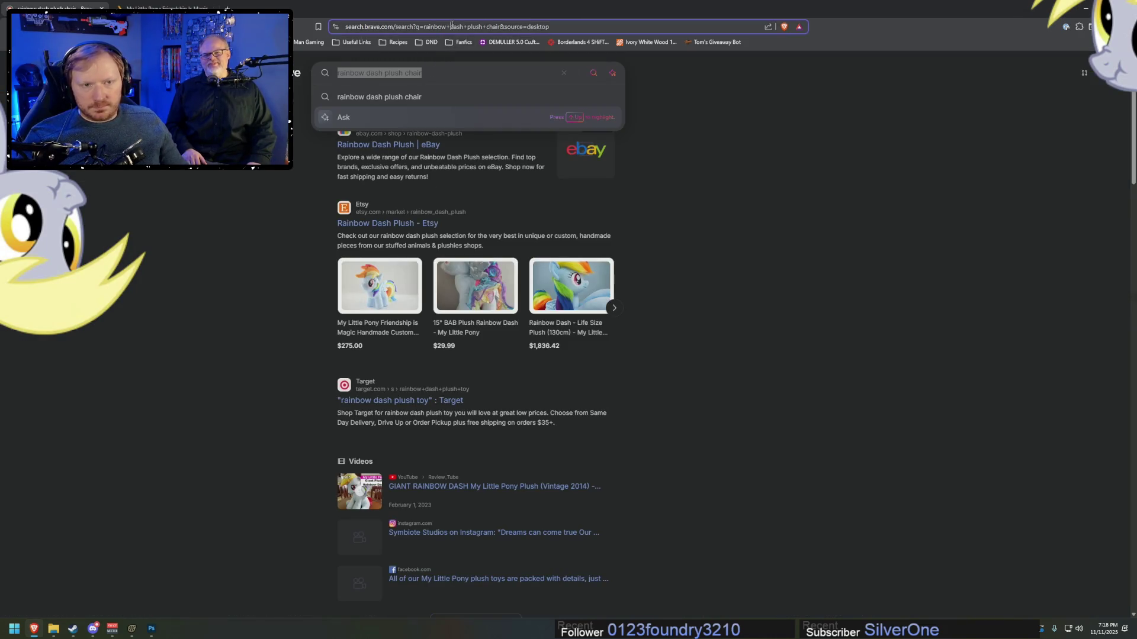
pyautogui.write('googleco')
pyautogui.press('BackSpace')
pyautogui.press('BackSpace')
pyautogui.write('.com')
pyautogui.press('Return')
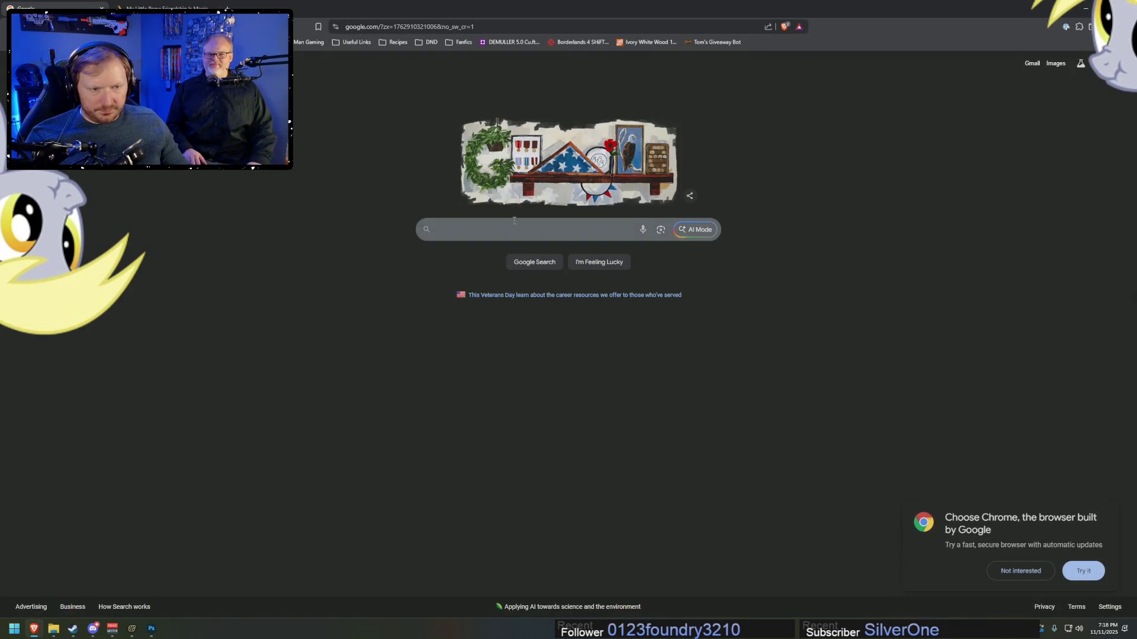
# - Search 'rainbow dash plush chair' on Google and preview the Reddit chair photo
pyautogui.click(513, 230)
pyautogui.write('rainbow dash plush chair')
pyautogui.press('Return')
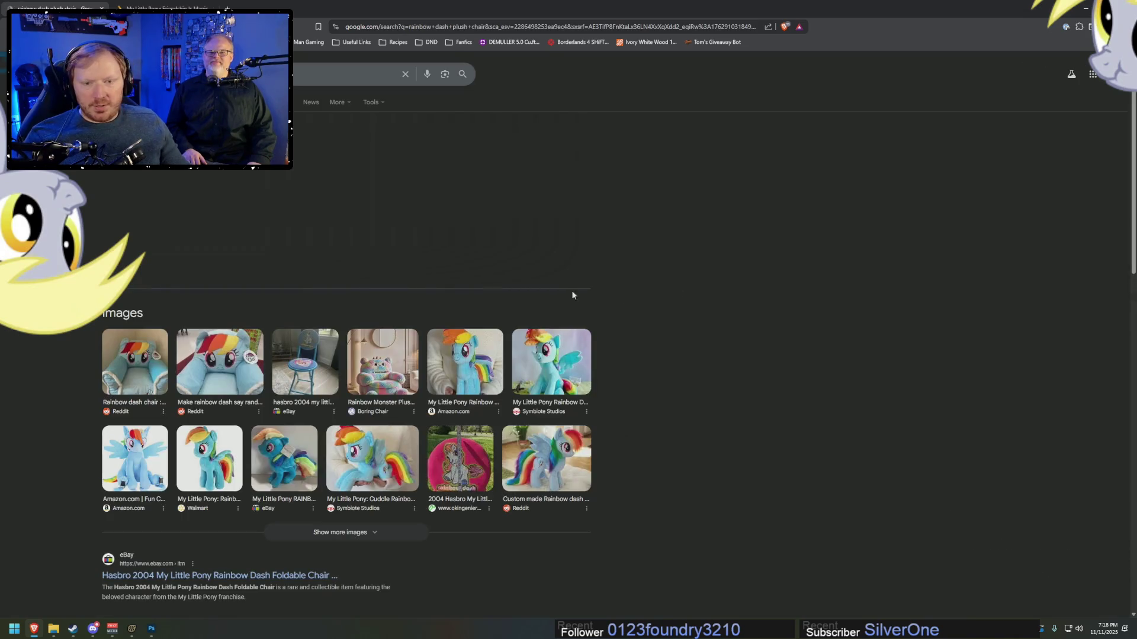
pyautogui.click(210, 359)
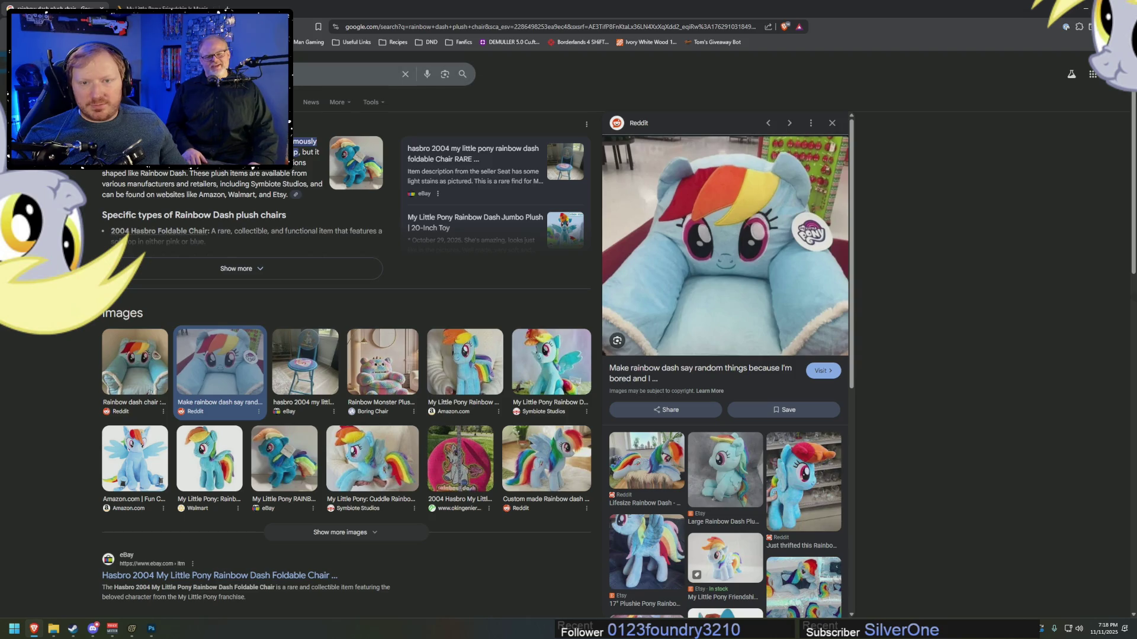
# - Switch to full image results and preview several Rainbow Dash chair and plush images
pyautogui.click(122, 313)
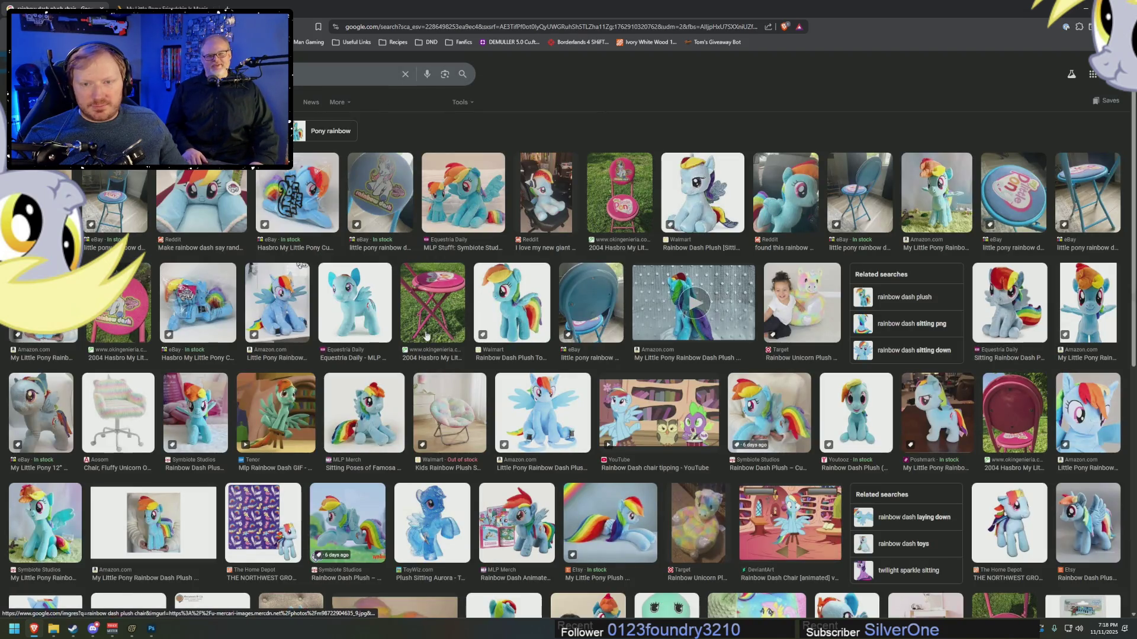
pyautogui.click(194, 177)
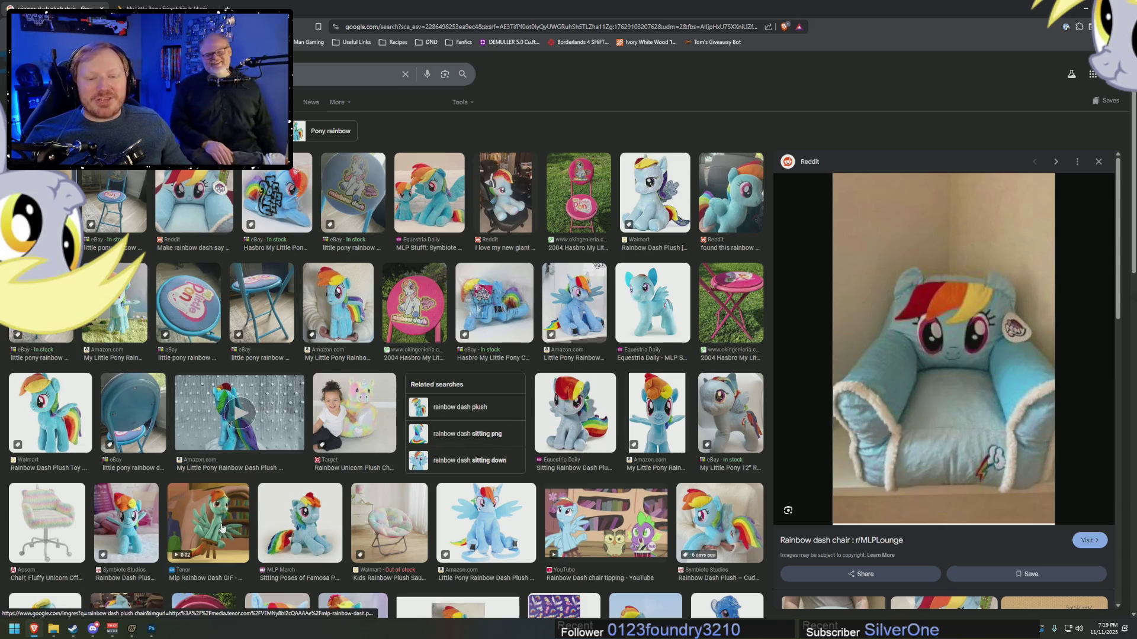
pyautogui.click(208, 521)
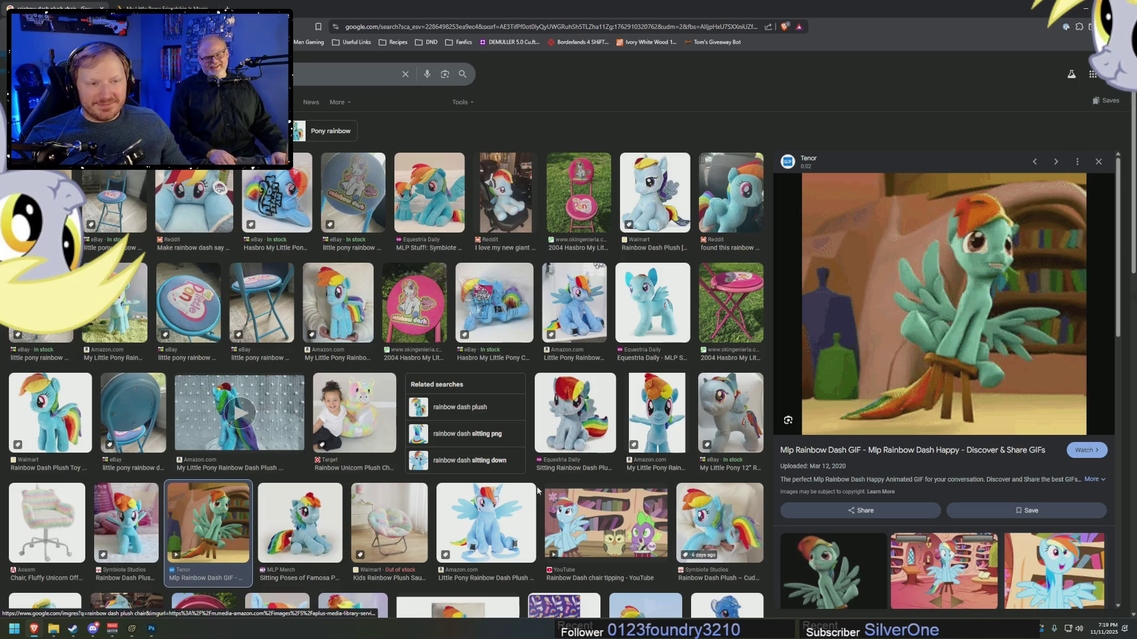
pyautogui.click(516, 194)
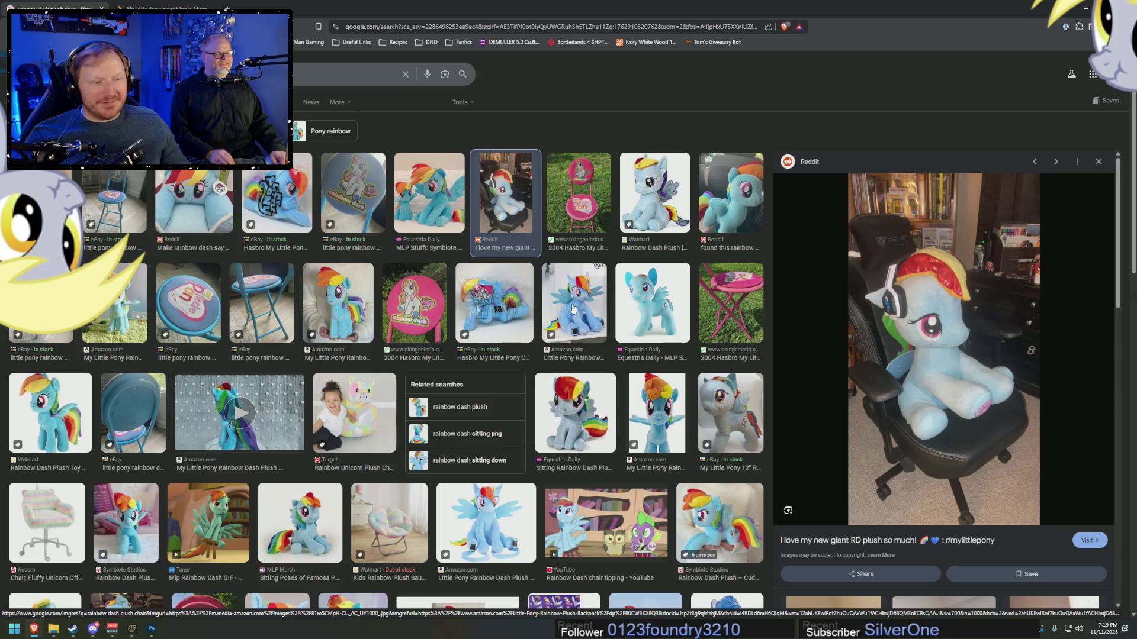
pyautogui.scroll(-5, 573, 356)
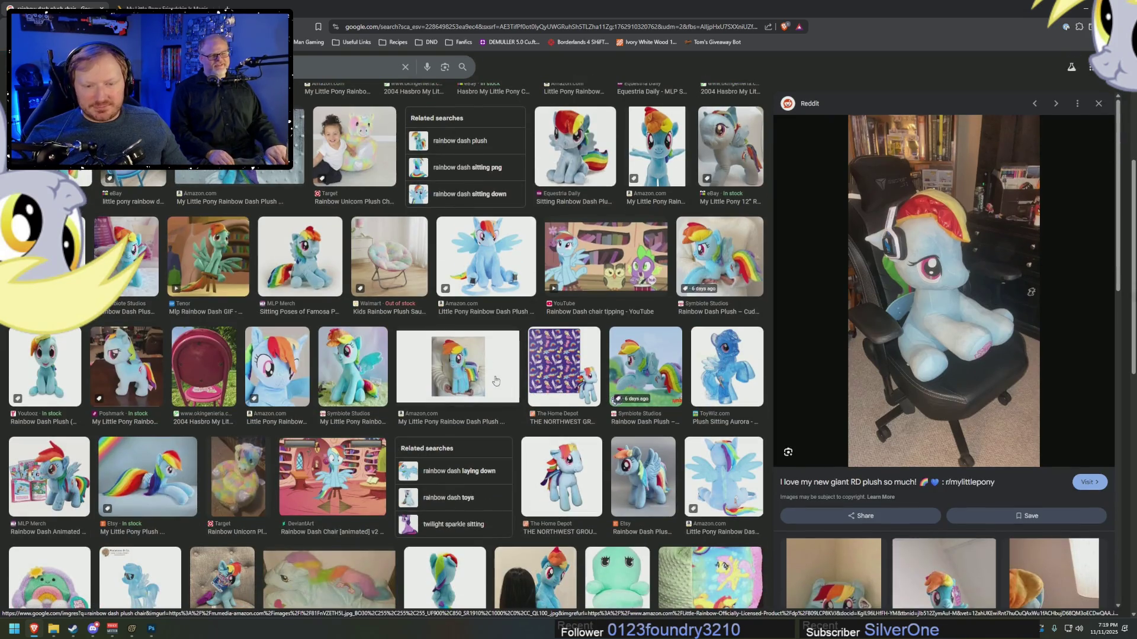
pyautogui.click(241, 469)
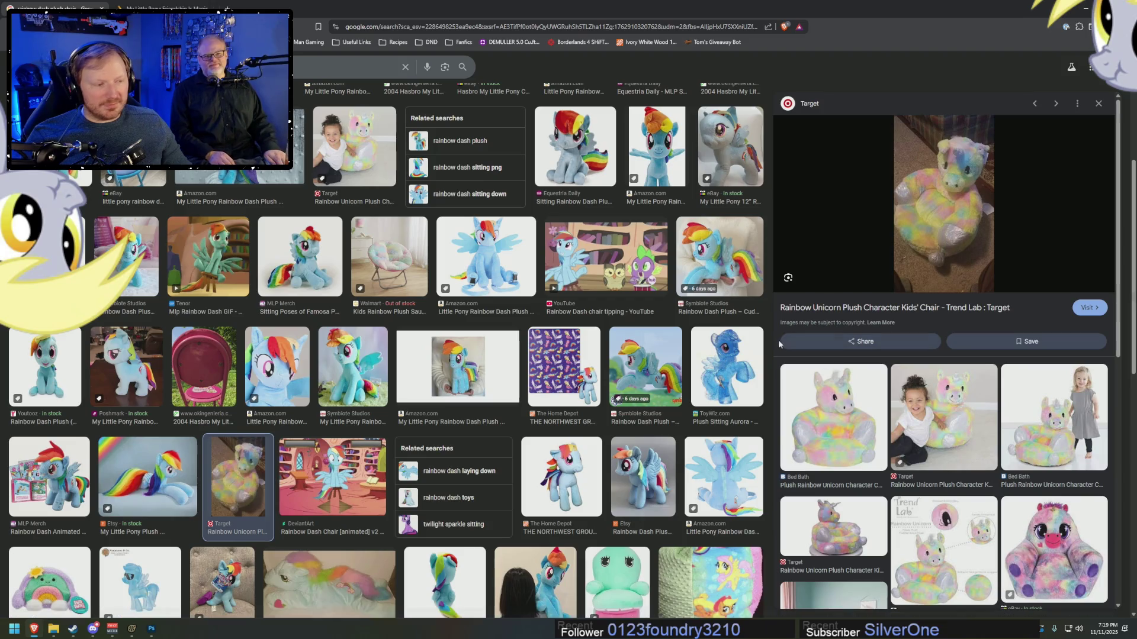
pyautogui.scroll(5, 710, 343)
pyautogui.click(179, 179)
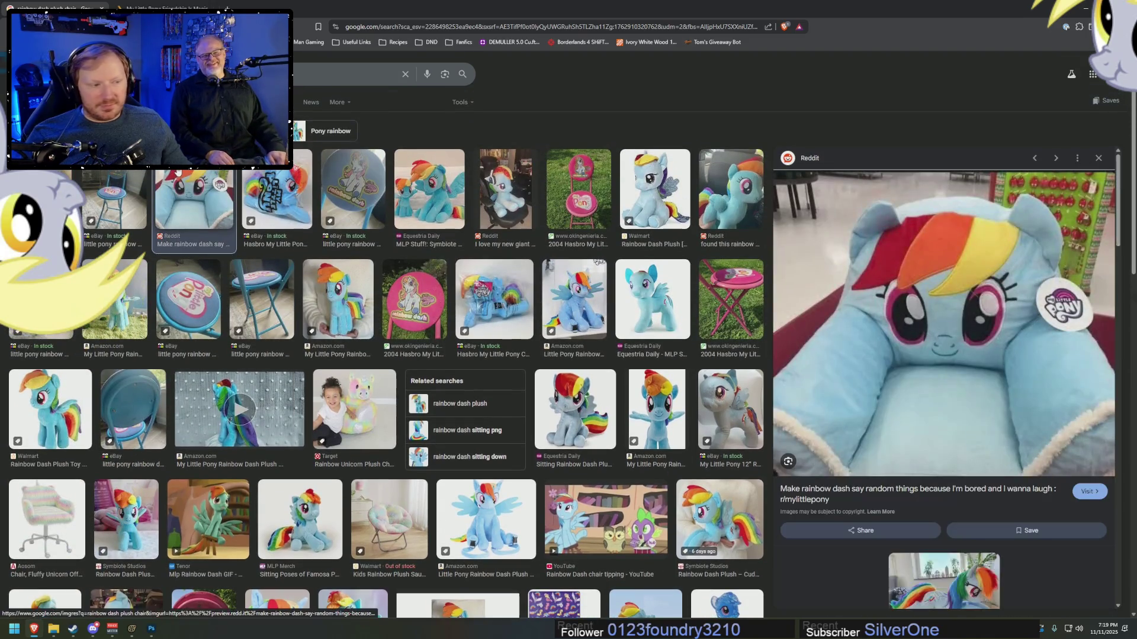
pyautogui.scroll(-5, 978, 376)
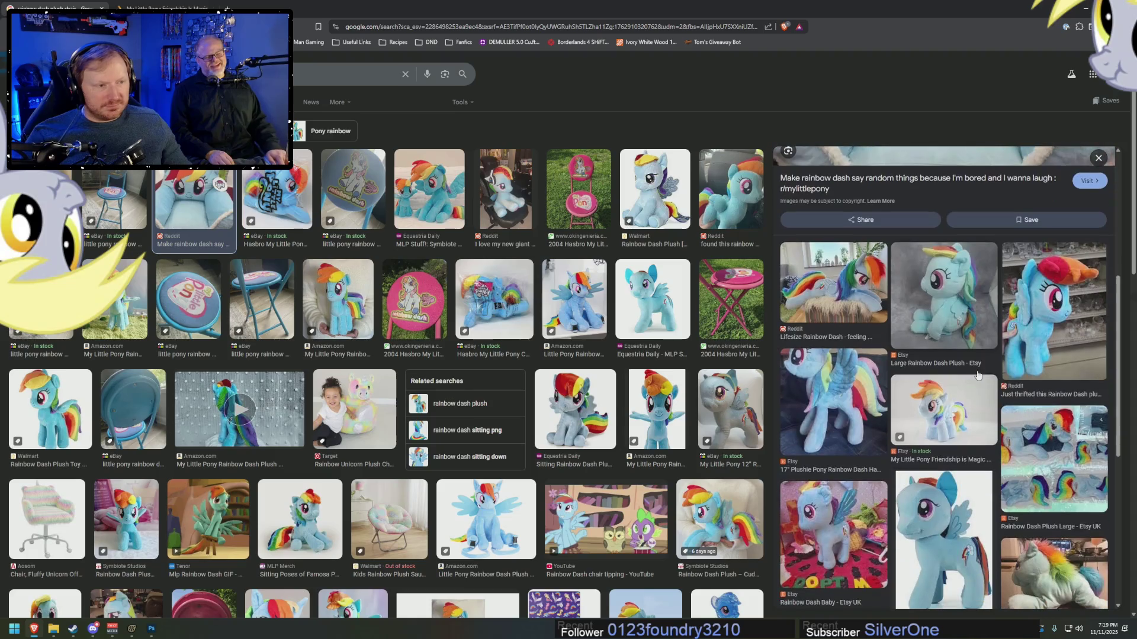
pyautogui.scroll(-3, 978, 375)
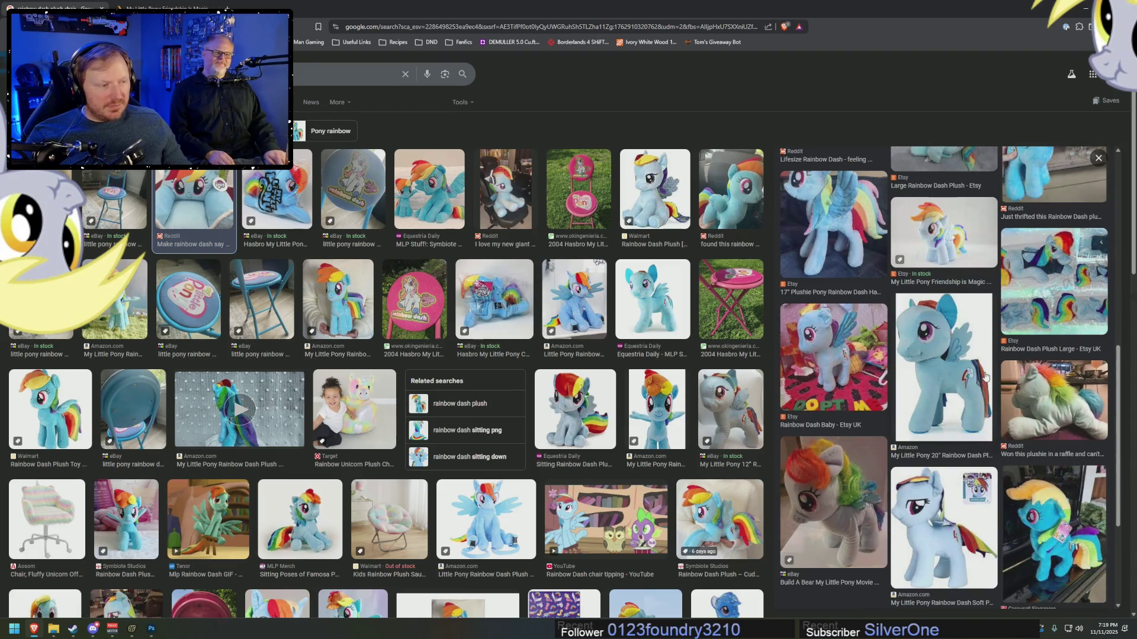
pyautogui.scroll(5, 985, 377)
pyautogui.scroll(-4, 985, 376)
# - Compare the raffle plushie with the Reddit chair photo, then return to the all-results page
pyautogui.click(1054, 450)
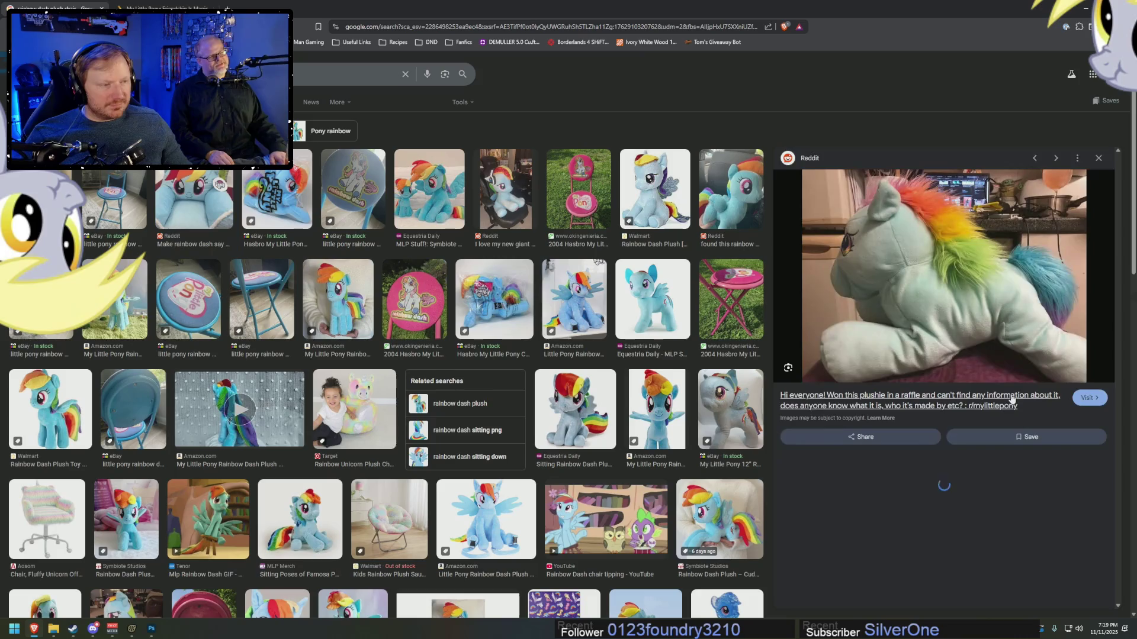
pyautogui.click(170, 195)
pyautogui.scroll(-3, 827, 341)
pyautogui.scroll(3, 827, 341)
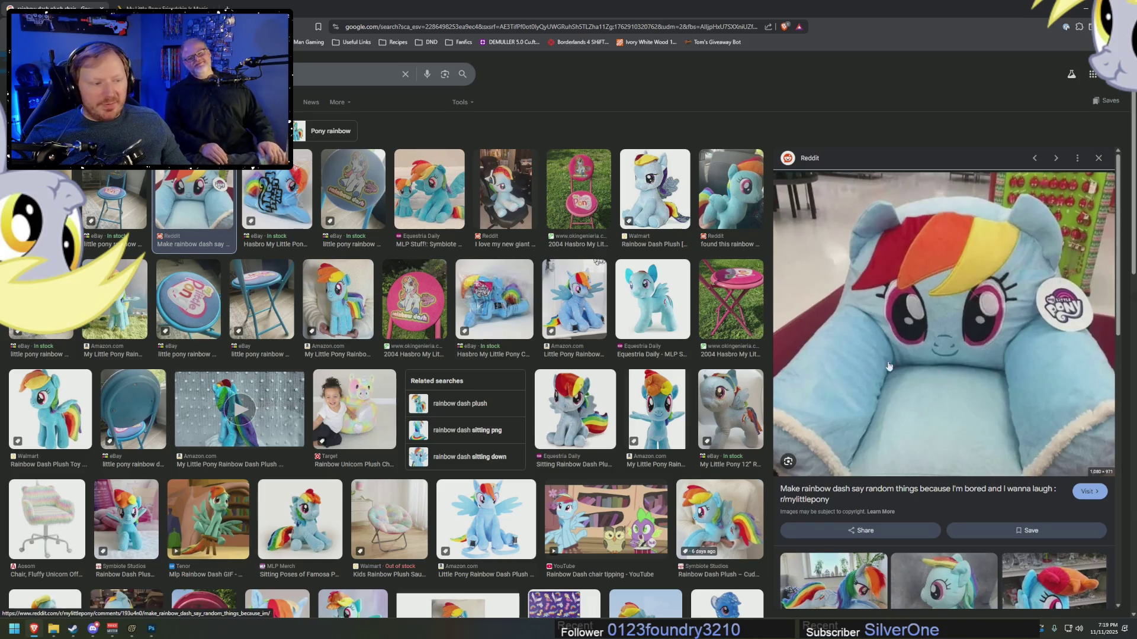
pyautogui.scroll(-5, 888, 367)
pyautogui.scroll(5, 888, 366)
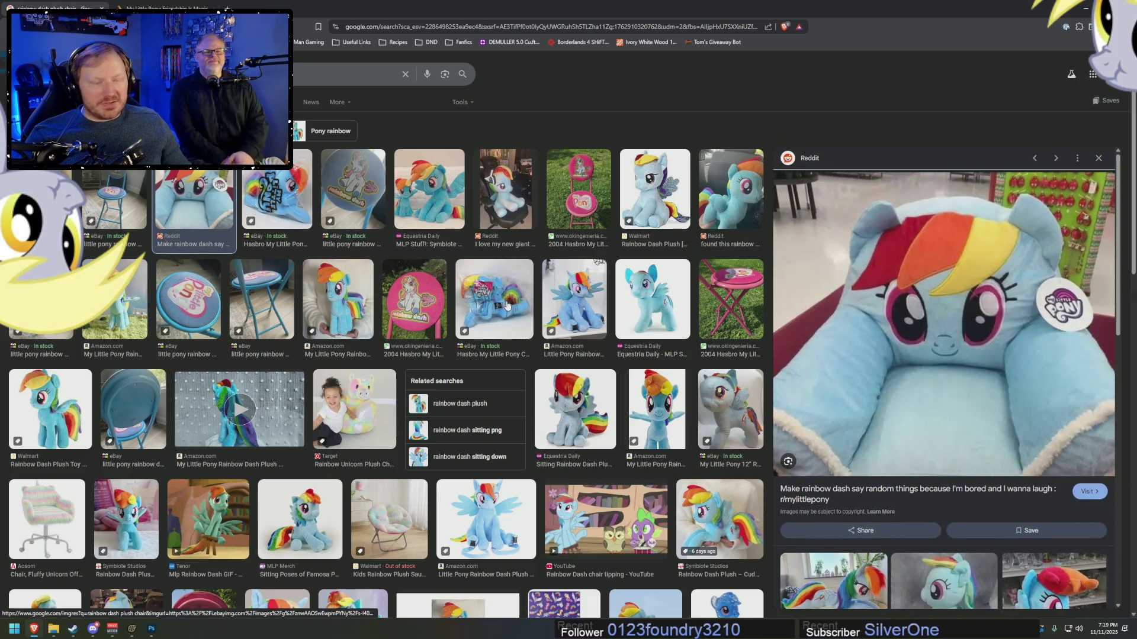
pyautogui.scroll(-5, 507, 305)
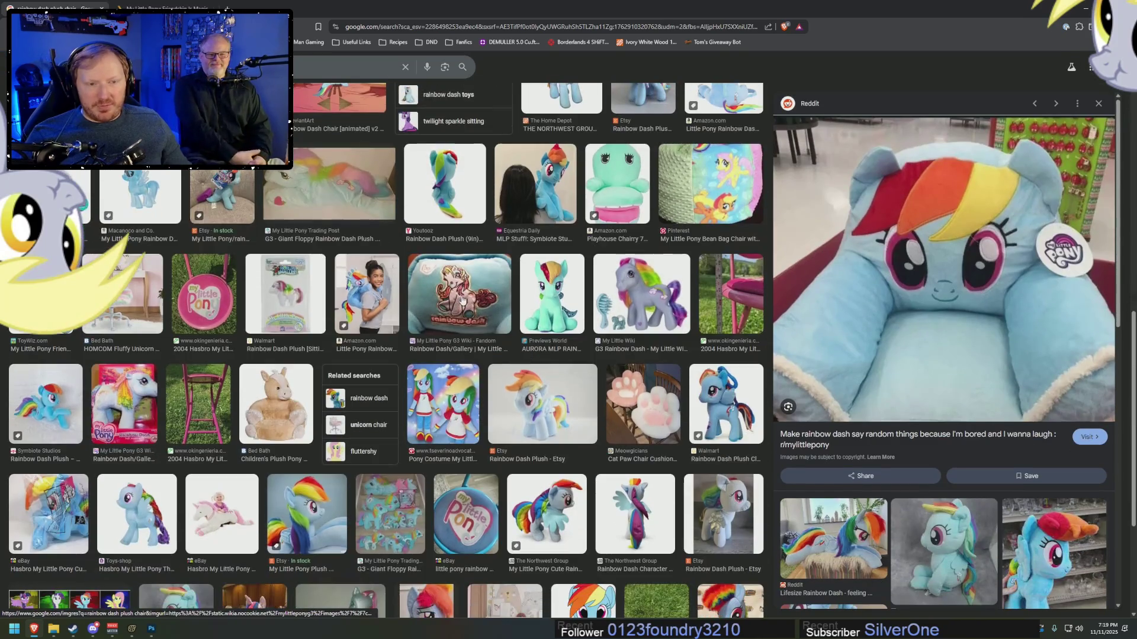
pyautogui.scroll(5, 462, 300)
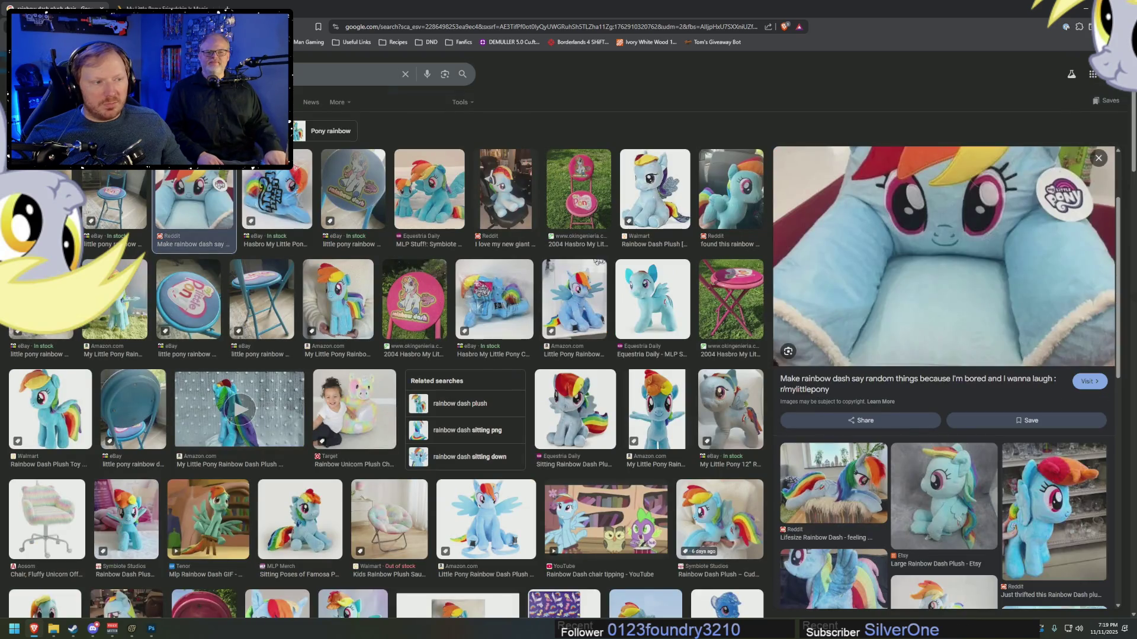
pyautogui.press('Left')
pyautogui.press('Left')
pyautogui.press('Left')
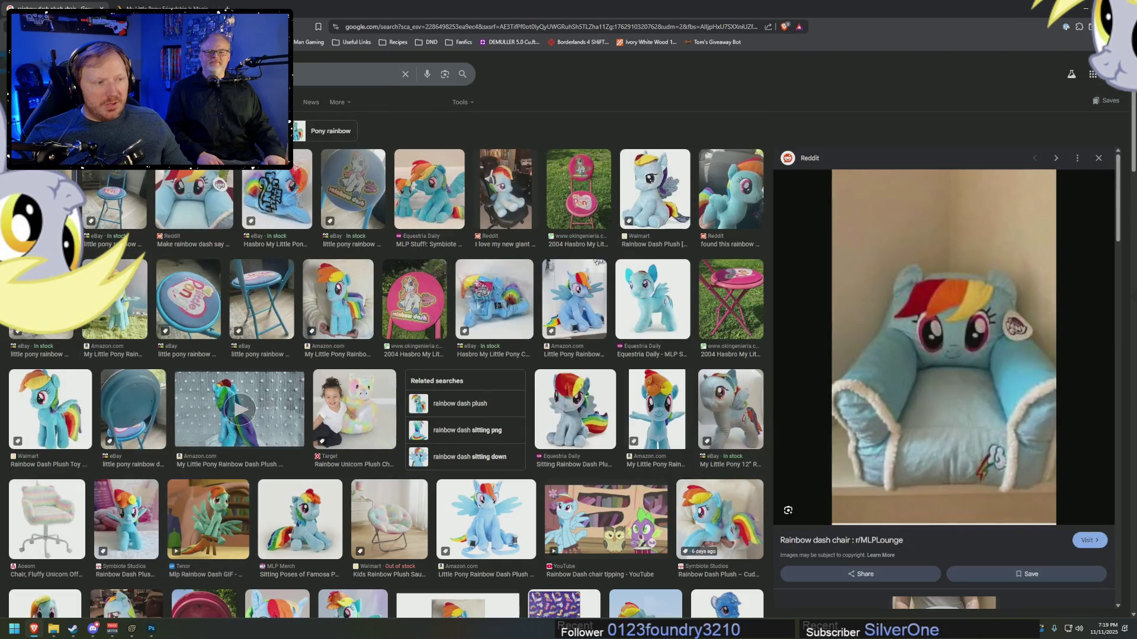
pyautogui.press('Escape')
pyautogui.hotkey('alt', 'Left')
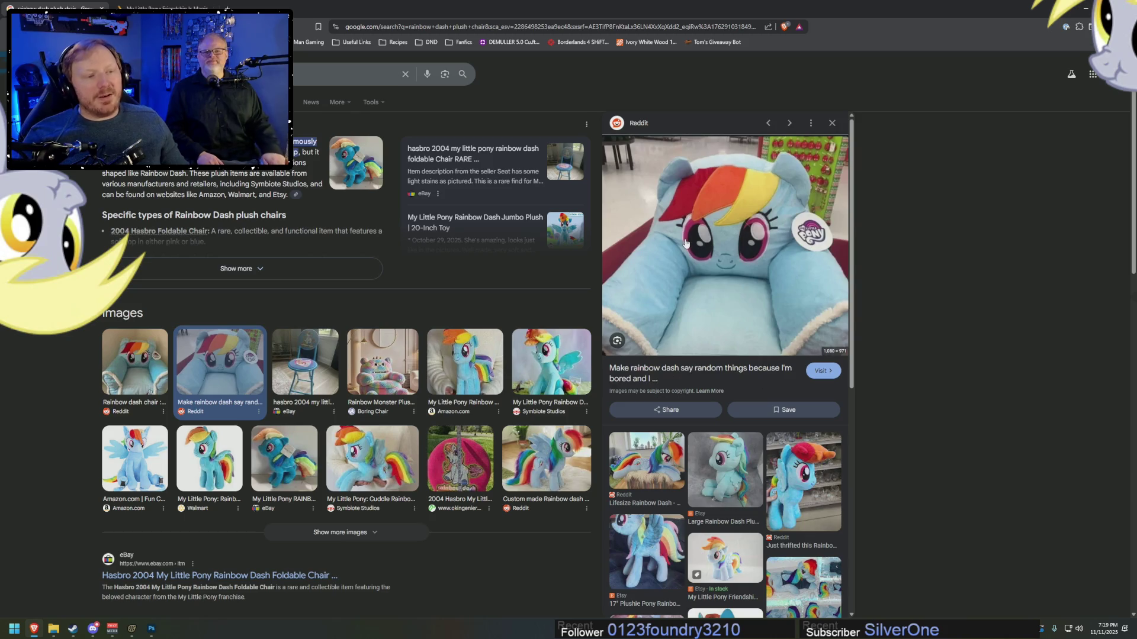
# - Copy the Reddit Rainbow Dash chair photo and switch to Photoshop
pyautogui.rightClick(718, 263)
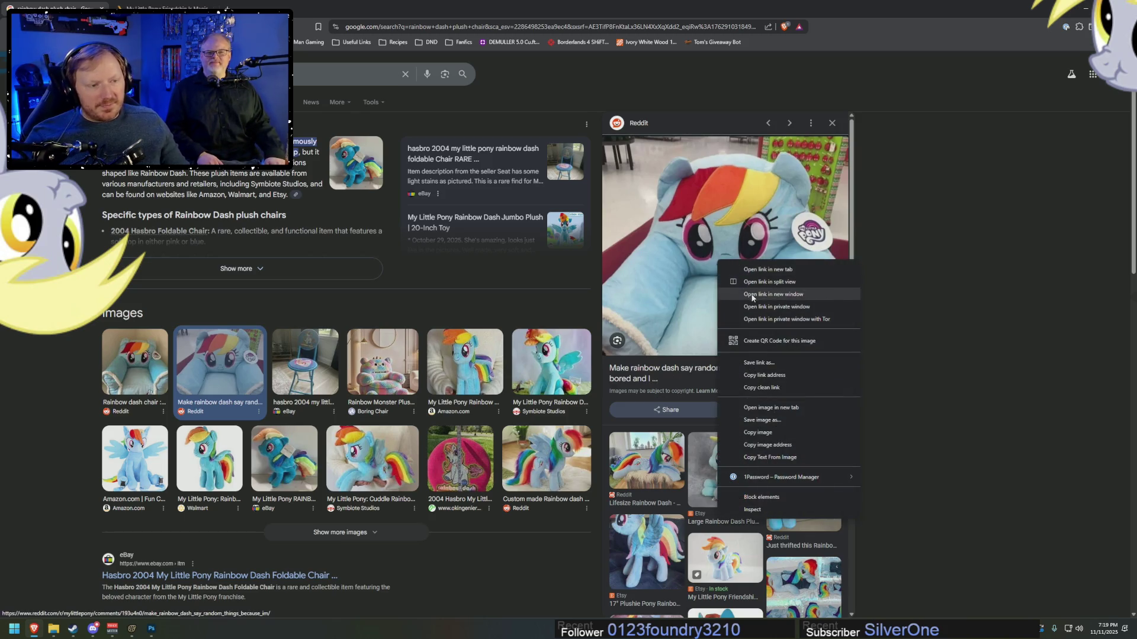
pyautogui.click(756, 421)
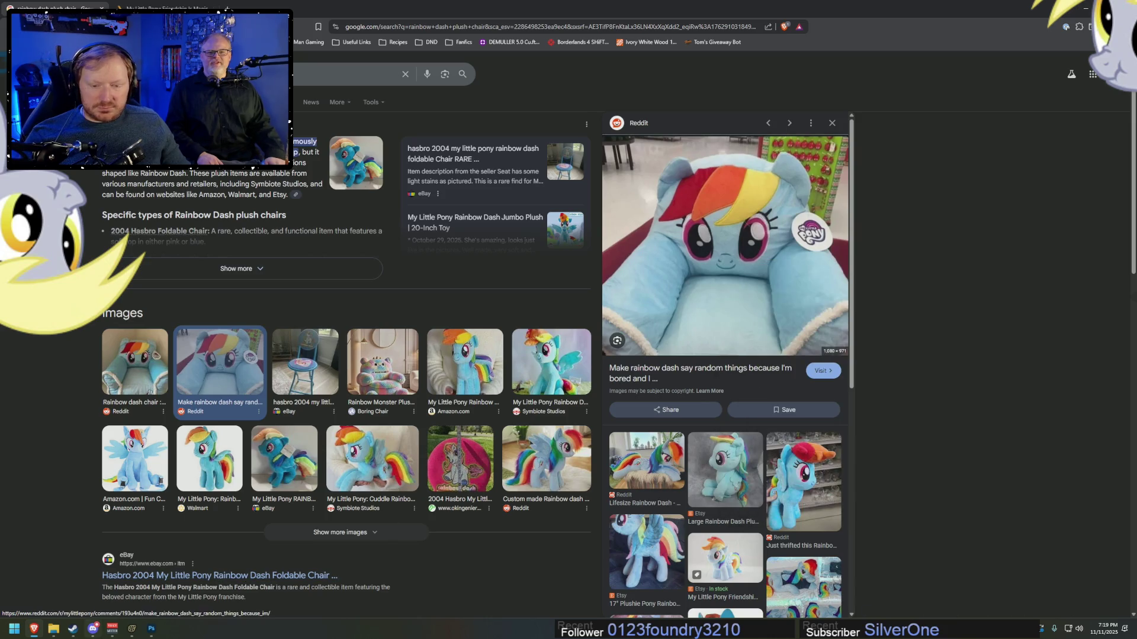
pyautogui.click(151, 629)
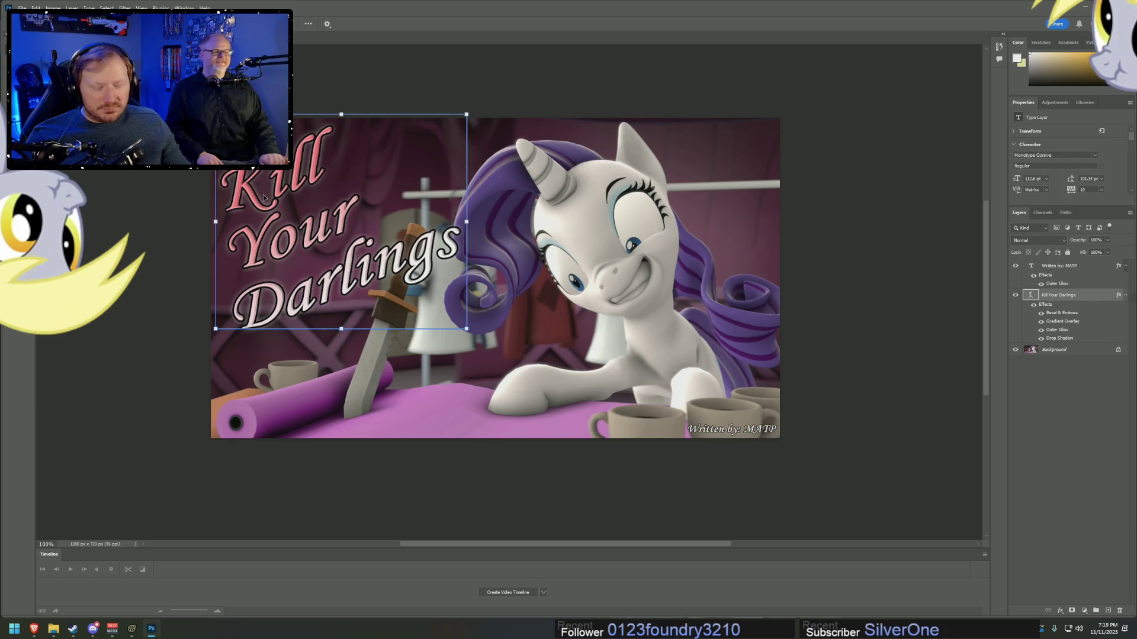
# - Create a new 1920×1080 document
pyautogui.hotkey('ctrl', 'n')
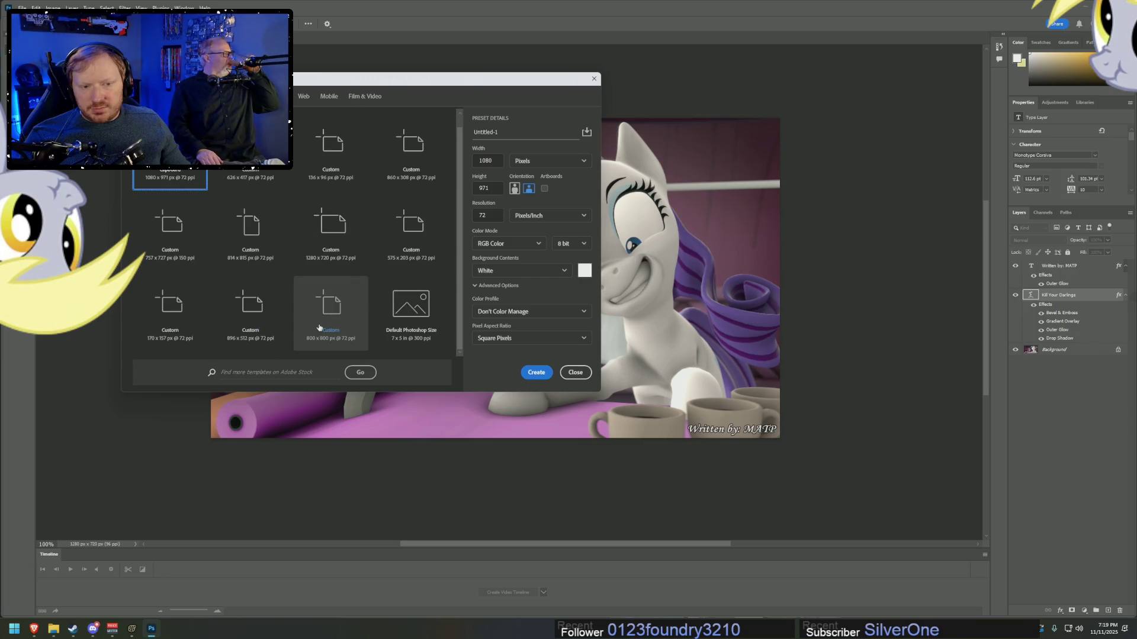
pyautogui.doubleClick(494, 159)
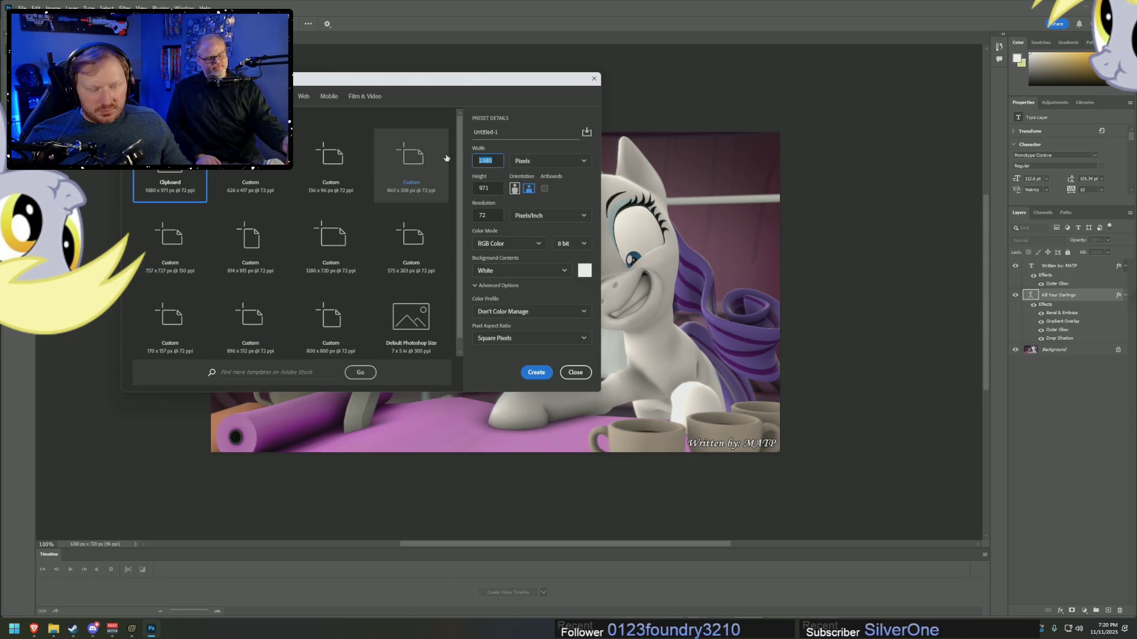
pyautogui.write('1920')
pyautogui.press('Tab')
pyautogui.write('10')
pyautogui.press('Return')
# - Paste the chair photo, enlarge and tilt it, and shift it left and down
pyautogui.hotkey('ctrl', 'v')
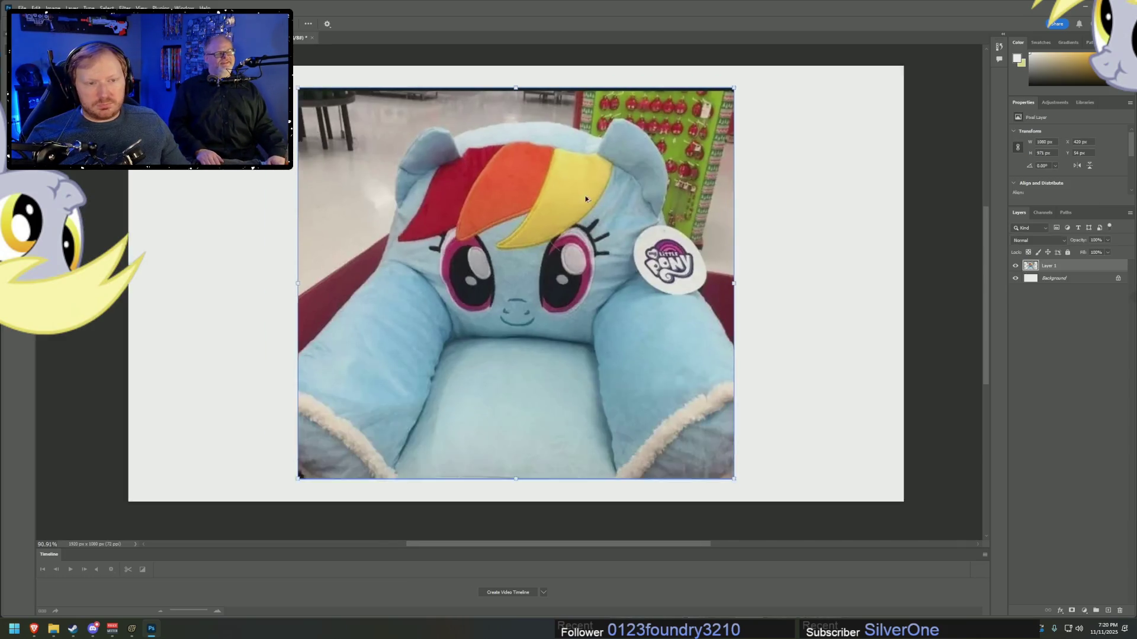
pyautogui.scroll(-5, 585, 198)
pyautogui.moveTo(655, 145)
pyautogui.mouseDown()
pyautogui.moveTo(713, 106)
pyautogui.moveTo(678, 76)
pyautogui.mouseUp()
pyautogui.moveTo(637, 225); pyautogui.dragTo(589, 264)
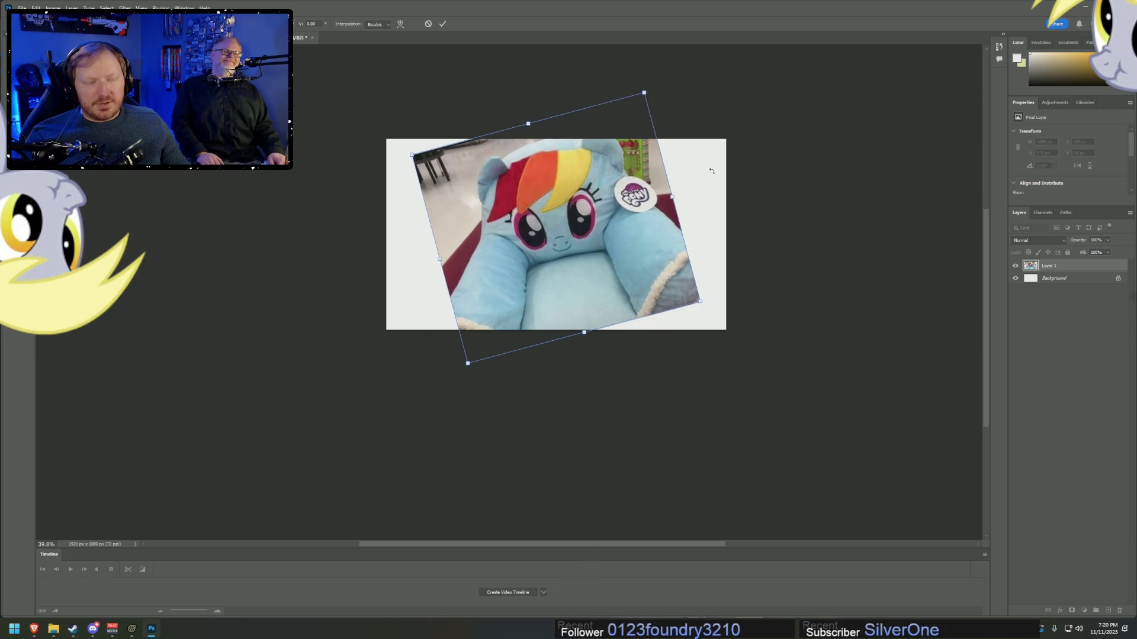
pyautogui.click(28, 633)
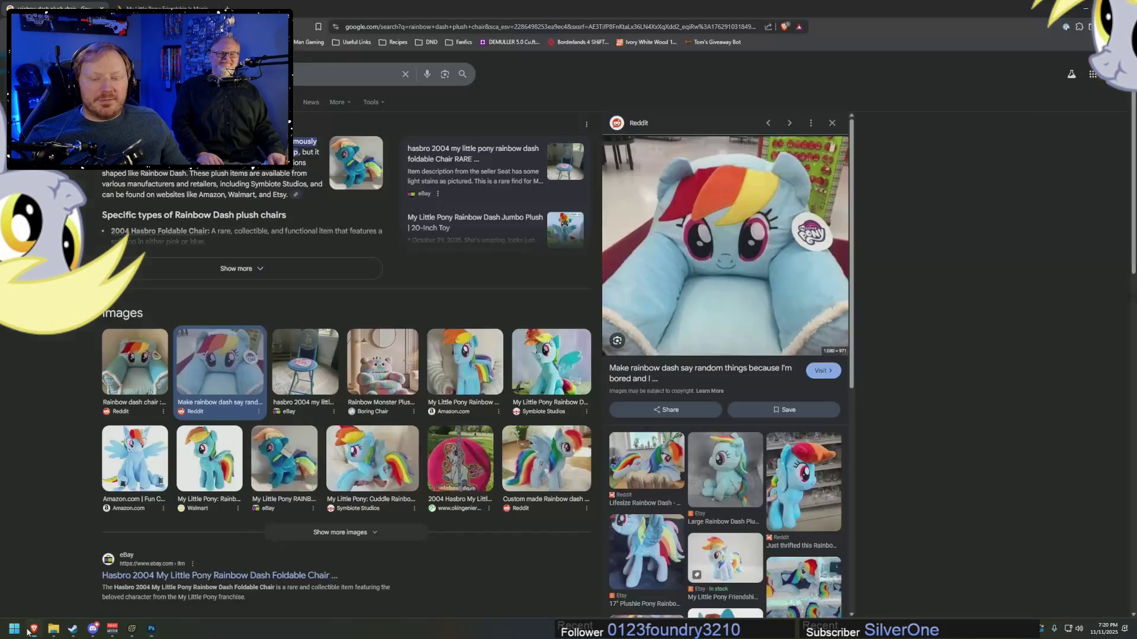
# - Search Brave for 'lion the witch and the wardrobe' and show only image results
pyautogui.click(163, 7)
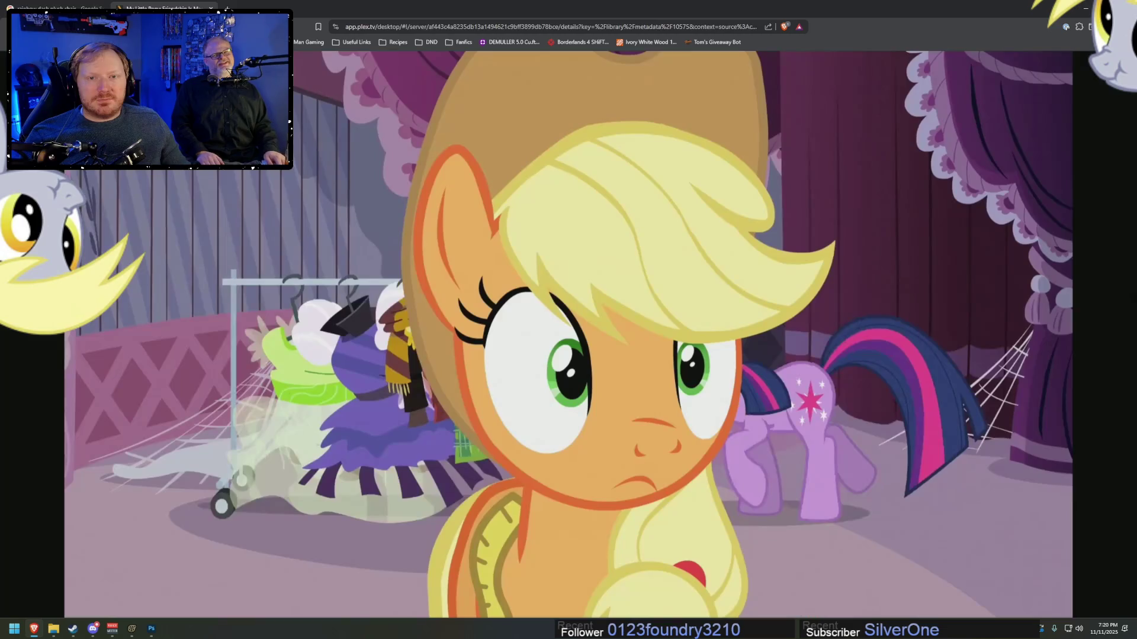
pyautogui.click(390, 26)
pyautogui.write('lion')
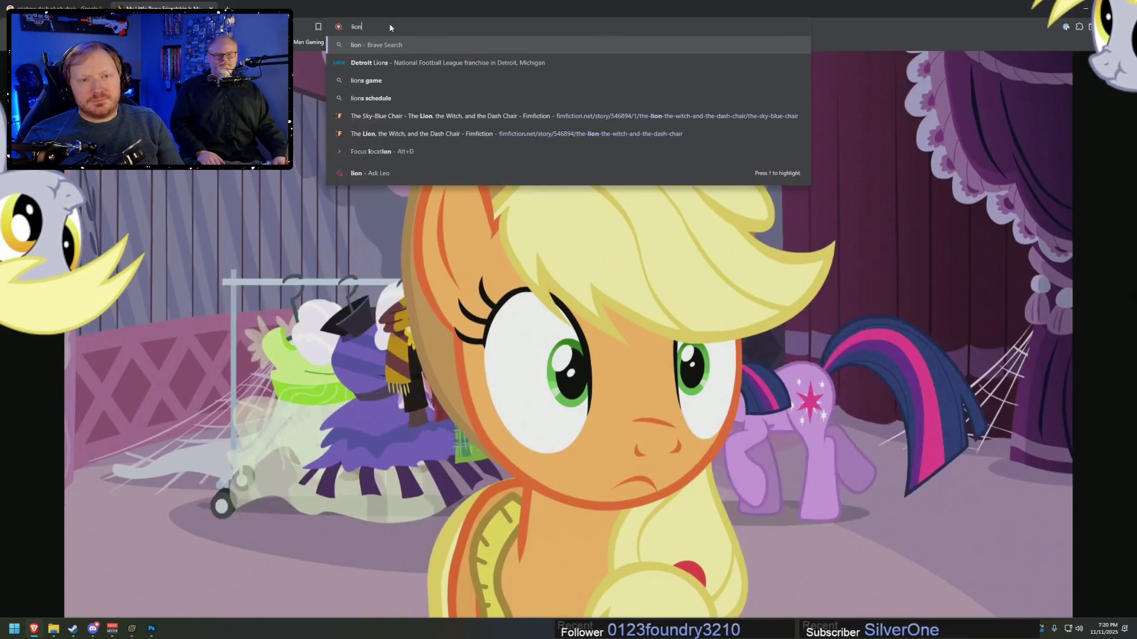
pyautogui.write(' the witch and the ')
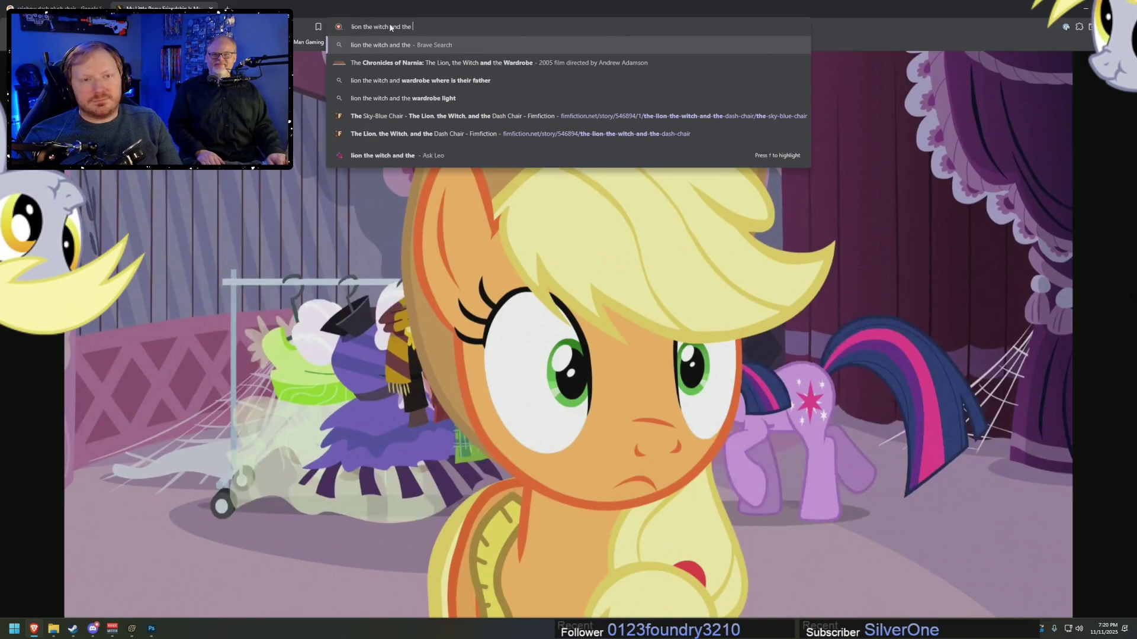
pyautogui.write('wardrobe')
pyautogui.press('Return')
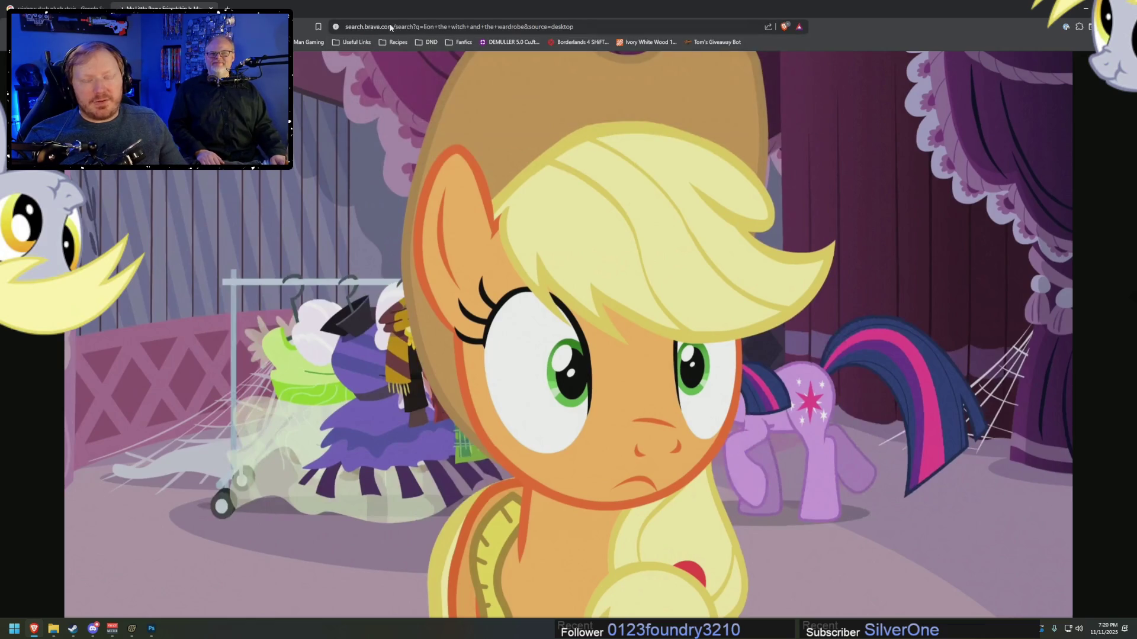
pyautogui.click(400, 100)
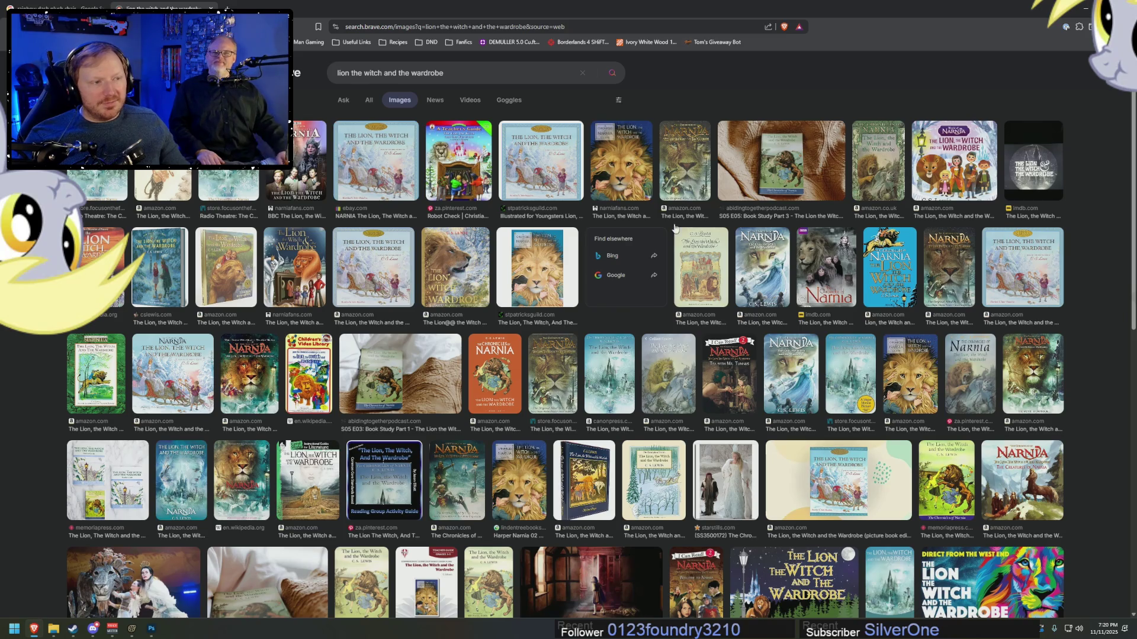
# - Copy the World of Narnia board book cover image from Brave's preview, then return to Photoshop
pyautogui.click(954, 165)
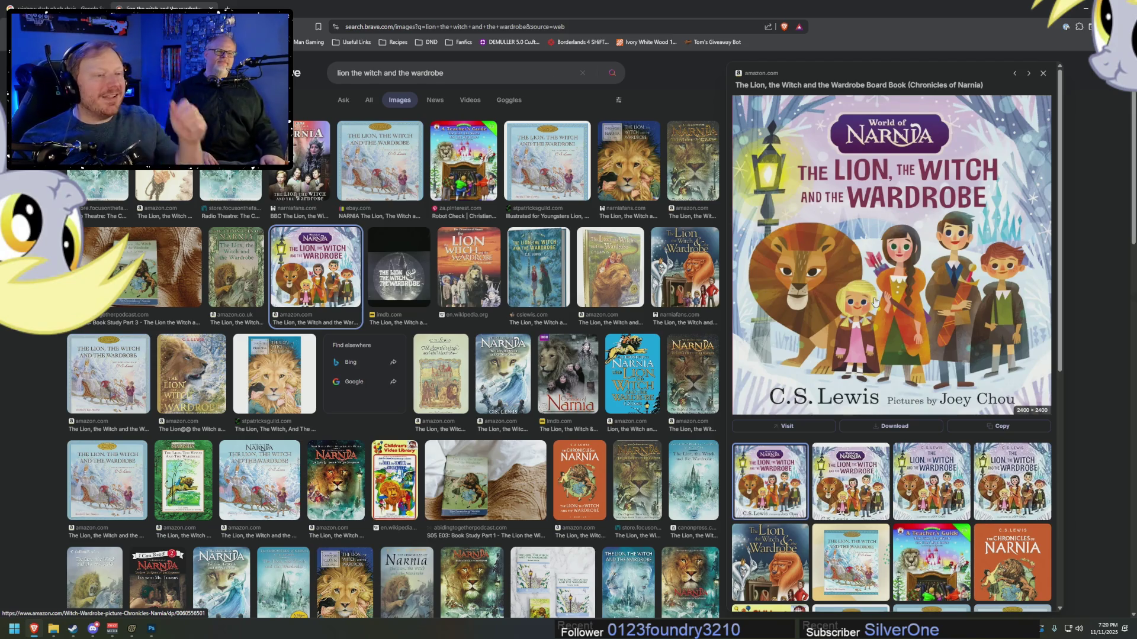
pyautogui.rightClick(904, 253)
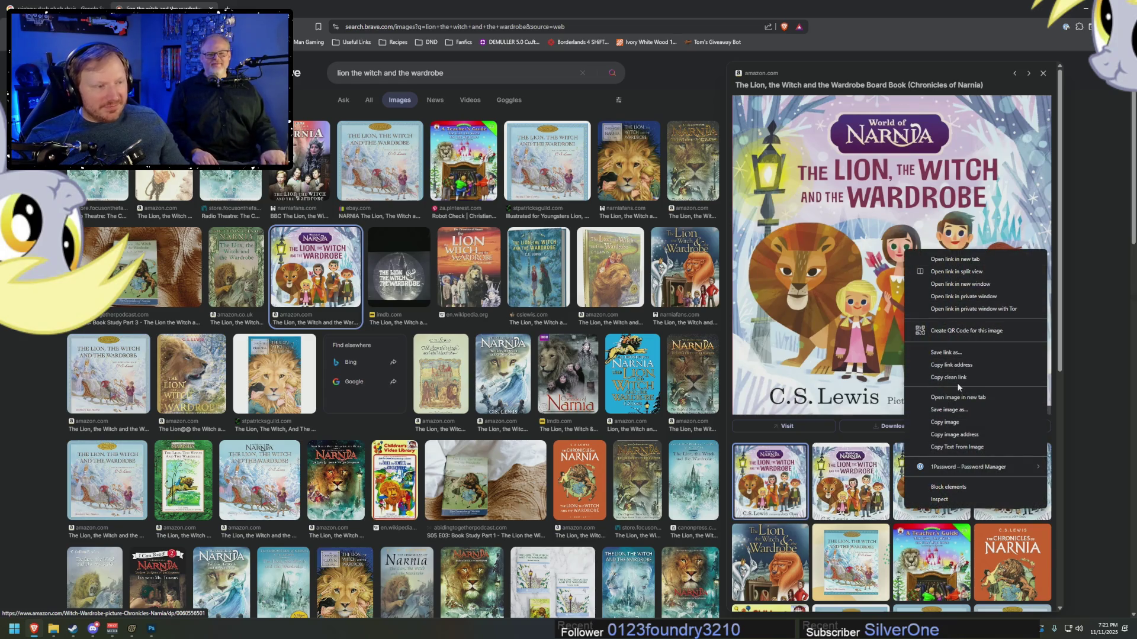
pyautogui.click(947, 422)
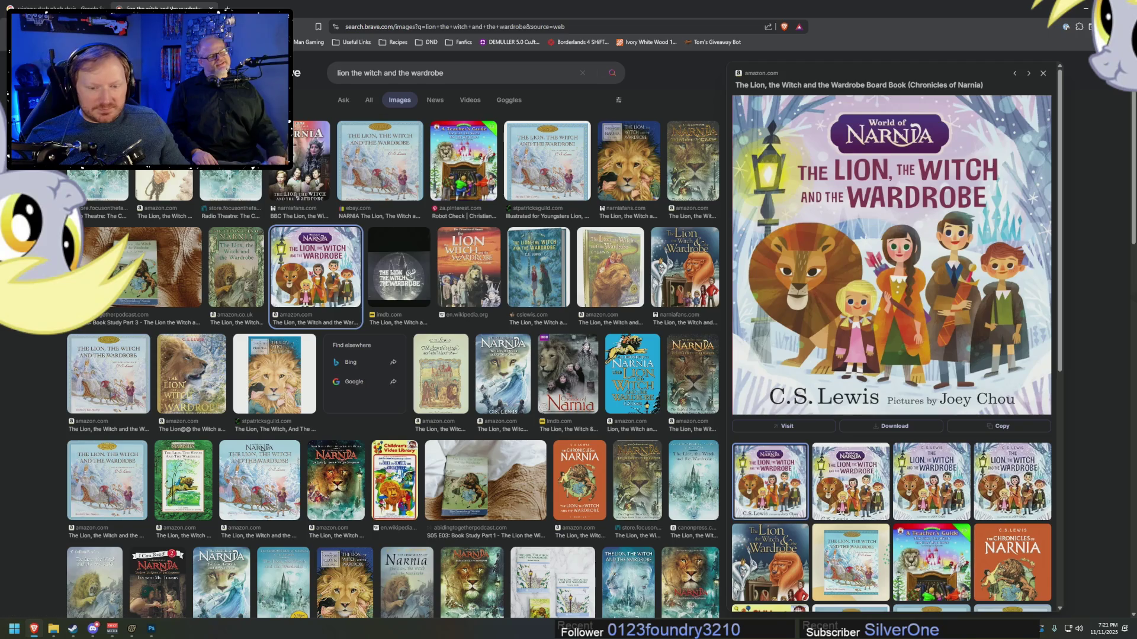
pyautogui.click(151, 631)
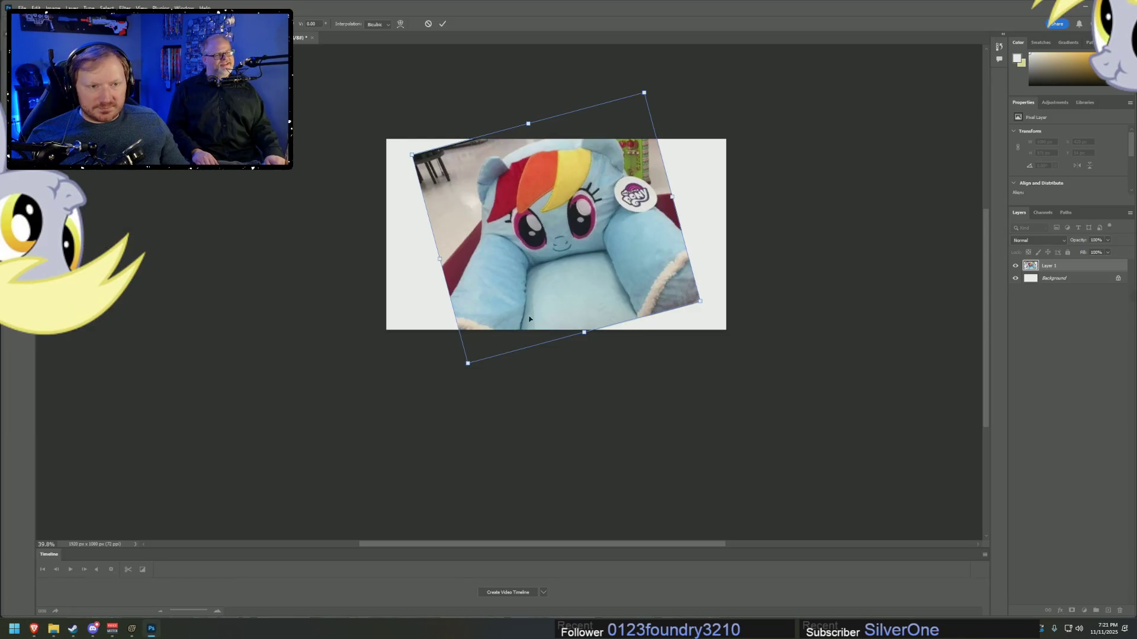
# - Undo the chair photo's transform and paste the Narnia cover as a new selected layer
pyautogui.hotkey('ctrl', 'z')
pyautogui.hotkey('ctrl', 'z')
pyautogui.hotkey('ctrl', 'z')
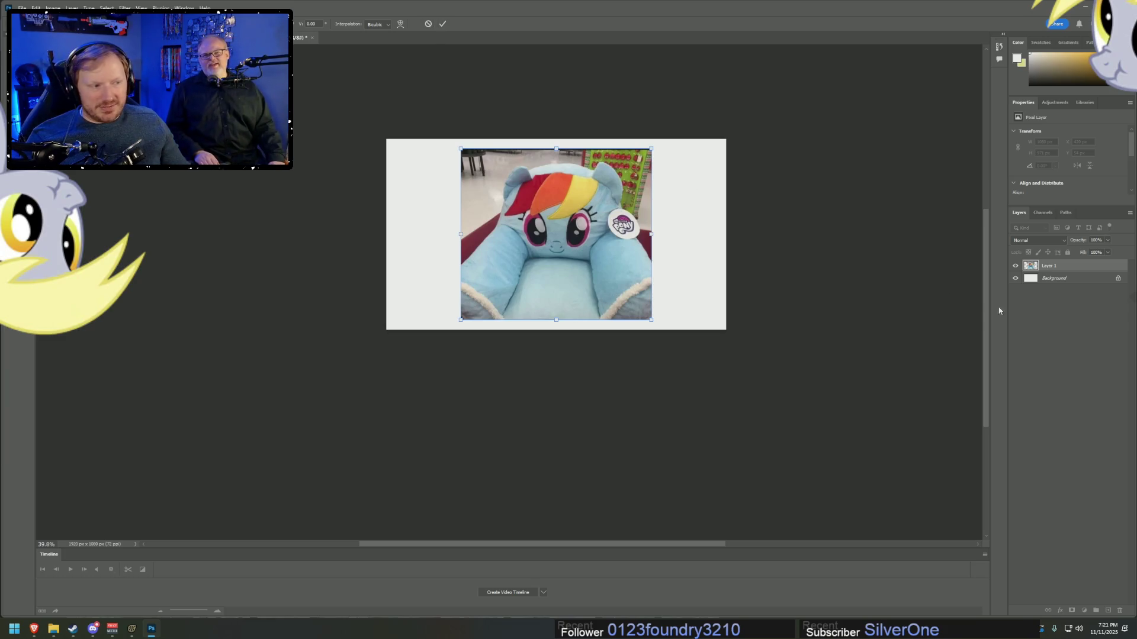
pyautogui.press('Return')
pyautogui.hotkey('ctrl', 'v')
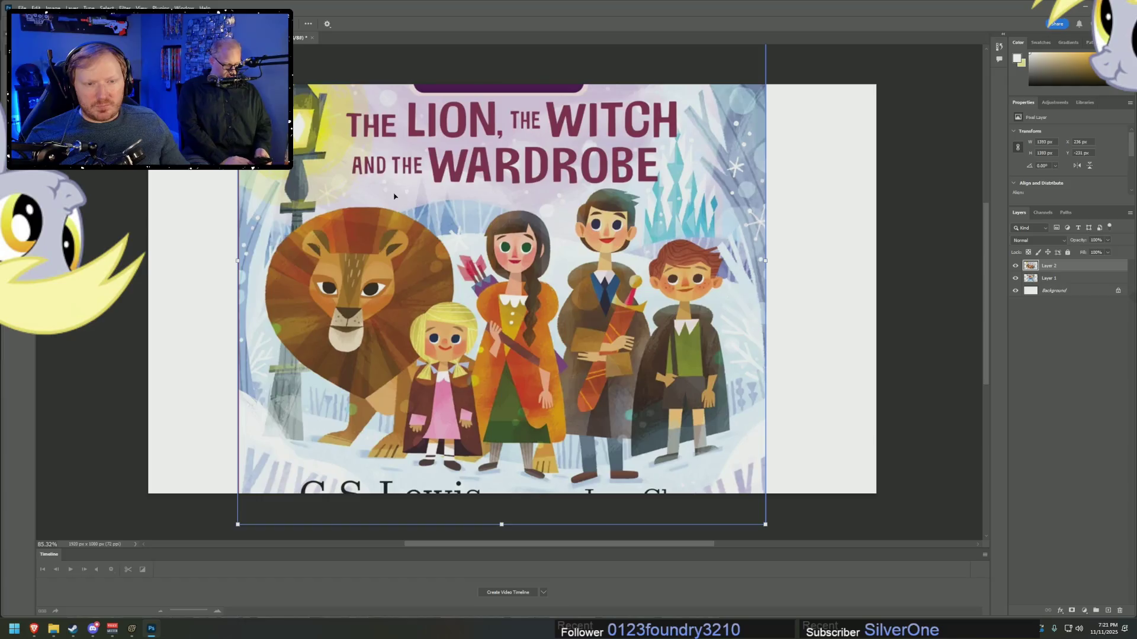
pyautogui.press('Return')
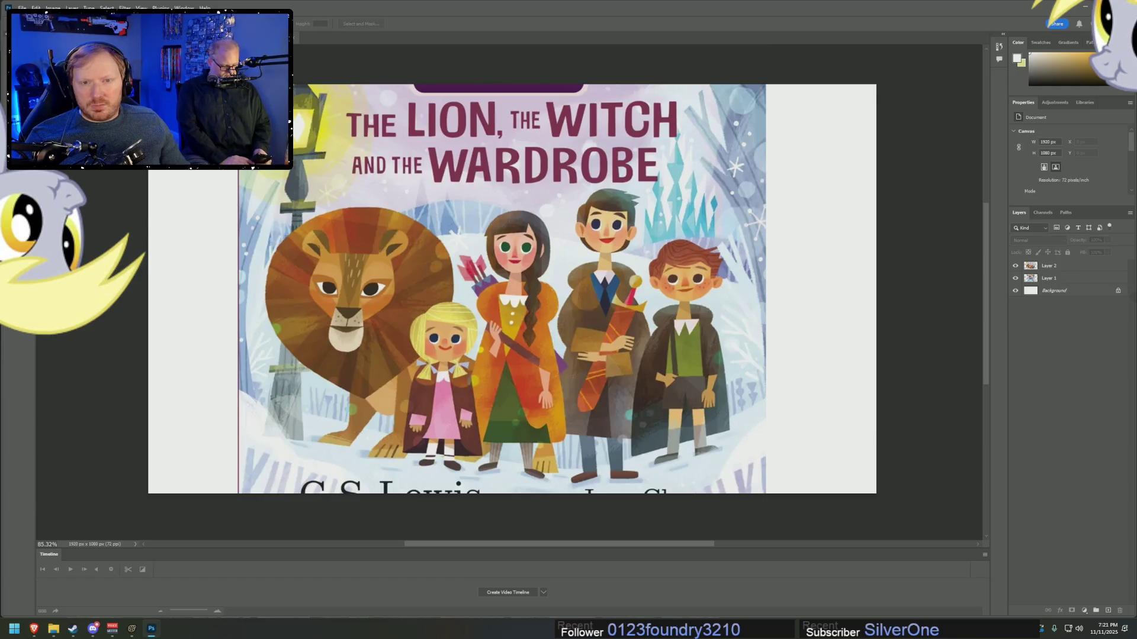
pyautogui.hscroll(-5, 196, 402)
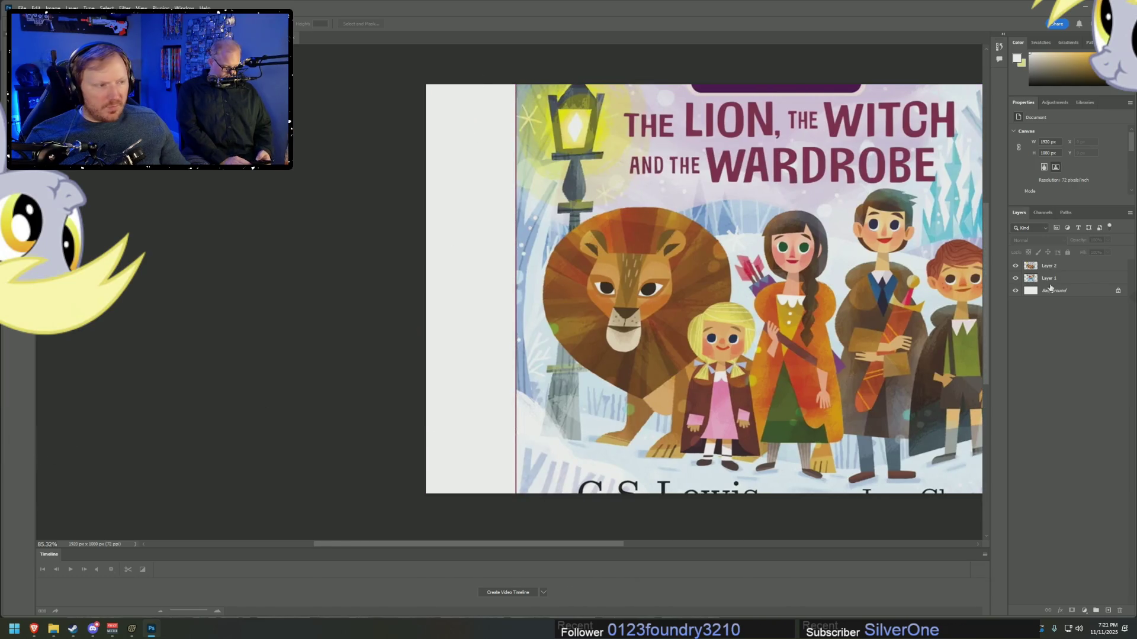
pyautogui.click(1049, 266)
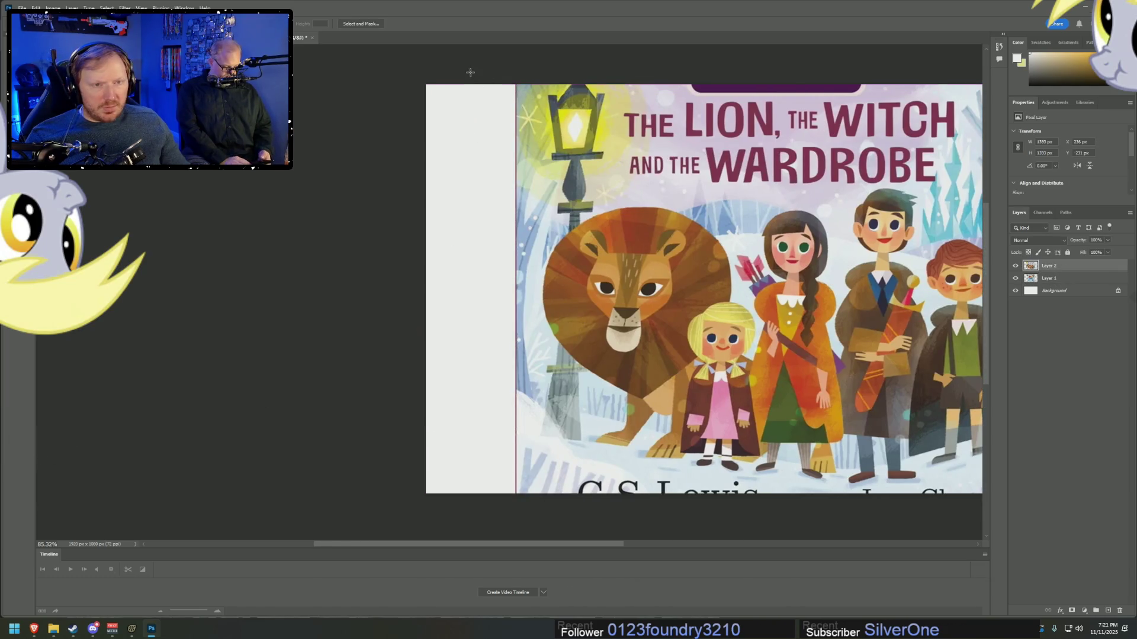
# - Marquee the full-height blank strip between the cover's right edge and the document edge
pyautogui.moveTo(471, 72)
pyautogui.mouseDown()
pyautogui.moveTo(521, 556)
pyautogui.moveTo(520, 442)
pyautogui.moveTo(516, 457)
pyautogui.mouseUp()
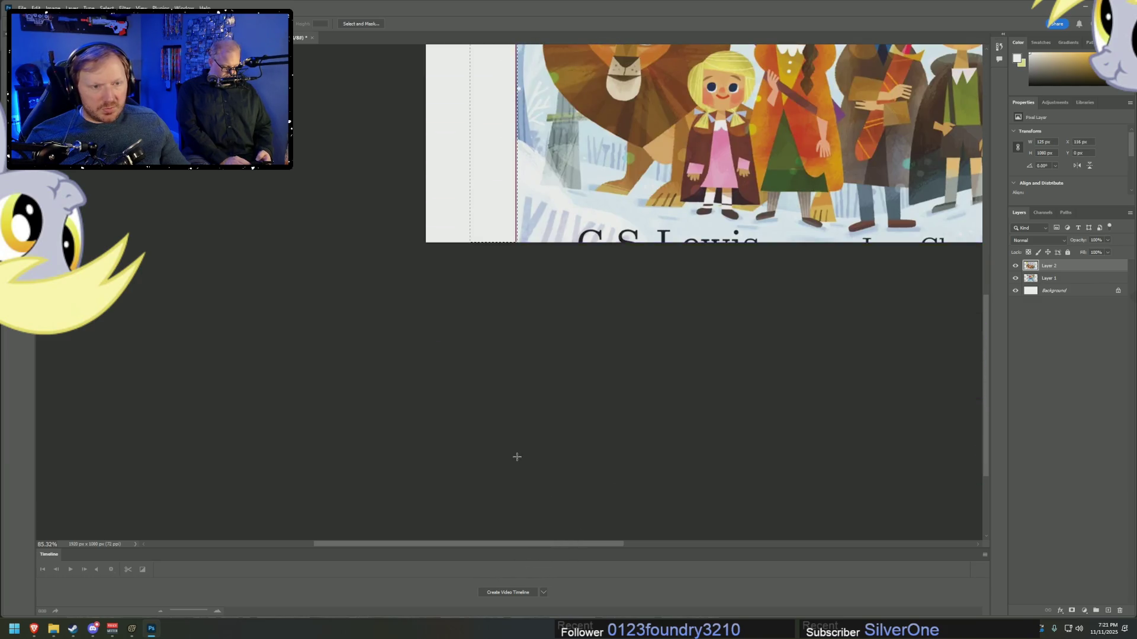
pyautogui.scroll(5, 746, 391)
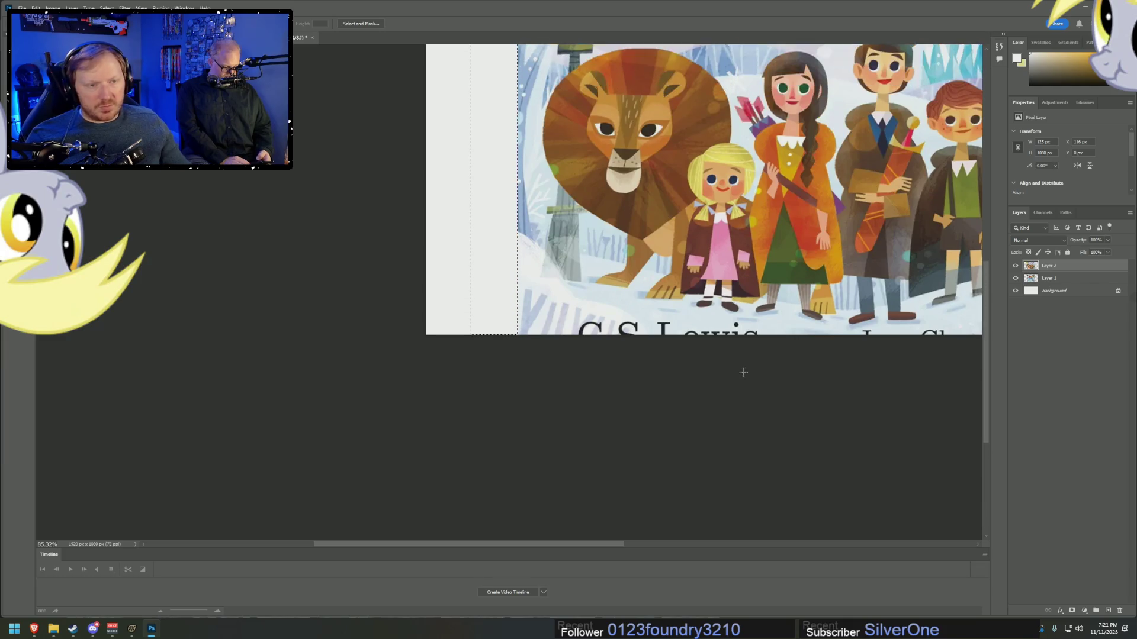
pyautogui.scroll(2, 592, 503)
pyautogui.moveTo(588, 541); pyautogui.dragTo(689, 525)
pyautogui.scroll(1, 705, 385)
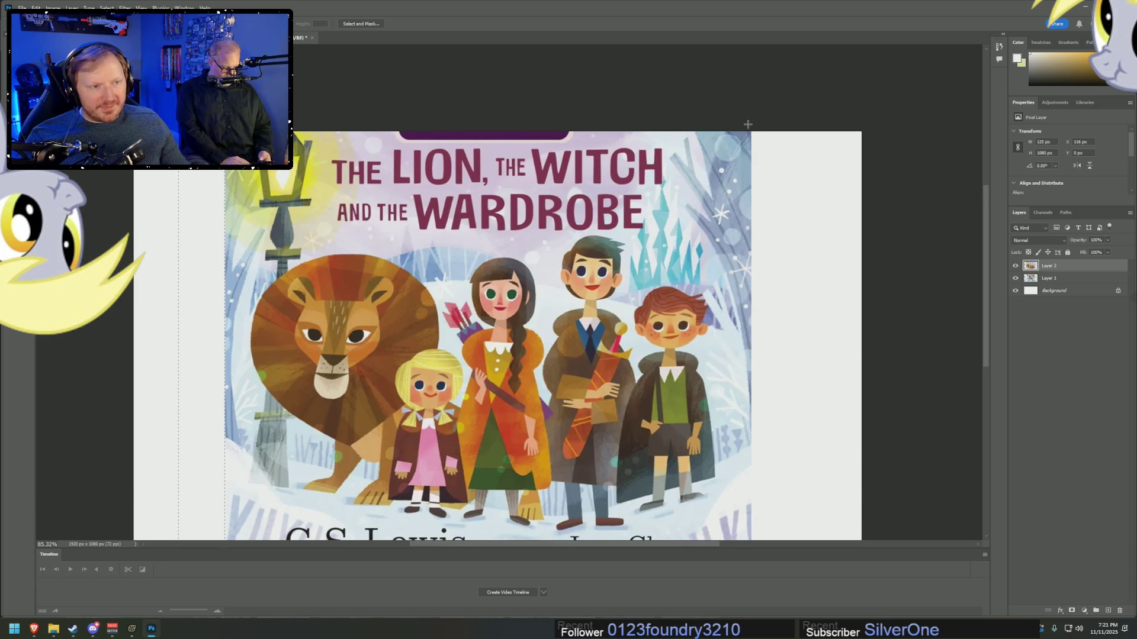
pyautogui.click(734, 121)
pyautogui.moveTo(723, 117)
pyautogui.mouseDown()
pyautogui.moveTo(858, 257)
pyautogui.moveTo(949, 520)
pyautogui.moveTo(977, 527)
pyautogui.mouseUp()
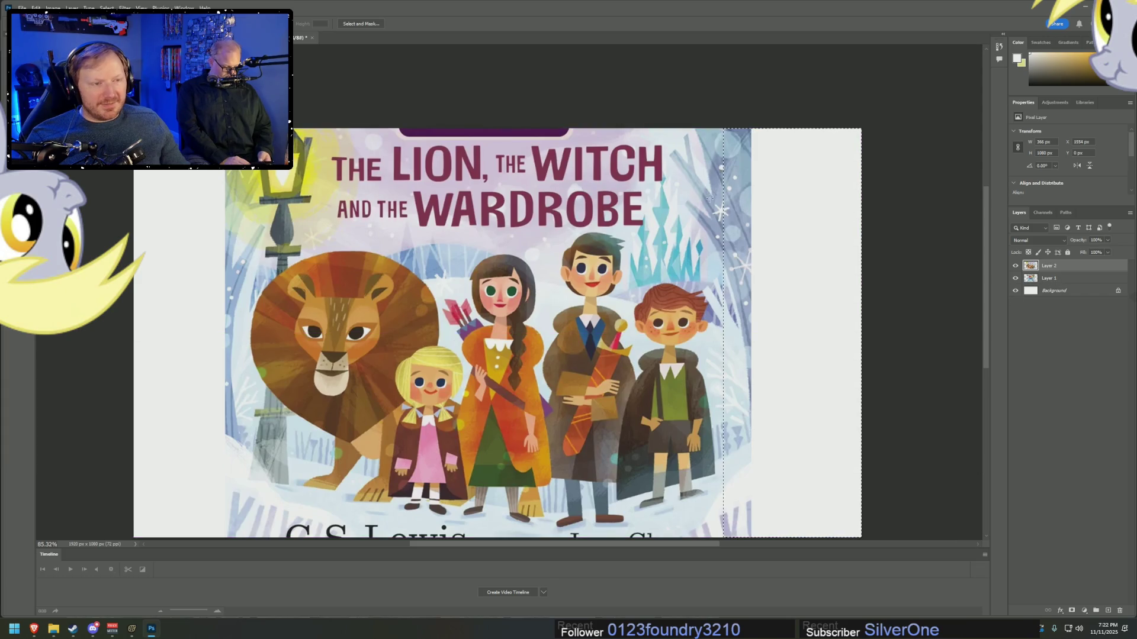
pyautogui.moveTo(866, 115)
pyautogui.mouseDown()
pyautogui.moveTo(716, 492)
pyautogui.moveTo(753, 560)
pyautogui.moveTo(751, 436)
pyautogui.mouseUp()
pyautogui.scroll(3, 751, 437)
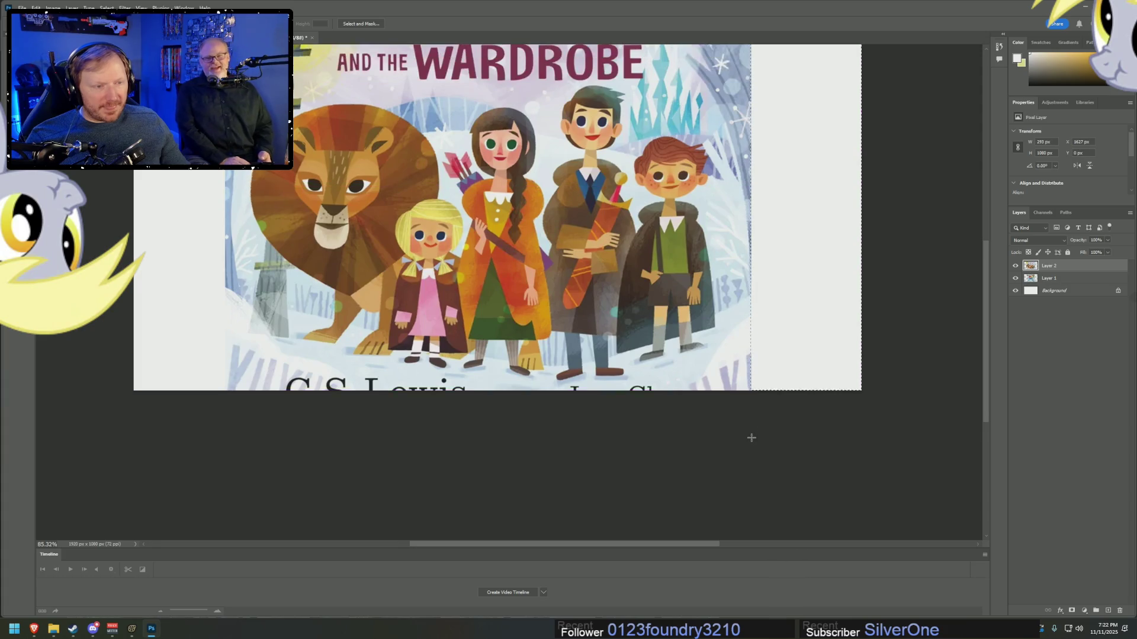
# - Content-Aware Fill the right strip onto a new layer, then marquee the blank left strip
pyautogui.rightClick(772, 266)
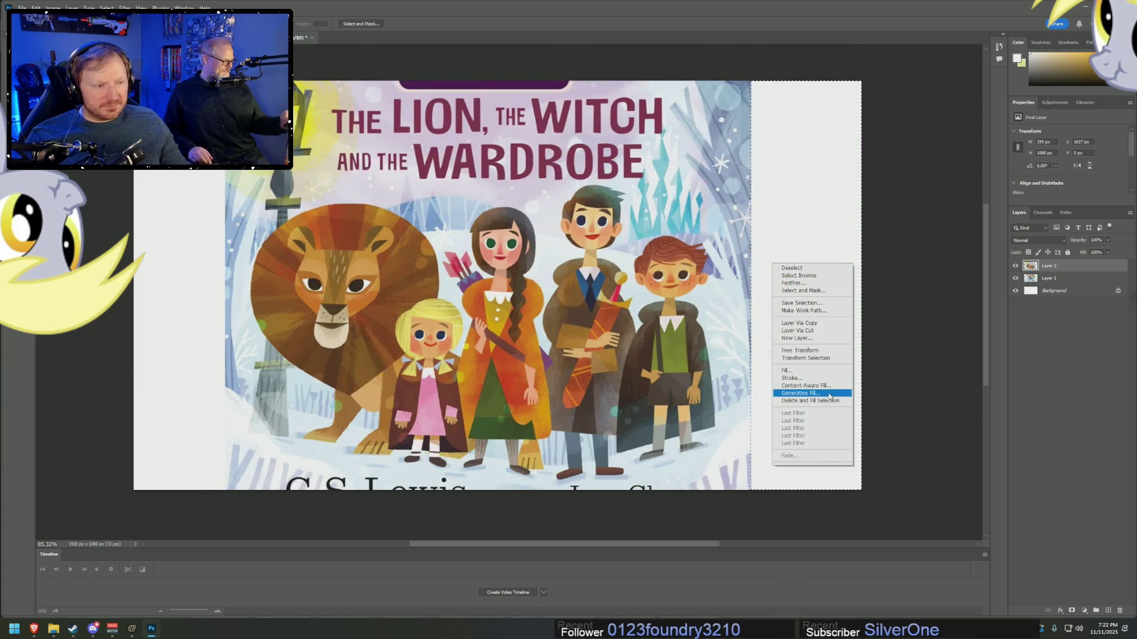
pyautogui.click(799, 393)
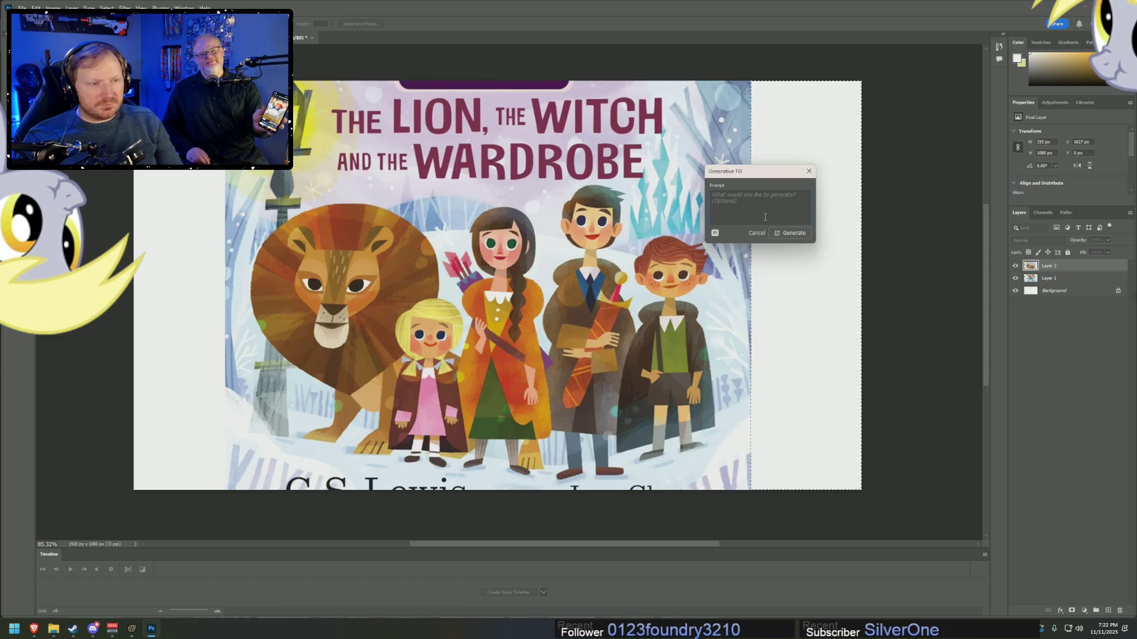
pyautogui.click(756, 232)
pyautogui.rightClick(776, 215)
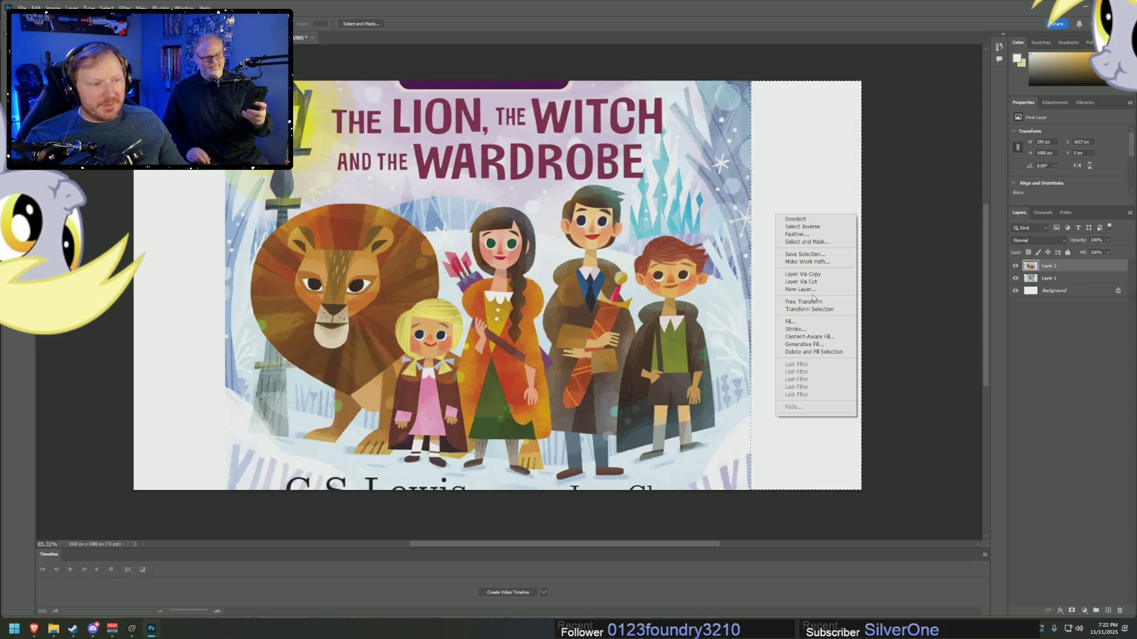
pyautogui.click(808, 337)
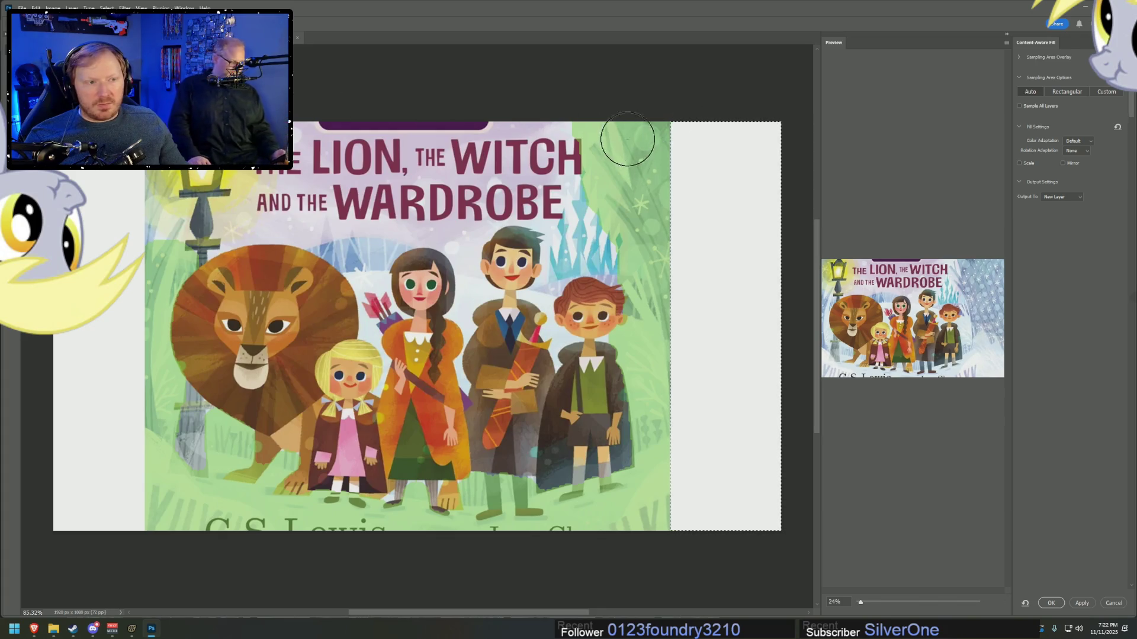
pyautogui.moveTo(645, 130)
pyautogui.mouseDown()
pyautogui.moveTo(649, 249)
pyautogui.moveTo(616, 260)
pyautogui.moveTo(634, 524)
pyautogui.mouseUp()
pyautogui.hotkey('ctrl', 'z')
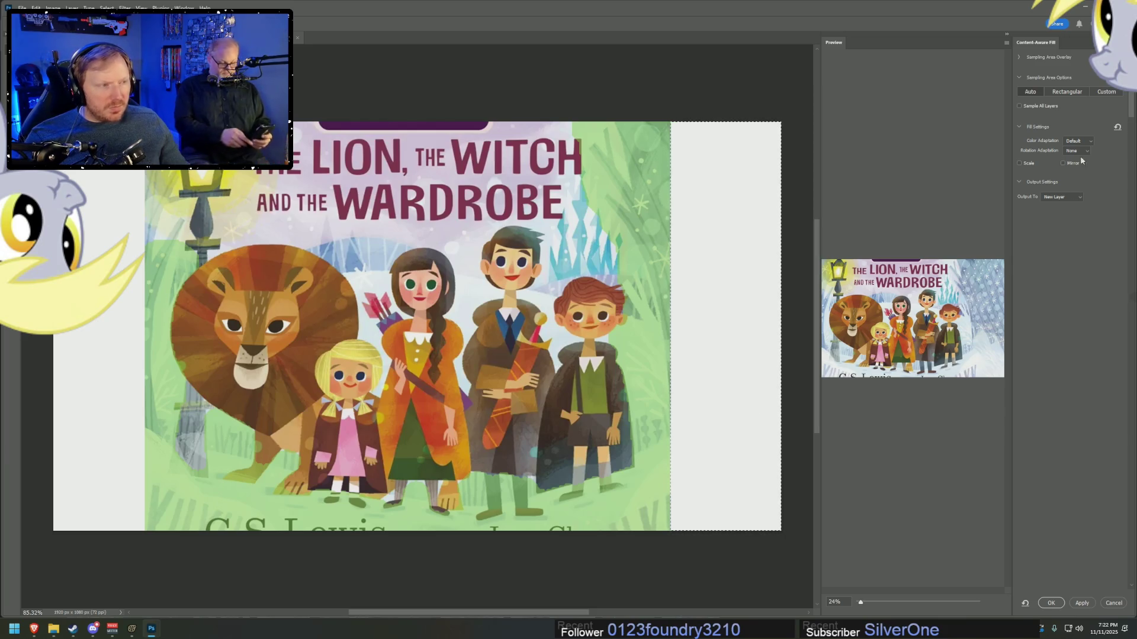
pyautogui.click(1051, 603)
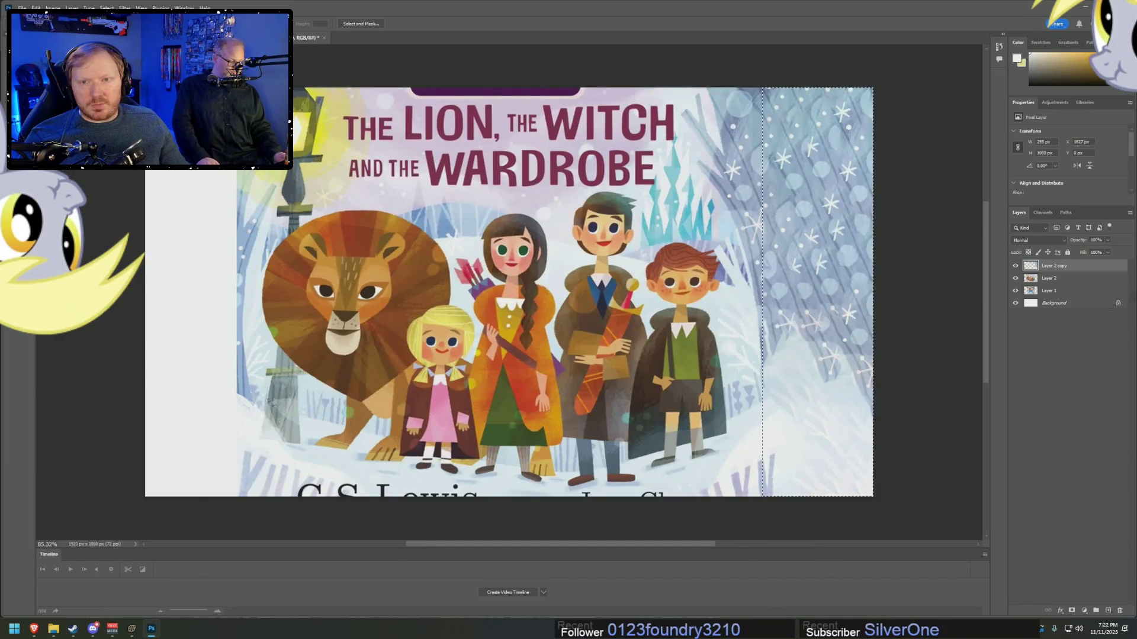
pyautogui.moveTo(145, 88); pyautogui.dragTo(236, 517)
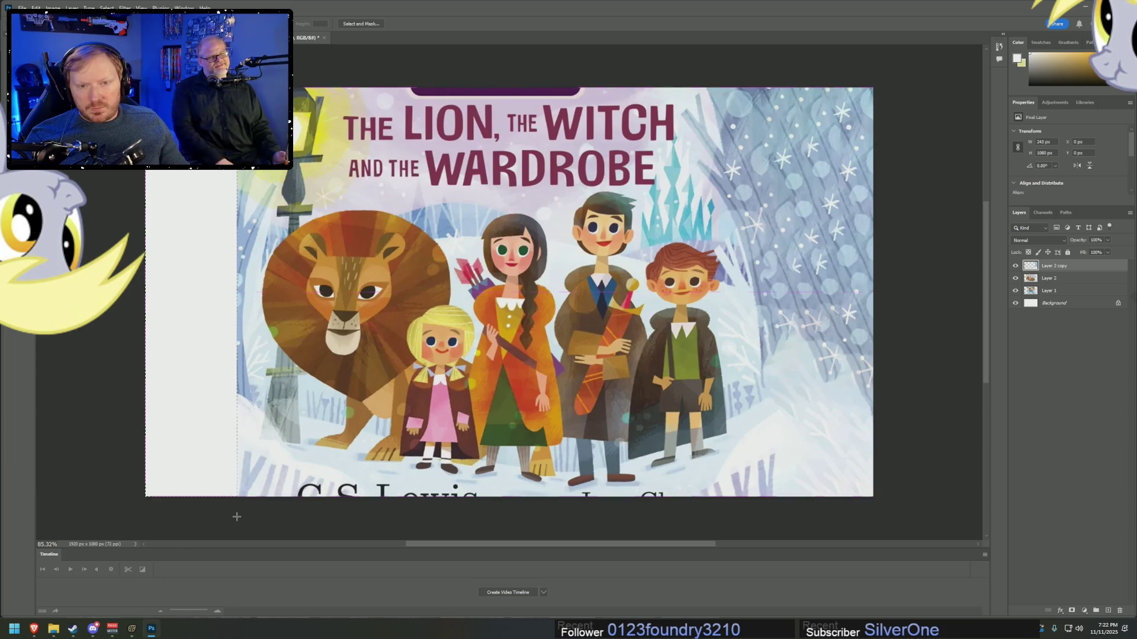
# - Content-Aware Fill the left strip from the cover layer, output to a new layer
pyautogui.rightClick(209, 510)
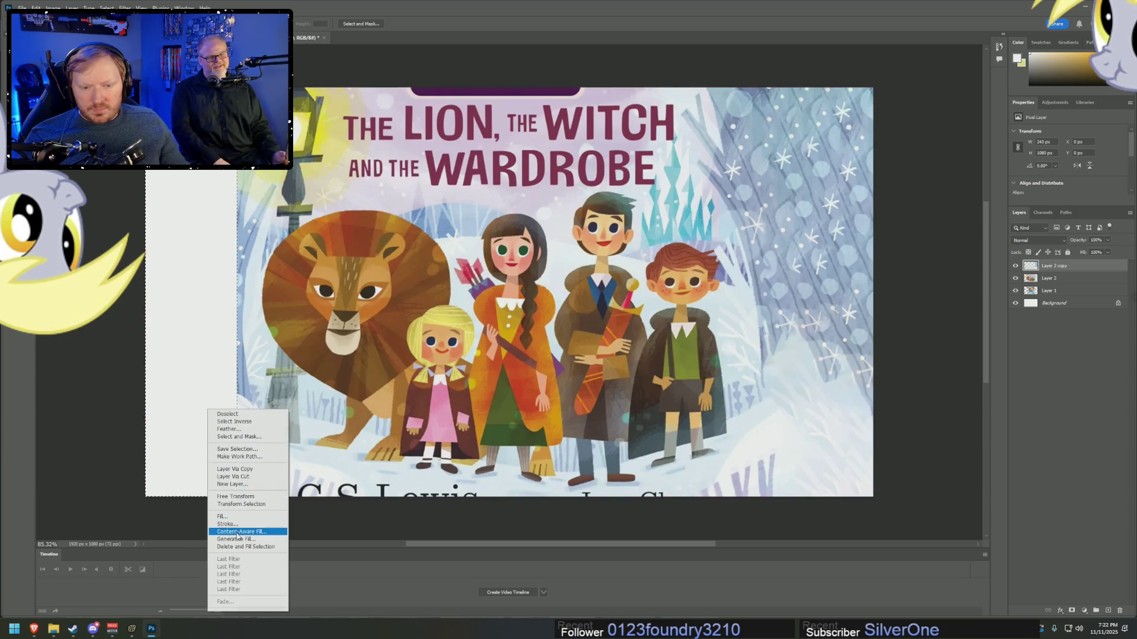
pyautogui.click(231, 532)
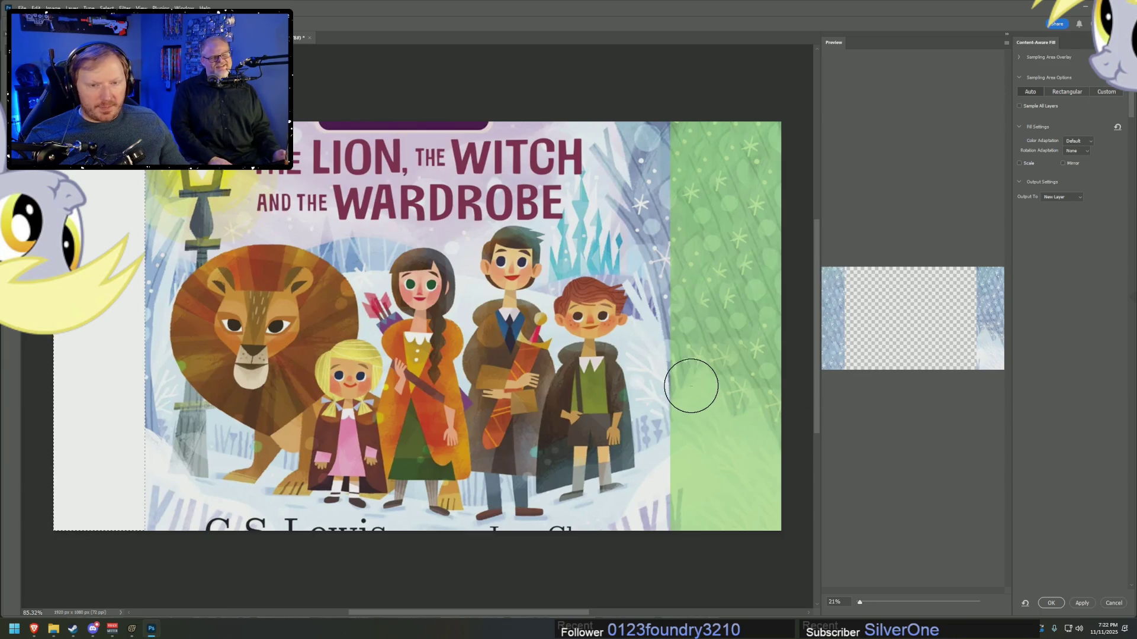
pyautogui.click(1051, 603)
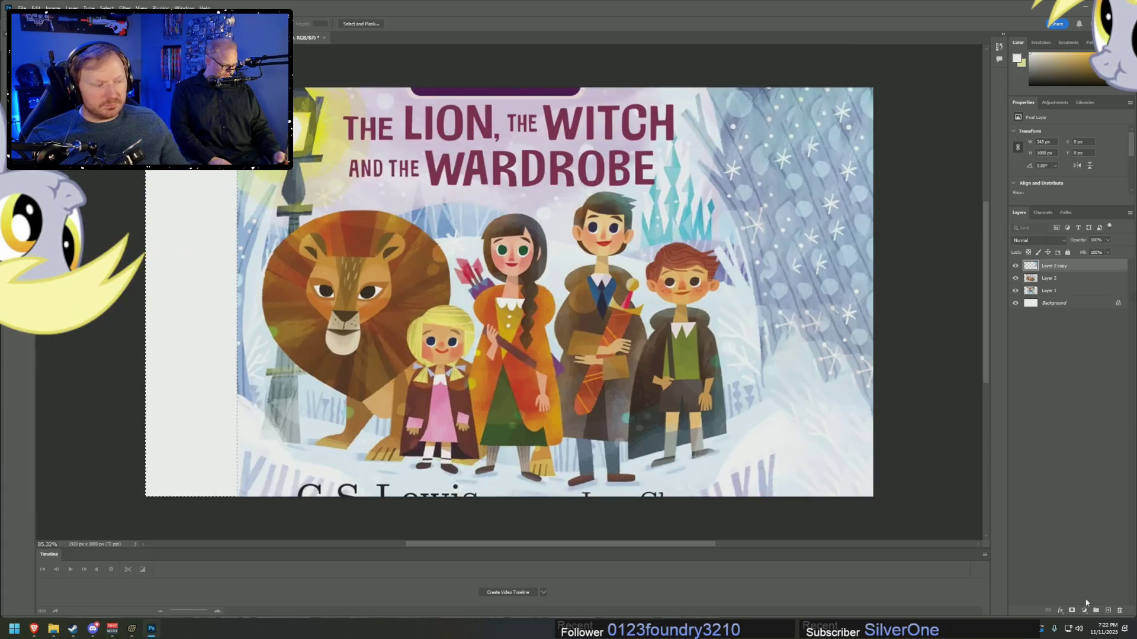
pyautogui.click(1043, 279)
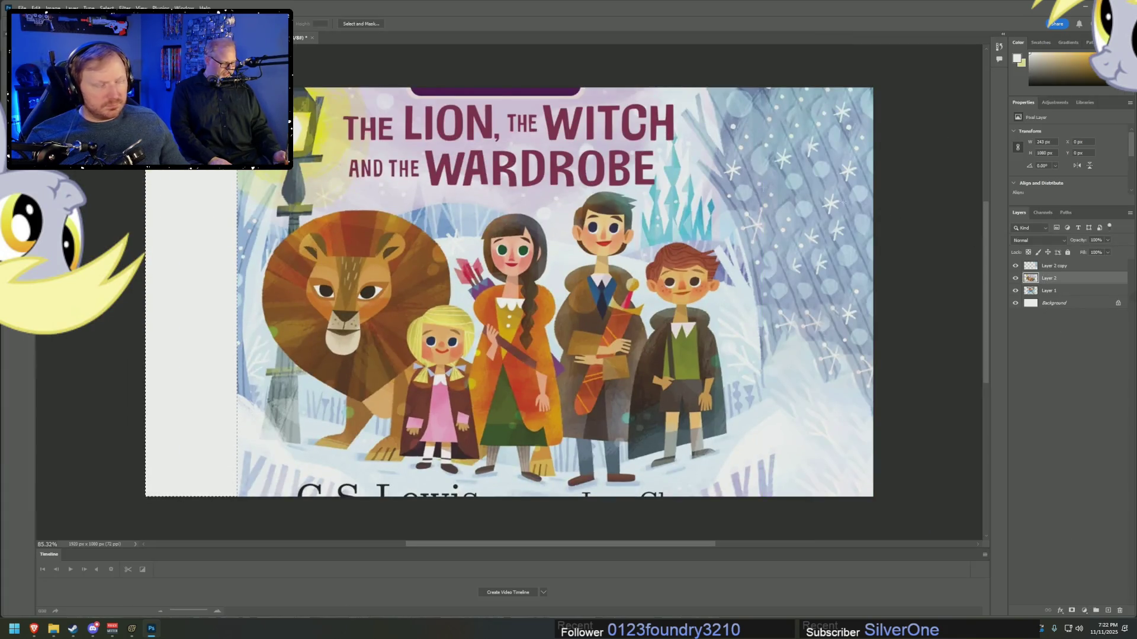
pyautogui.rightClick(272, 195)
pyautogui.rightClick(201, 190)
pyautogui.click(237, 314)
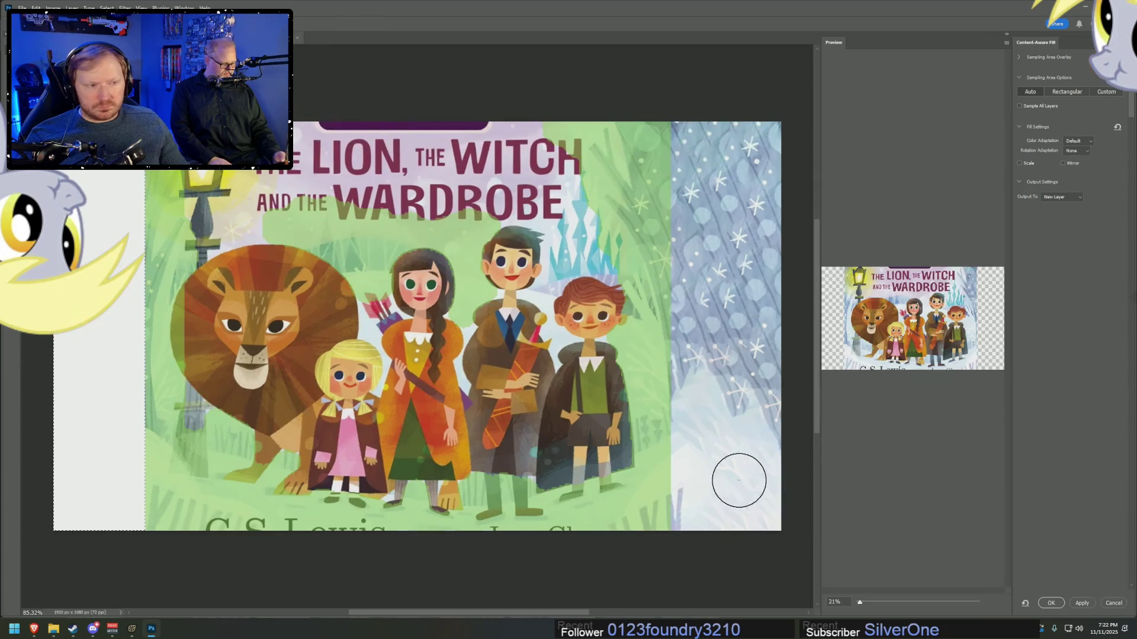
pyautogui.scroll(1, 903, 484)
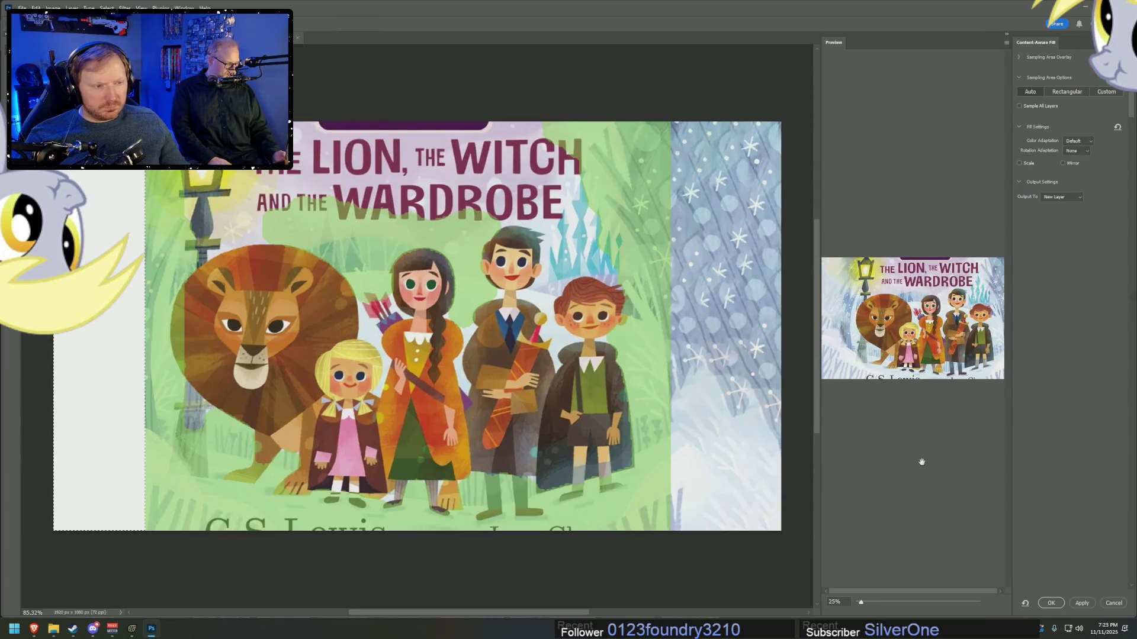
pyautogui.click(1060, 605)
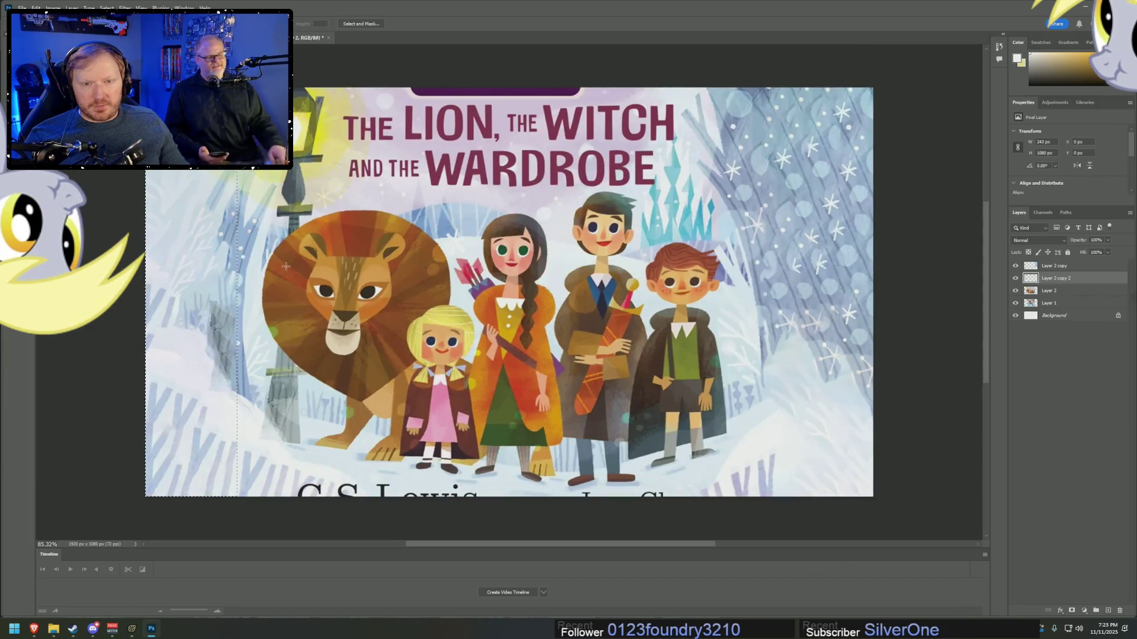
# - Deselect the left strip and reselect the previous selection
pyautogui.hotkey('ctrl', 'd')
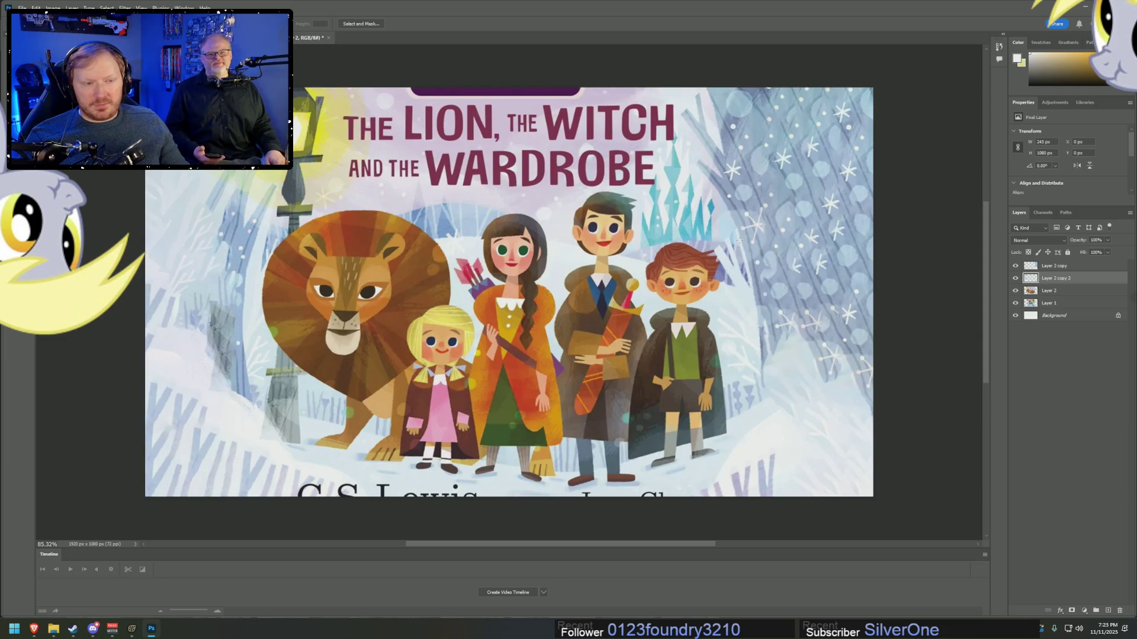
pyautogui.rightClick(738, 240)
pyautogui.click(770, 353)
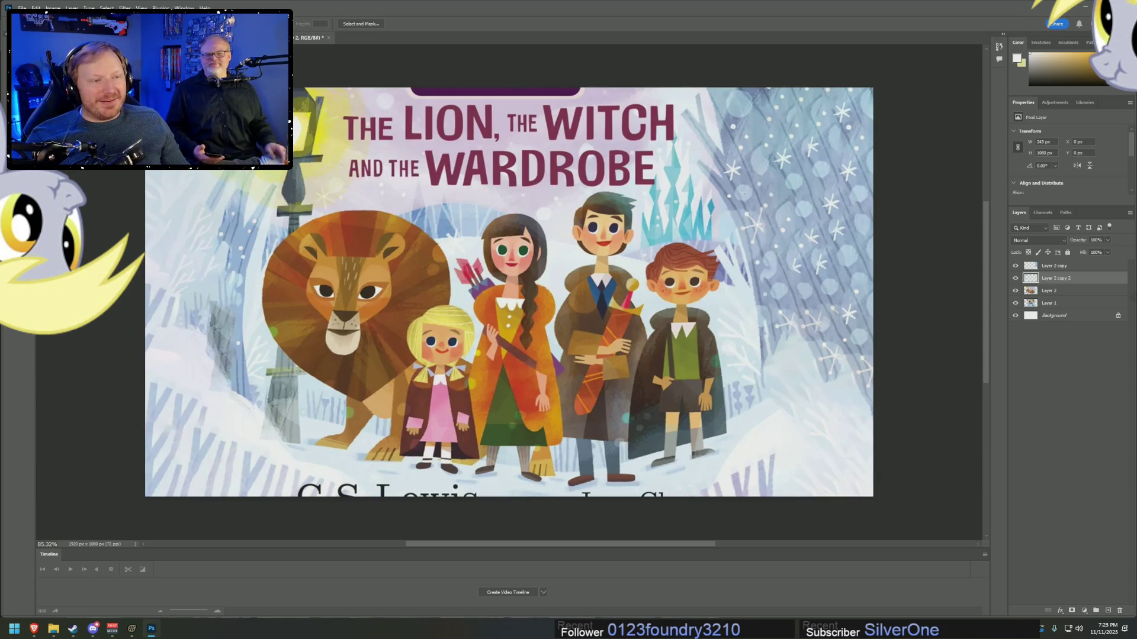
pyautogui.keyDown('alt'); pyautogui.scroll(5, 481, 448); pyautogui.keyUp('alt')
# - Marquee the 'C S' author initials and try content-aware and generative fills on them
pyautogui.scroll(-3, 349, 413)
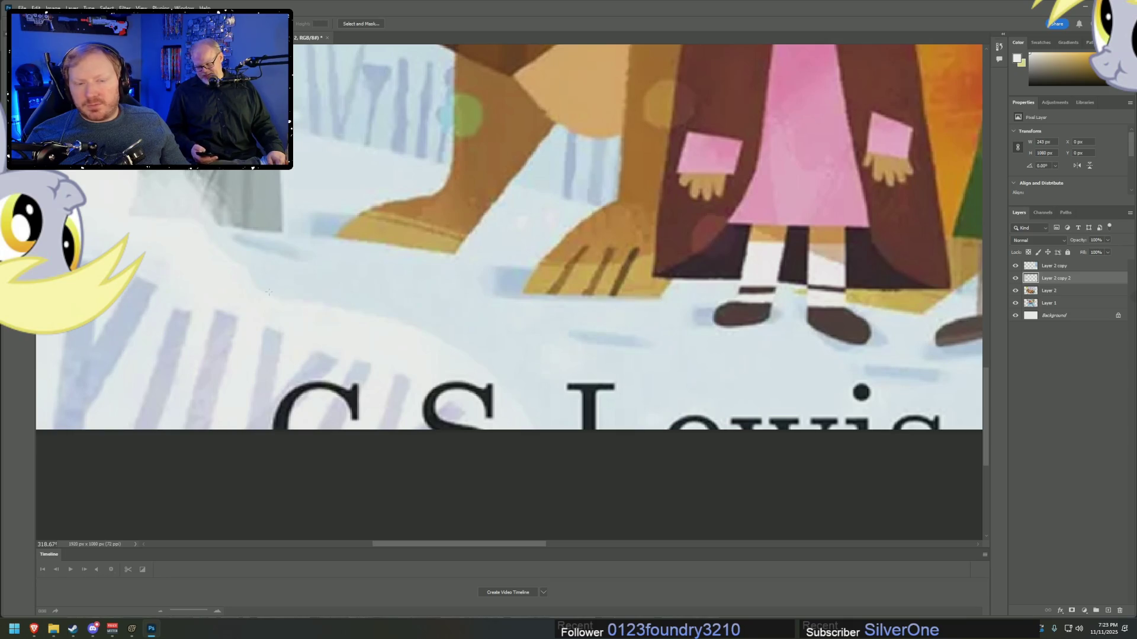
pyautogui.moveTo(437, 436); pyautogui.dragTo(516, 480)
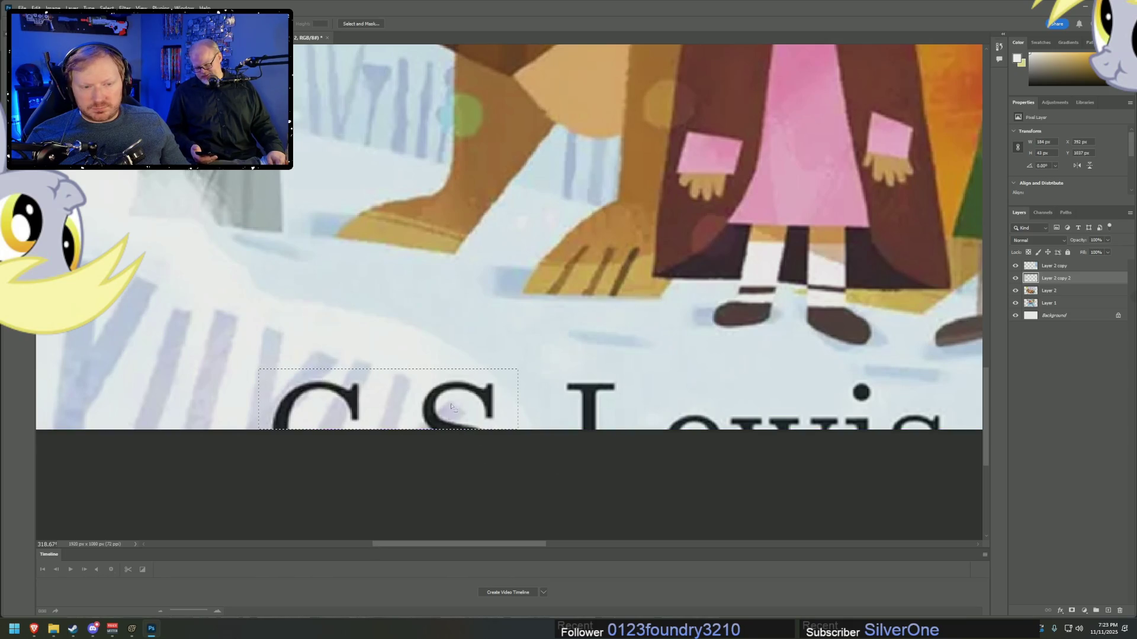
pyautogui.rightClick(451, 399)
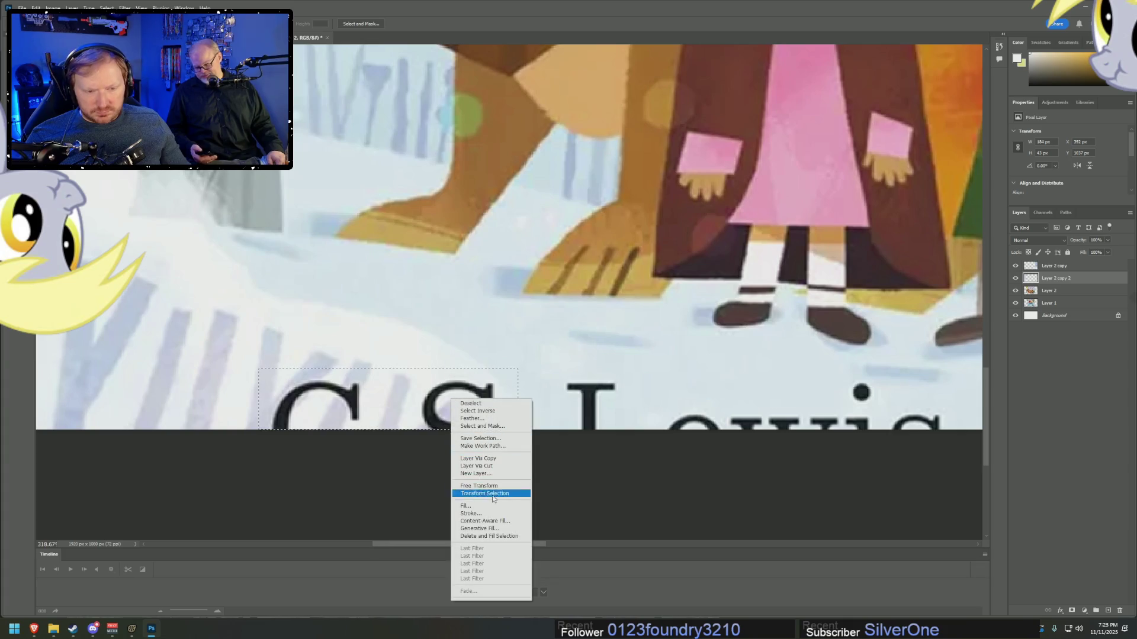
pyautogui.click(488, 536)
pyautogui.hotkey('ctrl', 'z')
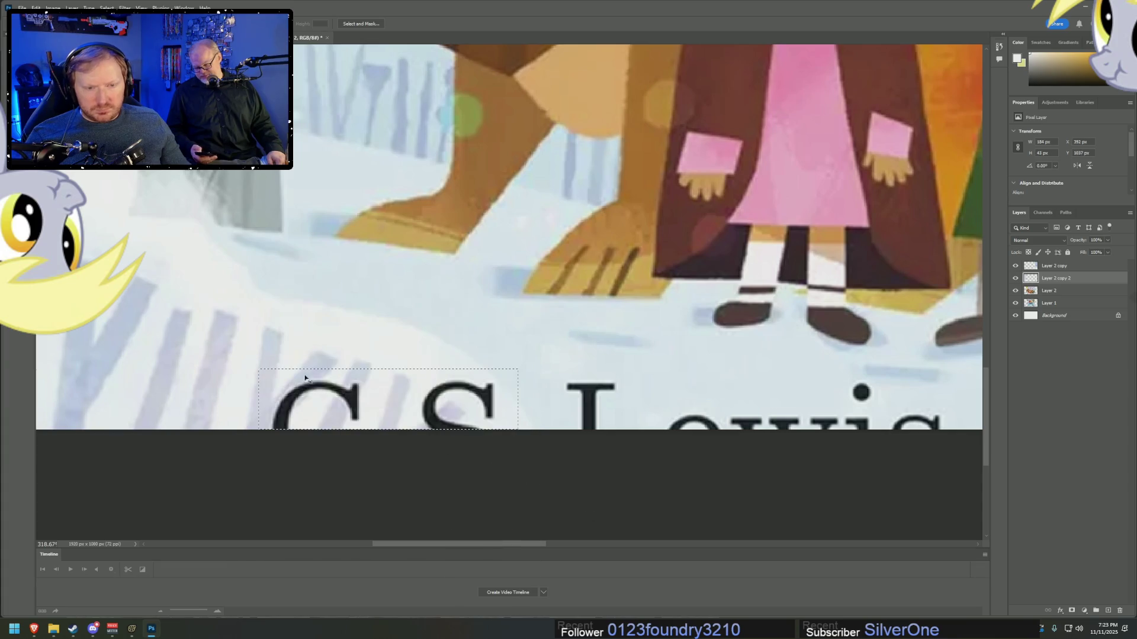
pyautogui.rightClick(327, 369)
pyautogui.click(375, 498)
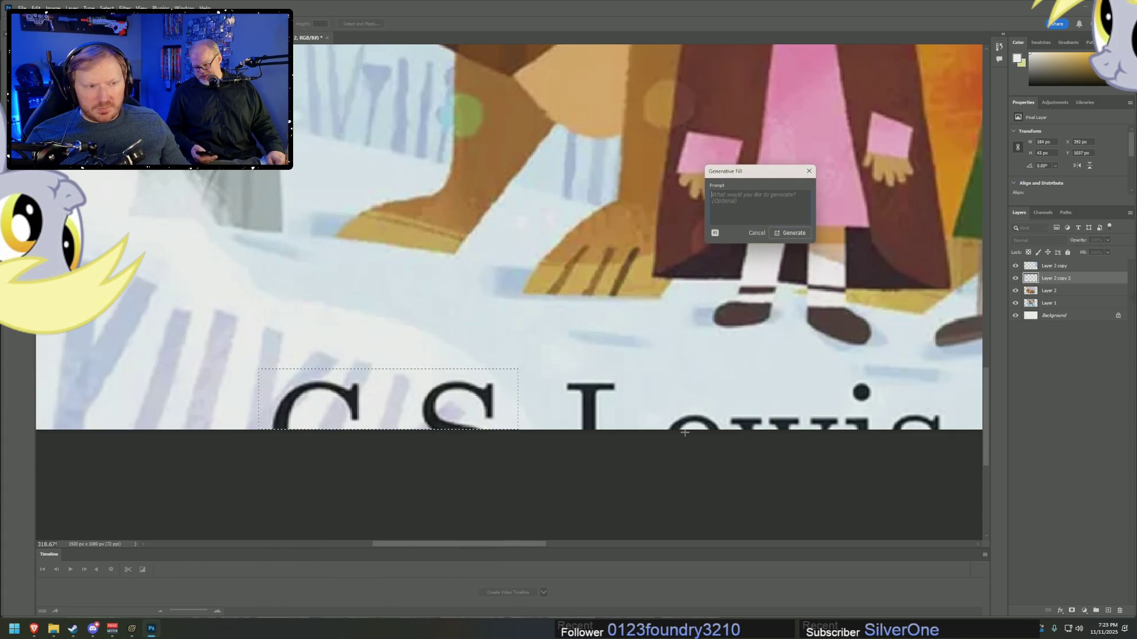
pyautogui.click(809, 171)
pyautogui.rightClick(466, 415)
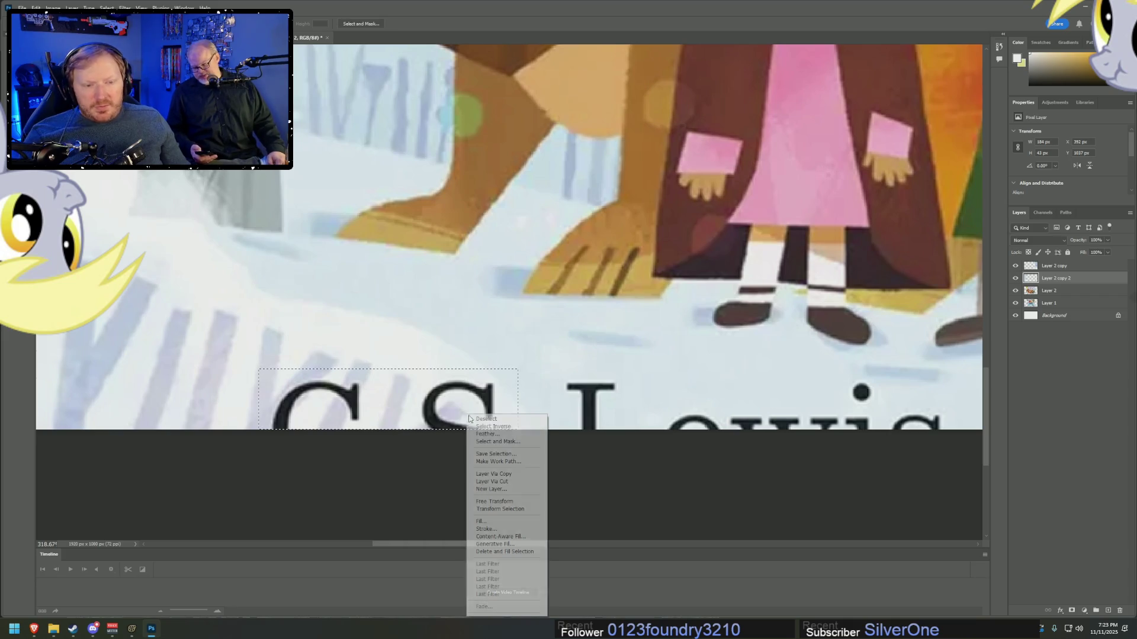
pyautogui.click(521, 537)
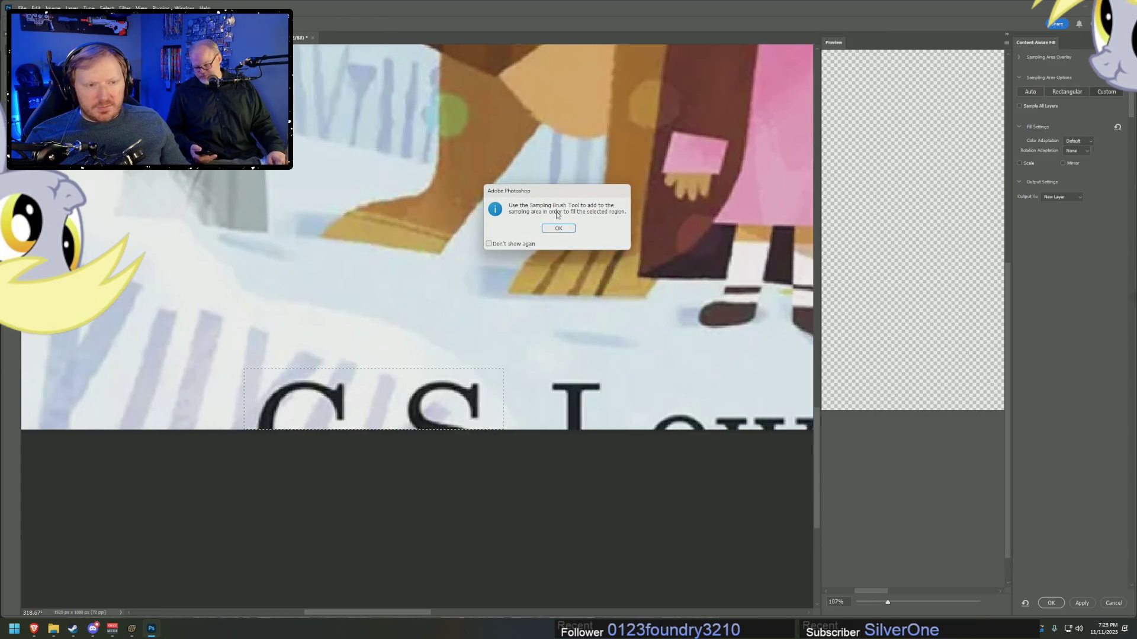
pyautogui.click(556, 229)
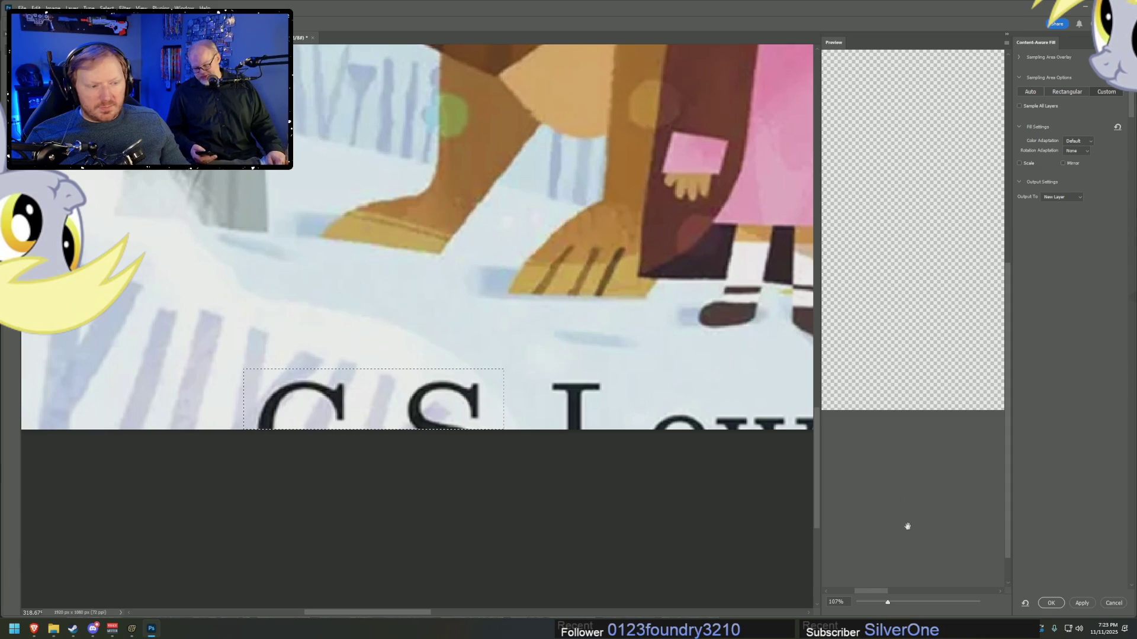
pyautogui.moveTo(871, 590); pyautogui.dragTo(864, 591)
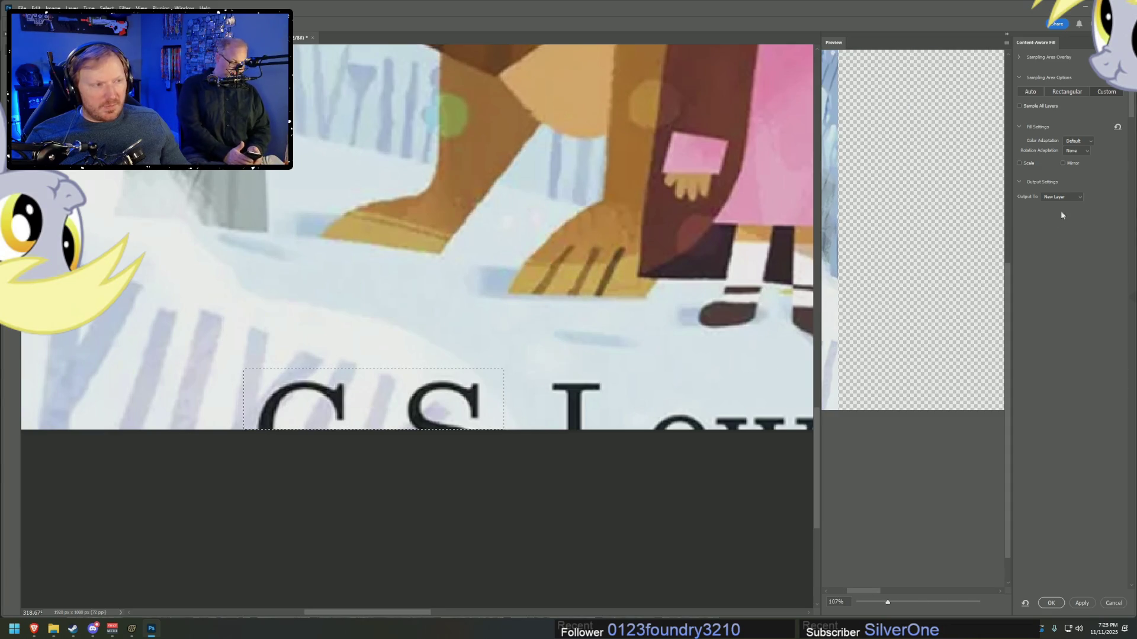
pyautogui.click(1114, 603)
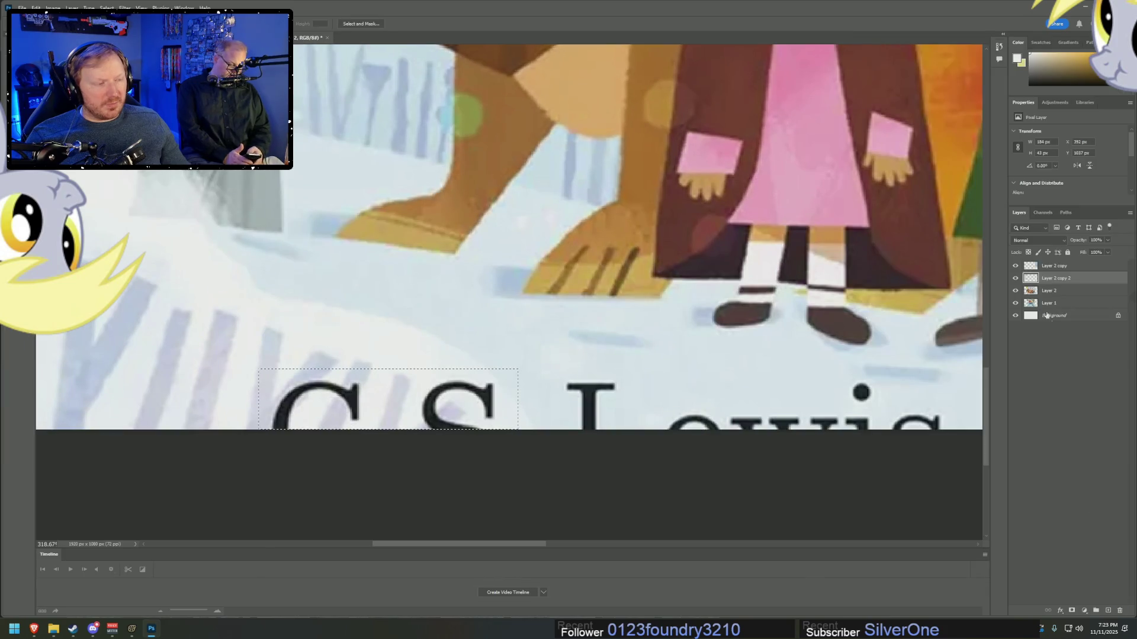
# - Merge the three Layer 2 layers and content-aware fill the 'C S' initials away
pyautogui.click(1048, 291)
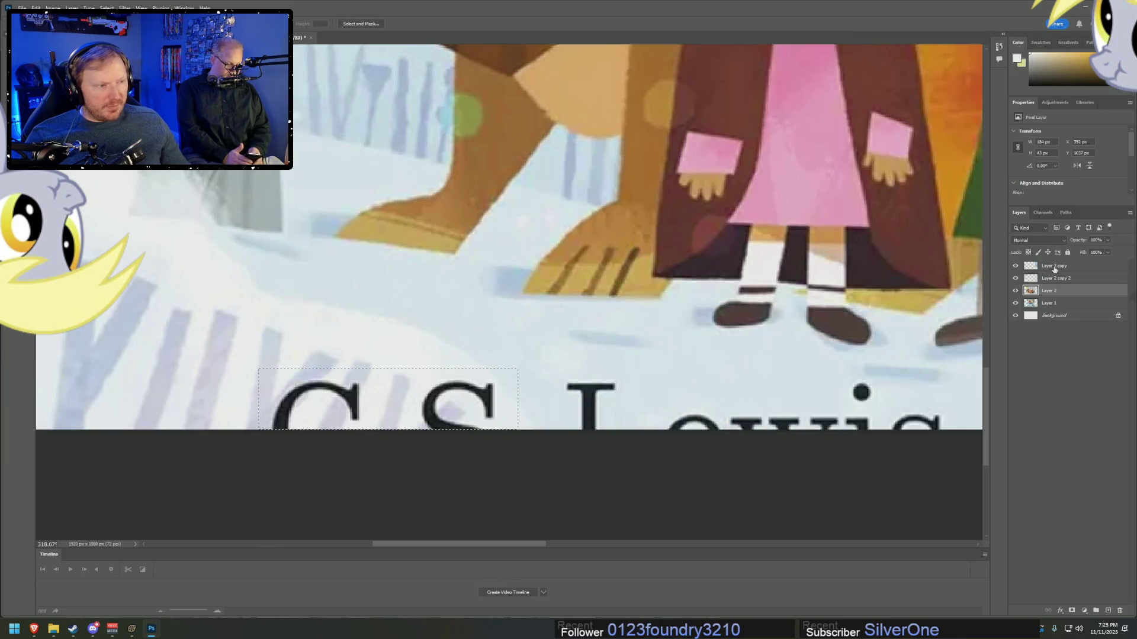
pyautogui.keyDown('shift'); pyautogui.click(1054, 269); pyautogui.keyUp('shift')
pyautogui.rightClick(1039, 291)
pyautogui.click(1081, 357)
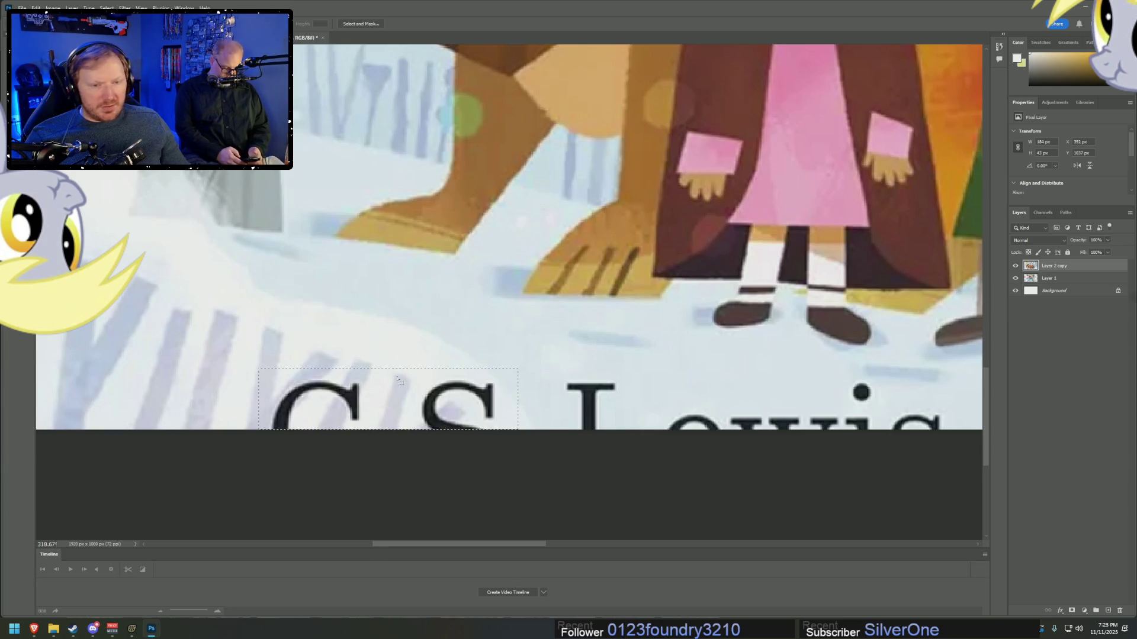
pyautogui.rightClick(426, 383)
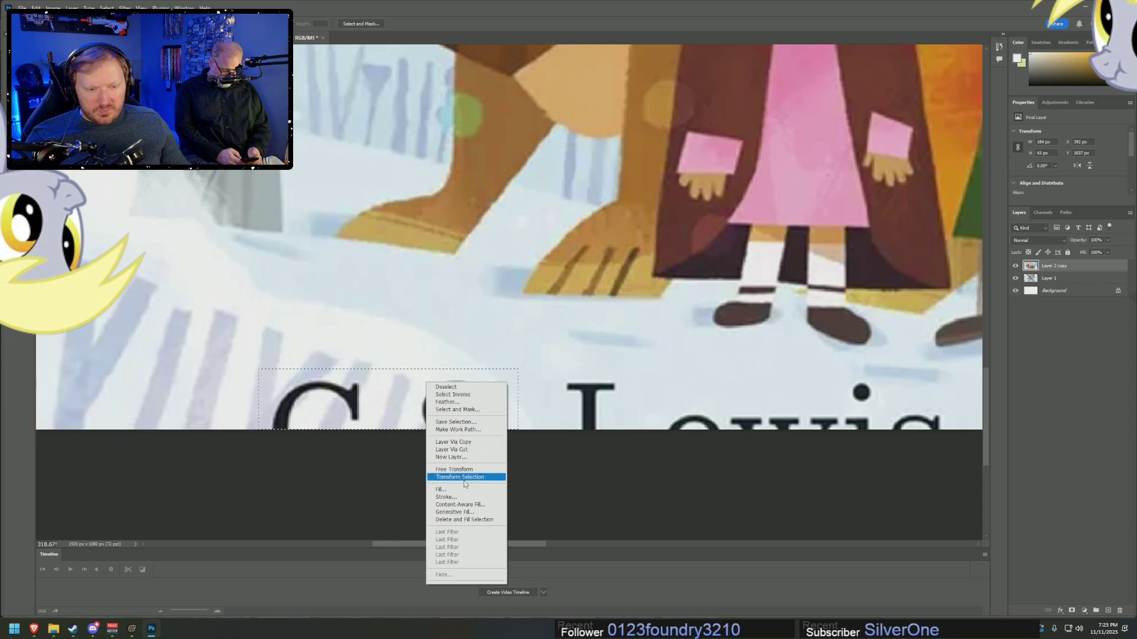
pyautogui.click(465, 504)
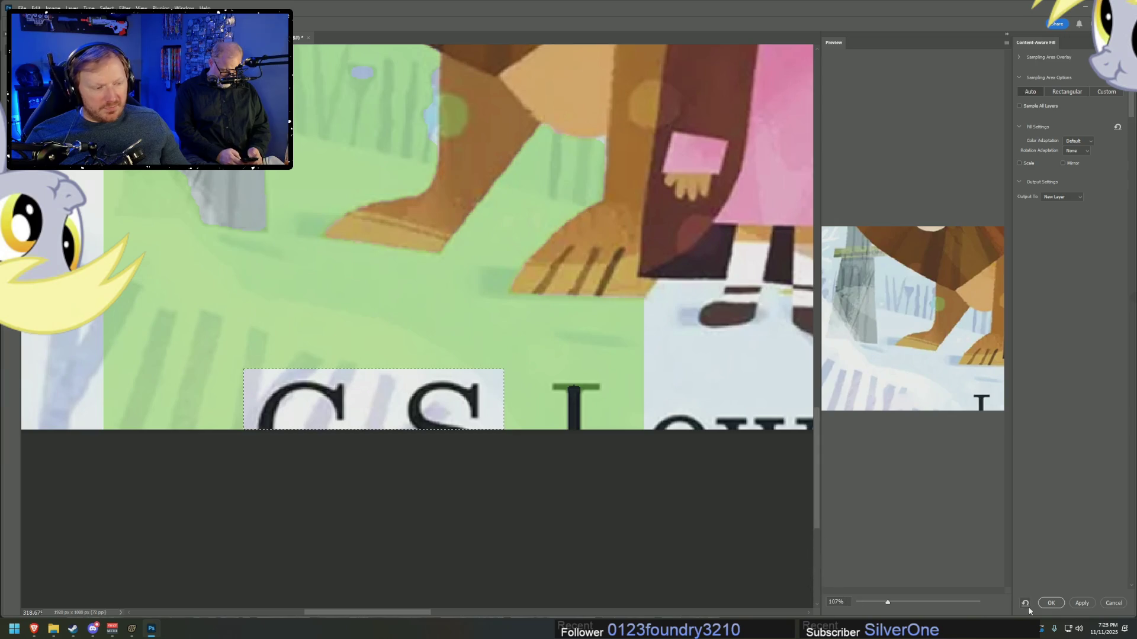
pyautogui.click(1051, 603)
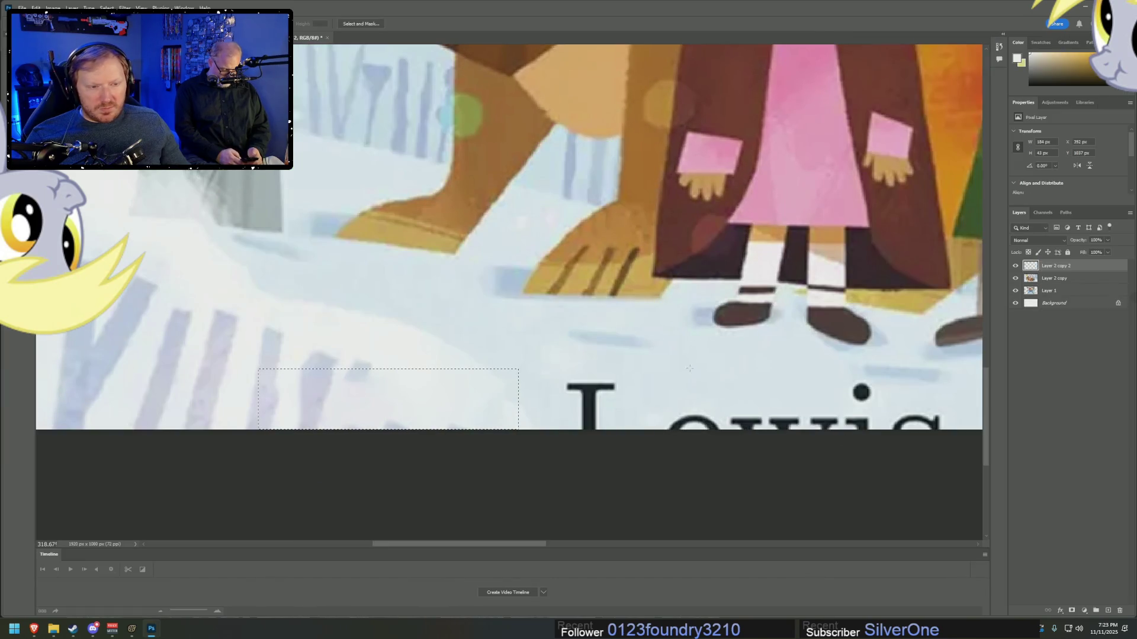
# - Extend the marquee over 'Lewis', merge Layer 2 copy layers, and content-aware fill it away
pyautogui.moveTo(619, 397); pyautogui.dragTo(960, 491)
pyautogui.rightClick(872, 413)
pyautogui.click(918, 533)
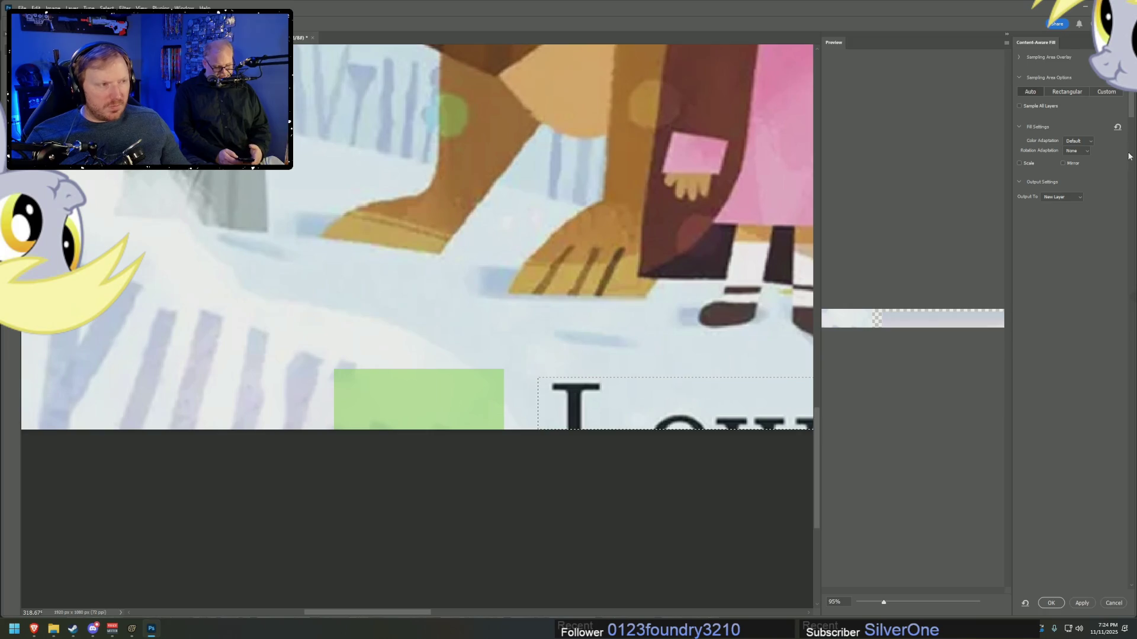
pyautogui.click(1113, 603)
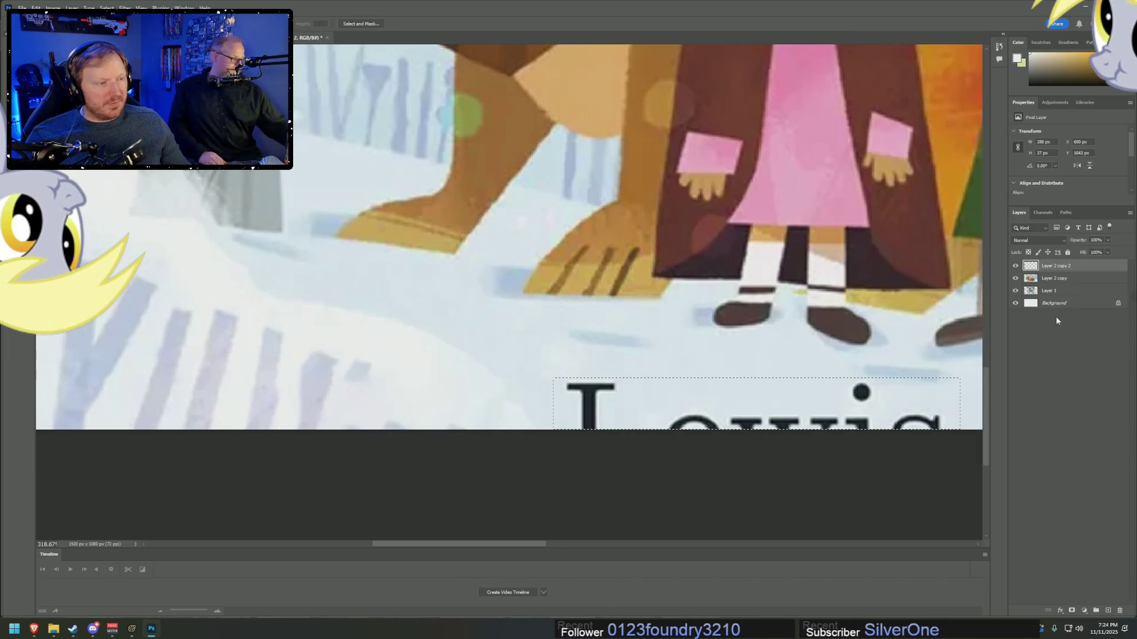
pyautogui.click(1050, 283)
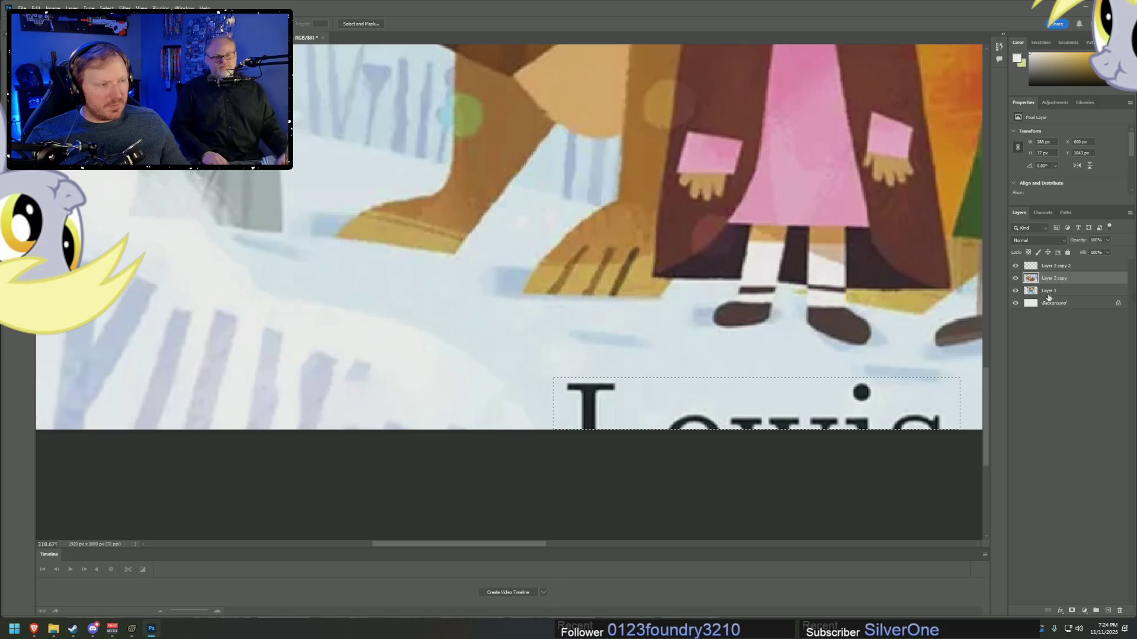
pyautogui.keyDown('shift'); pyautogui.click(1051, 267); pyautogui.keyUp('shift')
pyautogui.rightClick(1051, 268)
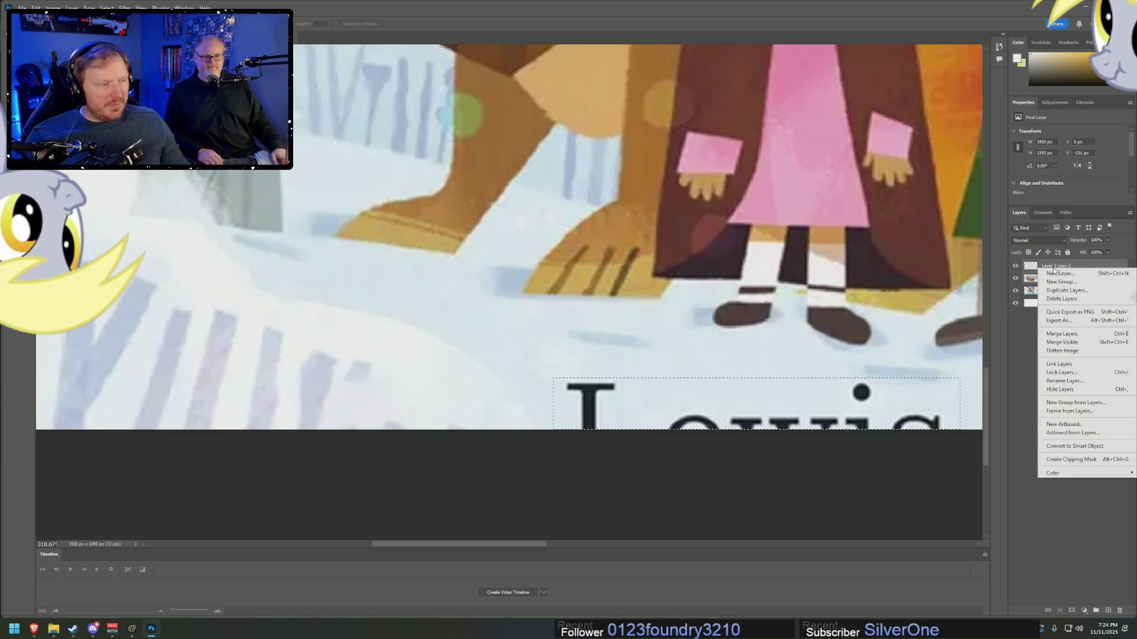
pyautogui.click(1063, 334)
pyautogui.rightClick(901, 394)
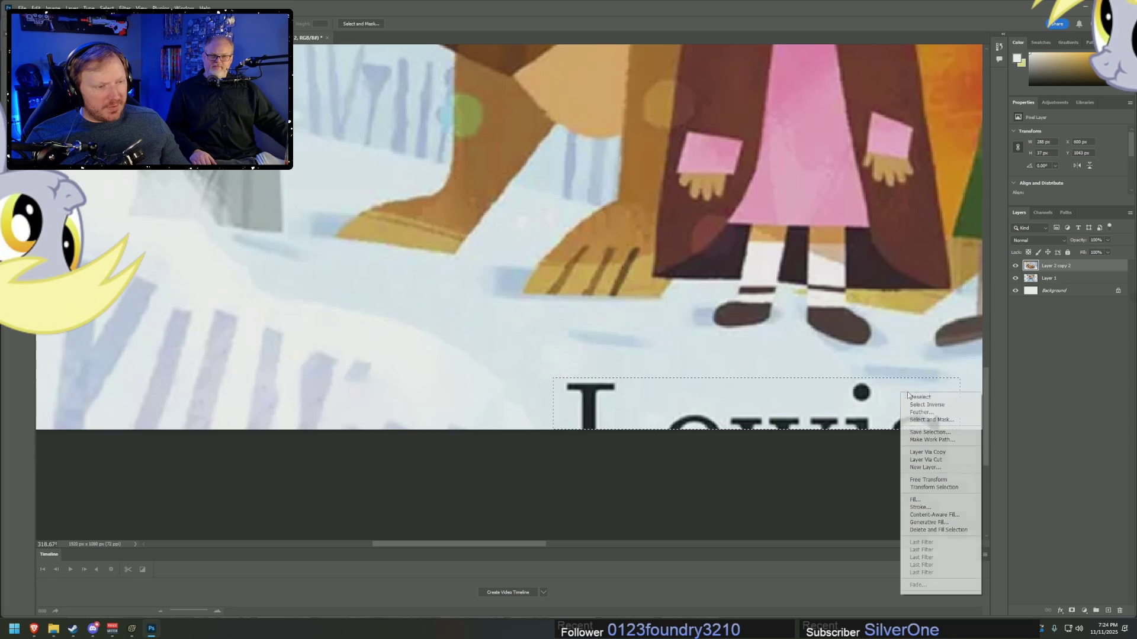
pyautogui.click(946, 514)
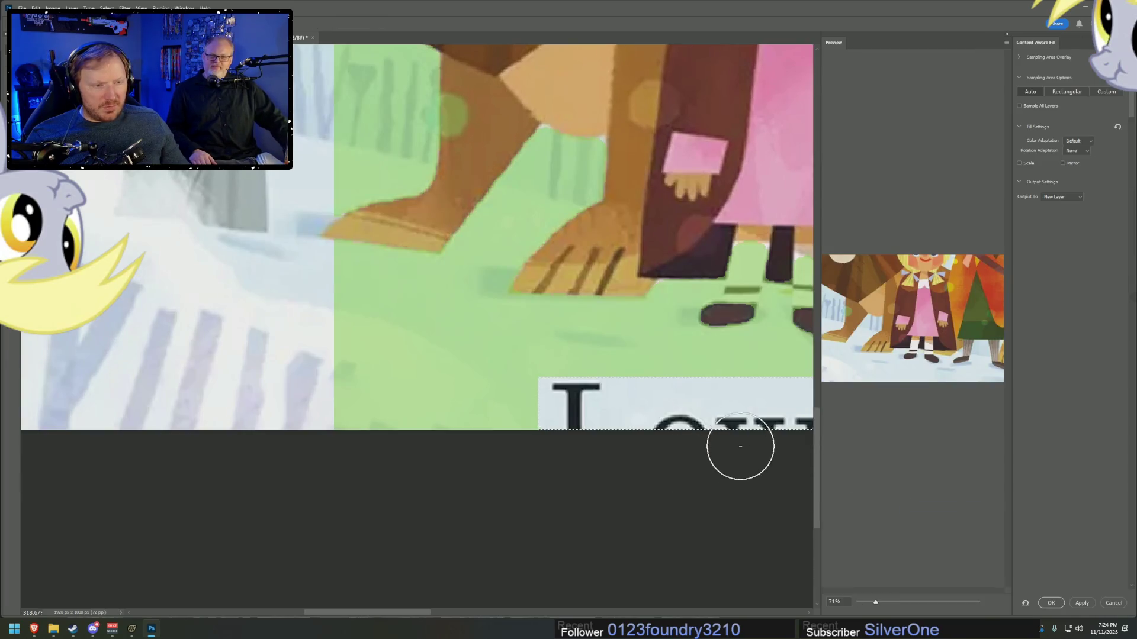
pyautogui.press('Return')
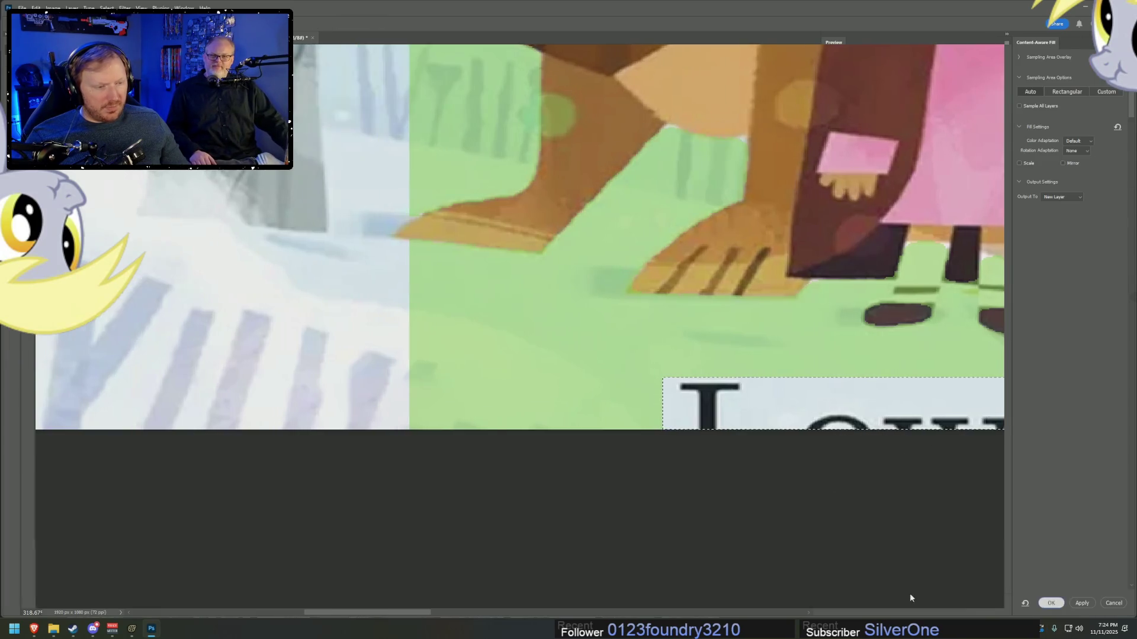
# - Merge the fill into the cover layer and content-aware fill the next credit line
pyautogui.moveTo(524, 549); pyautogui.dragTo(702, 560)
pyautogui.rightClick(1082, 279)
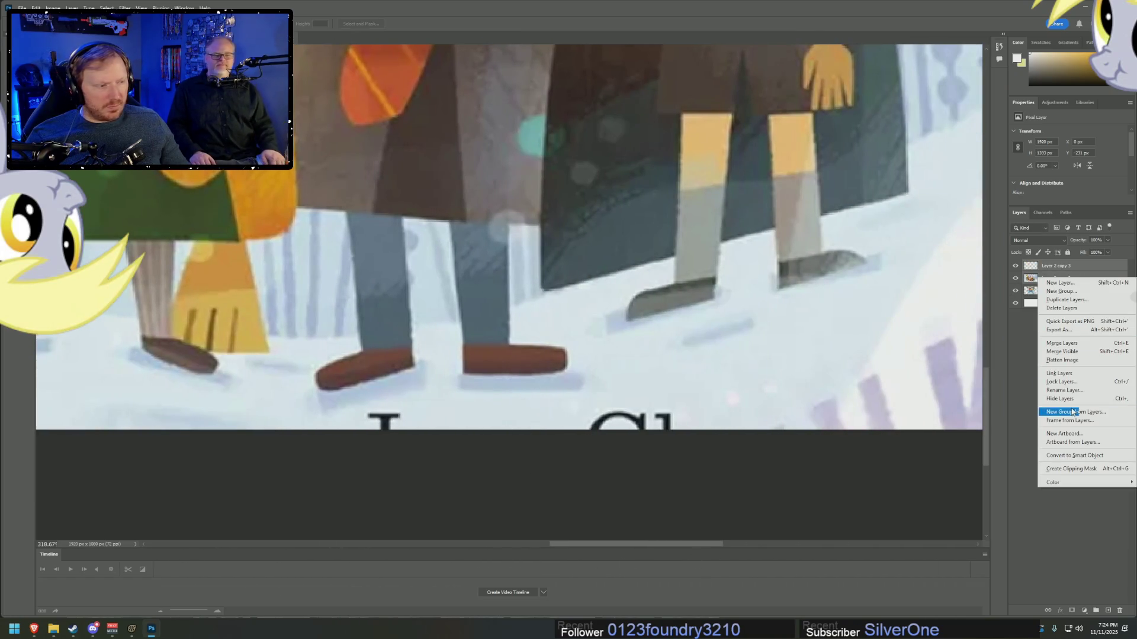
pyautogui.click(1062, 342)
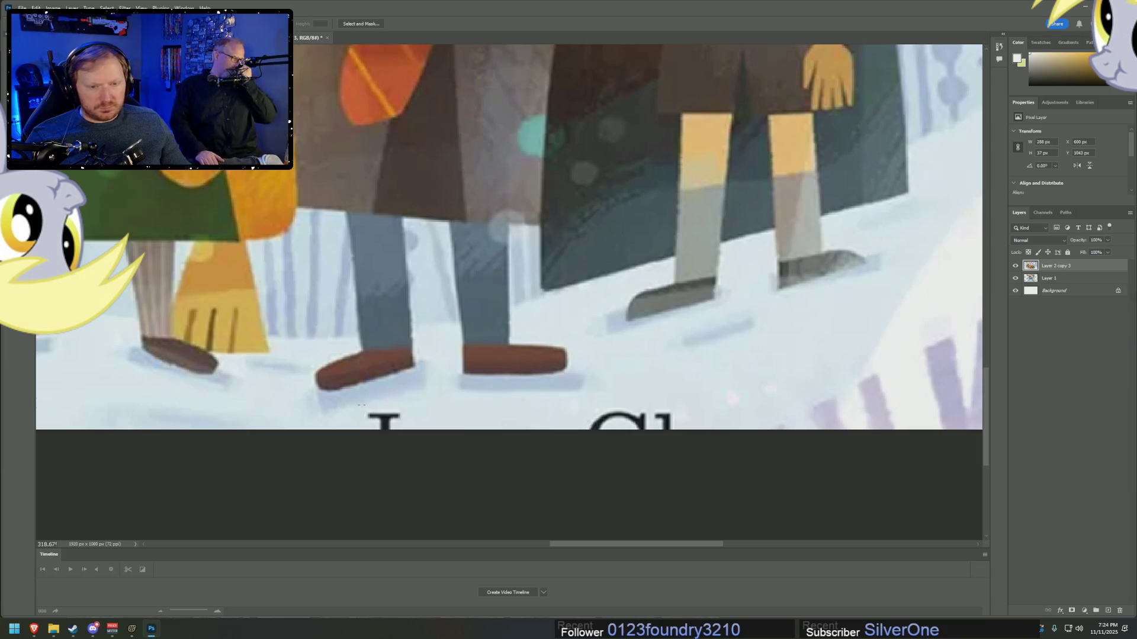
pyautogui.moveTo(360, 408); pyautogui.dragTo(705, 459)
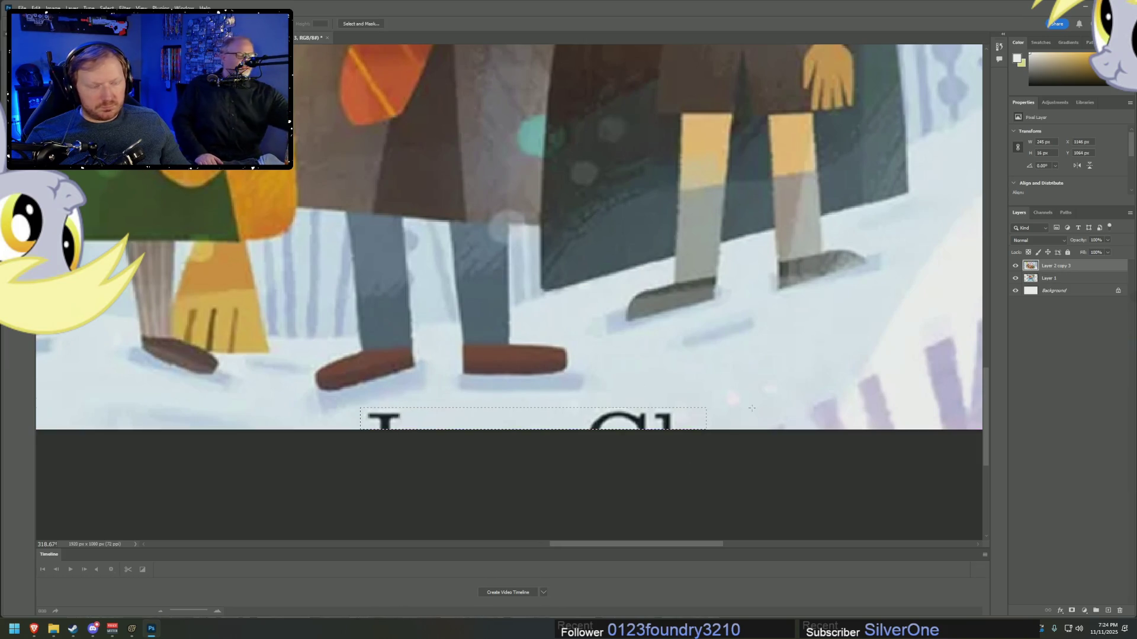
pyautogui.rightClick(646, 426)
pyautogui.click(681, 330)
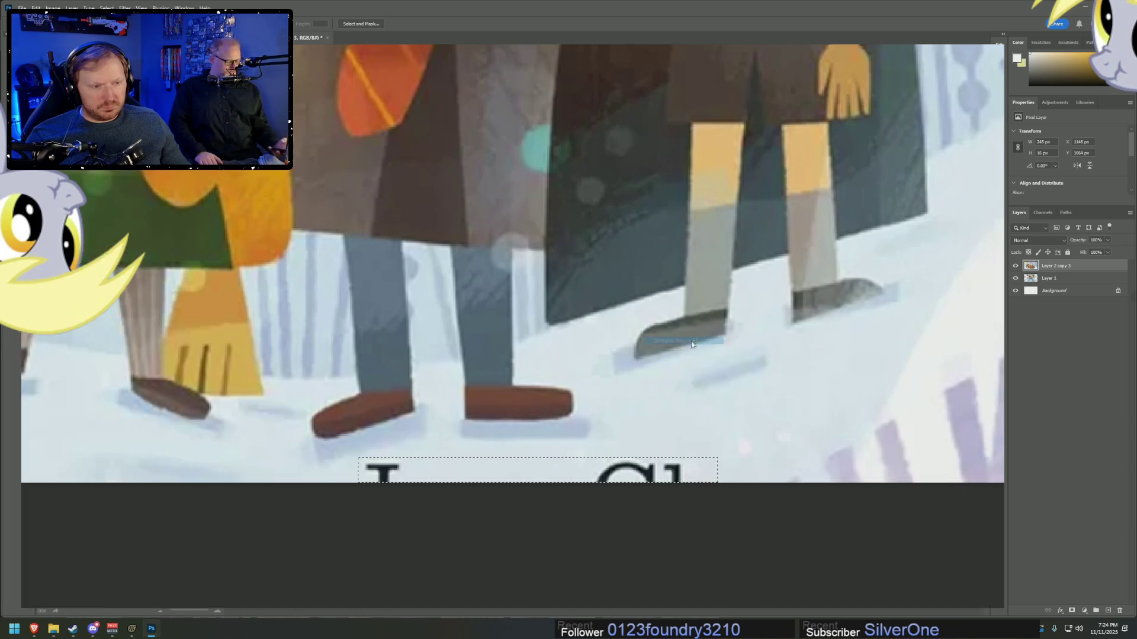
pyautogui.click(1051, 603)
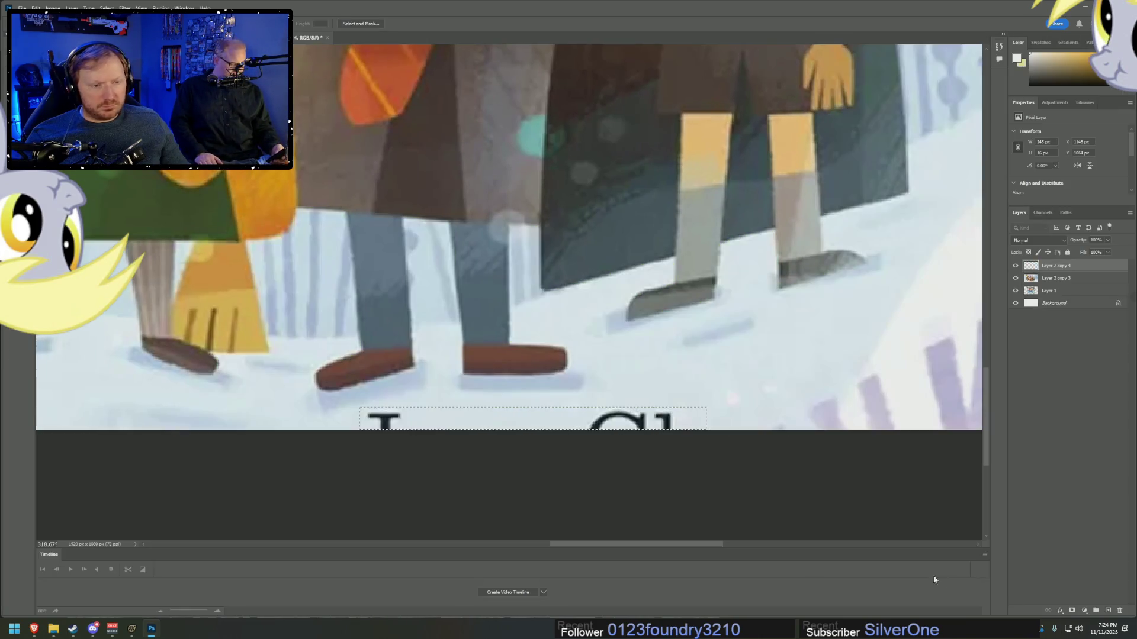
# - Marquee the purple banner above the title and merge the two latest layers
pyautogui.hscroll(3, 711, 276)
pyautogui.scroll(-5, 584, 200)
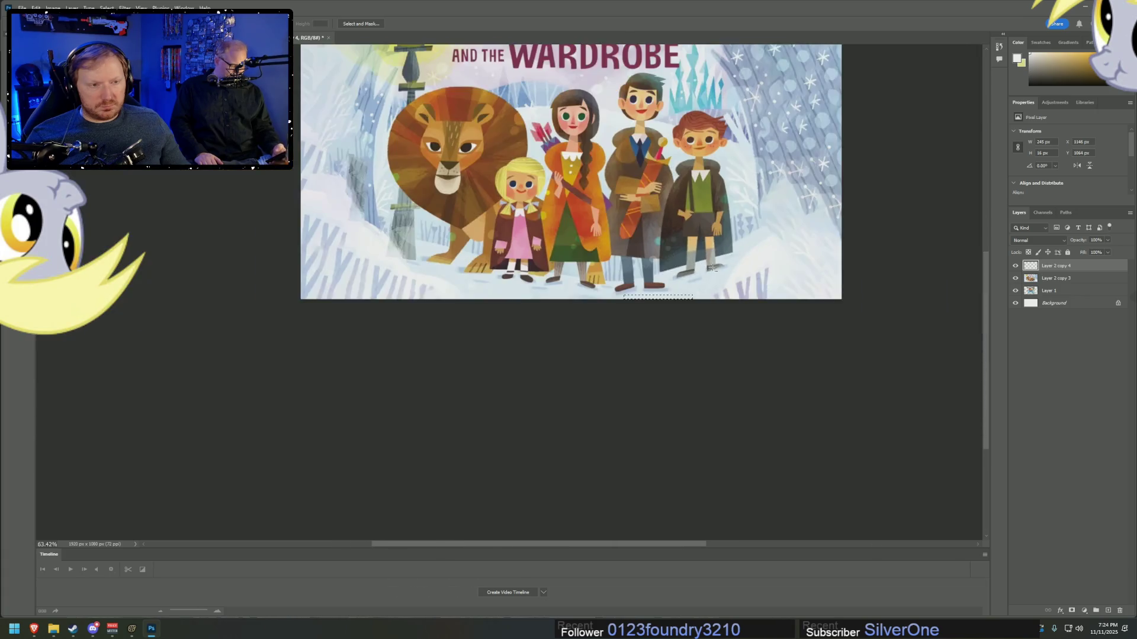
pyautogui.scroll(2, 583, 200)
pyautogui.scroll(4, 551, 207)
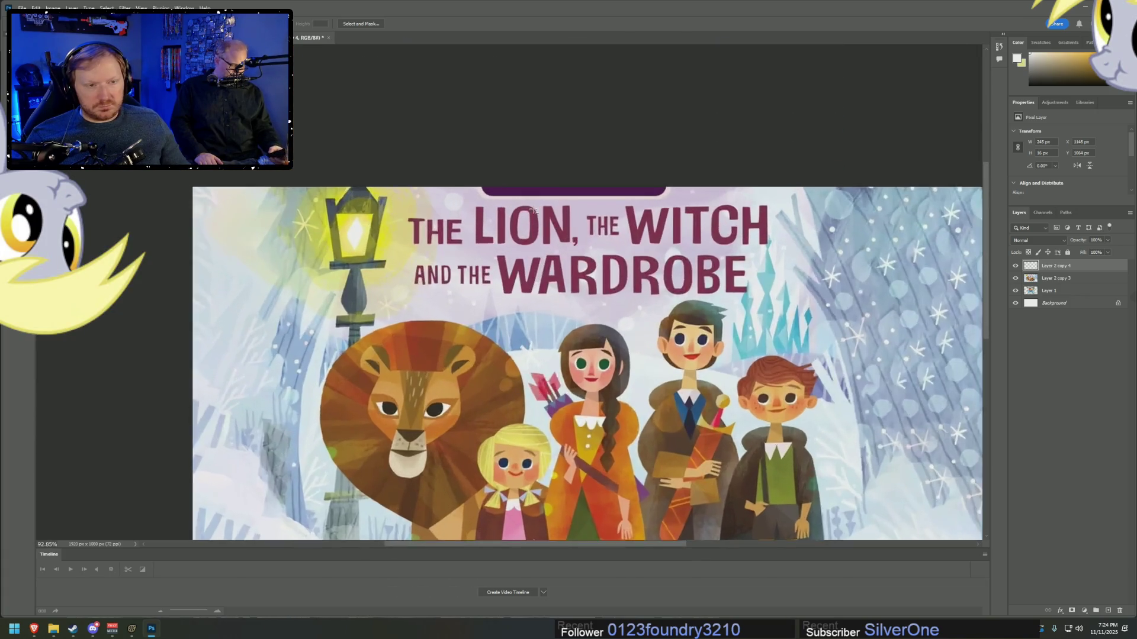
pyautogui.scroll(2, 550, 207)
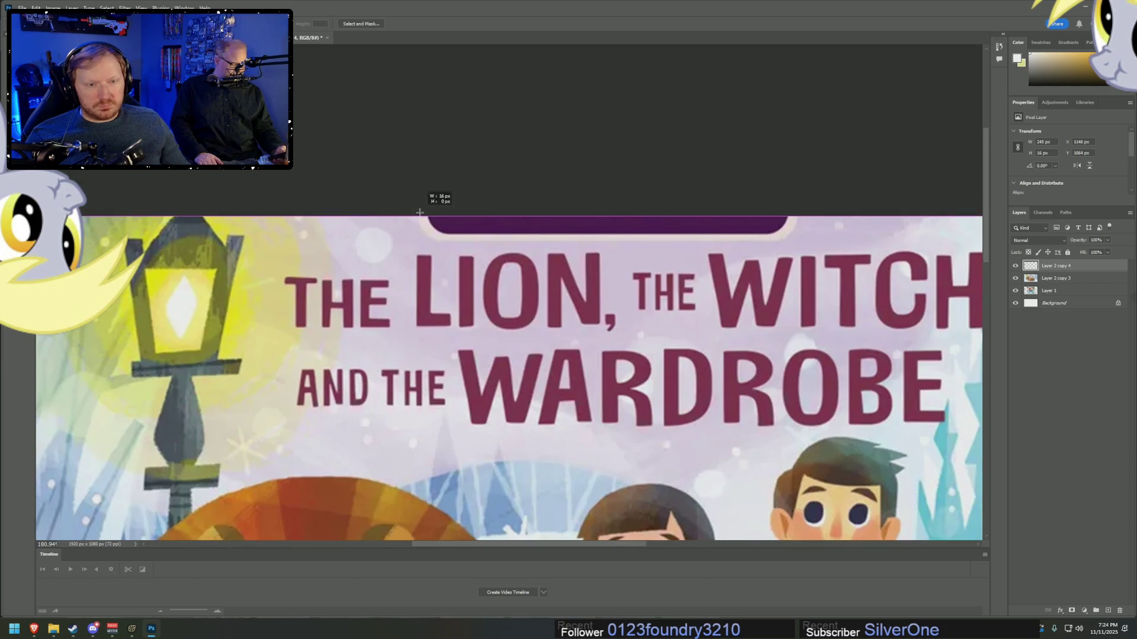
pyautogui.moveTo(419, 212); pyautogui.dragTo(809, 242)
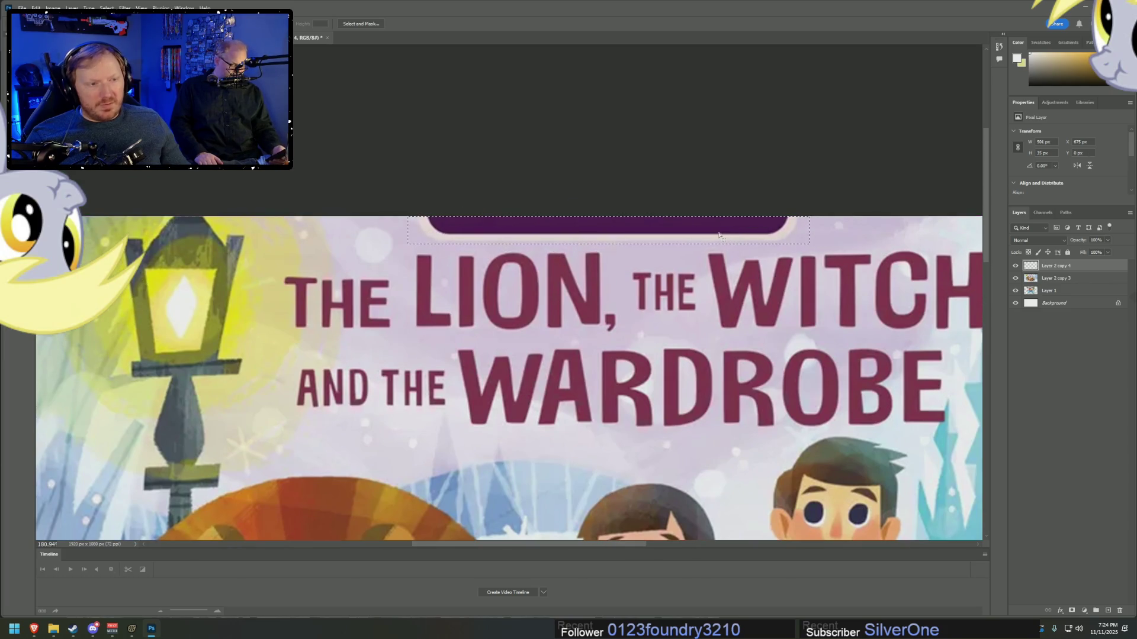
pyautogui.keyDown('shift'); pyautogui.click(1058, 279); pyautogui.keyUp('shift')
pyautogui.rightClick(1058, 279)
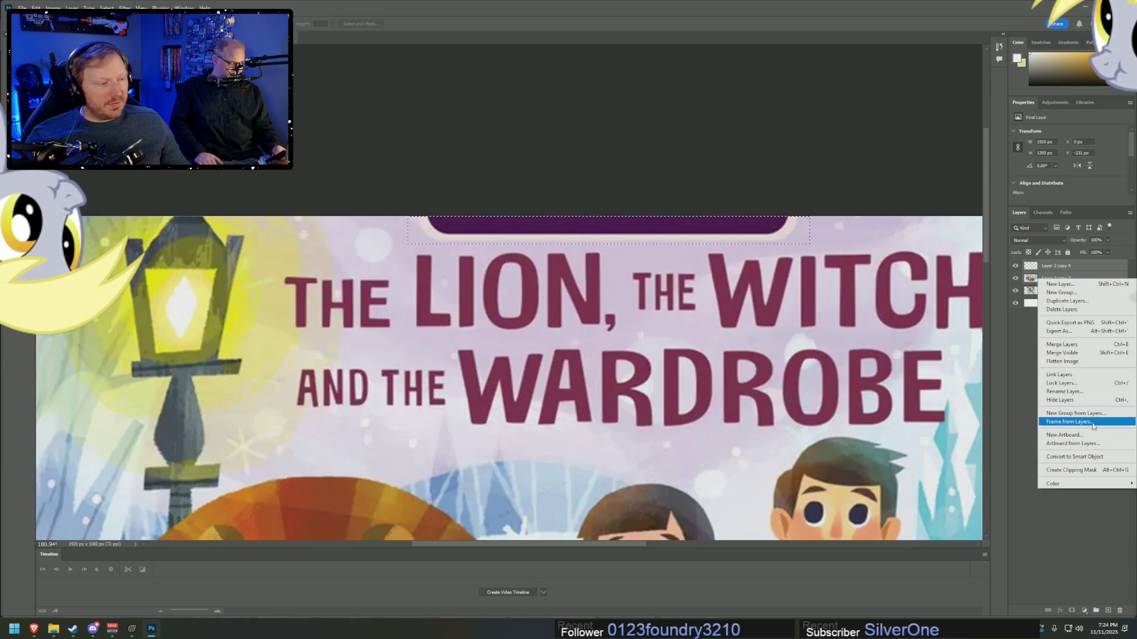
pyautogui.click(1066, 344)
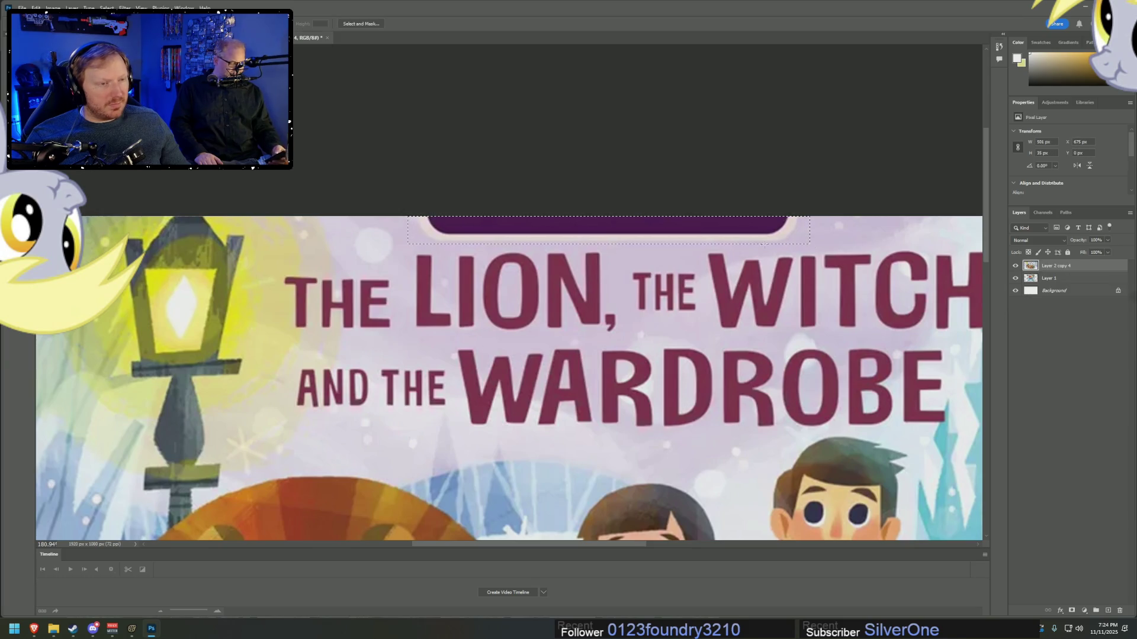
# - Content-Aware Fill the banner selection with background and commit it
pyautogui.rightClick(703, 224)
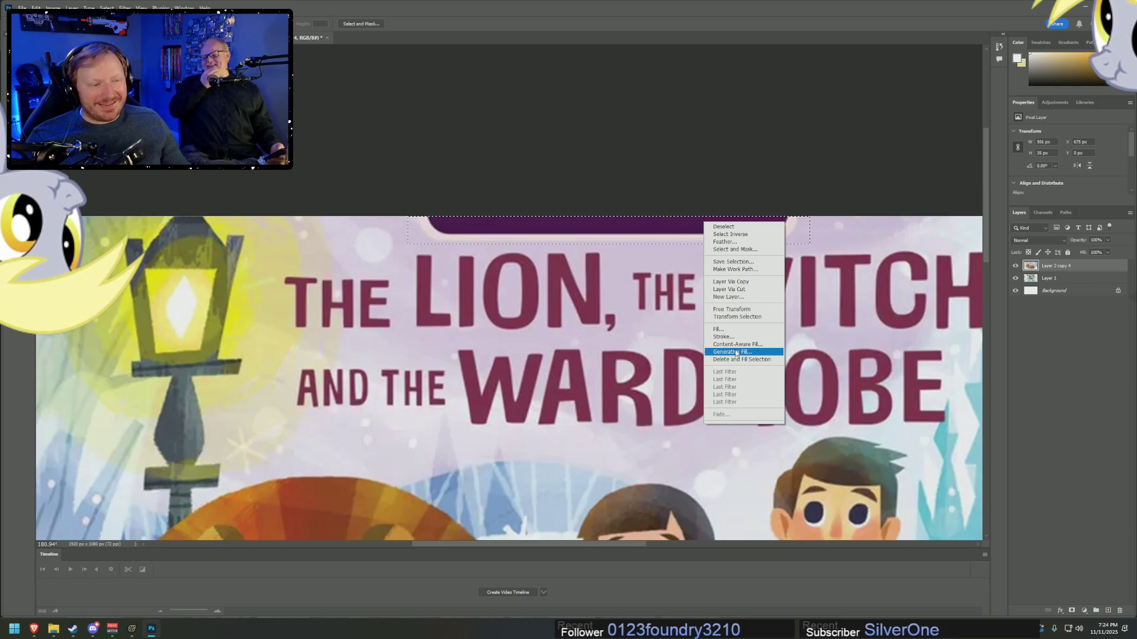
pyautogui.click(735, 352)
pyautogui.rightClick(688, 238)
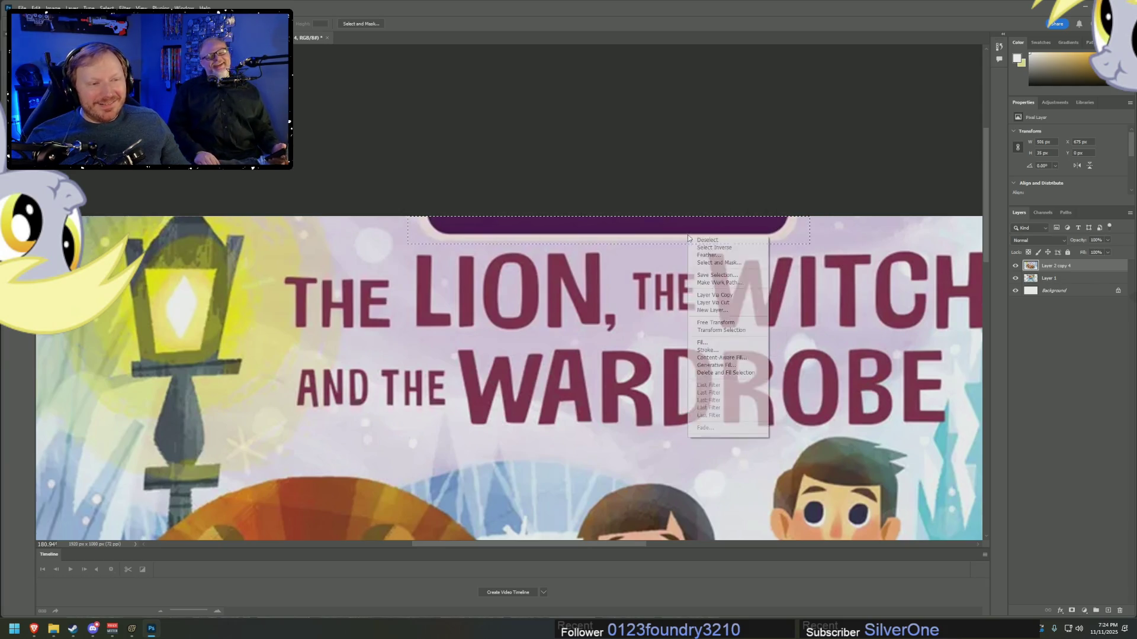
pyautogui.click(721, 357)
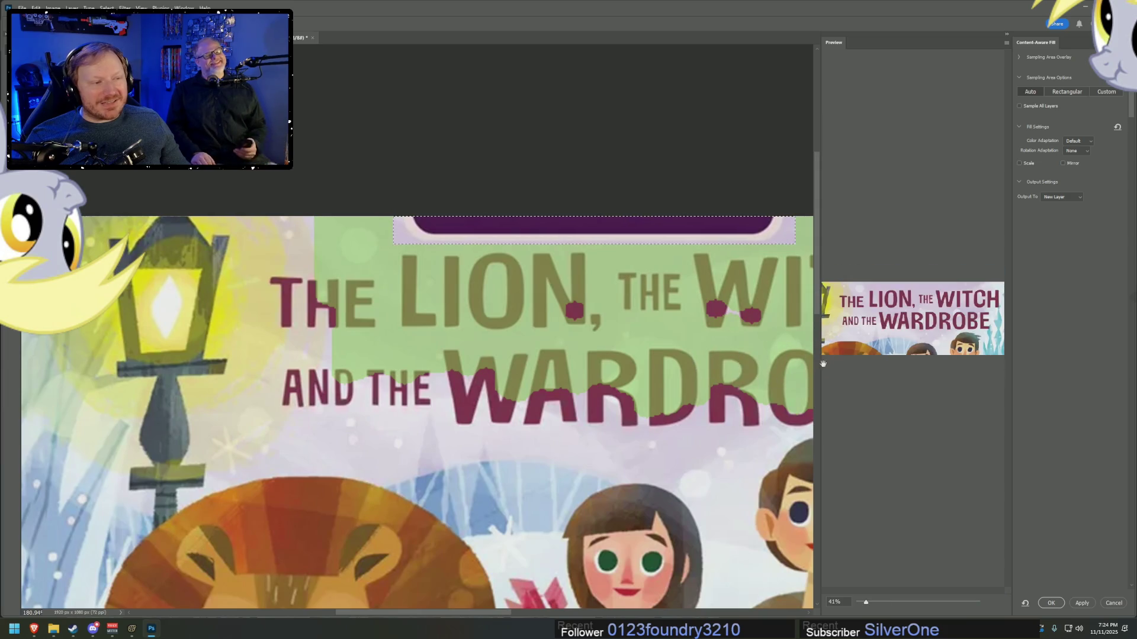
pyautogui.press('Return')
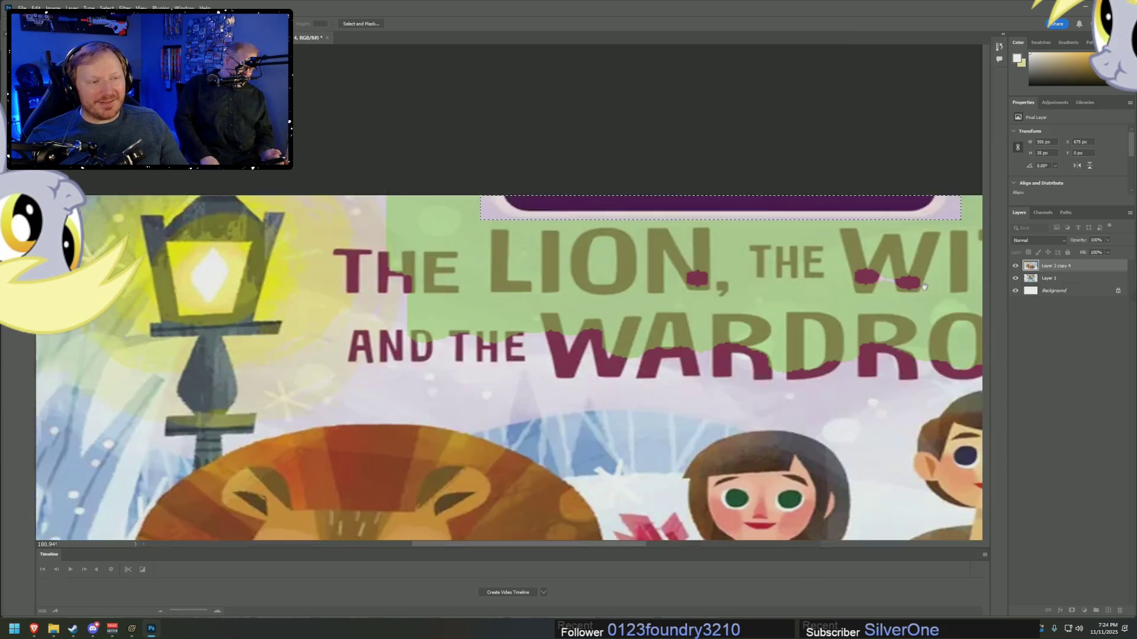
# - Scroll to show the full WITCH and WARDROBE title and begin a marquee over WARDROBE
pyautogui.keyDown('alt'); pyautogui.scroll(-4, 812, 290); pyautogui.keyUp('alt')
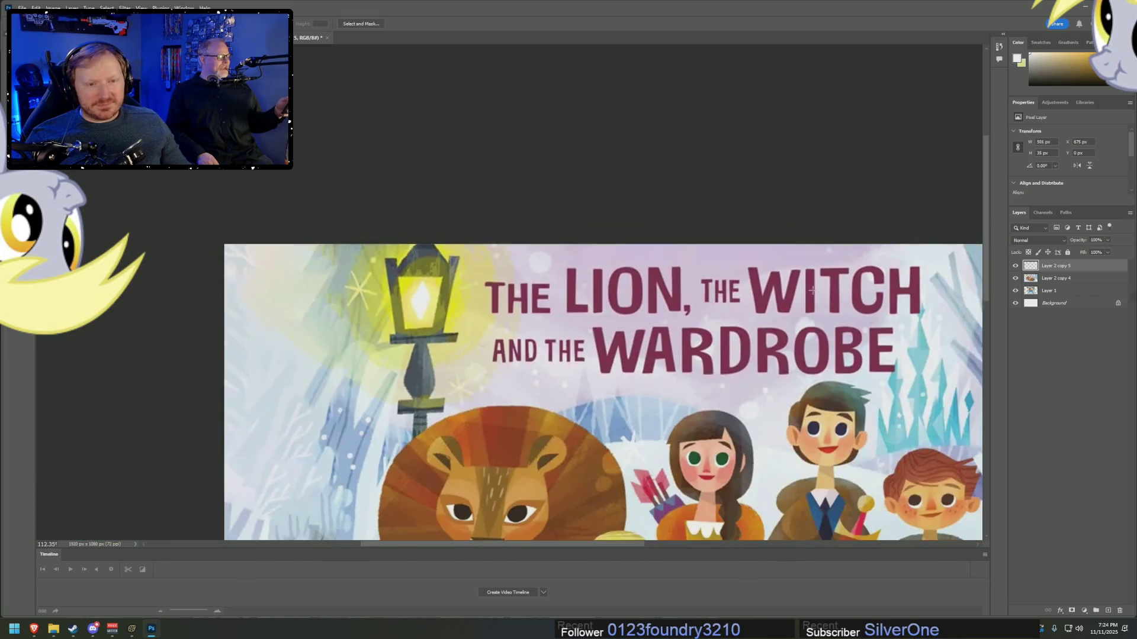
pyautogui.scroll(-3, 854, 336)
pyautogui.keyDown('alt'); pyautogui.scroll(5, 568, 253); pyautogui.keyUp('alt')
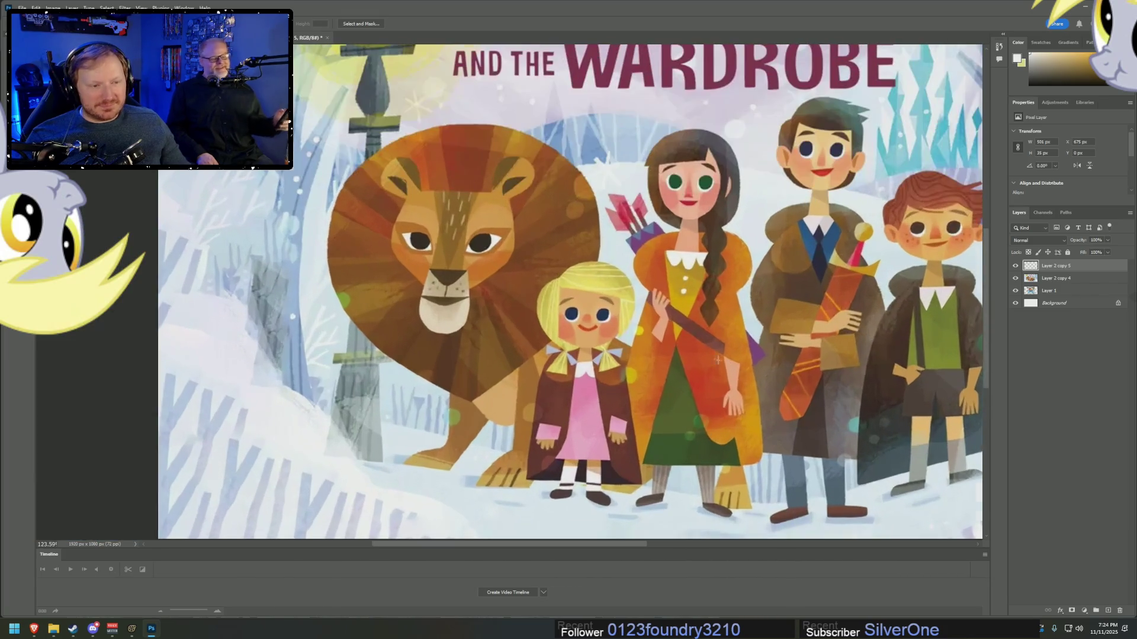
pyautogui.keyDown('alt'); pyautogui.scroll(1, 568, 254); pyautogui.keyUp('alt')
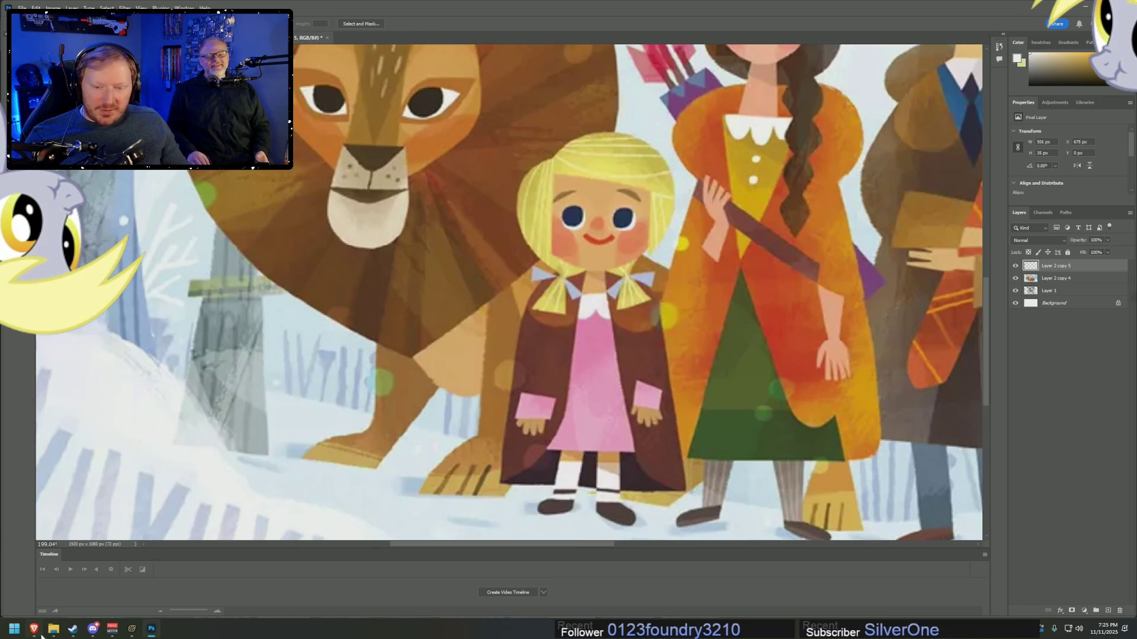
pyautogui.scroll(6, 778, 181)
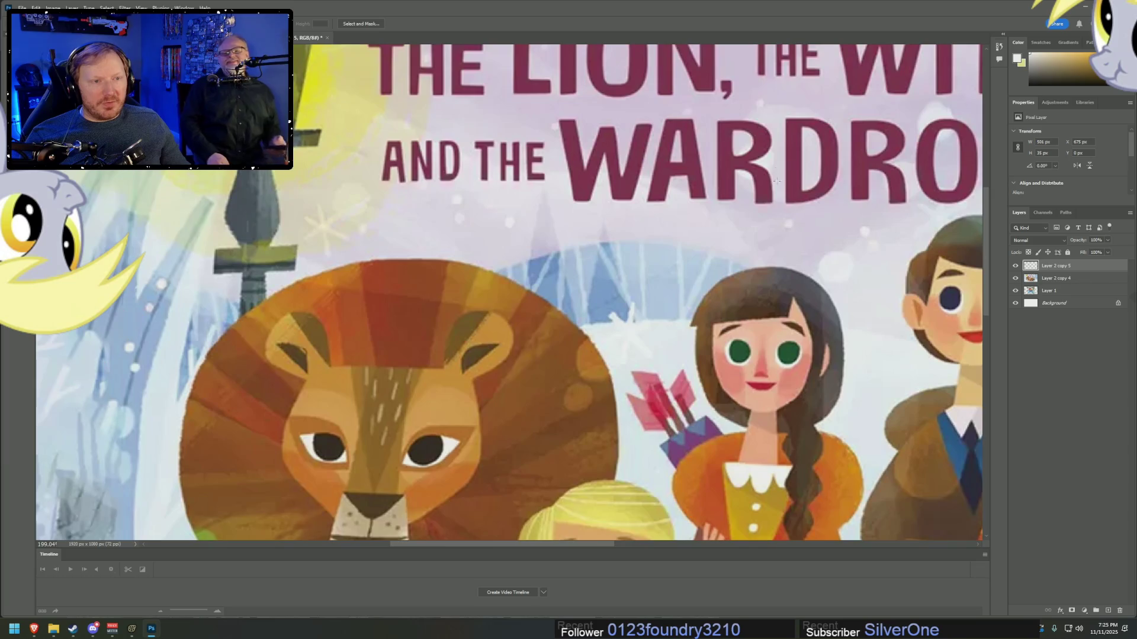
pyautogui.scroll(3, 778, 181)
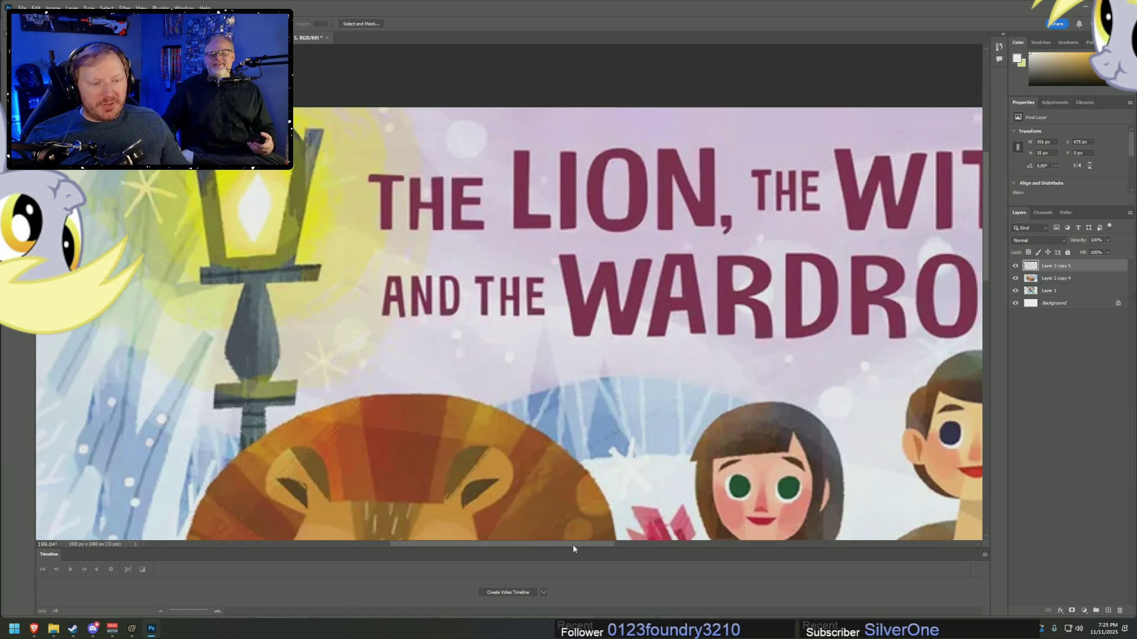
pyautogui.moveTo(573, 545)
pyautogui.mouseDown()
pyautogui.moveTo(651, 549)
pyautogui.moveTo(623, 543)
pyautogui.mouseUp()
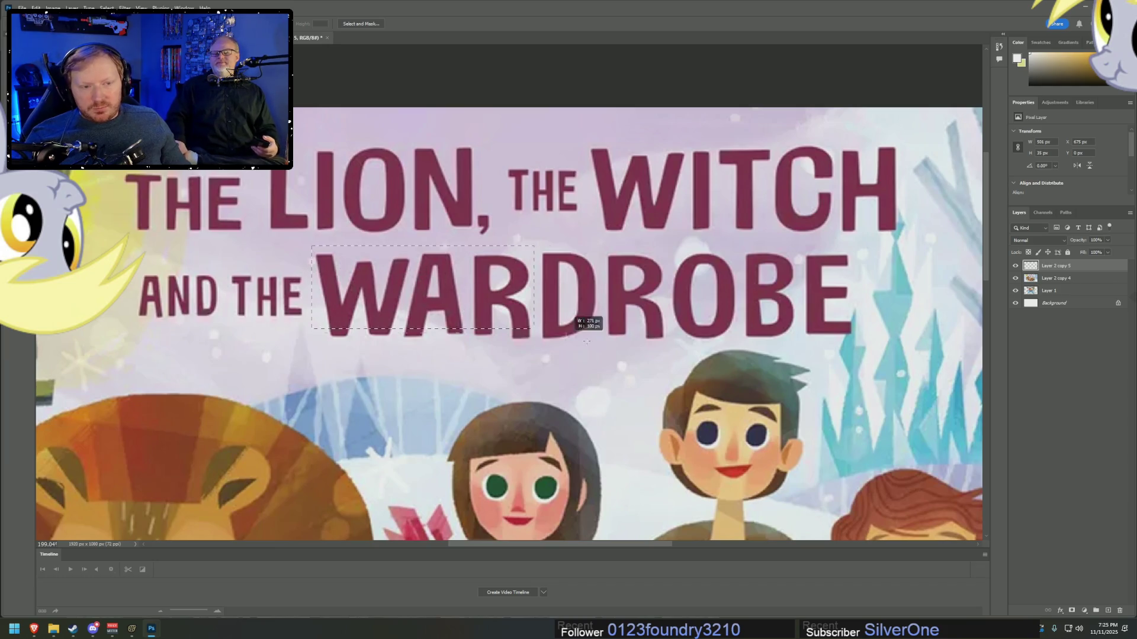
pyautogui.moveTo(866, 347); pyautogui.dragTo(869, 344)
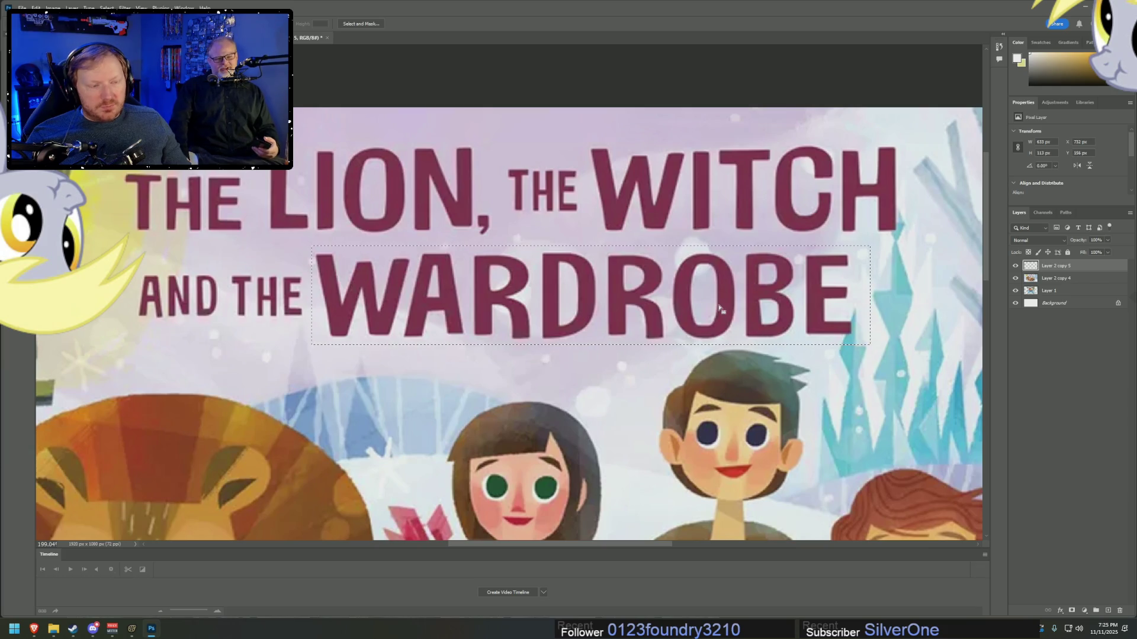
# - Start a Generative Fill on WARDROBE with the prompt 'Replace the word', then switch to Brave
pyautogui.rightClick(680, 294)
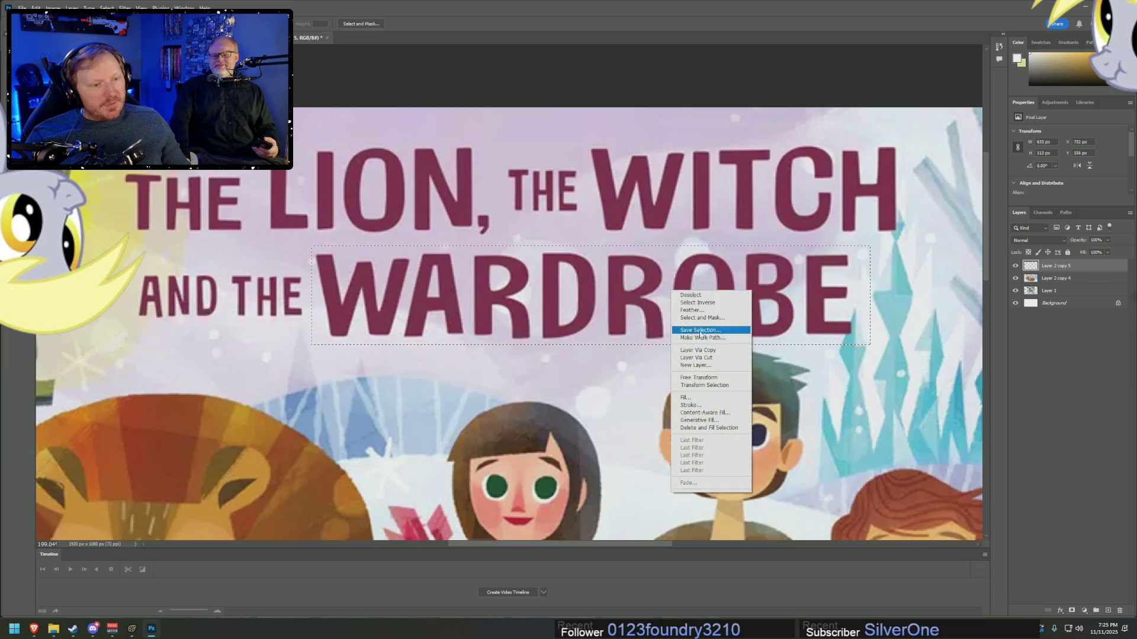
pyautogui.click(701, 420)
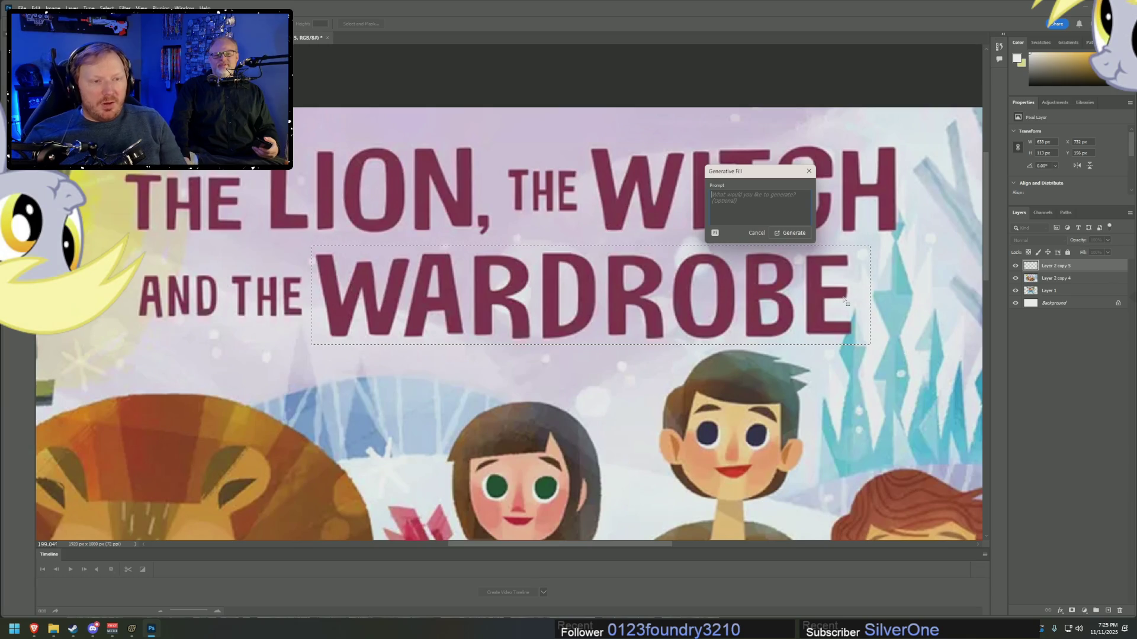
pyautogui.write('Replace the word "WARDROBE" with "DASH CHAIR')
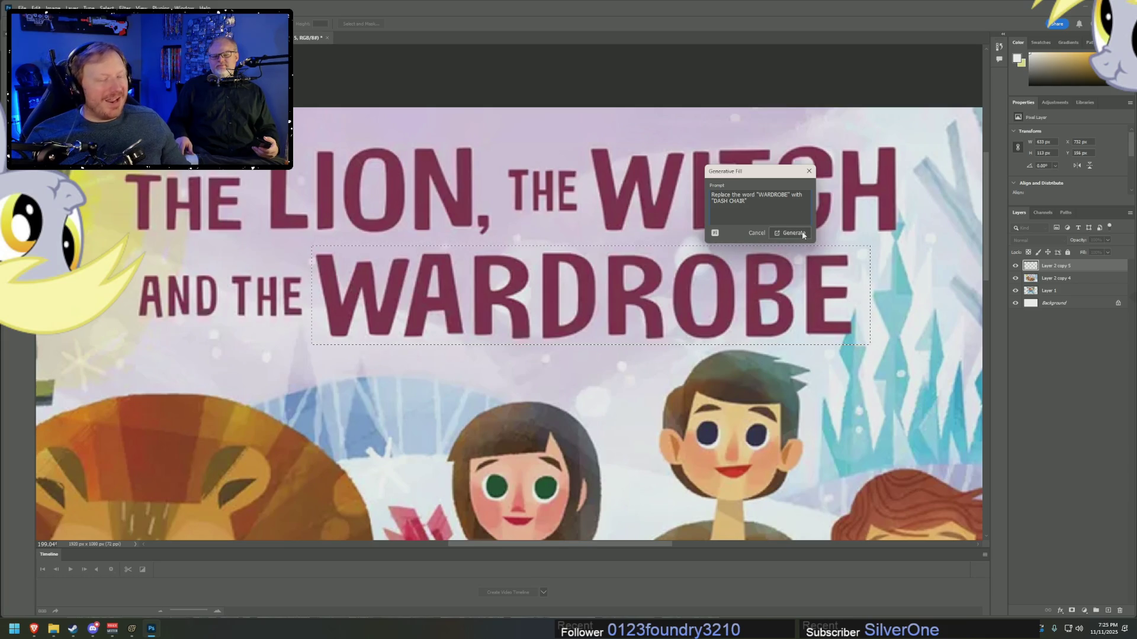
pyautogui.click(35, 628)
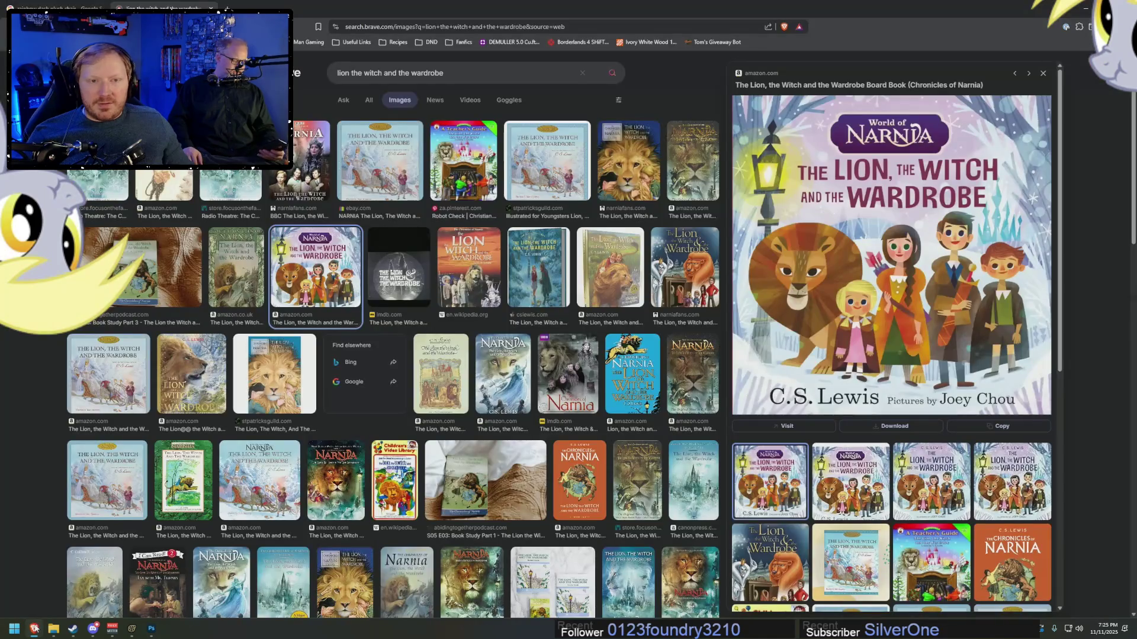
# - View the Rainbow Dash chair results and open 'The Lion, the Witch, and the Dash Chair' bookmark, then return to Photoshop
pyautogui.click(32, 6)
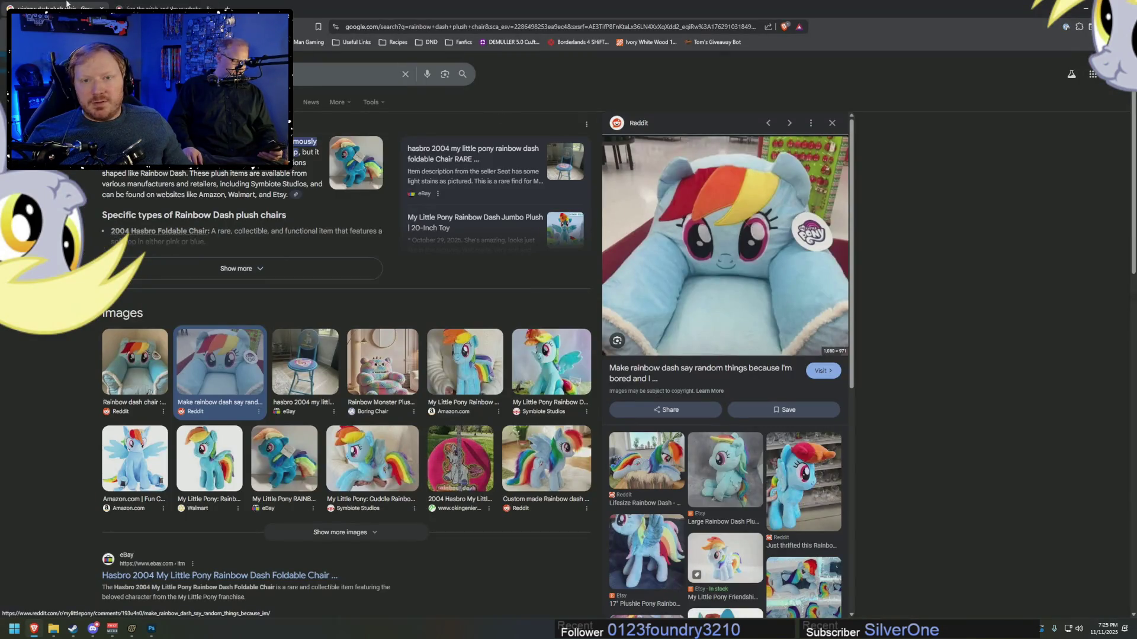
pyautogui.click(459, 43)
pyautogui.click(492, 57)
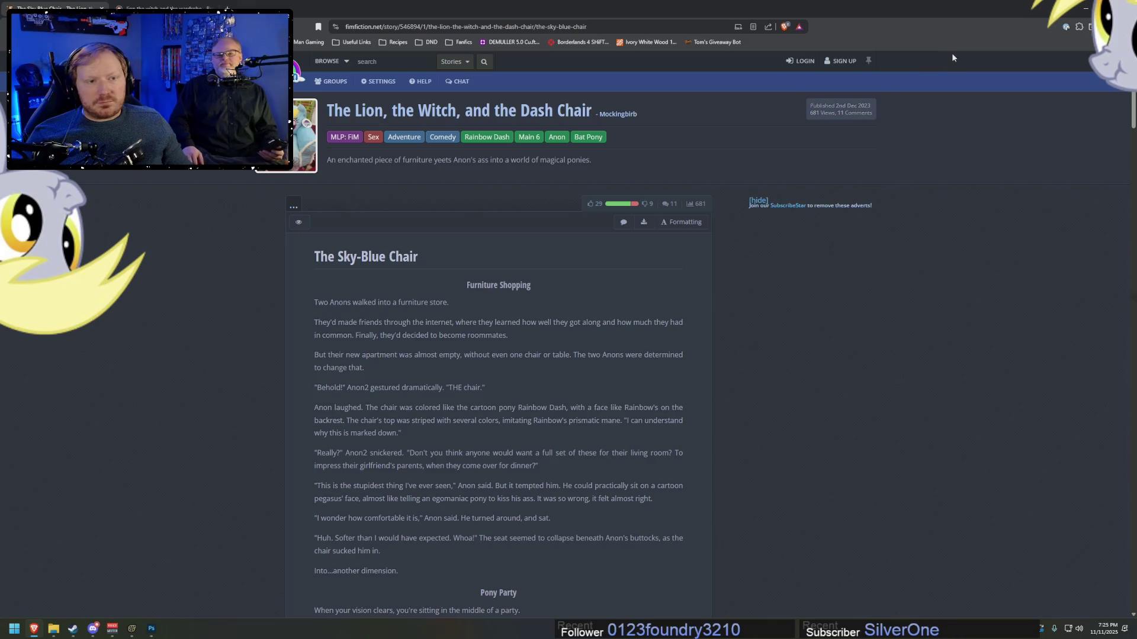
pyautogui.hotkey('alt', 'Tab')
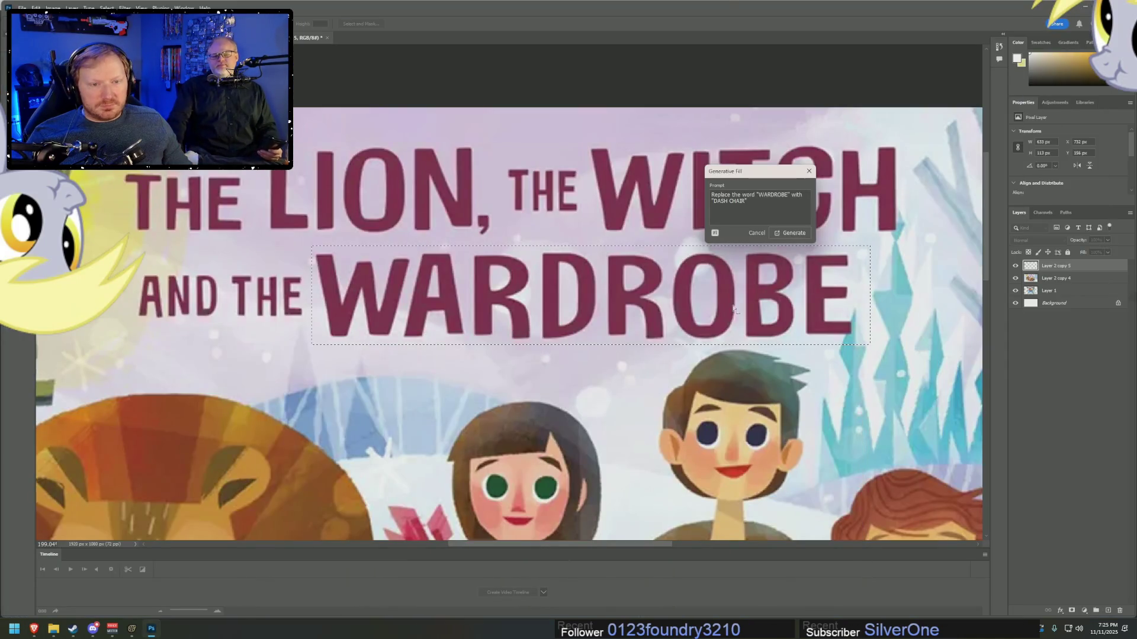
# - Discard the DASH CHAIR generation and merge the two copied cover layers into Layer 2 copy 5
pyautogui.click(791, 233)
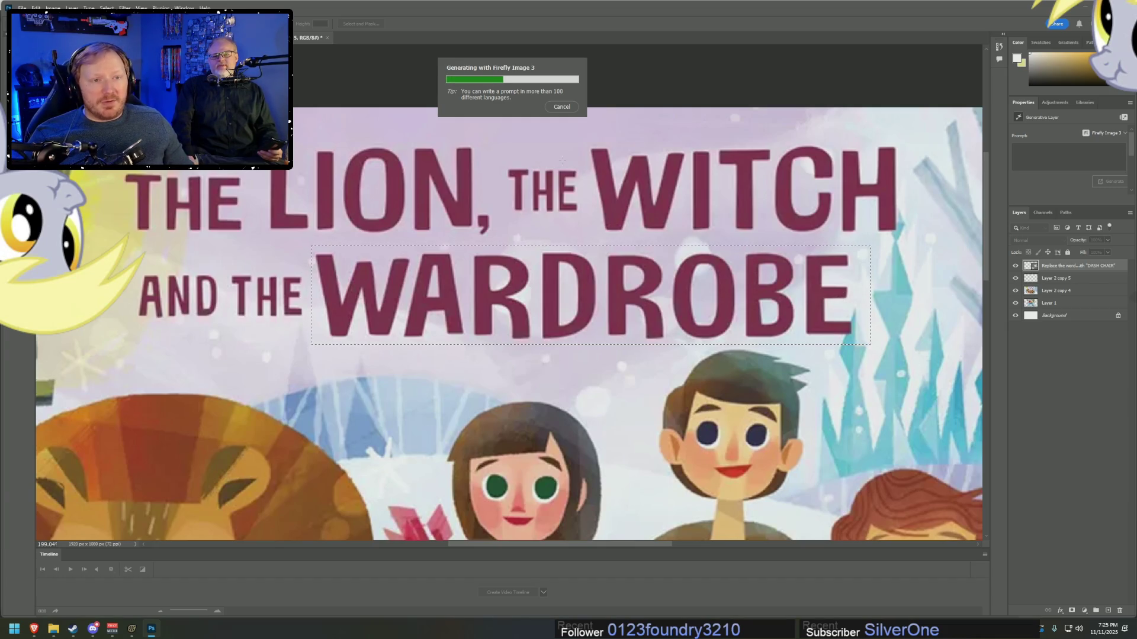
pyautogui.click(560, 107)
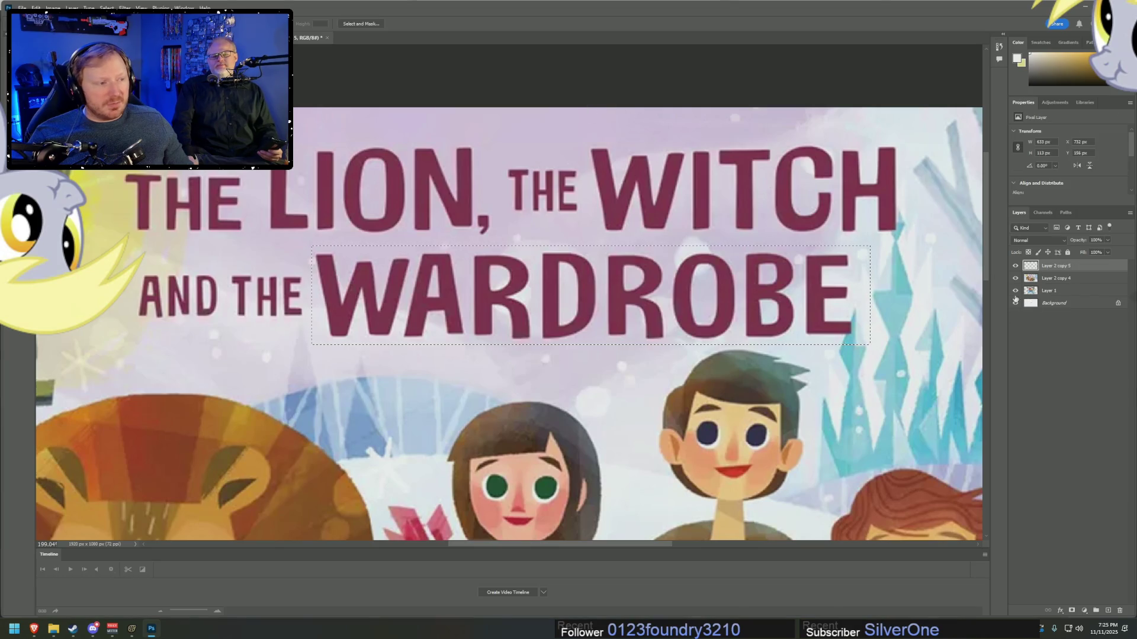
pyautogui.rightClick(1078, 279)
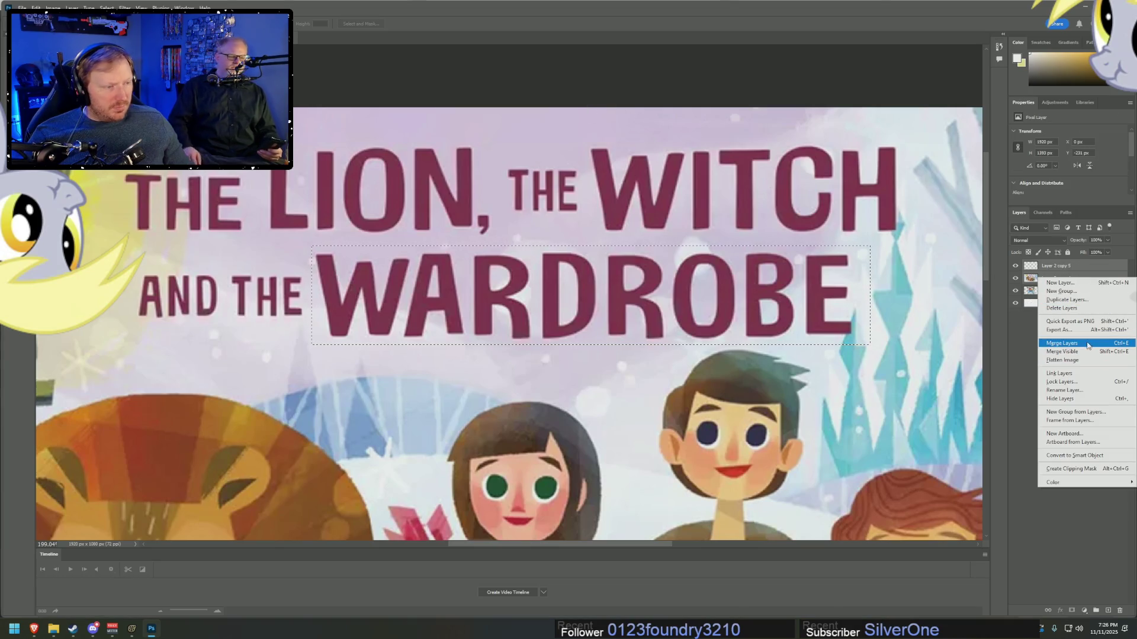
pyautogui.click(1101, 343)
# - Check the layer and WARDROBE selection menus without making changes
pyautogui.rightClick(1061, 271)
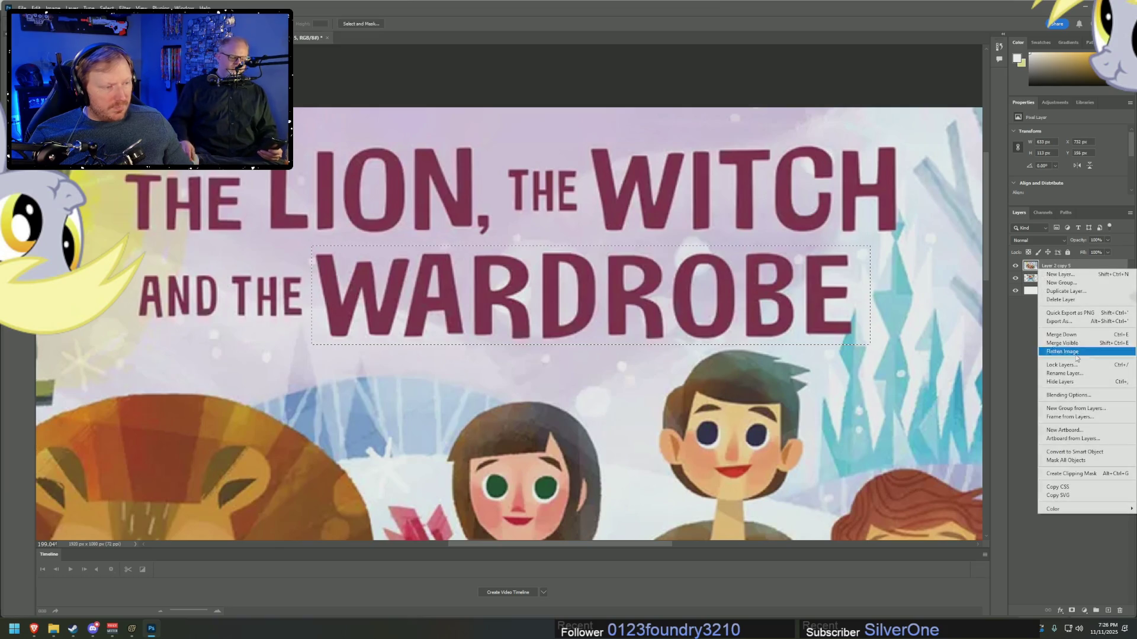
pyautogui.click(796, 294)
pyautogui.rightClick(796, 294)
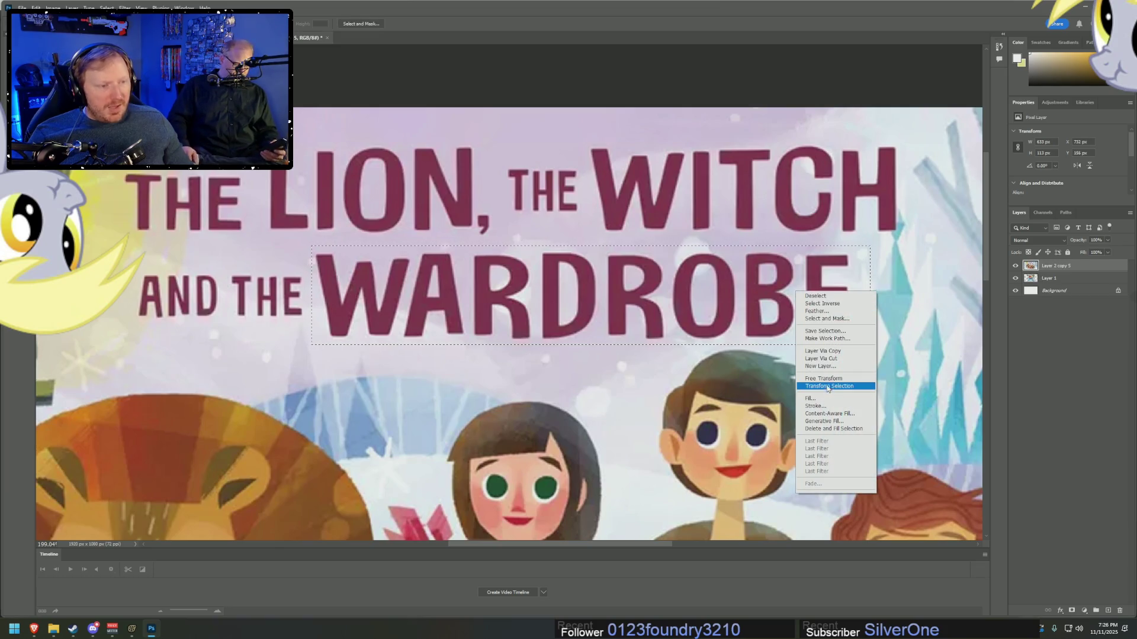
pyautogui.click(828, 267)
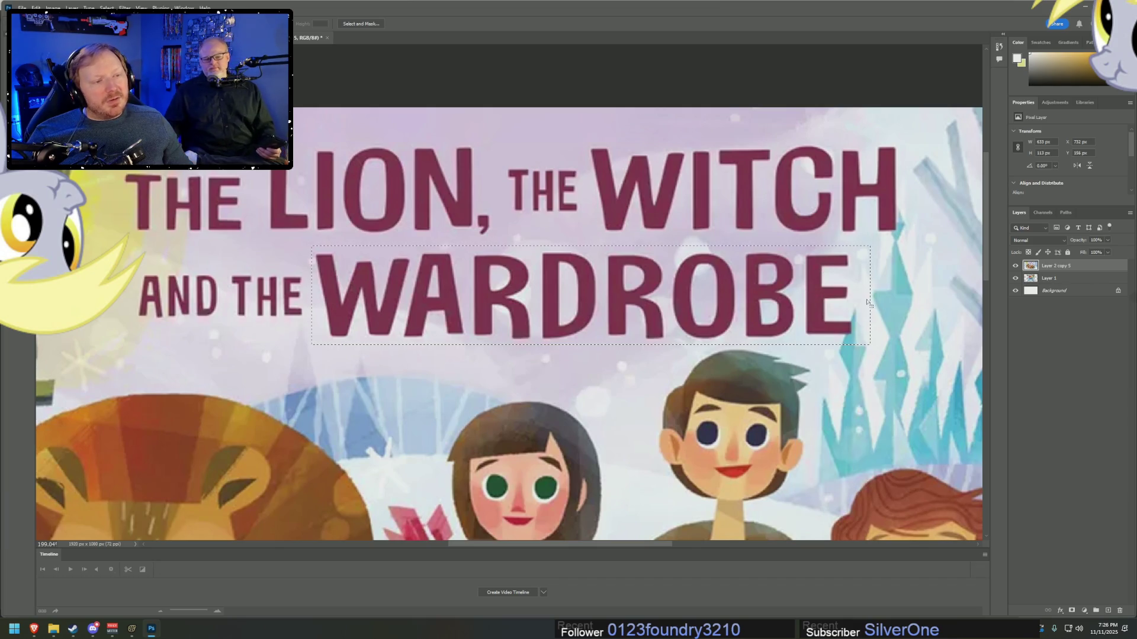
pyautogui.scroll(-1, 651, 503)
pyautogui.moveTo(622, 546); pyautogui.dragTo(683, 545)
# - Marquee the word WARDROBE on the cover and start a Generative Fill on it
pyautogui.scroll(-5, 249, 297)
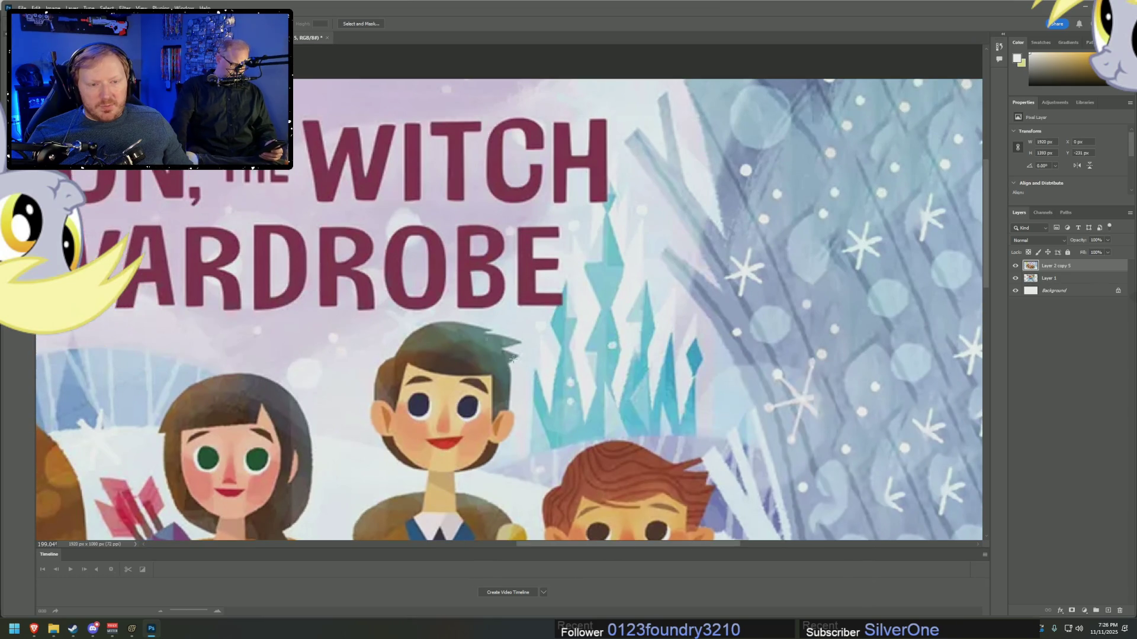
pyautogui.scroll(3, 95, 325)
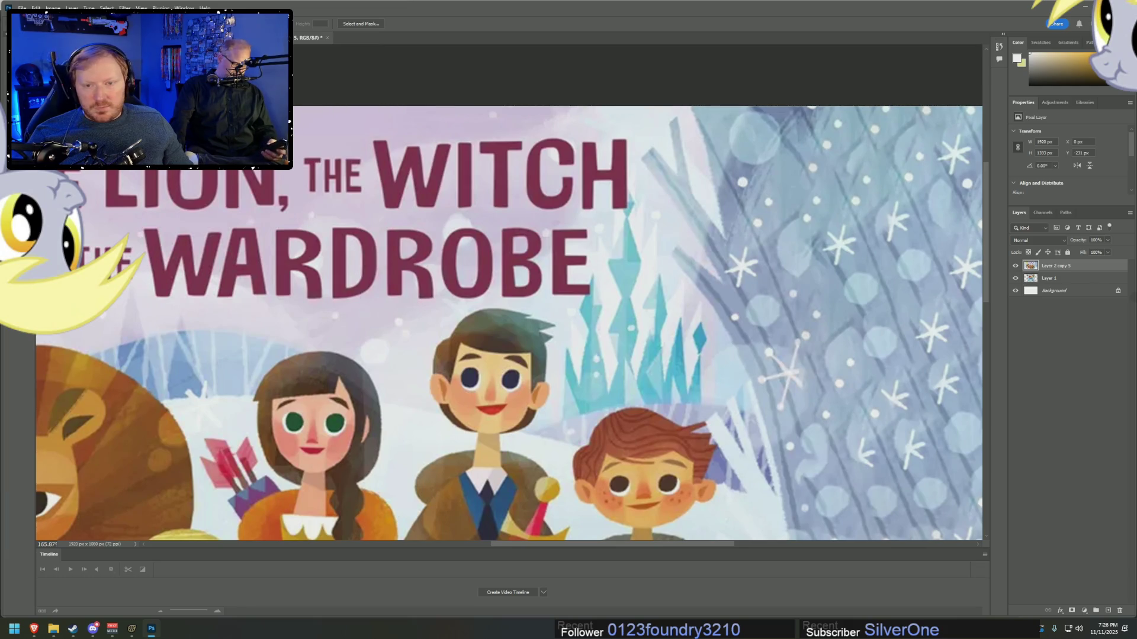
pyautogui.moveTo(136, 218)
pyautogui.mouseDown()
pyautogui.moveTo(690, 293)
pyautogui.moveTo(700, 306)
pyautogui.mouseUp()
pyautogui.rightClick(306, 267)
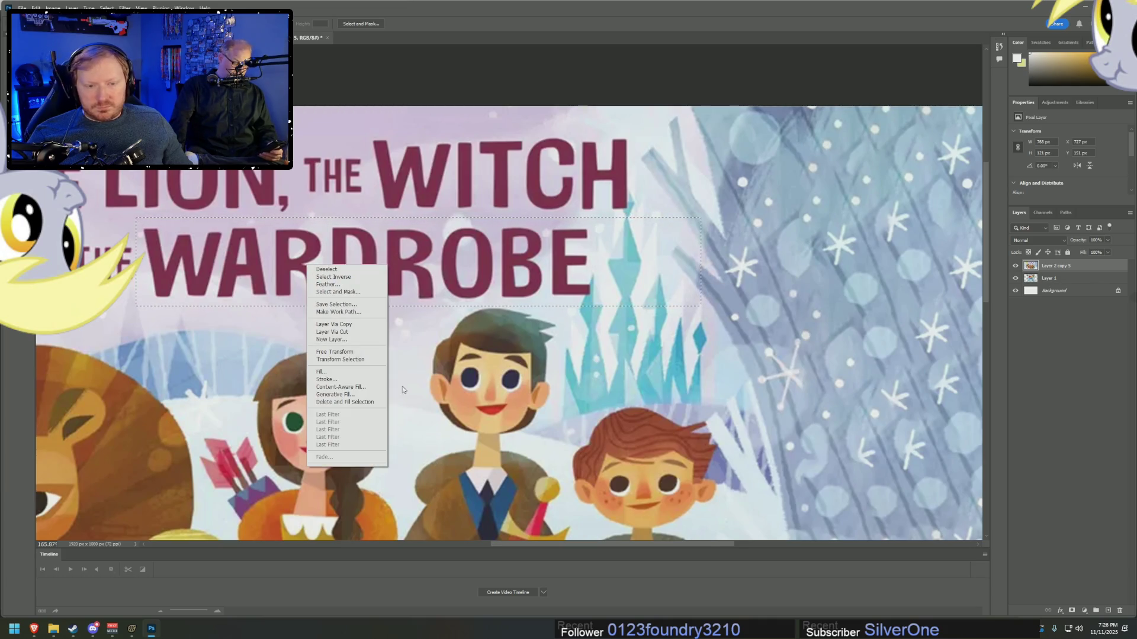
pyautogui.click(331, 388)
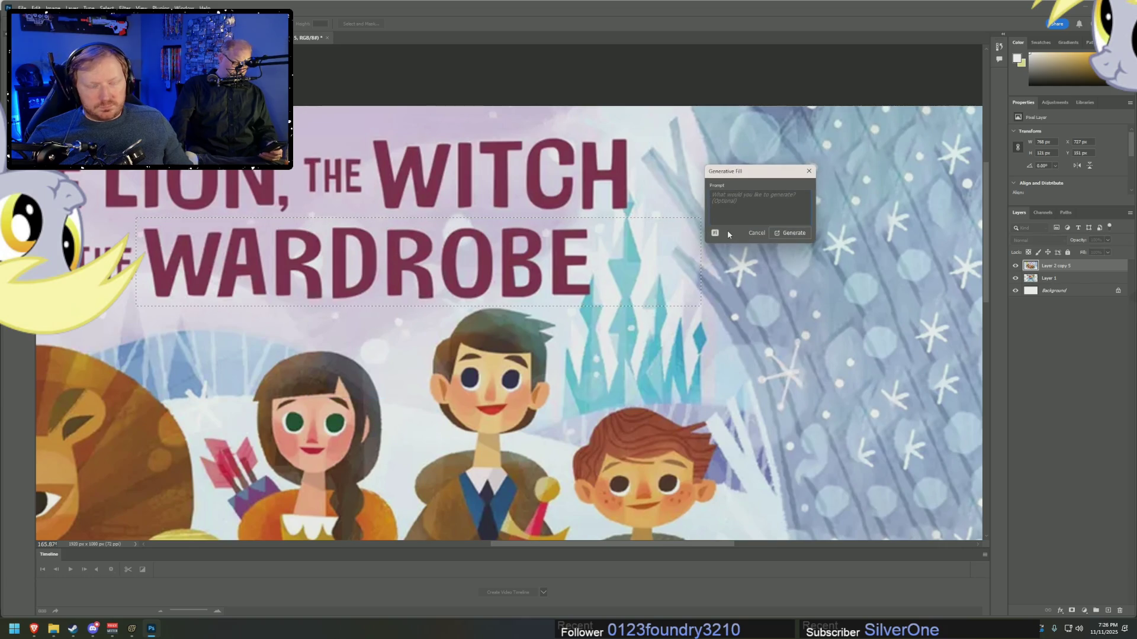
# - Generate with the prompt 'Replace the word "WARDROBE" with "DASH CHAIR"', then undo the blank result
pyautogui.write('Replace the word "WA')
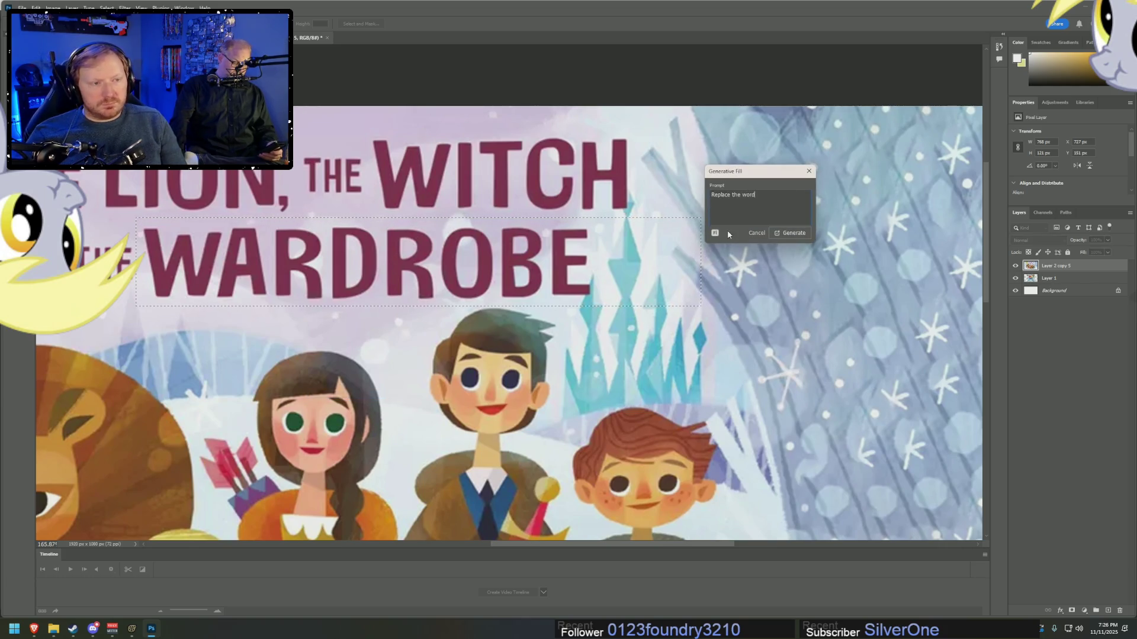
pyautogui.write('RDROB')
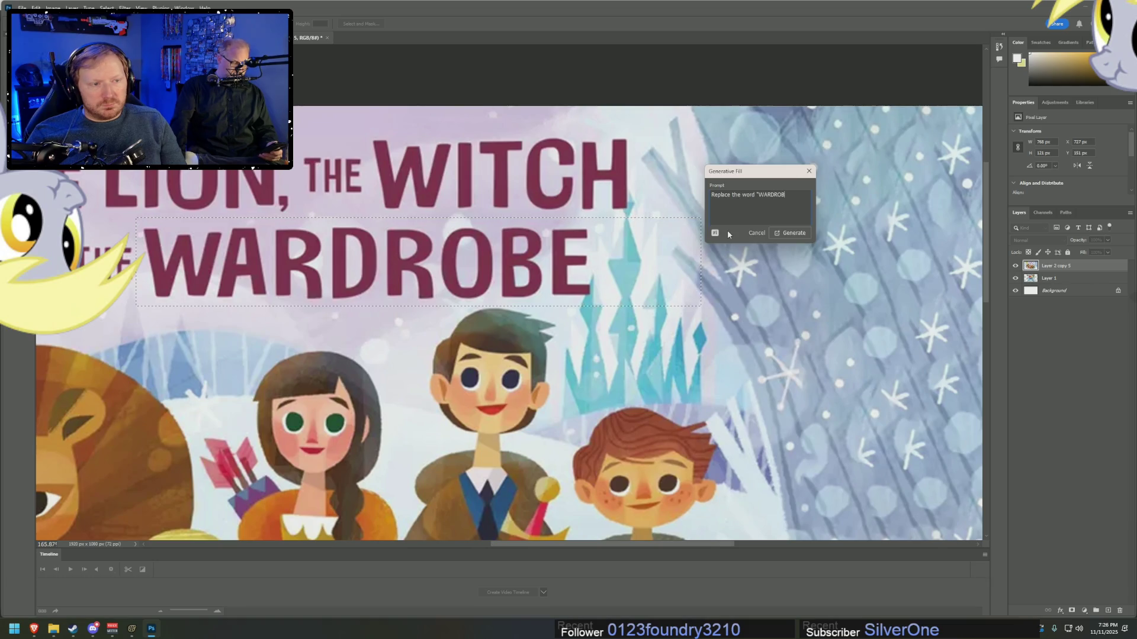
pyautogui.write('E" a')
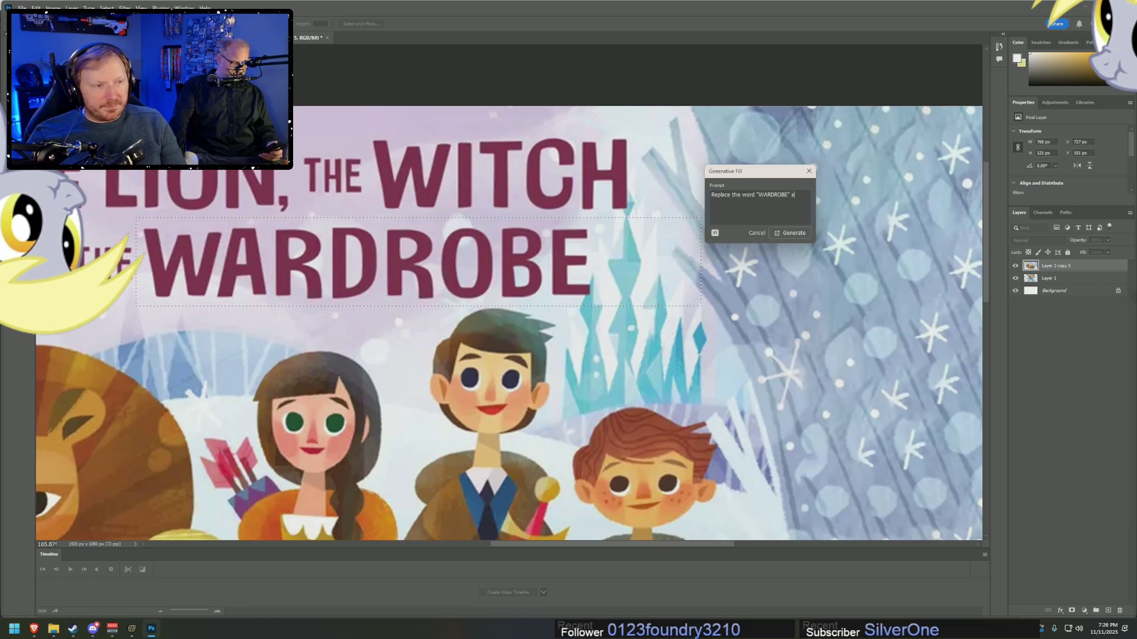
pyautogui.press('BackSpace')
pyautogui.write('with ')
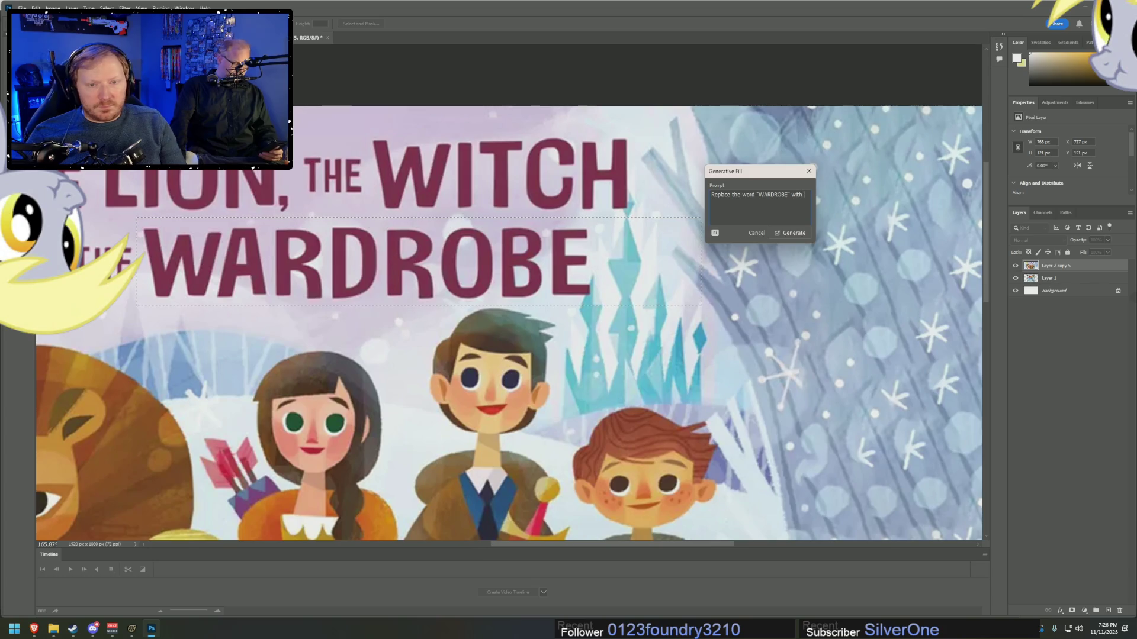
pyautogui.write('"')
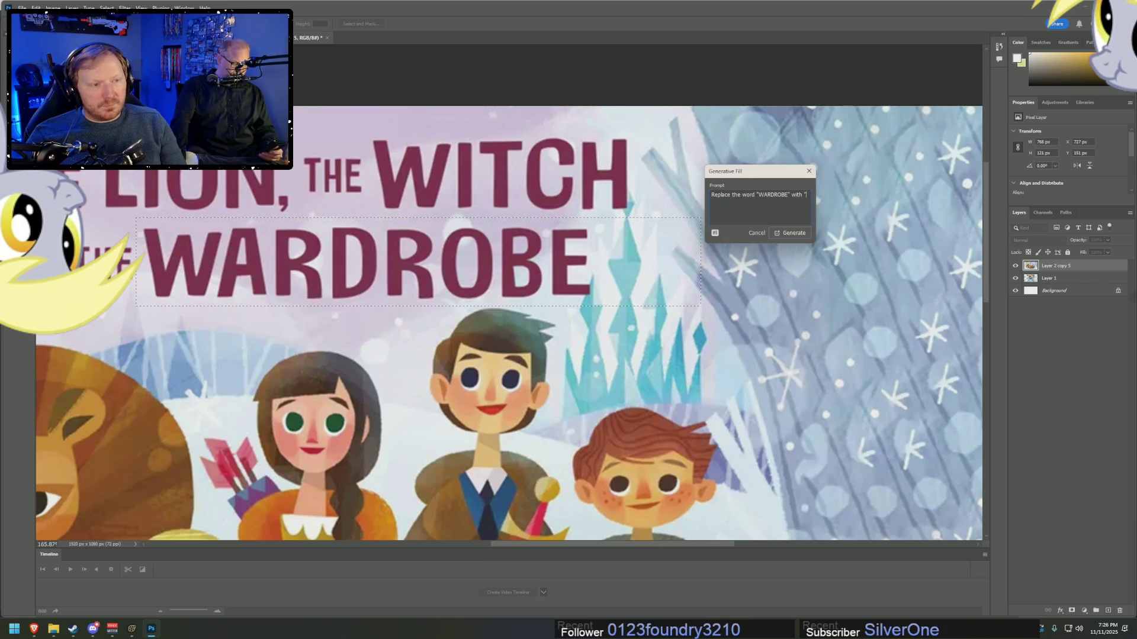
pyautogui.write('DASH CHAIR"')
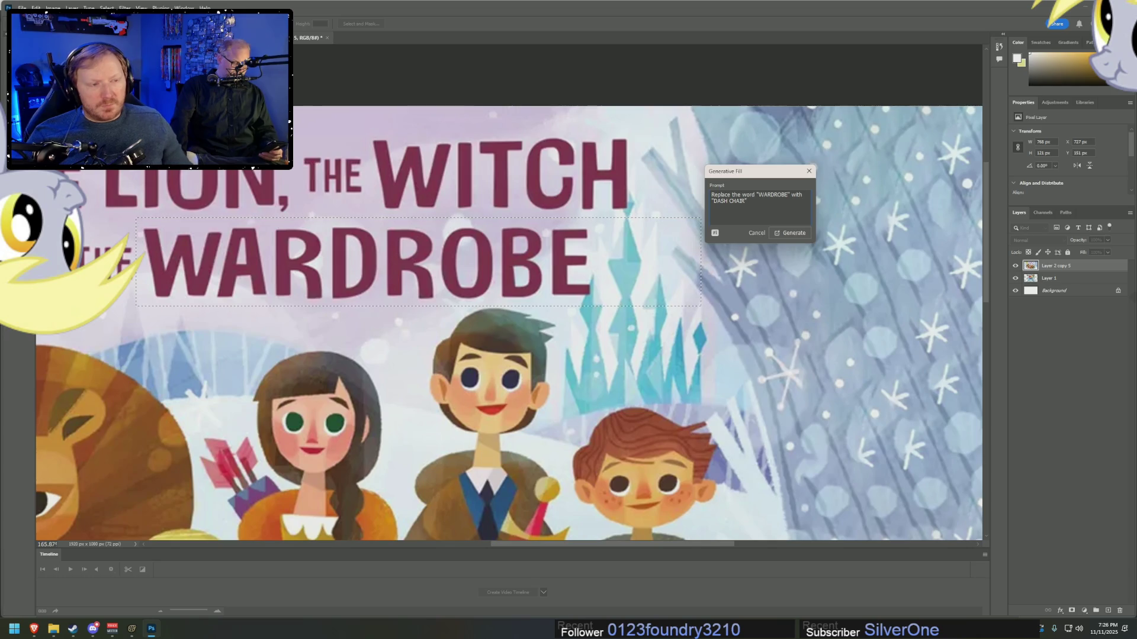
pyautogui.click(803, 235)
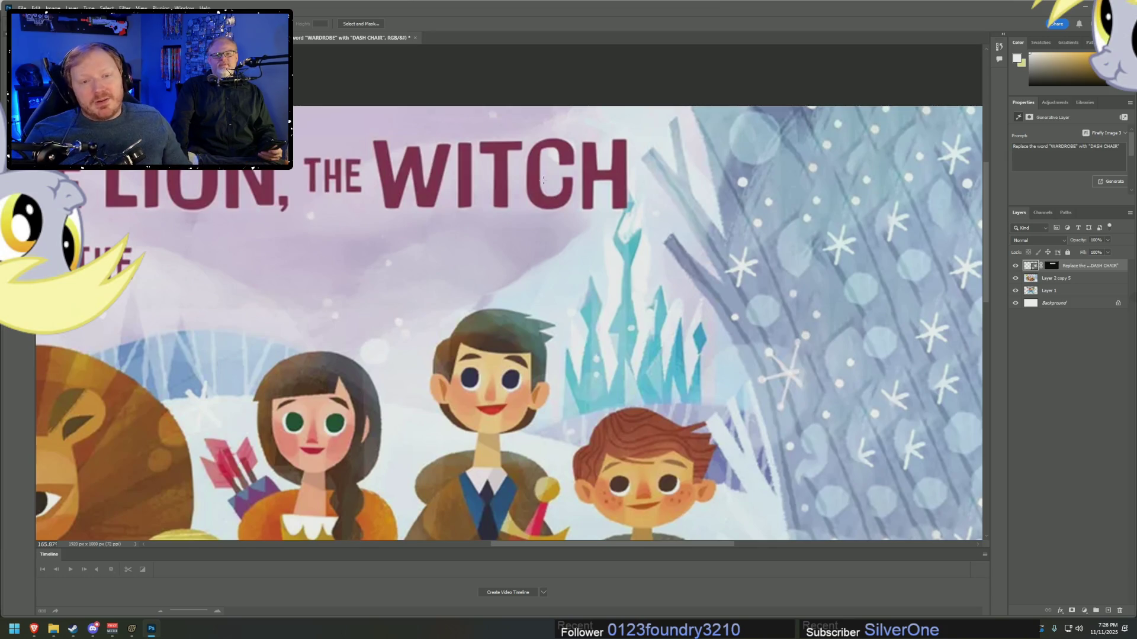
pyautogui.hotkey('ctrl', 'z')
pyautogui.scroll(-5, 376, 203)
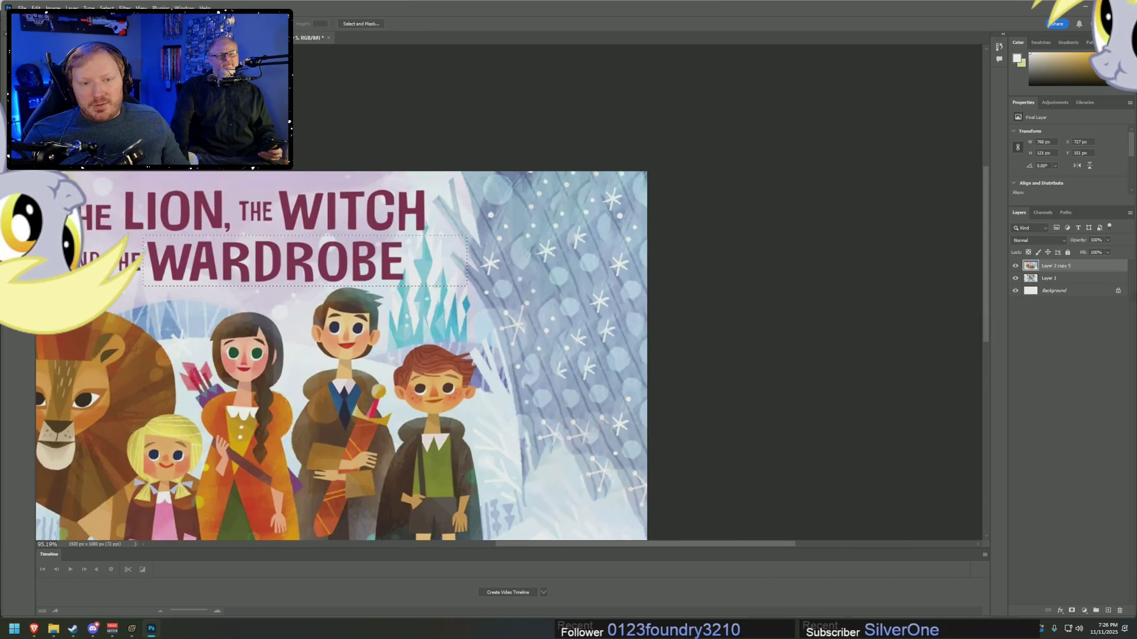
pyautogui.moveTo(721, 543); pyautogui.dragTo(623, 543)
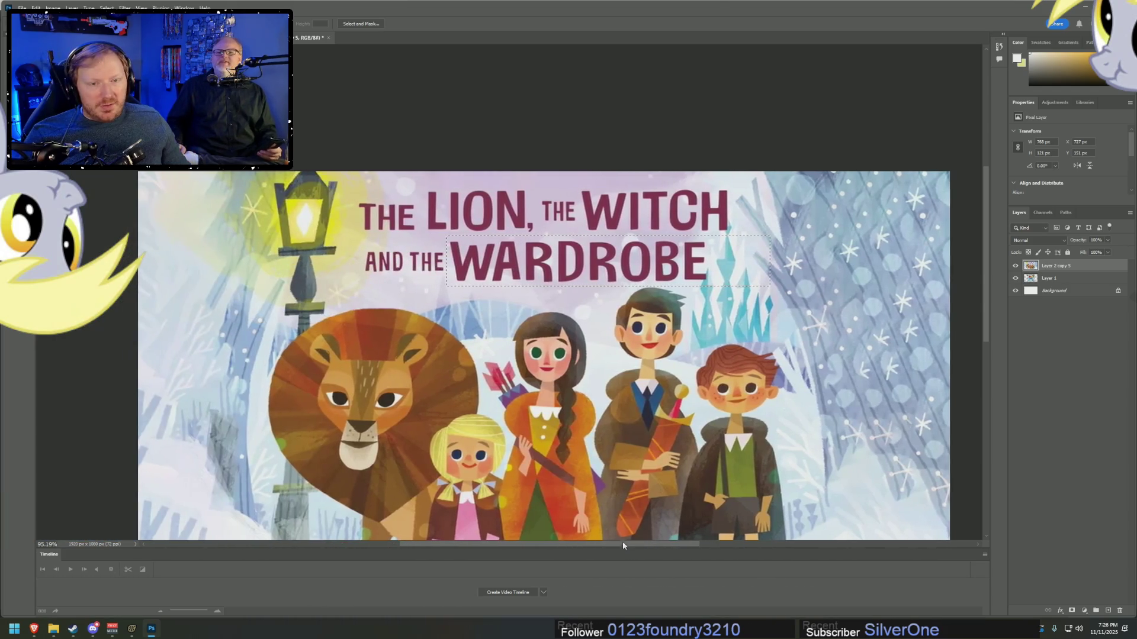
# - Save a PNG copy of the Narnia cover to Downloads, accepting the default PNG options
pyautogui.scroll(-2, 623, 543)
pyautogui.click(22, 8)
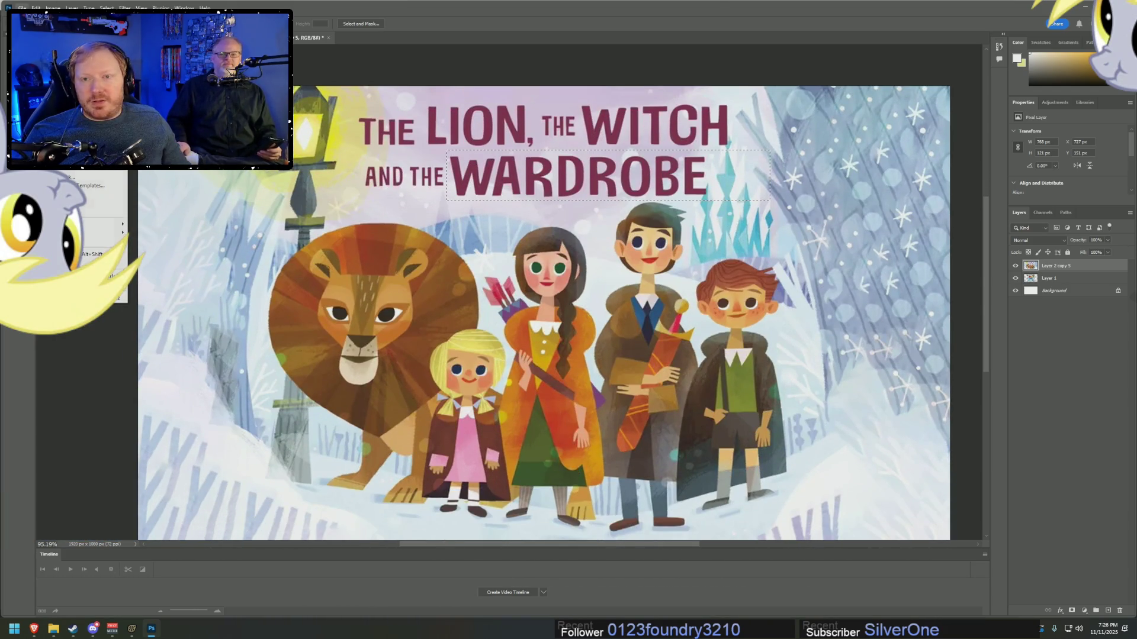
pyautogui.click(48, 115)
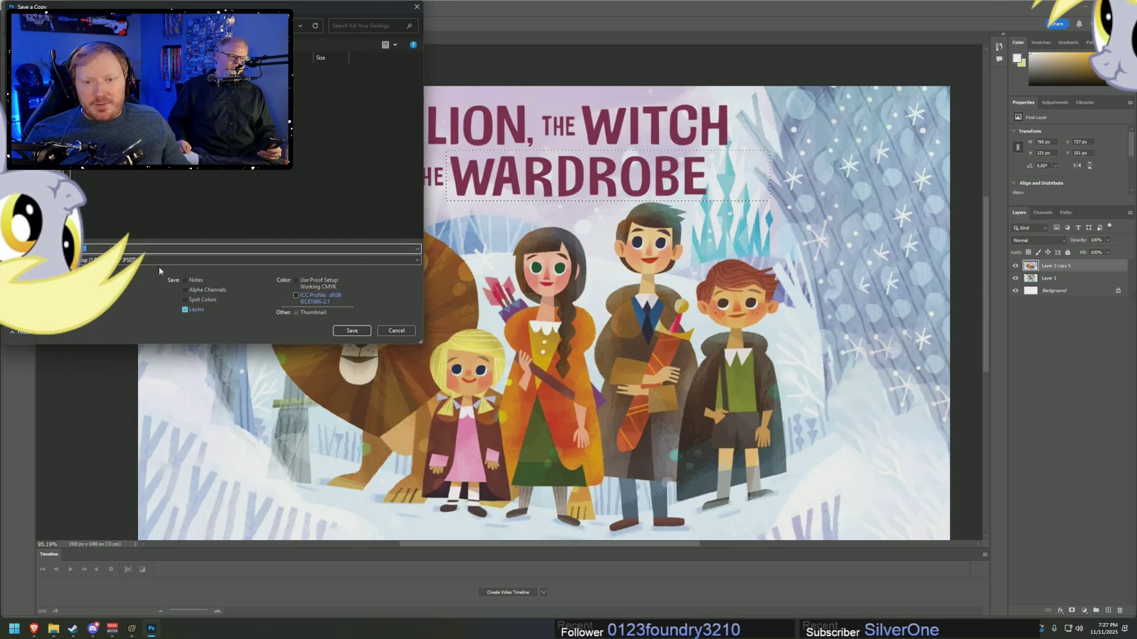
pyautogui.click(140, 263)
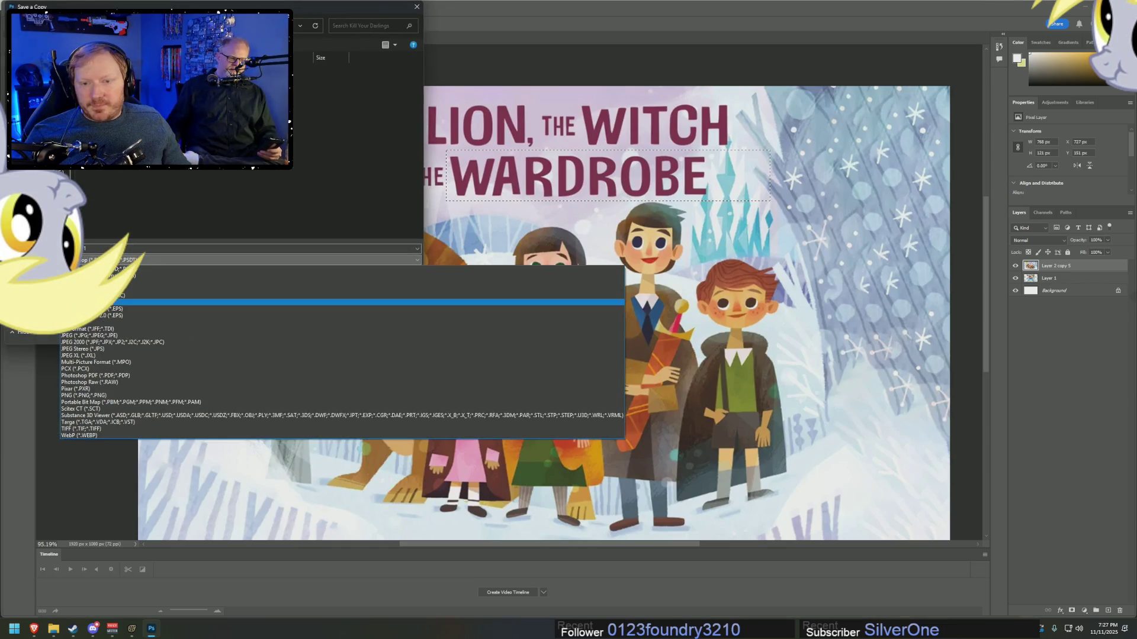
pyautogui.click(87, 395)
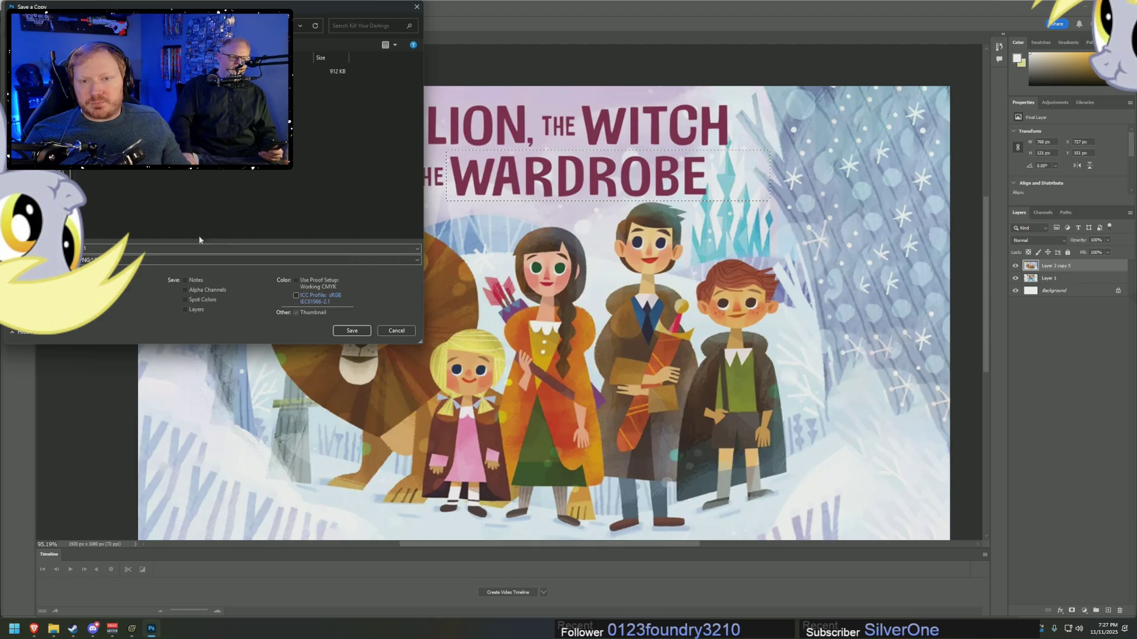
pyautogui.click(59, 178)
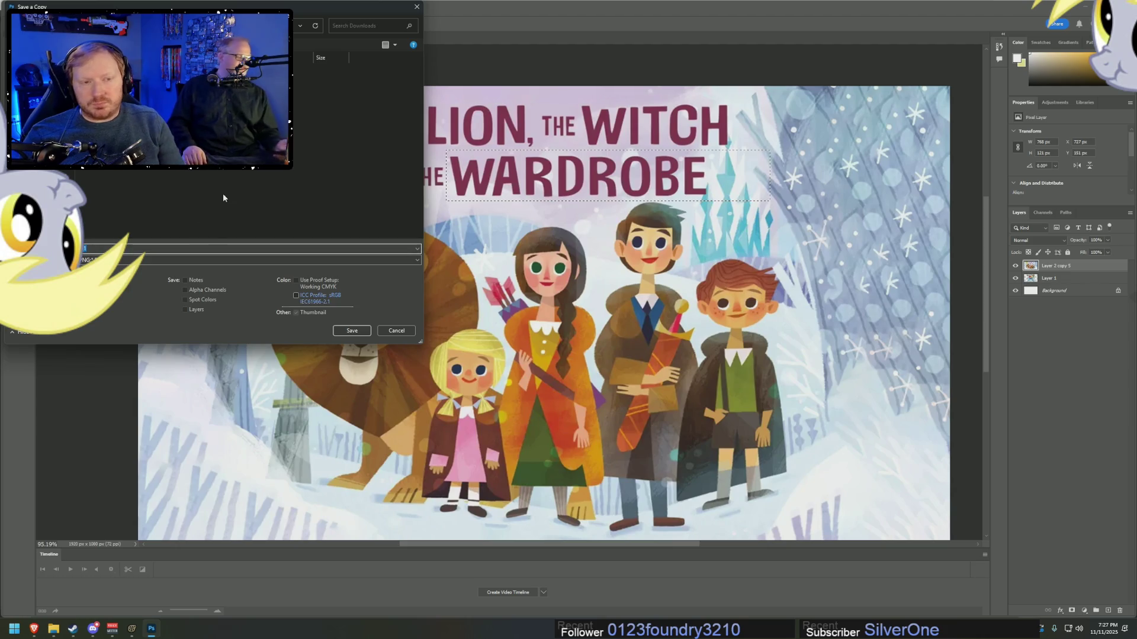
pyautogui.press('BackSpace')
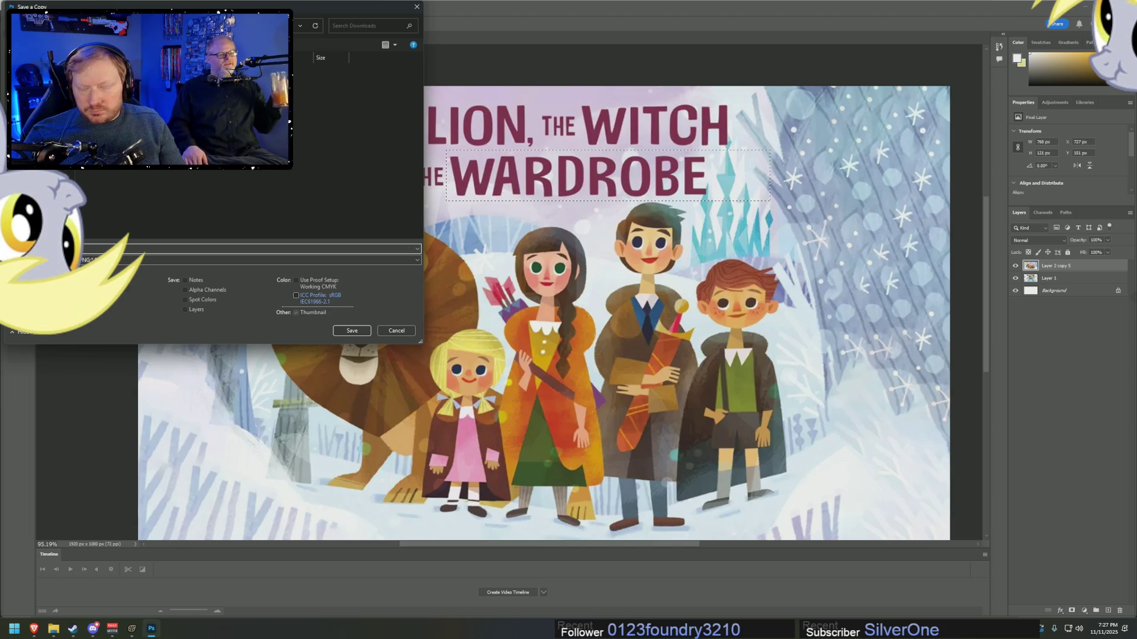
pyautogui.press('Return')
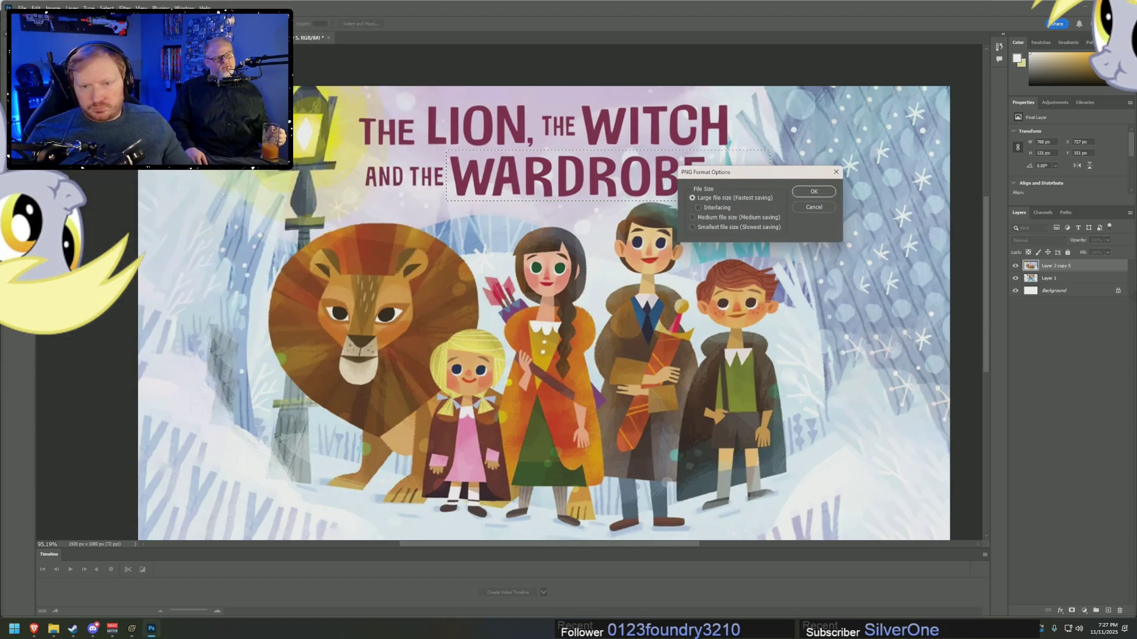
pyautogui.click(809, 196)
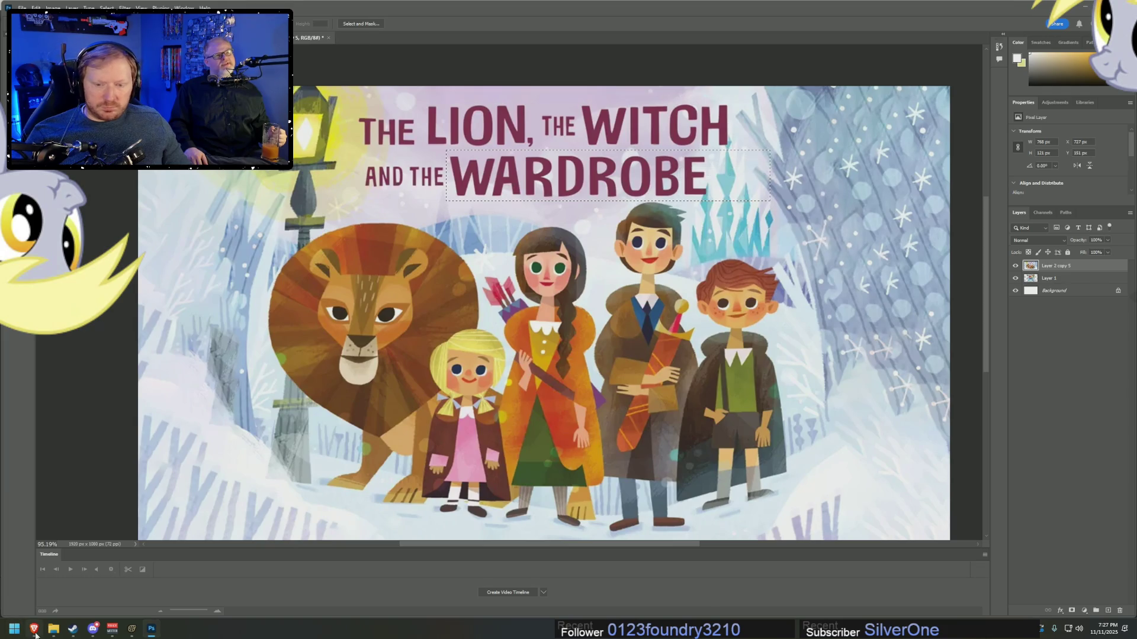
pyautogui.hotkey('alt', 'Tab')
# - Open chatgpt.com and attach the saved Narnia cover from Downloads
pyautogui.click(389, 27)
pyautogui.write('chatgpt.')
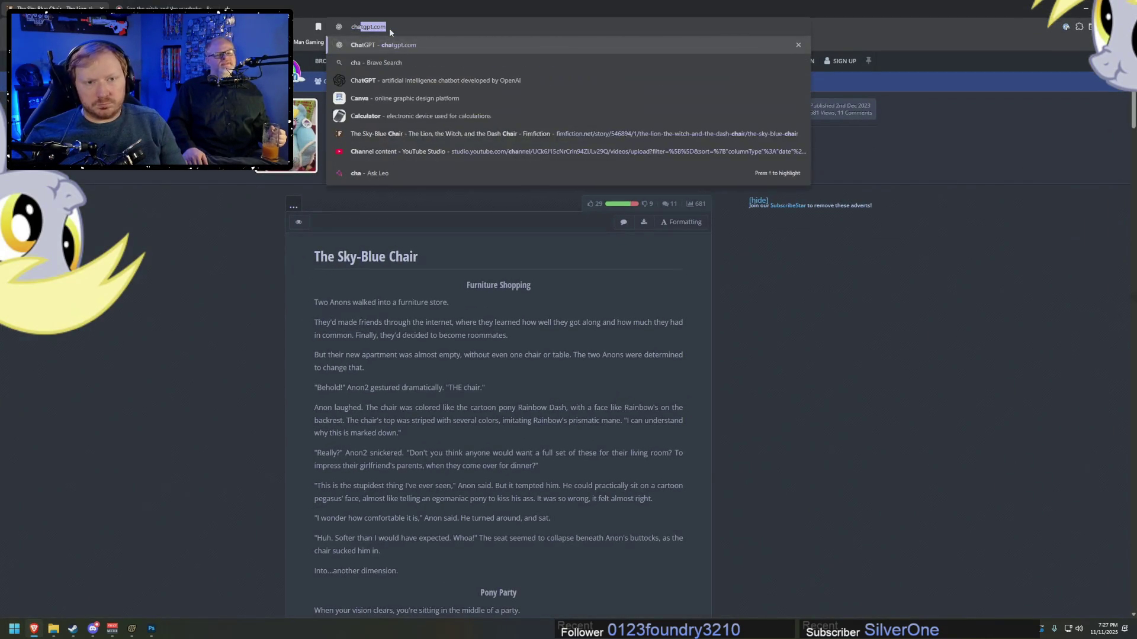
pyautogui.press('Return')
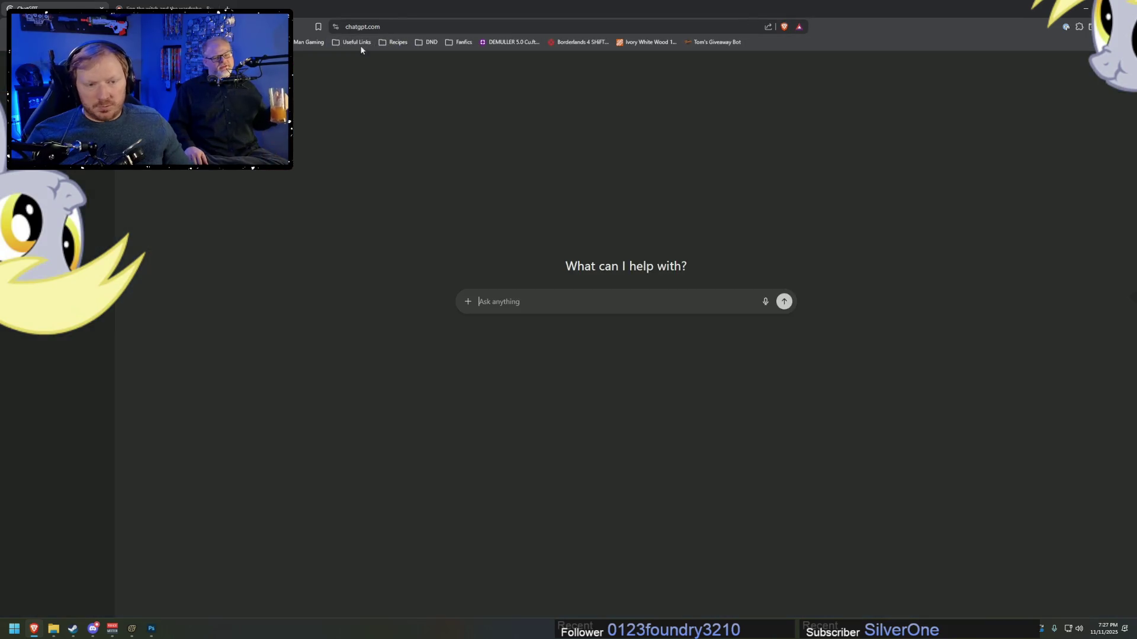
pyautogui.click(468, 301)
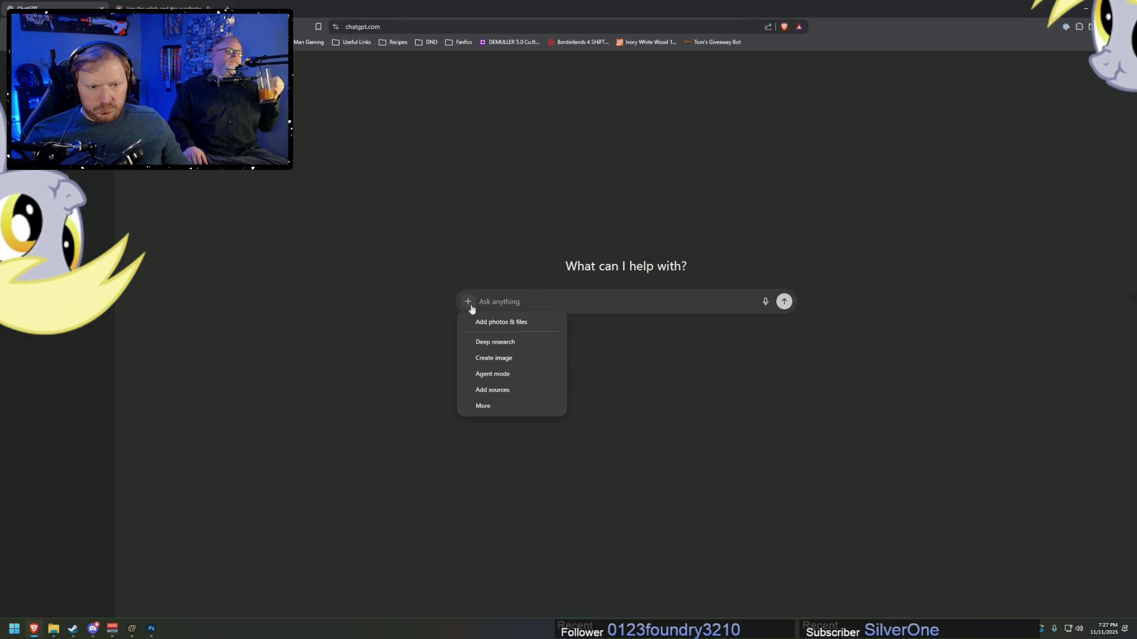
pyautogui.click(509, 323)
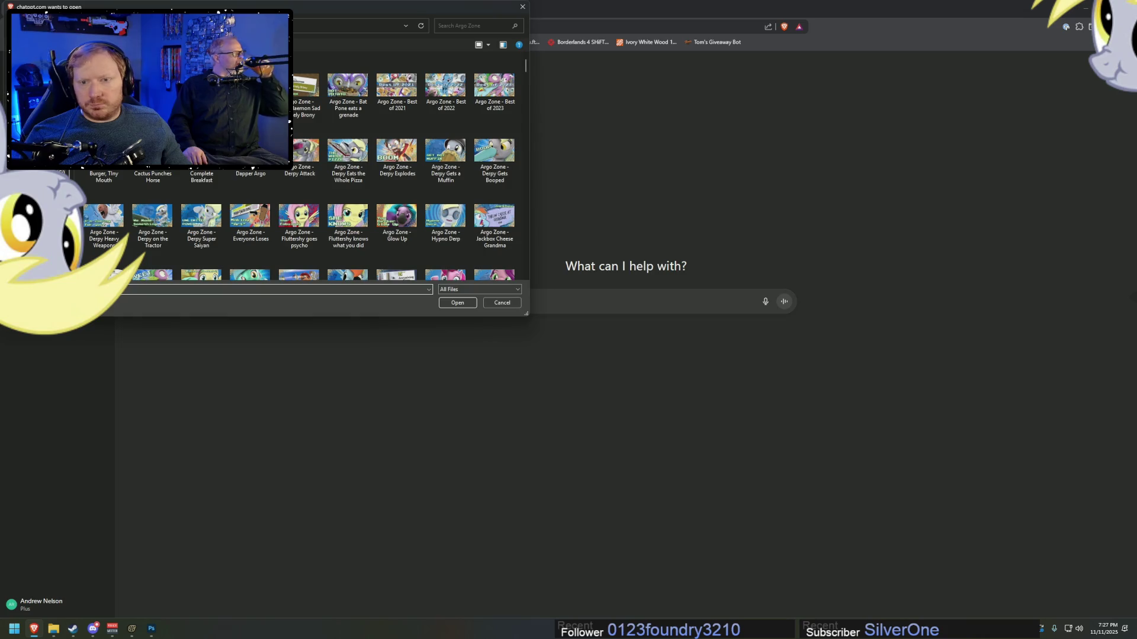
pyautogui.click(35, 105)
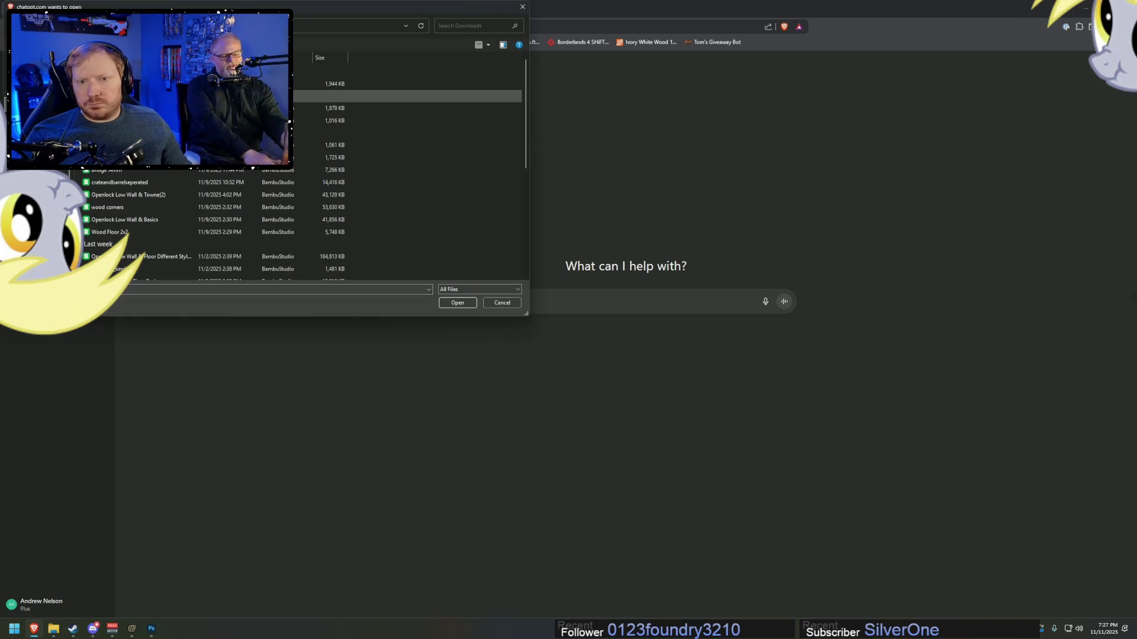
pyautogui.doubleClick(177, 83)
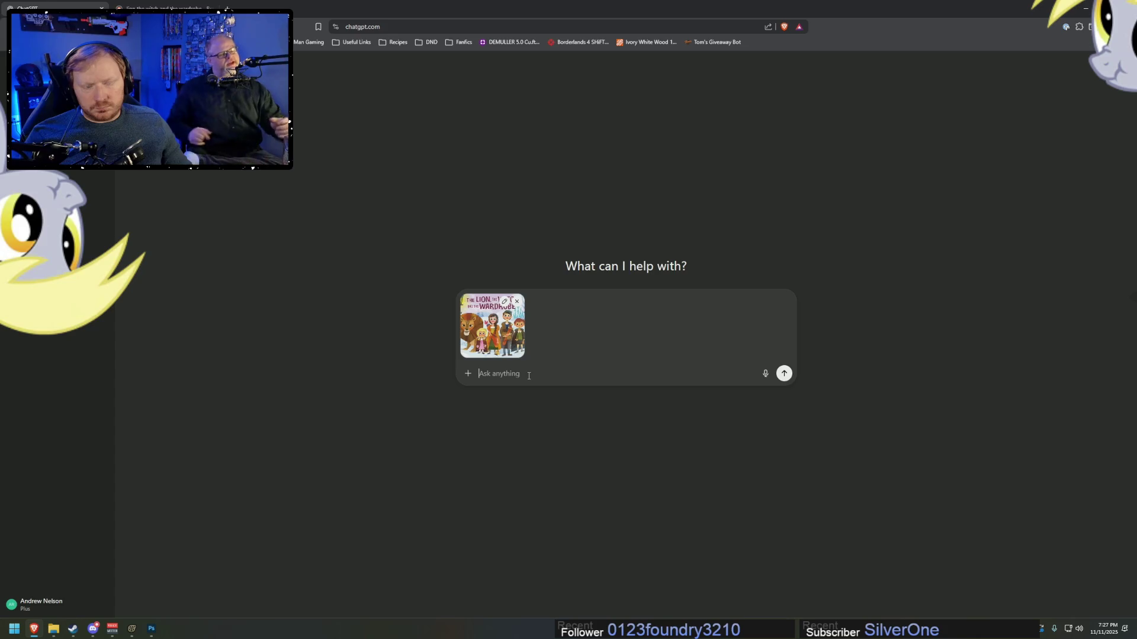
# - Send ChatGPT a request to replace WARDROBE on the cover with DASH CHAIR
pyautogui.write('c')
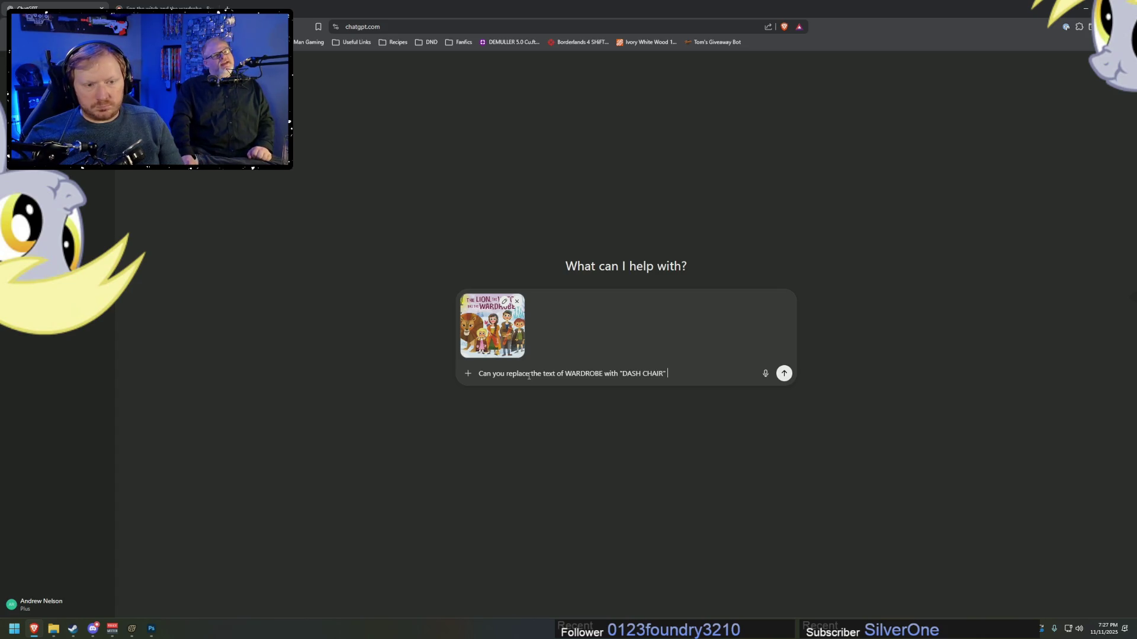
pyautogui.write('?')
pyautogui.press('Return')
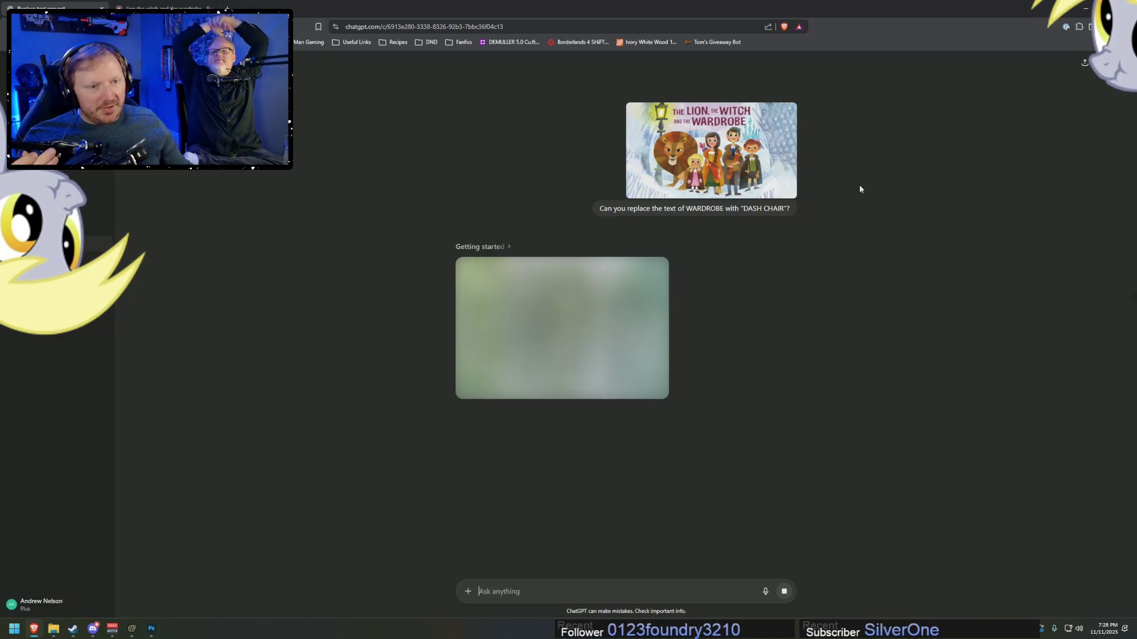
pyautogui.hotkey('alt', 'Tab')
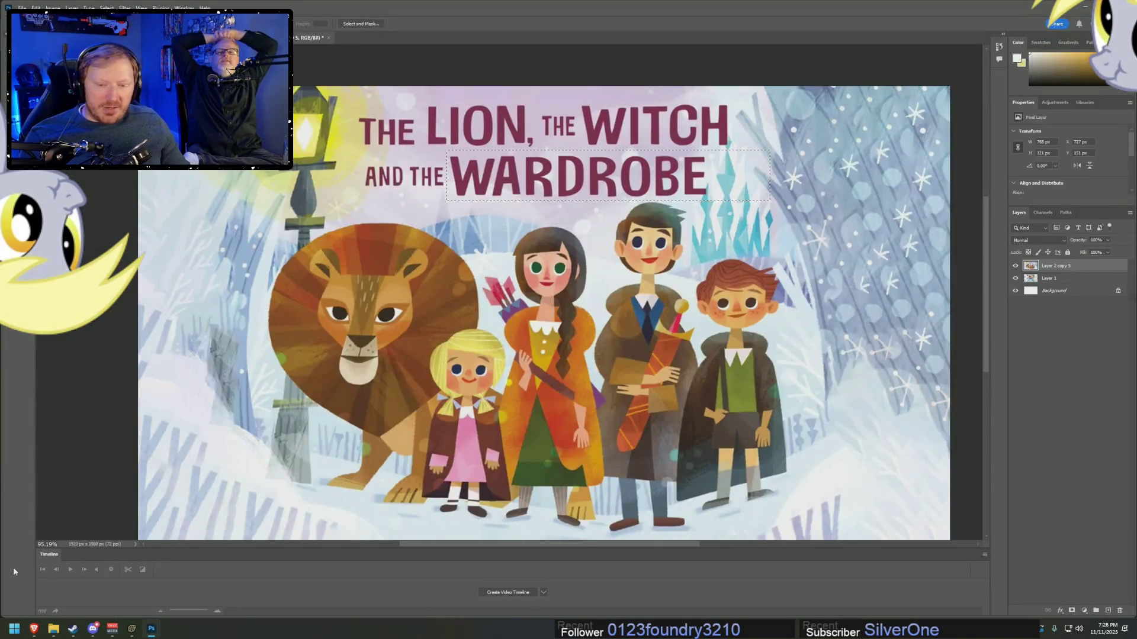
# - Search the existing image-search tab for 'rainbow dash chair'
pyautogui.hotkey('alt', 'Tab')
pyautogui.click(145, 3)
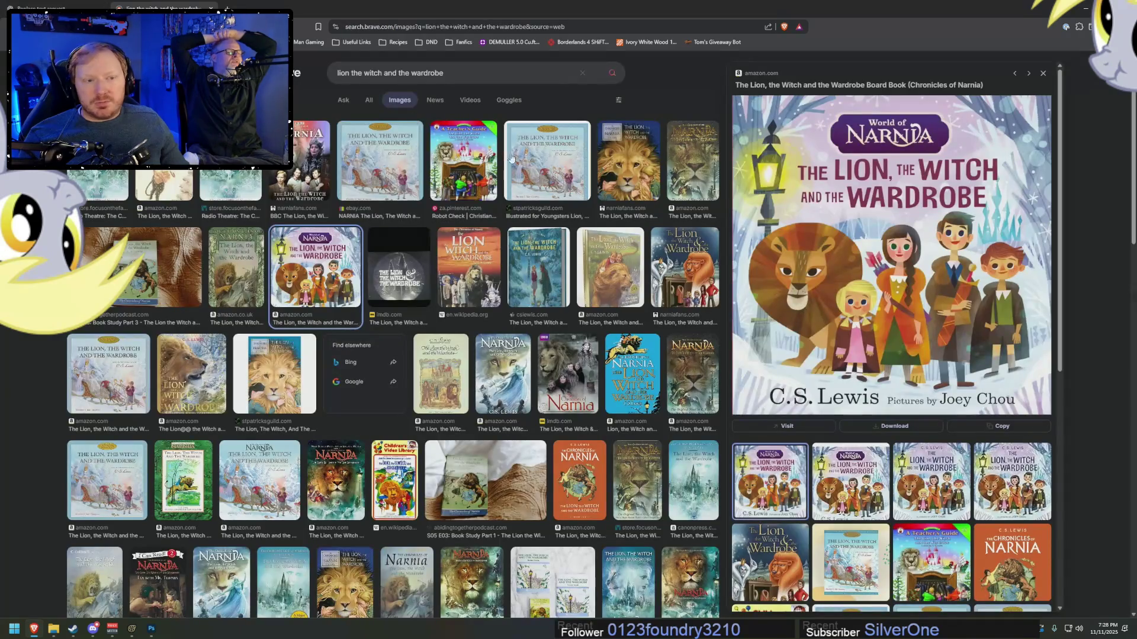
pyautogui.click(472, 73)
pyautogui.write('rainbow dash chair')
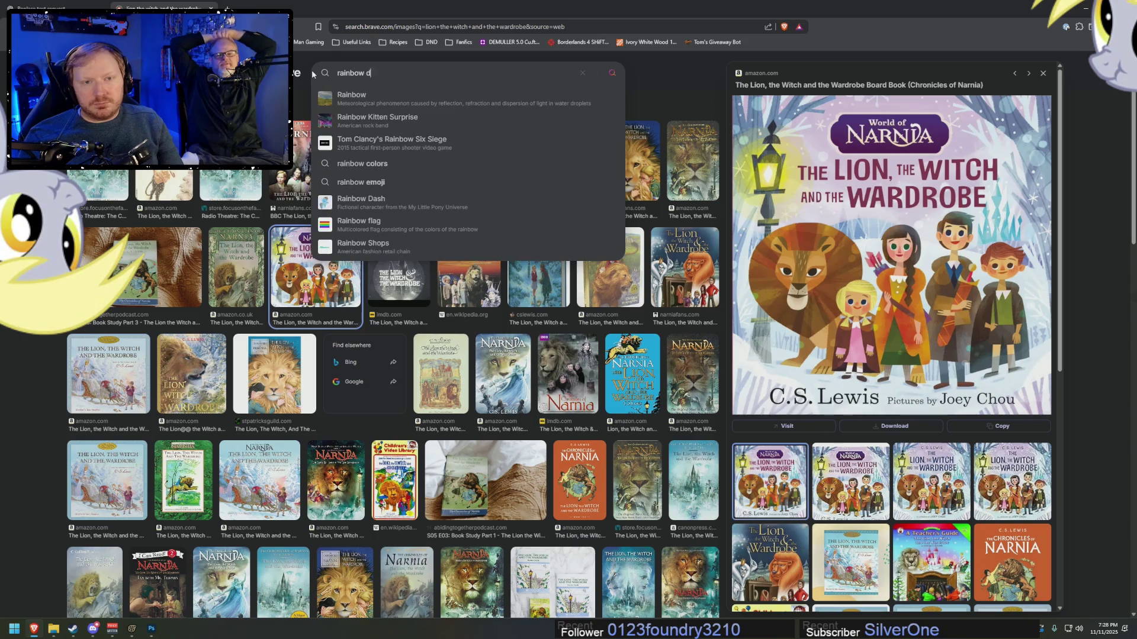
pyautogui.press('Return')
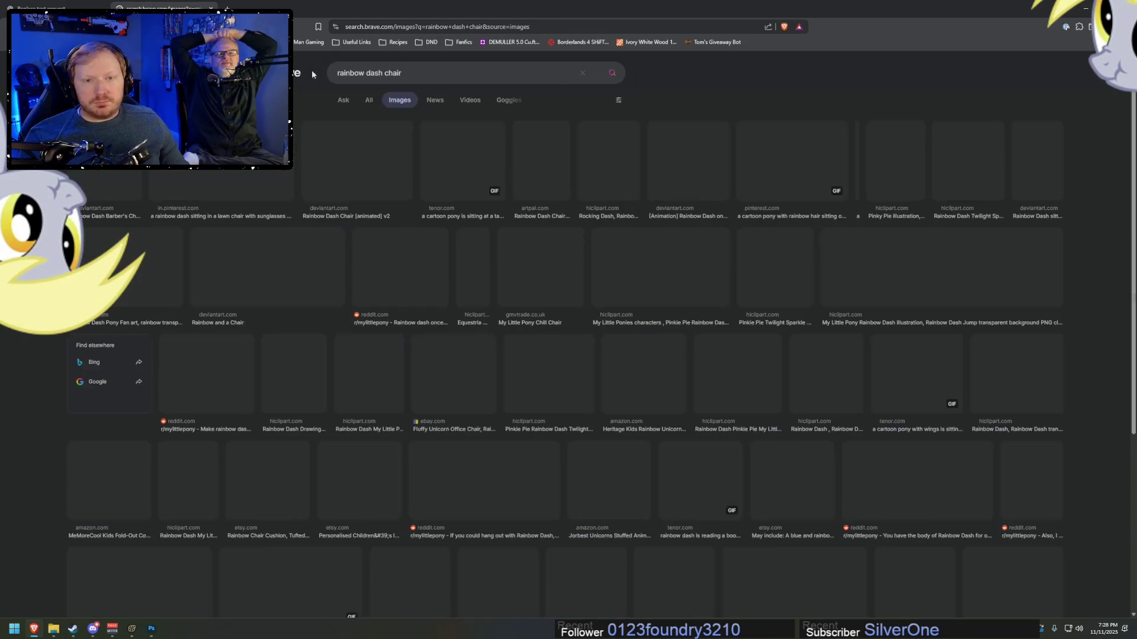
# - Load google.com and run the rainbow dash chair search under Images
pyautogui.click(461, 25)
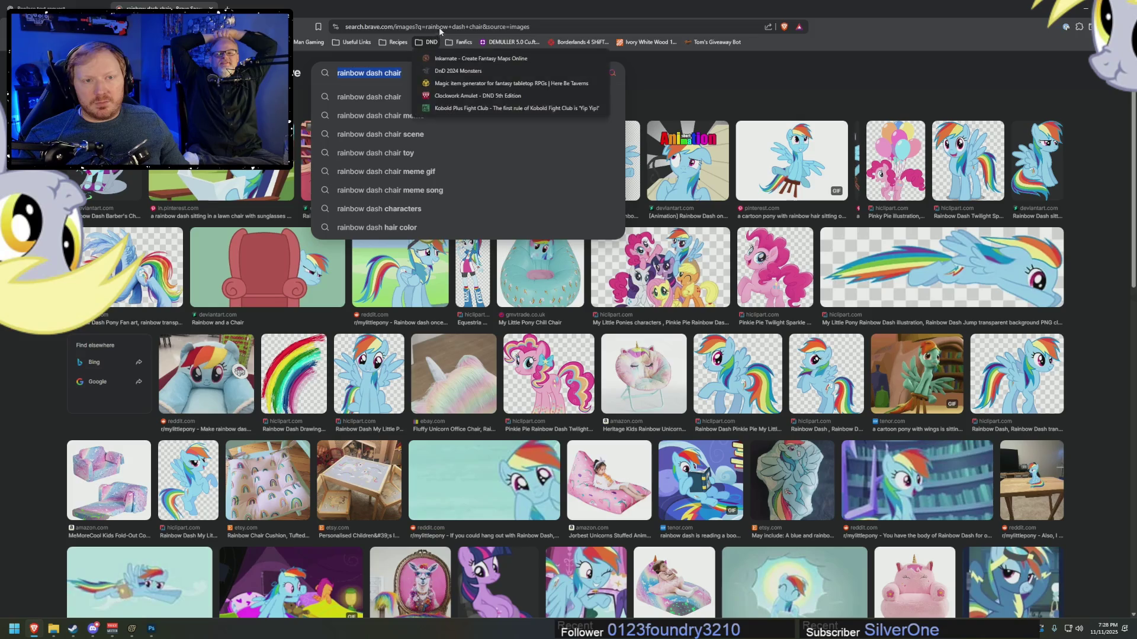
pyautogui.write('goog.e.co')
pyautogui.press('BackSpace')
pyautogui.press('BackSpace')
pyautogui.press('BackSpace')
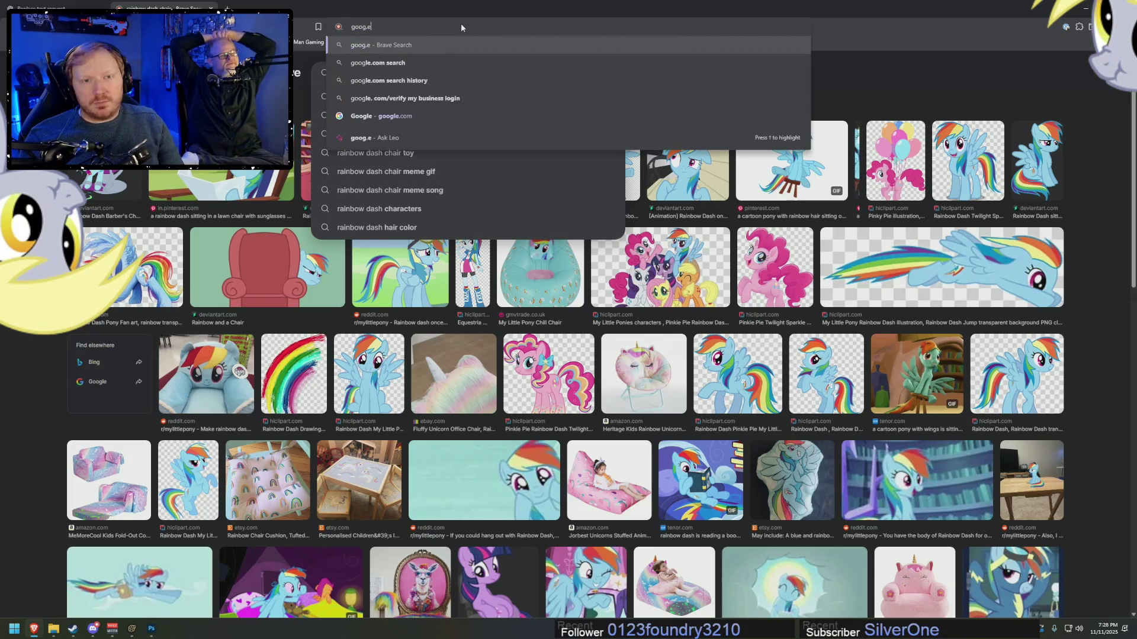
pyautogui.write('le.com')
pyautogui.press('Return')
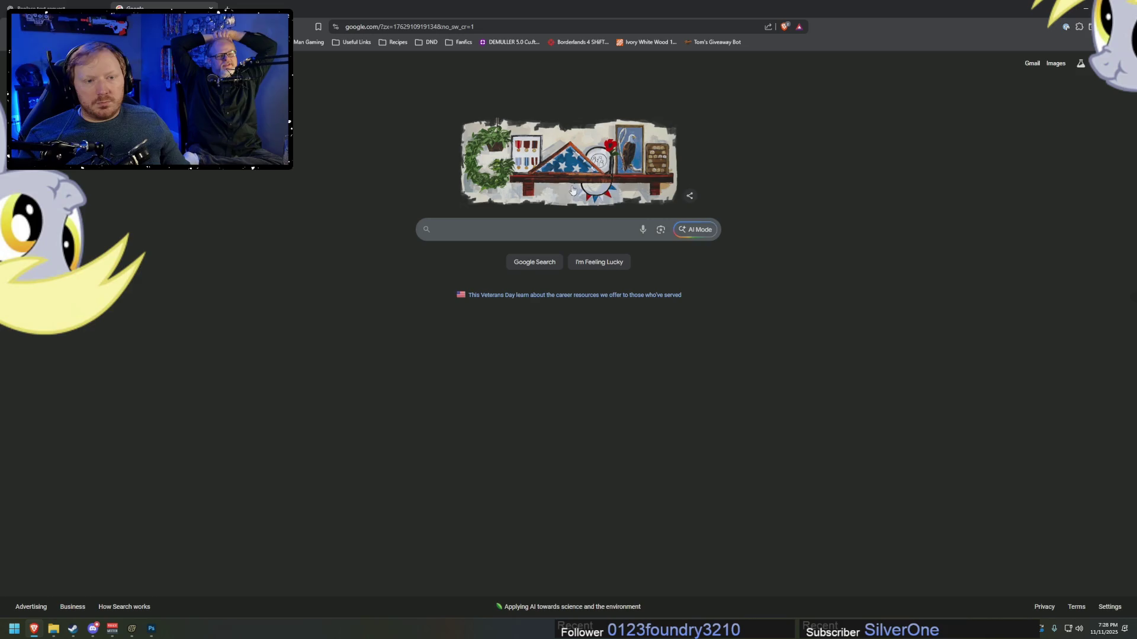
pyautogui.click(533, 229)
pyautogui.press('Down')
pyautogui.press('Return')
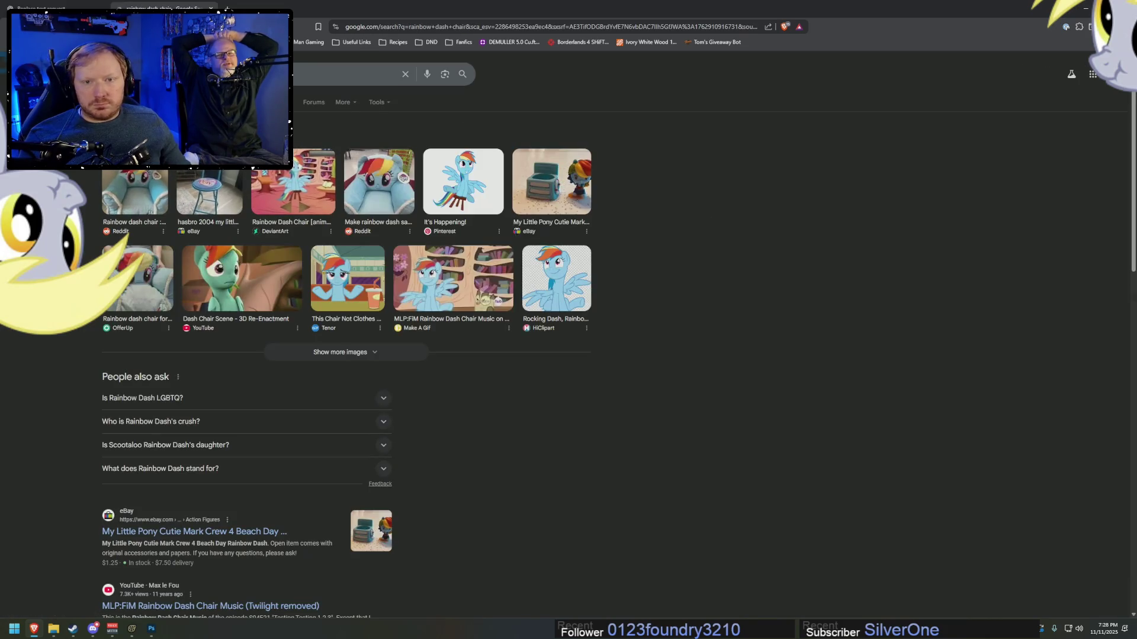
pyautogui.click(133, 102)
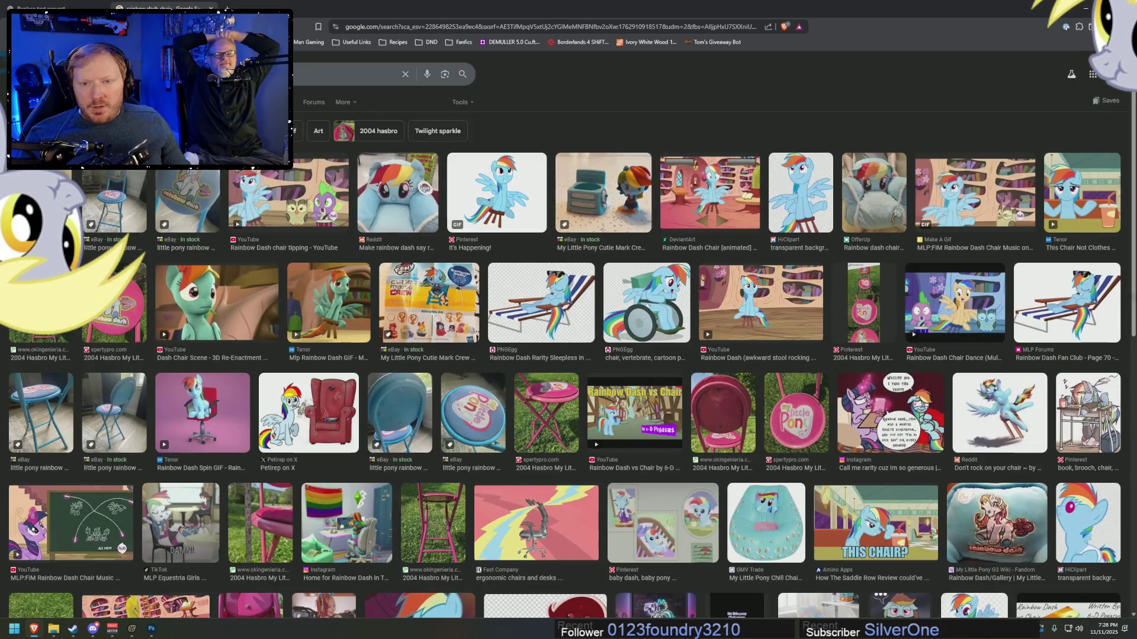
# - Preview the Reddit Rainbow Dash chair image, abandoning the save of the small preview
pyautogui.click(398, 192)
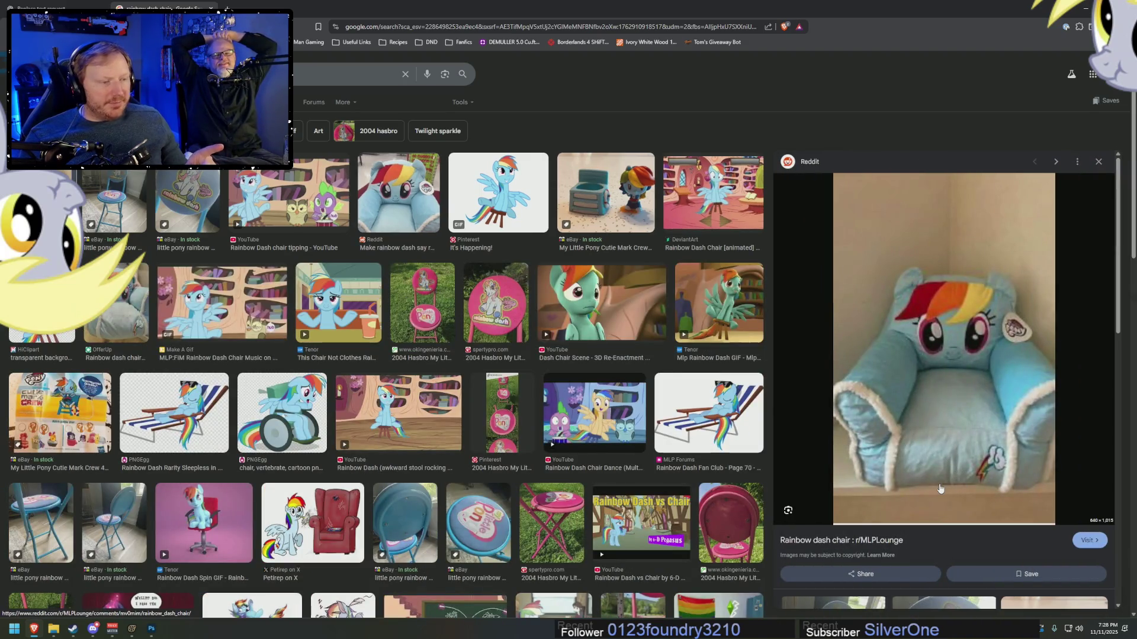
pyautogui.rightClick(947, 393)
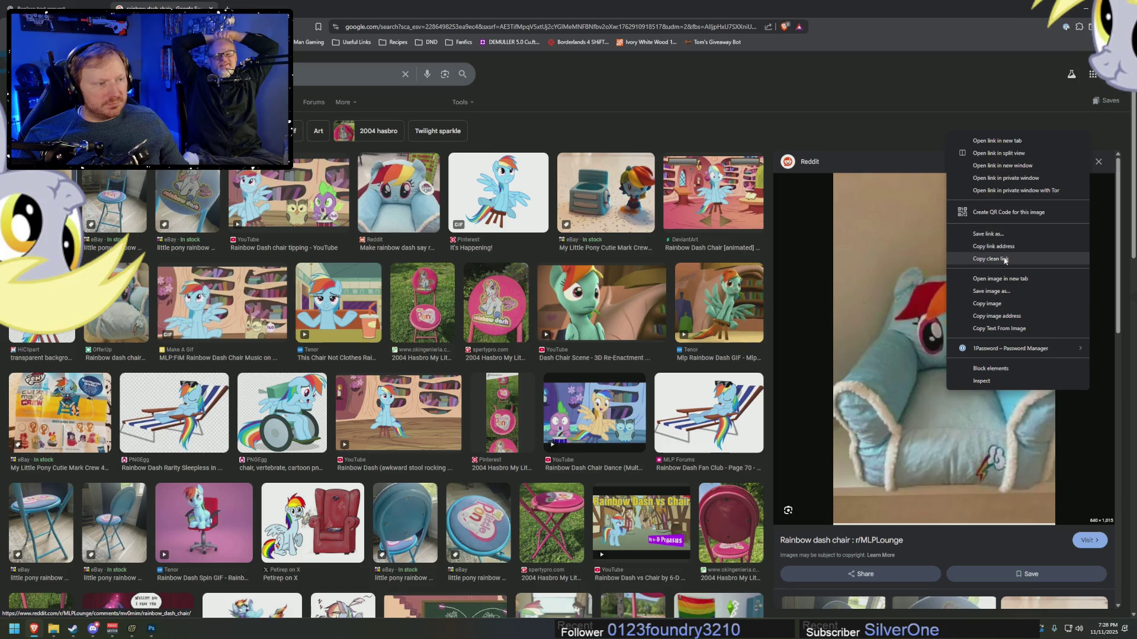
pyautogui.click(995, 292)
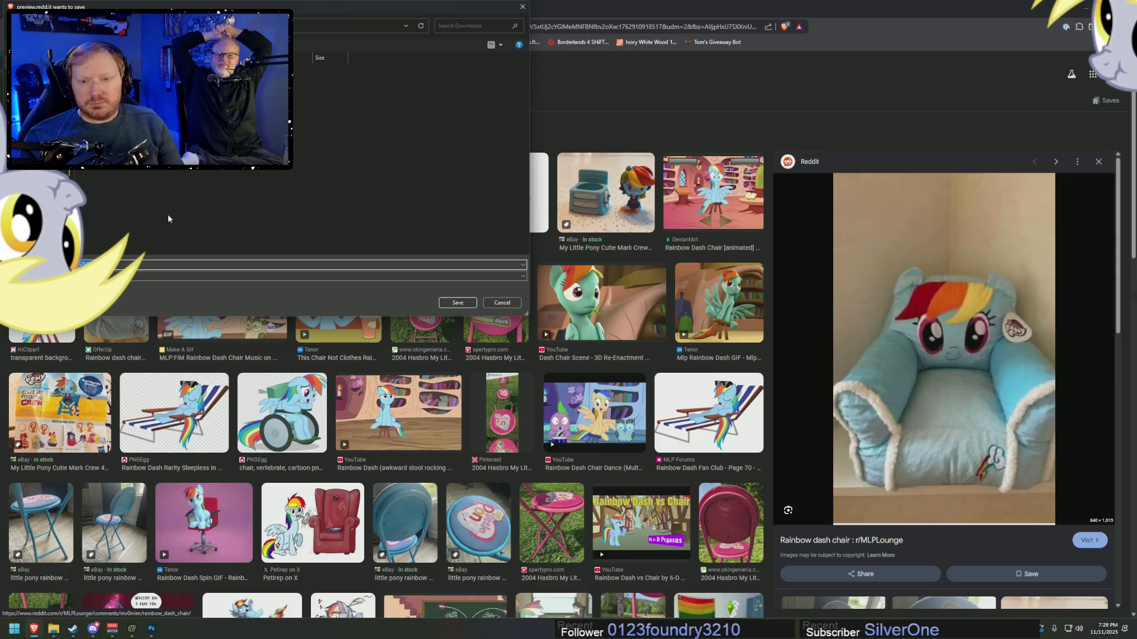
pyautogui.press('Return')
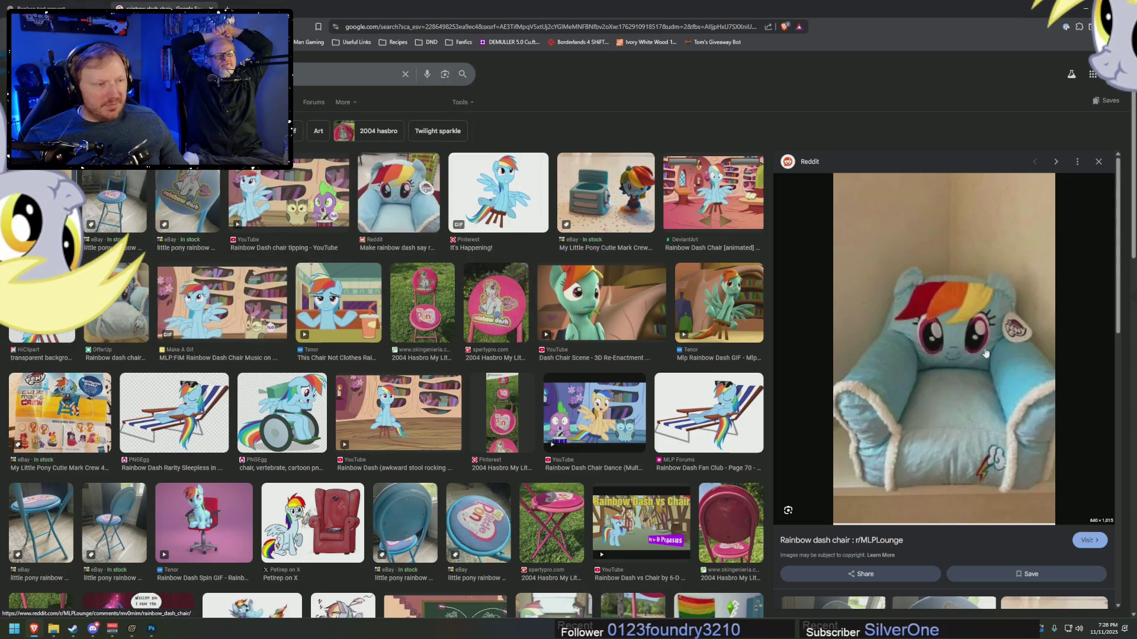
# - Save the full-size Reddit chair photo as Dash Chair.jpg, then close the post
pyautogui.click(1003, 368)
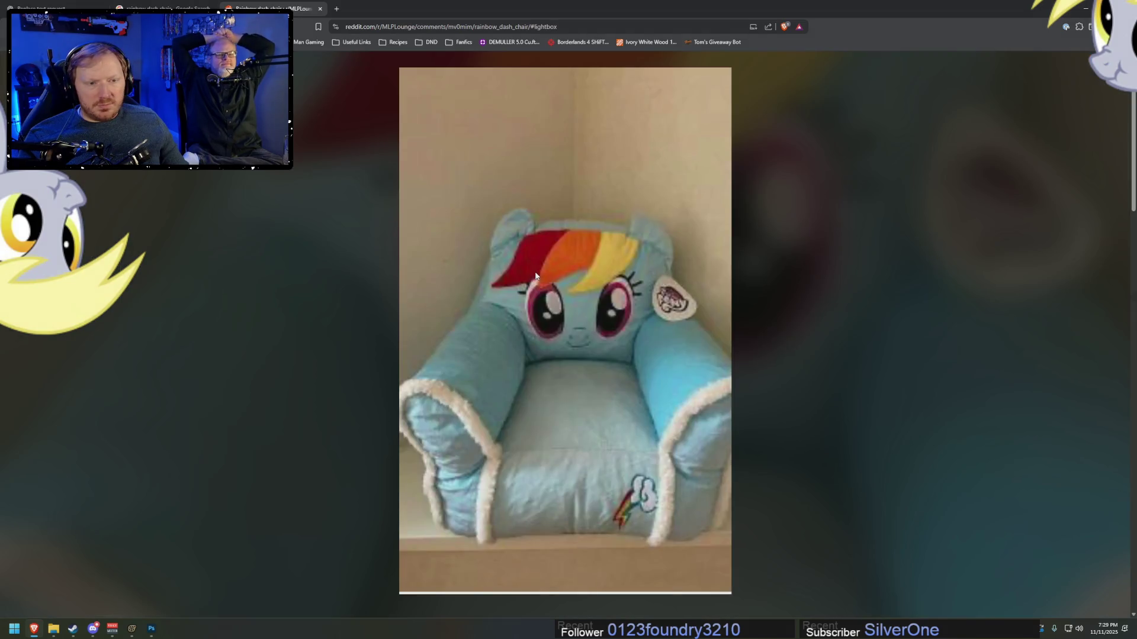
pyautogui.rightClick(536, 274)
pyautogui.click(592, 295)
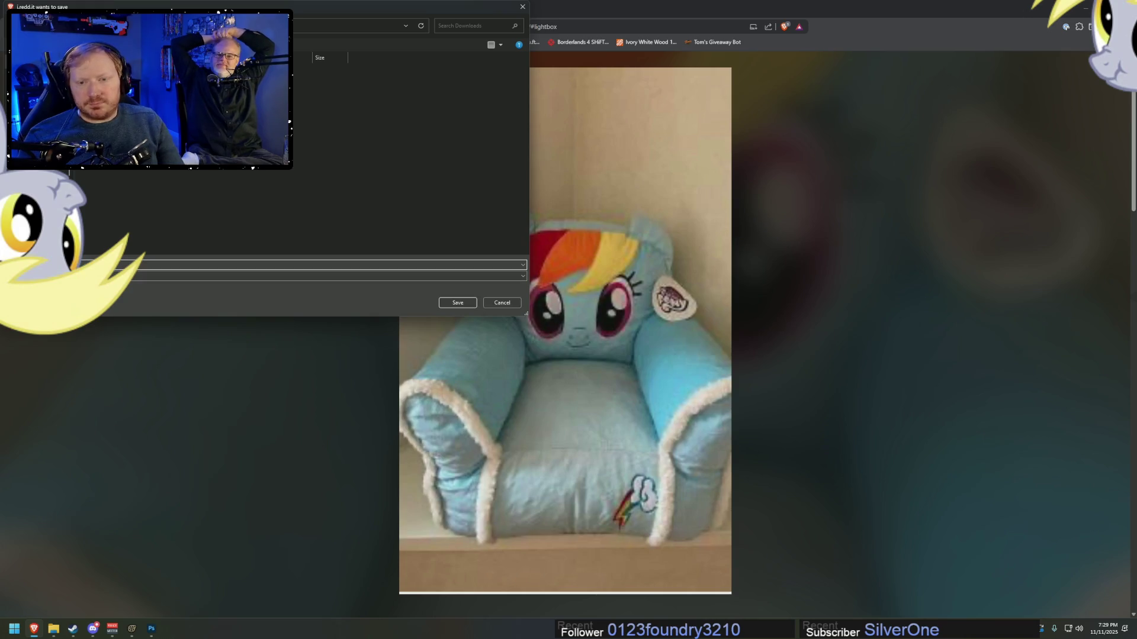
pyautogui.press('Return')
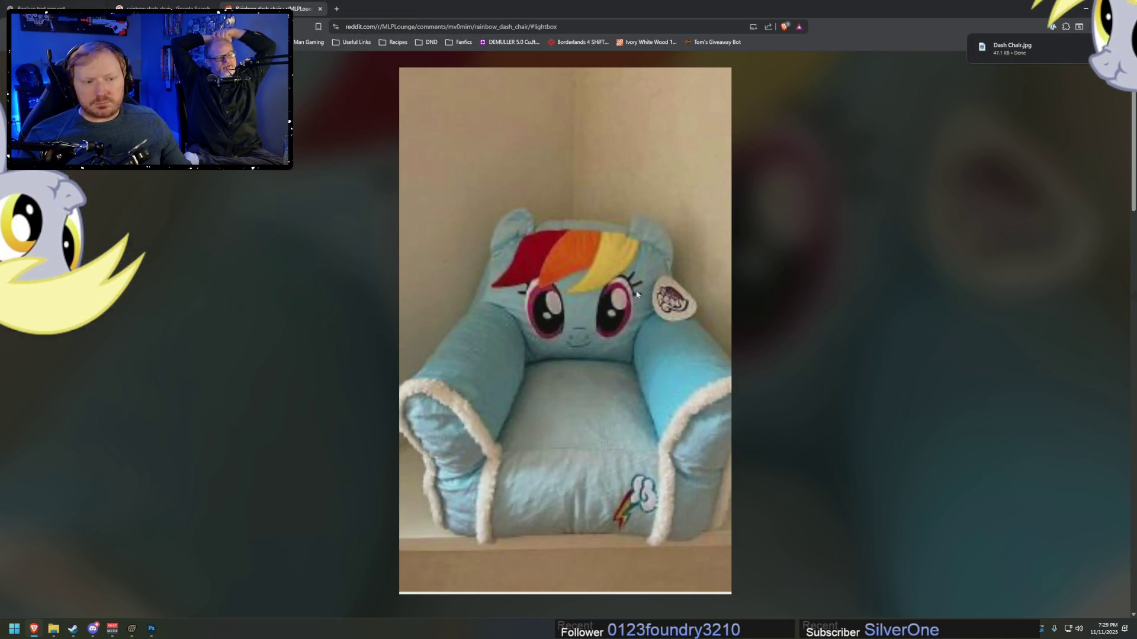
pyautogui.click(363, 207)
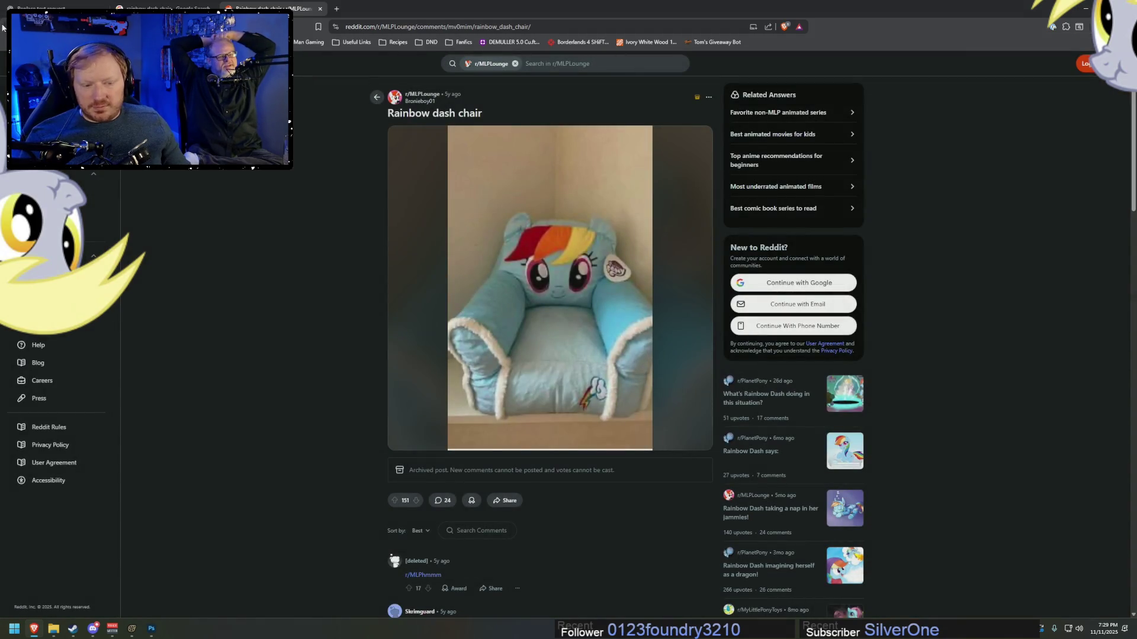
pyautogui.click(321, 9)
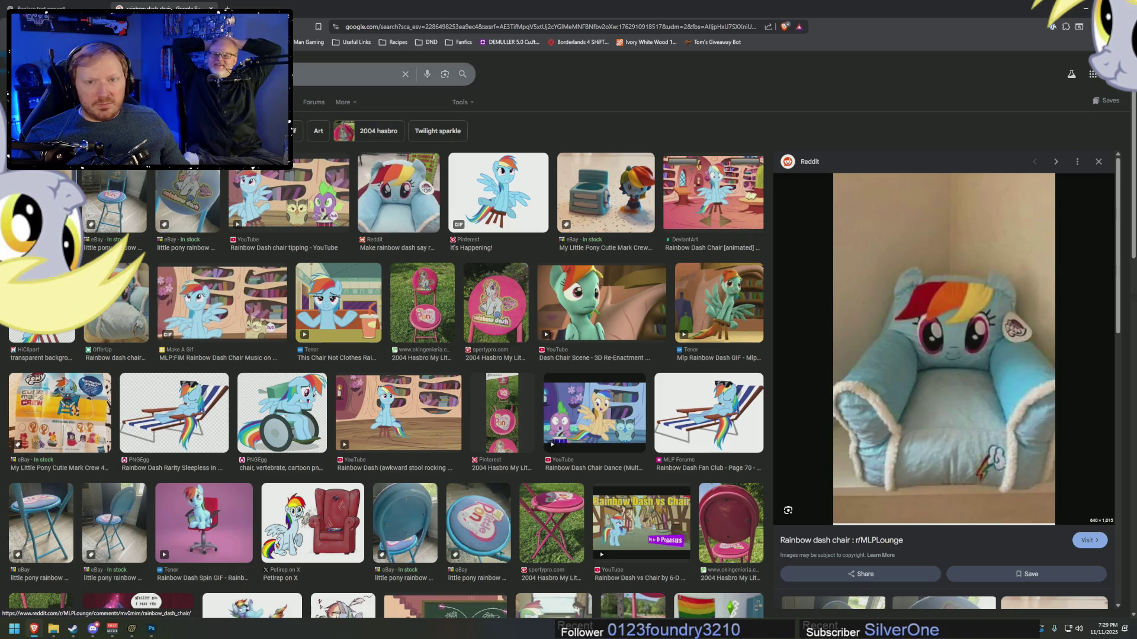
# - Search Google Images for 'rainbow dash plush chair mlp' and scroll through the results
pyautogui.click(332, 74)
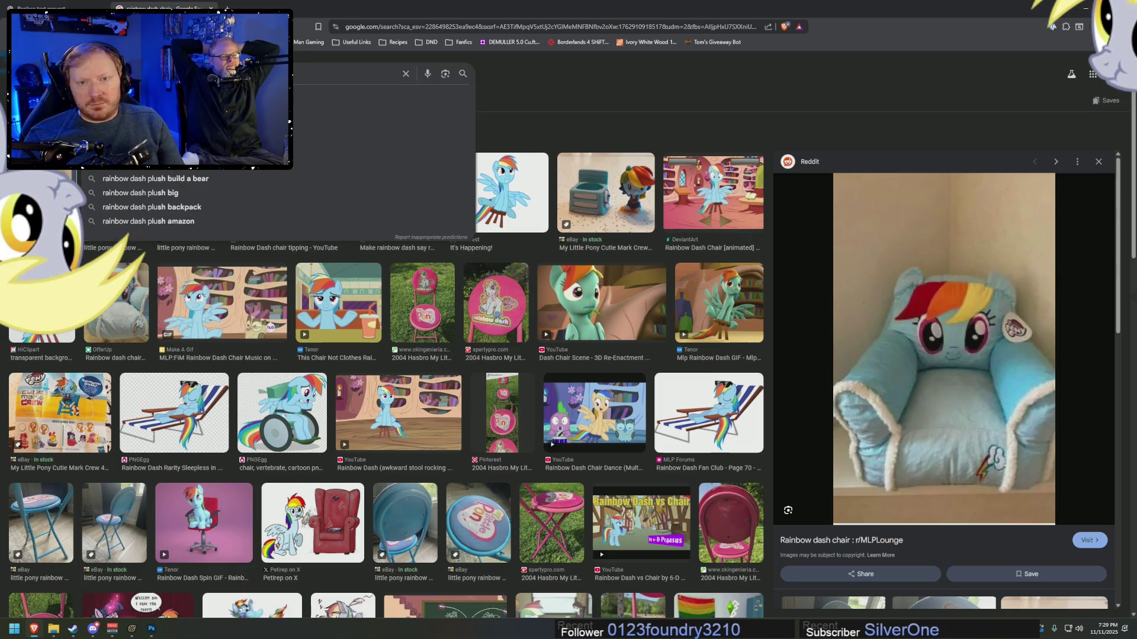
pyautogui.press('Escape')
pyautogui.press('Return')
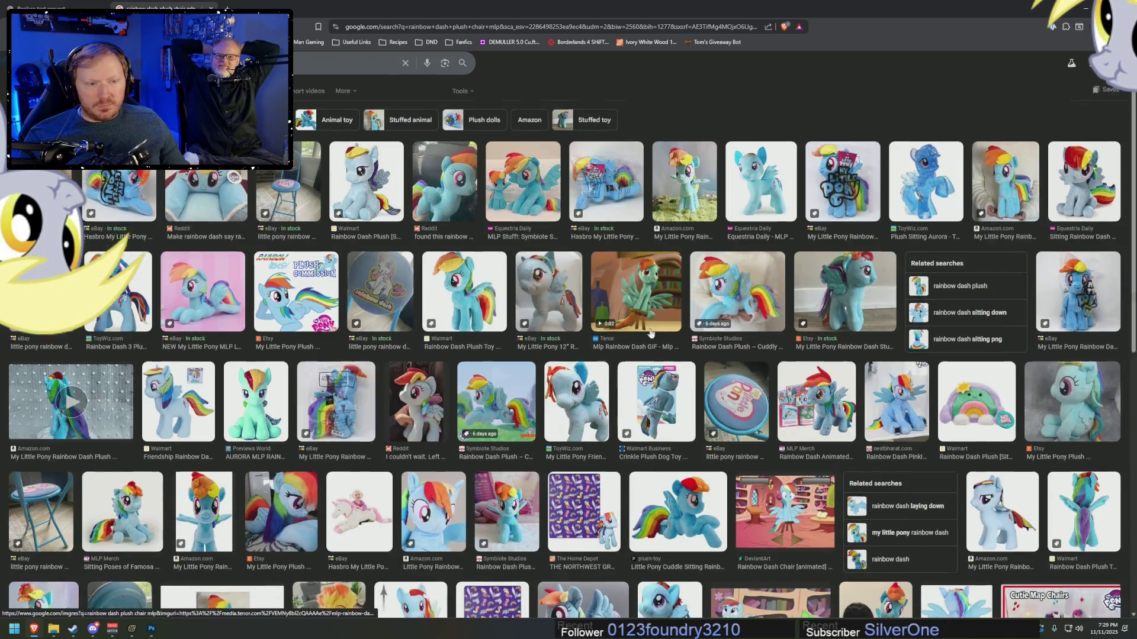
pyautogui.scroll(-8, 657, 323)
pyautogui.scroll(-2, 651, 324)
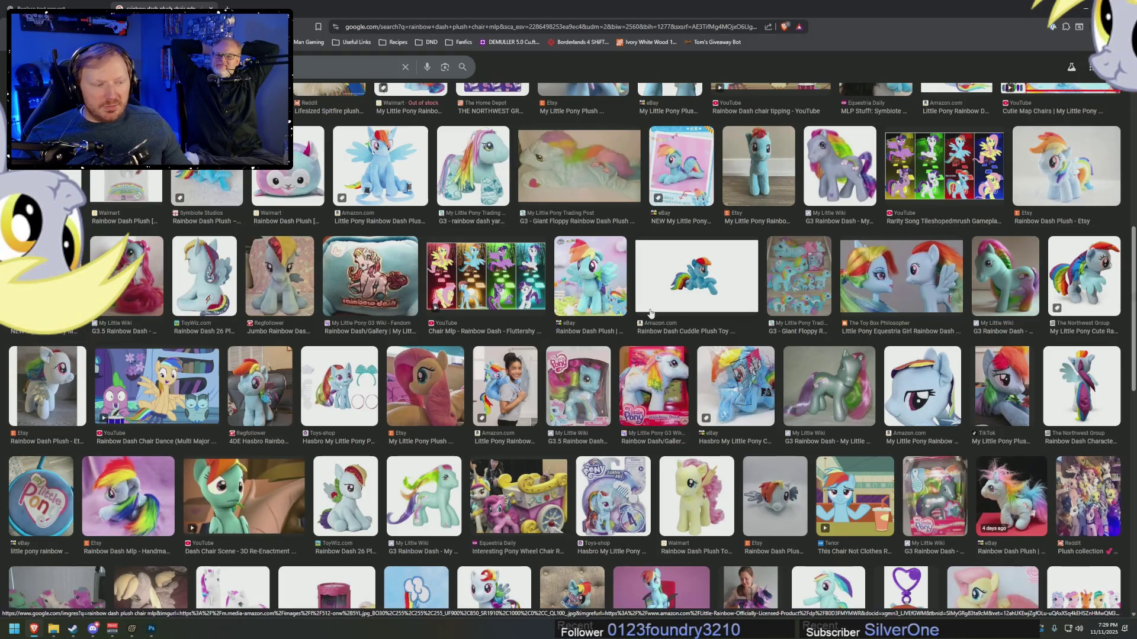
pyautogui.scroll(-2, 651, 317)
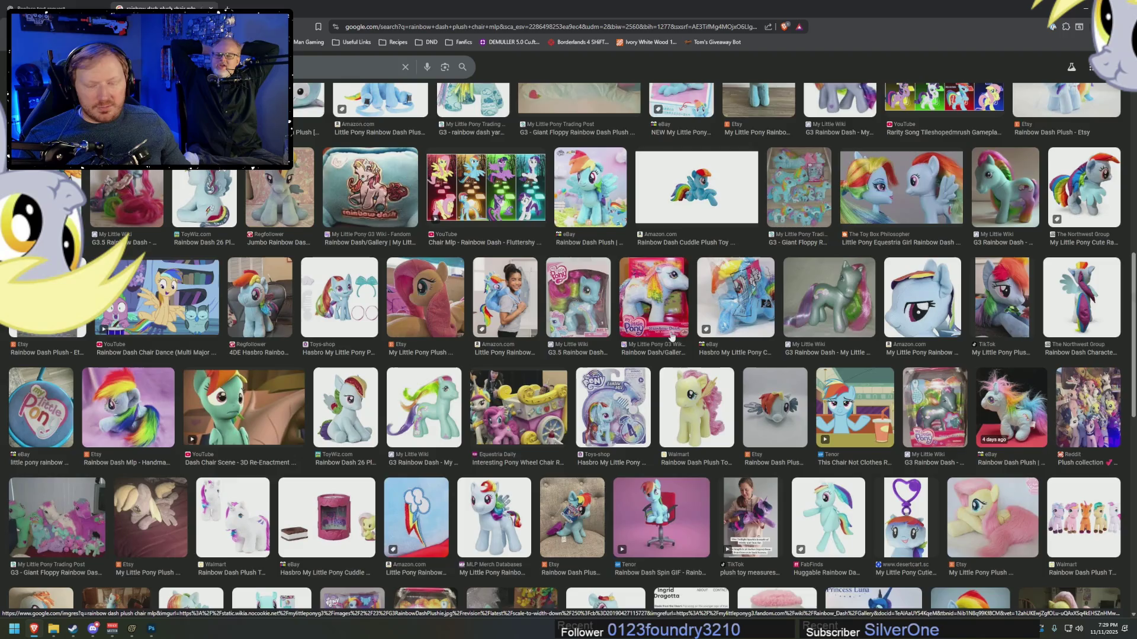
pyautogui.scroll(-7, 675, 335)
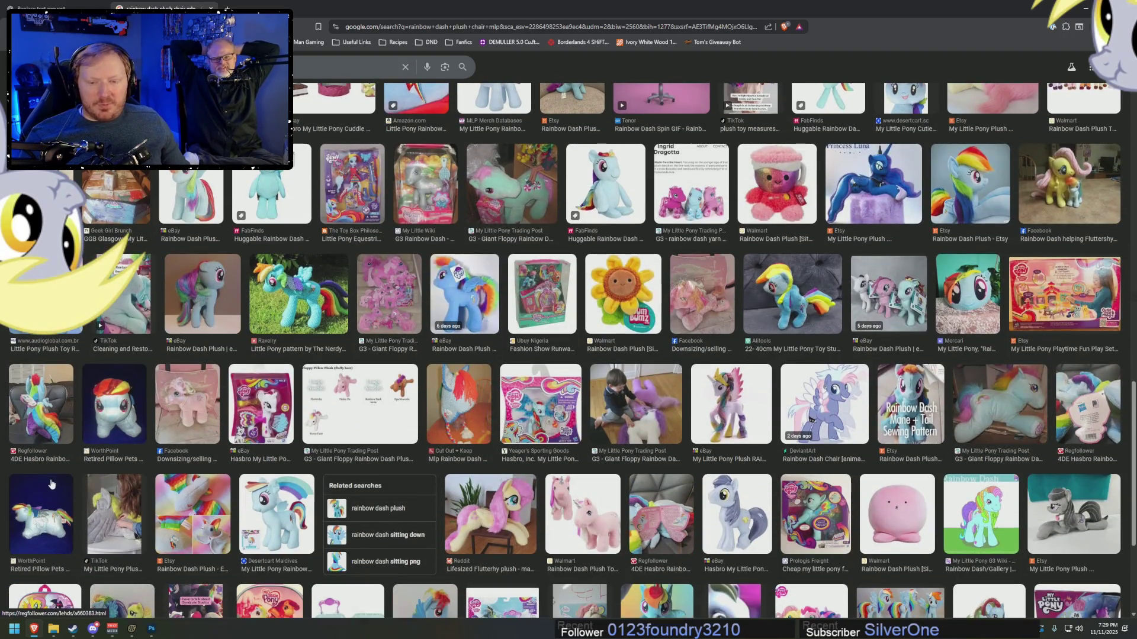
# - Preview the retired Pillow Pets Rainbow Dash plush, then return to the ChatGPT chat
pyautogui.click(41, 514)
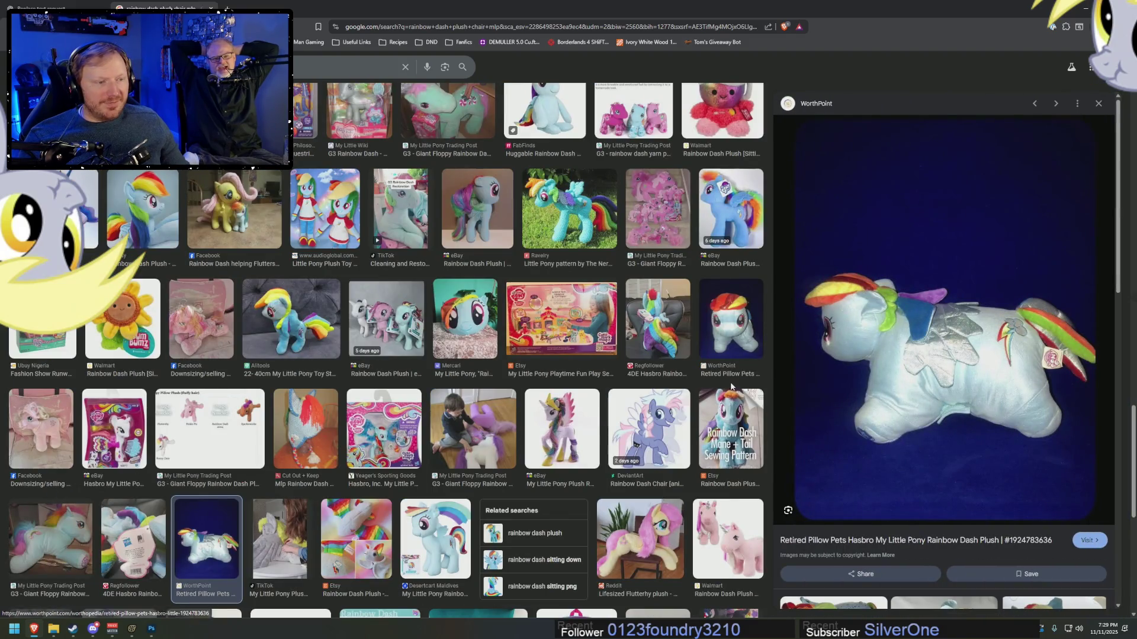
pyautogui.click(1098, 104)
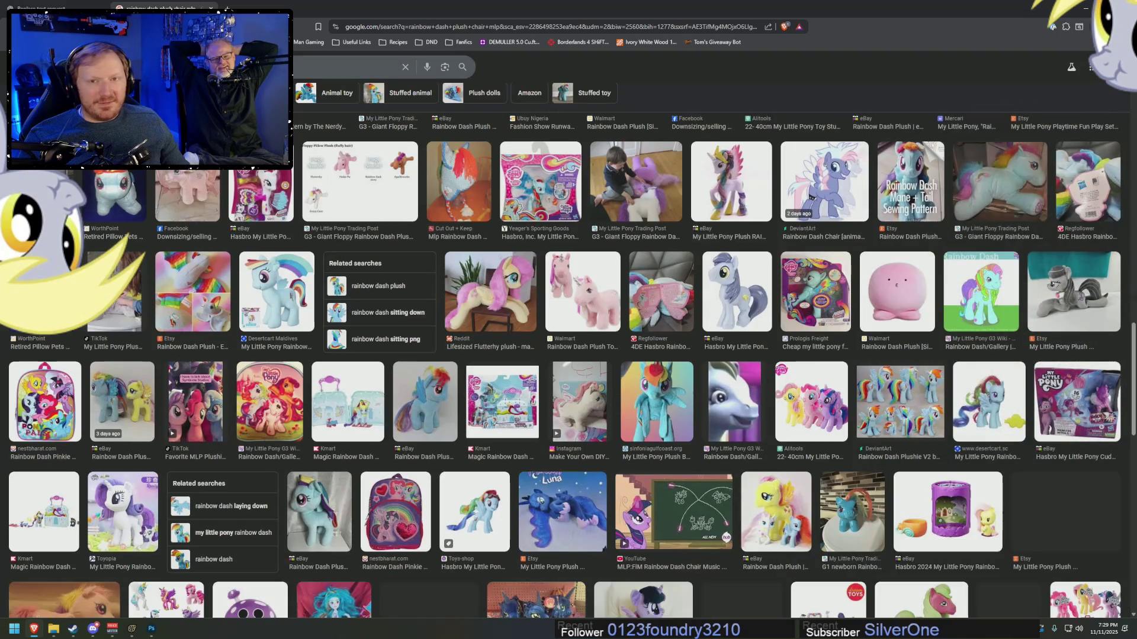
pyautogui.click(53, 5)
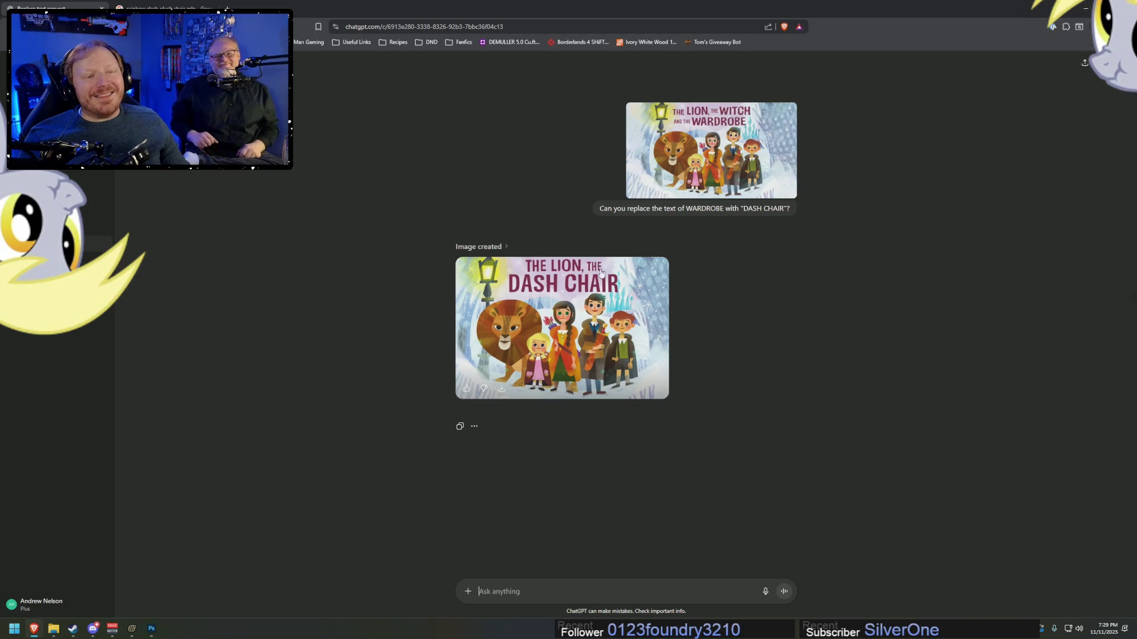
# - View the generated 'THE LION, THE DASH CHAIR' cover full size, then choose Add photos & files
pyautogui.click(565, 319)
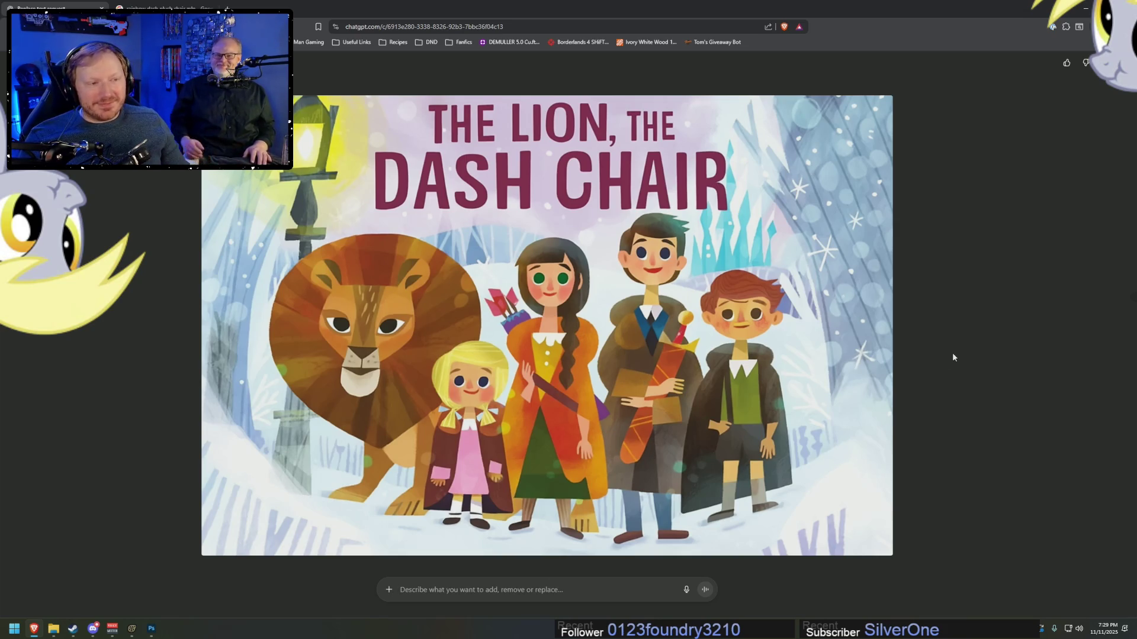
pyautogui.click(982, 347)
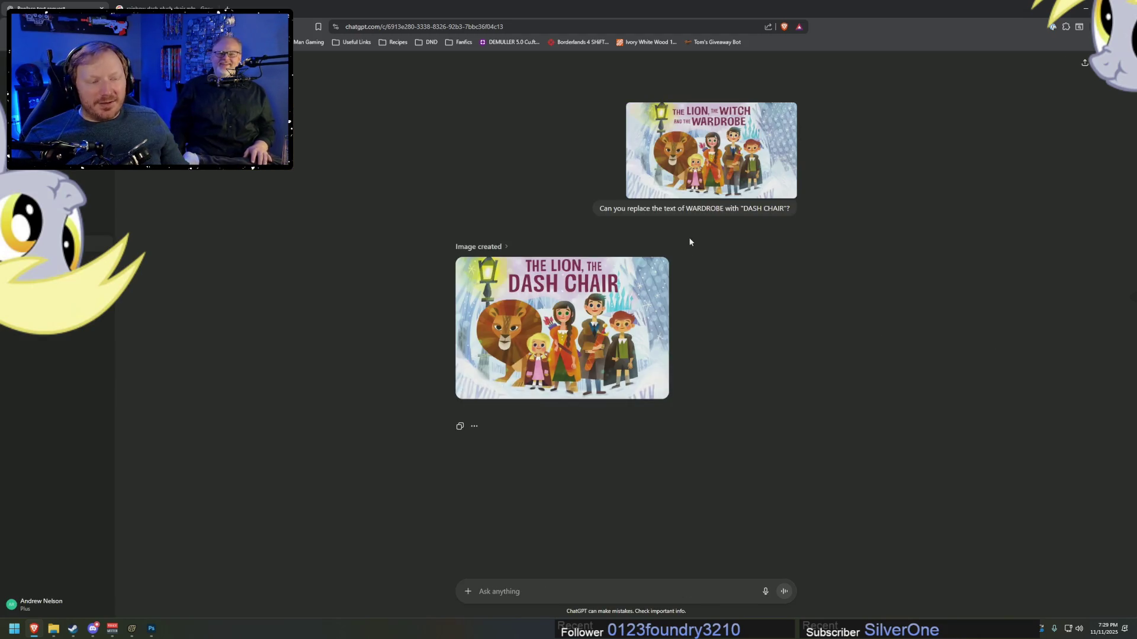
pyautogui.click(467, 591)
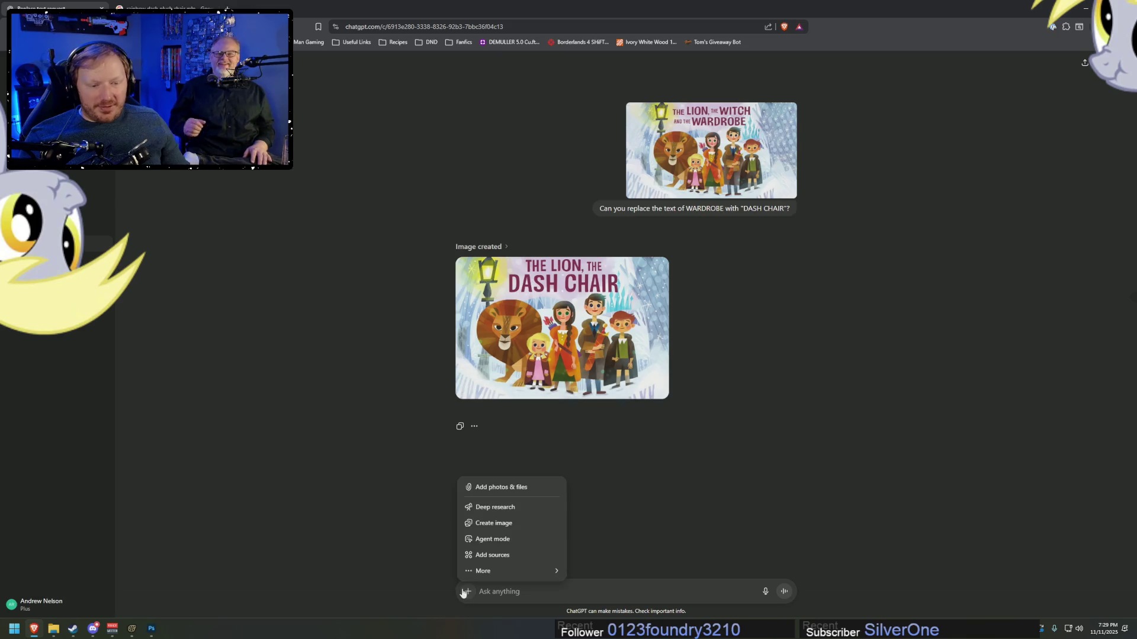
pyautogui.click(495, 488)
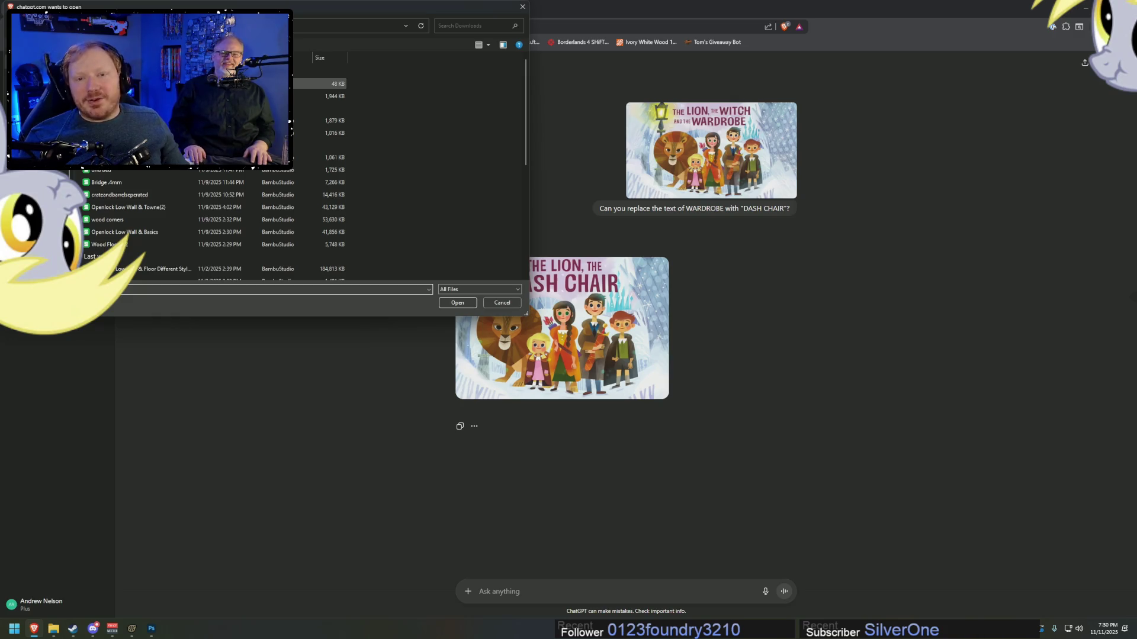
# - Attach the original Lion, Witch and Wardrobe cover from Downloads, retrying after a wrong pick
pyautogui.doubleClick(237, 83)
pyautogui.click(517, 525)
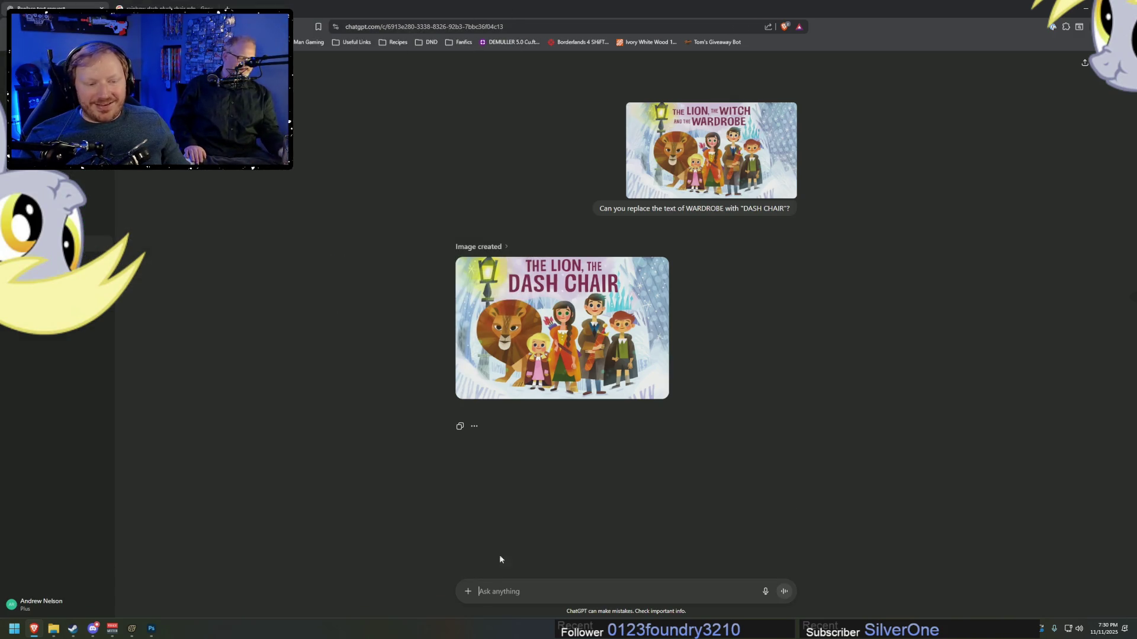
pyautogui.click(467, 591)
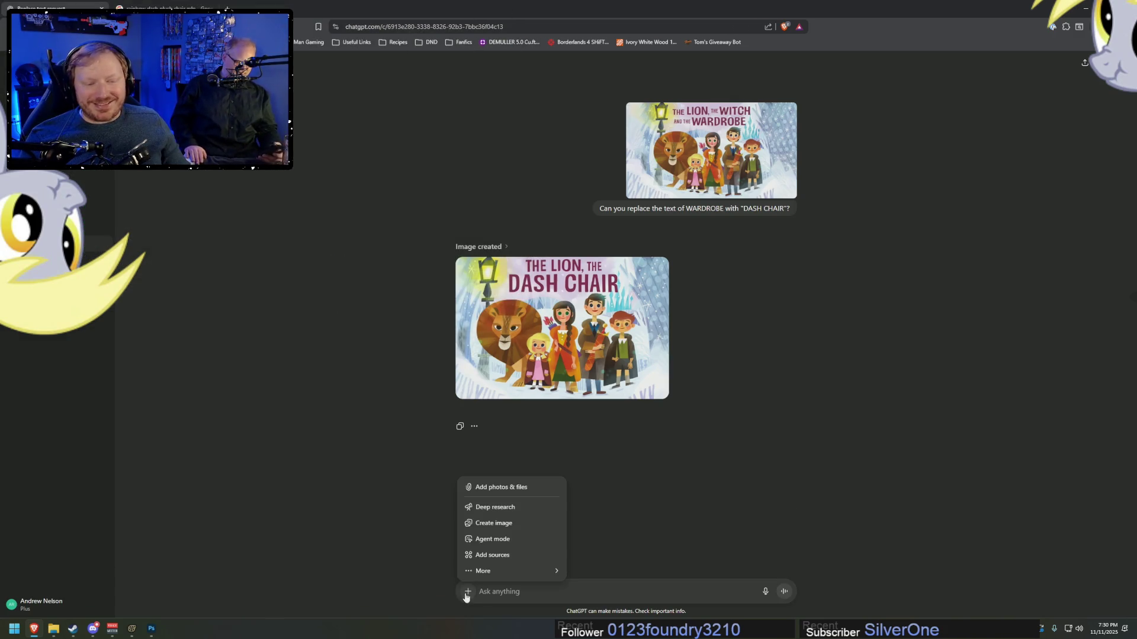
pyautogui.click(513, 493)
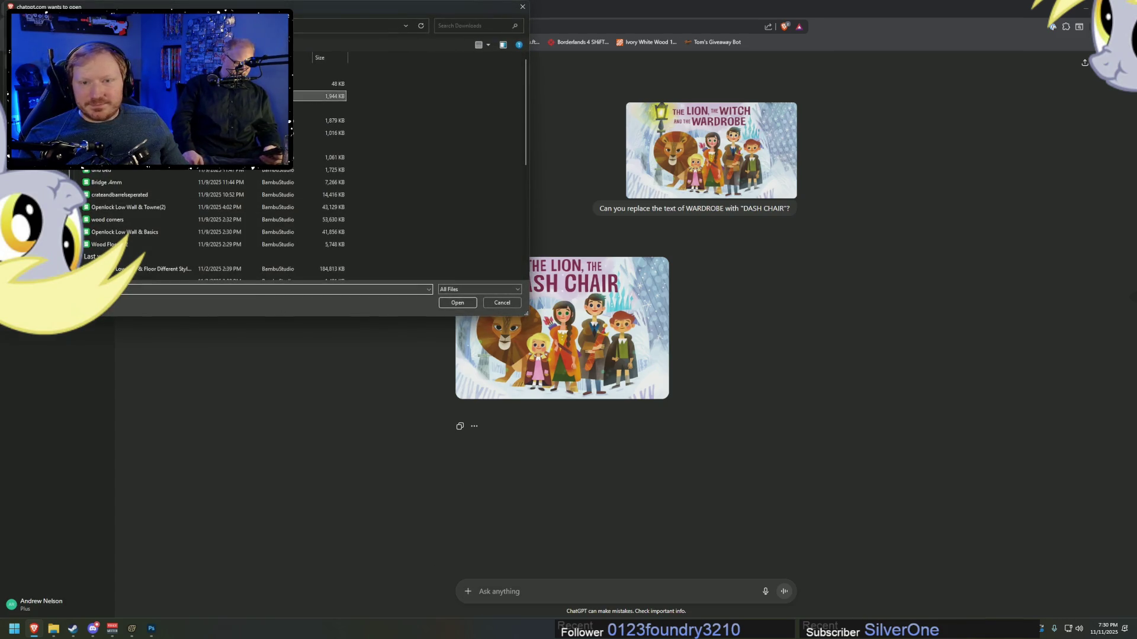
pyautogui.doubleClick(236, 96)
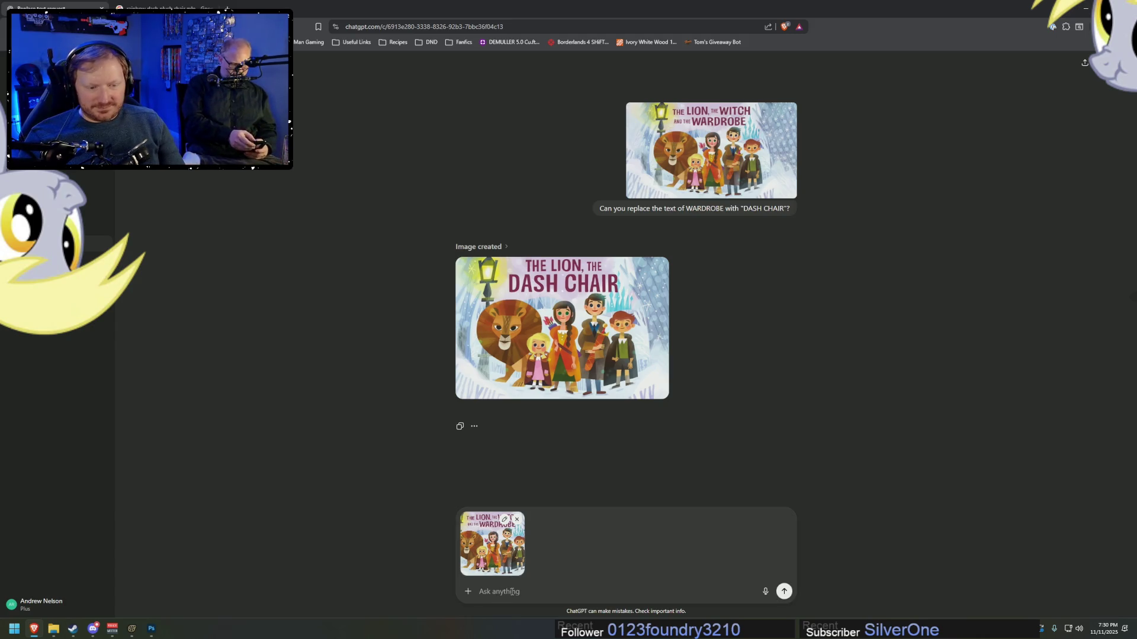
# - Ask ChatGPT to retitle it 'THE LION, THE WITCH AND THE DASH CHAIR' and send
pyautogui.write('Can you replace th')
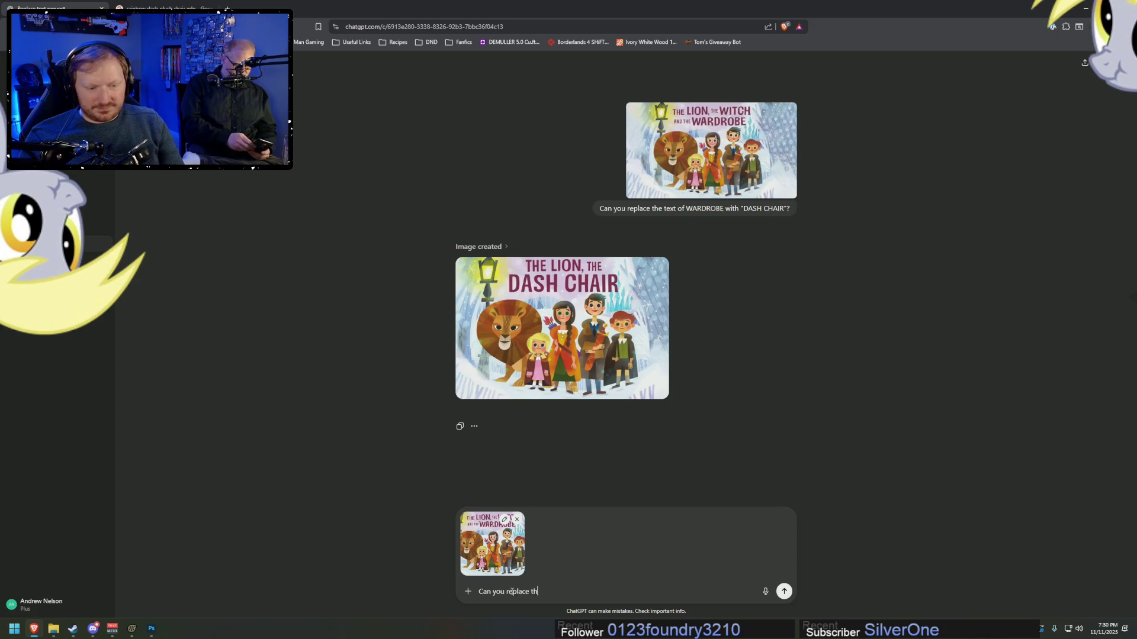
pyautogui.write('e text "The')
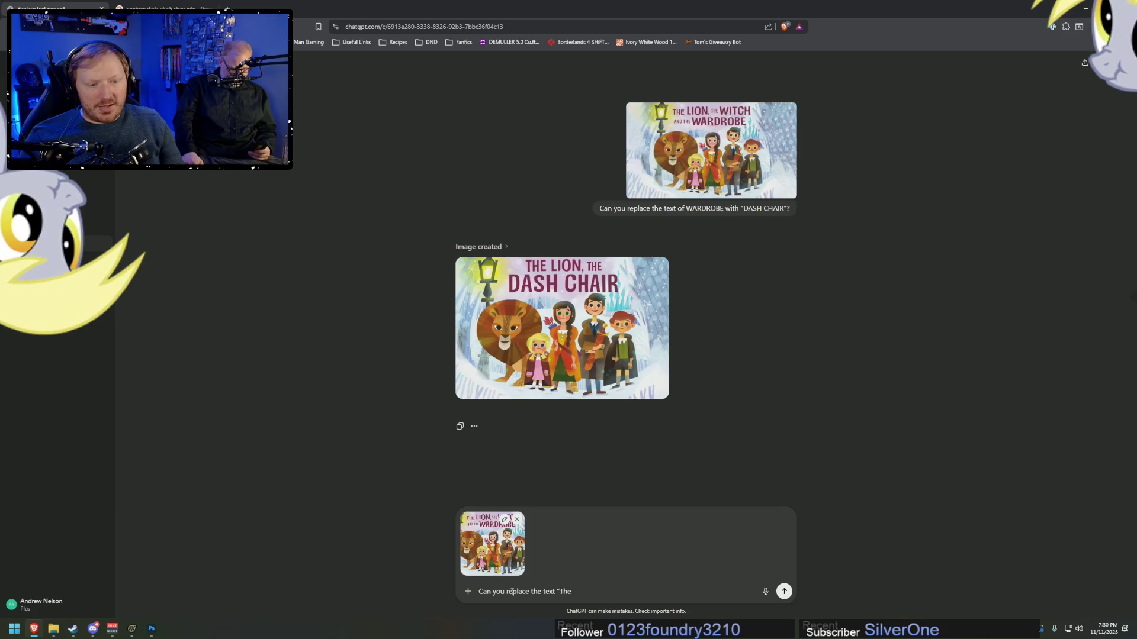
pyautogui.write('HE')
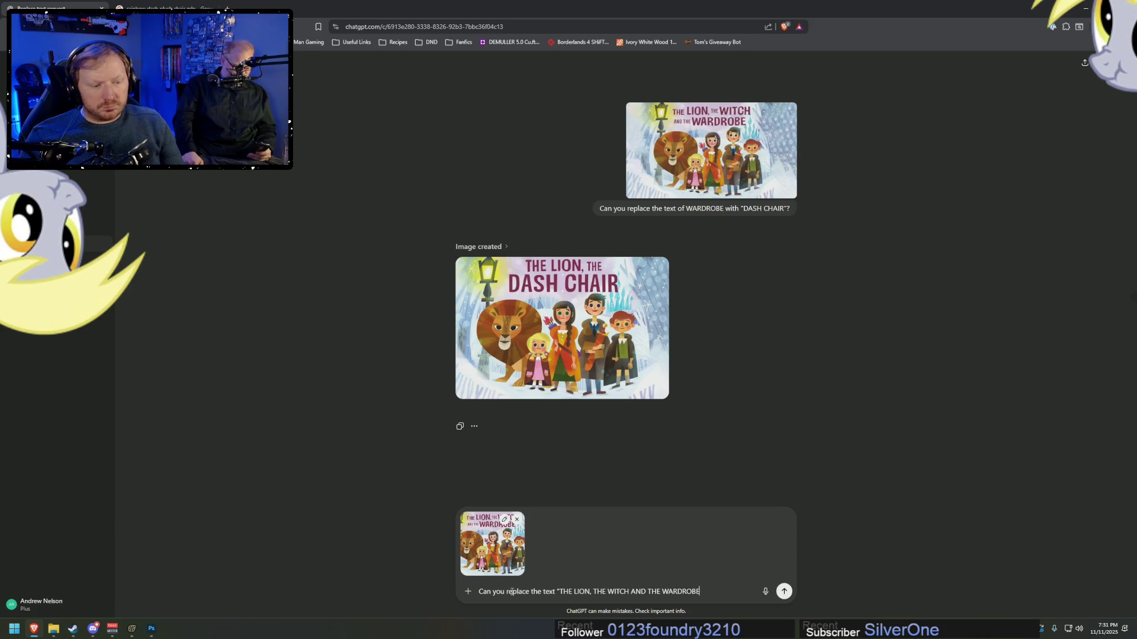
pyautogui.write('th "THE LION')
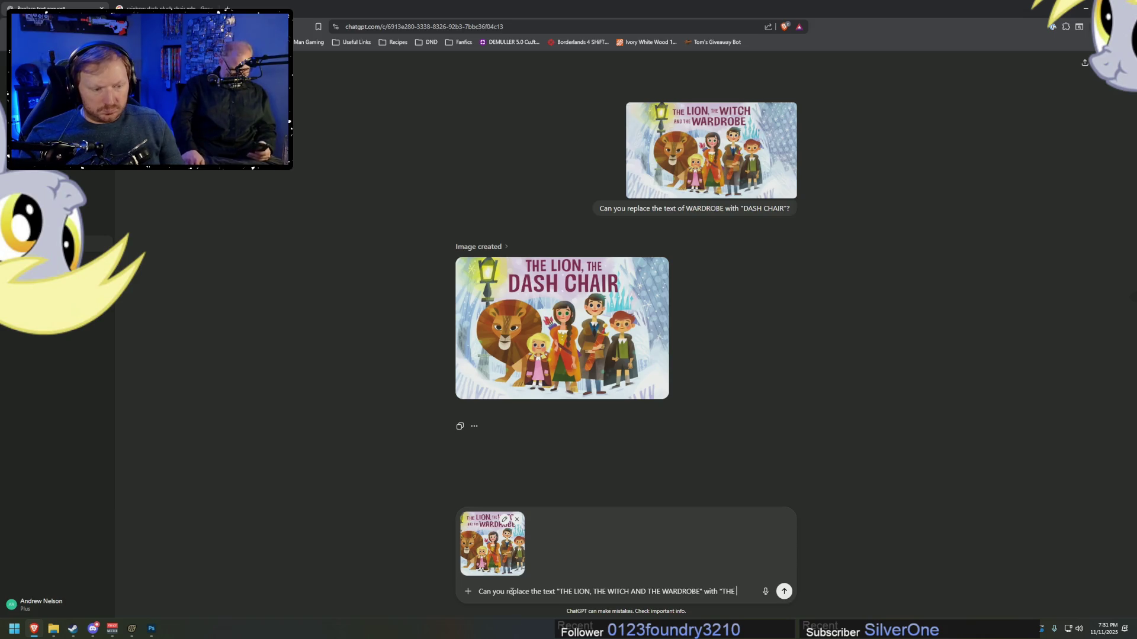
pyautogui.write(', THE WITCH')
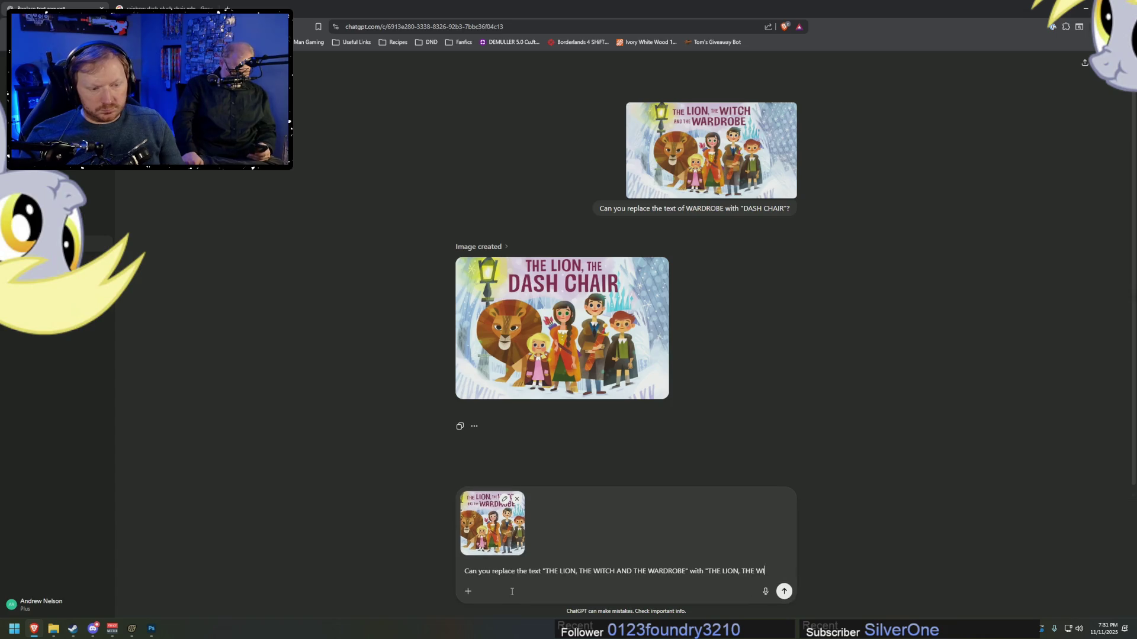
pyautogui.write(' AND THE DASH CHAIR?')
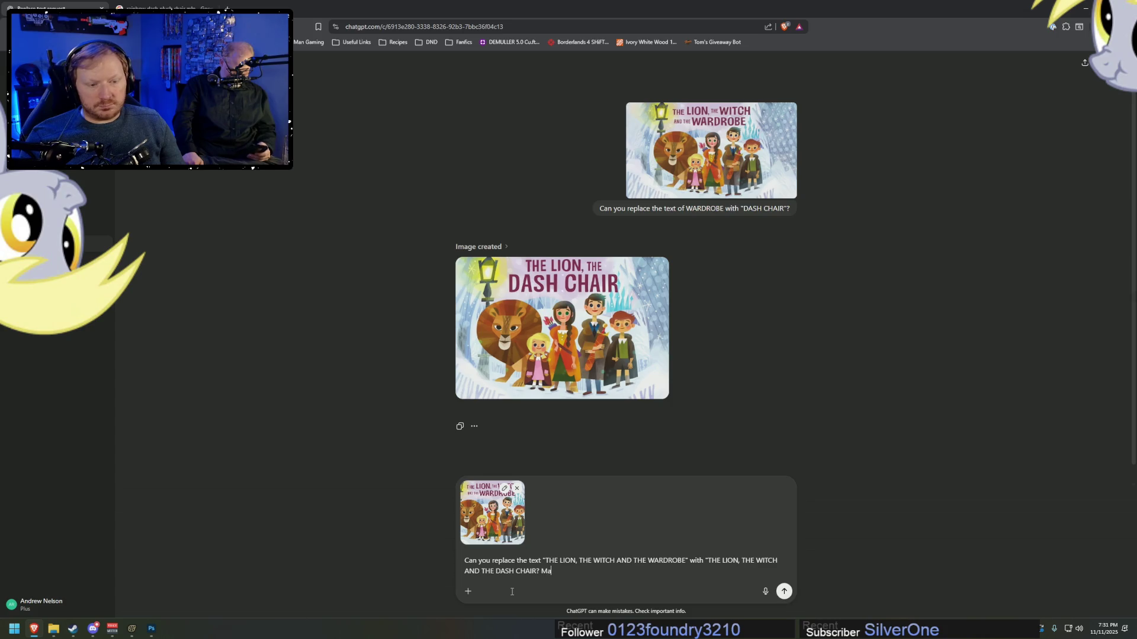
pyautogui.press('Return')
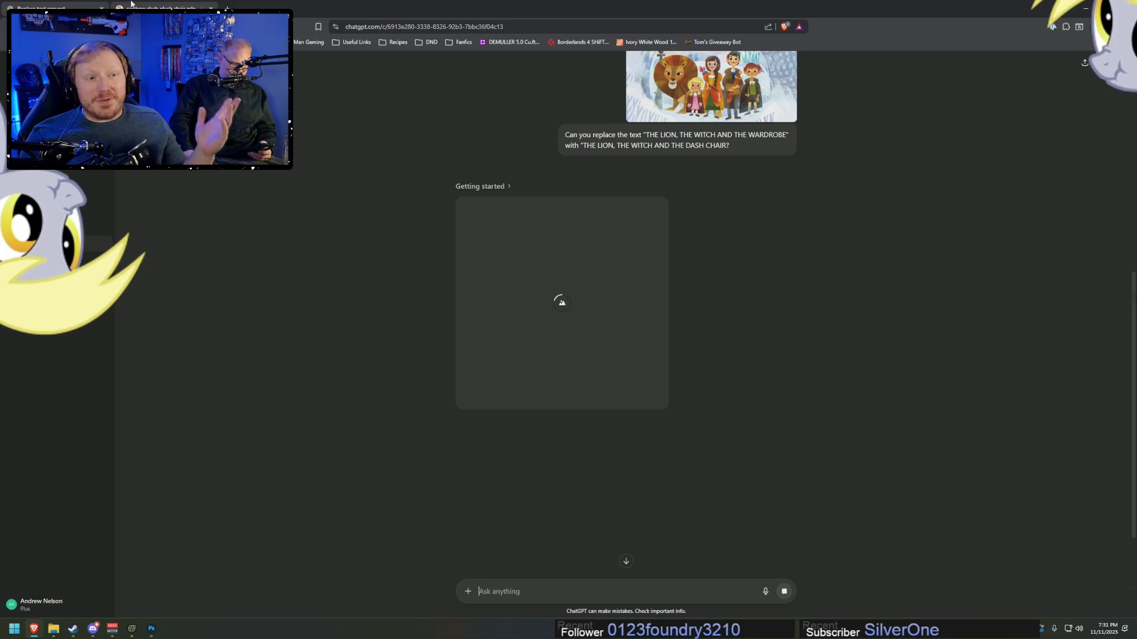
# - Preview the G3 Giant Floppy Rainbow Dash Plush photo of a boy in Google Images
pyautogui.click(130, 5)
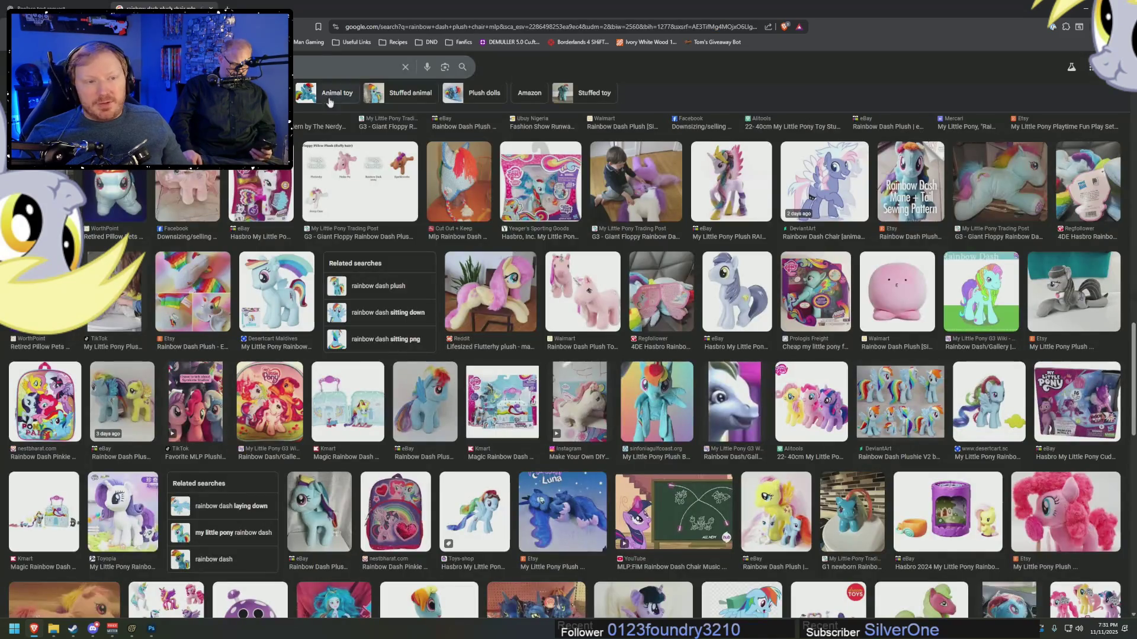
pyautogui.hotkey('alt', 'Tab')
pyautogui.hotkey('alt', 'Tab')
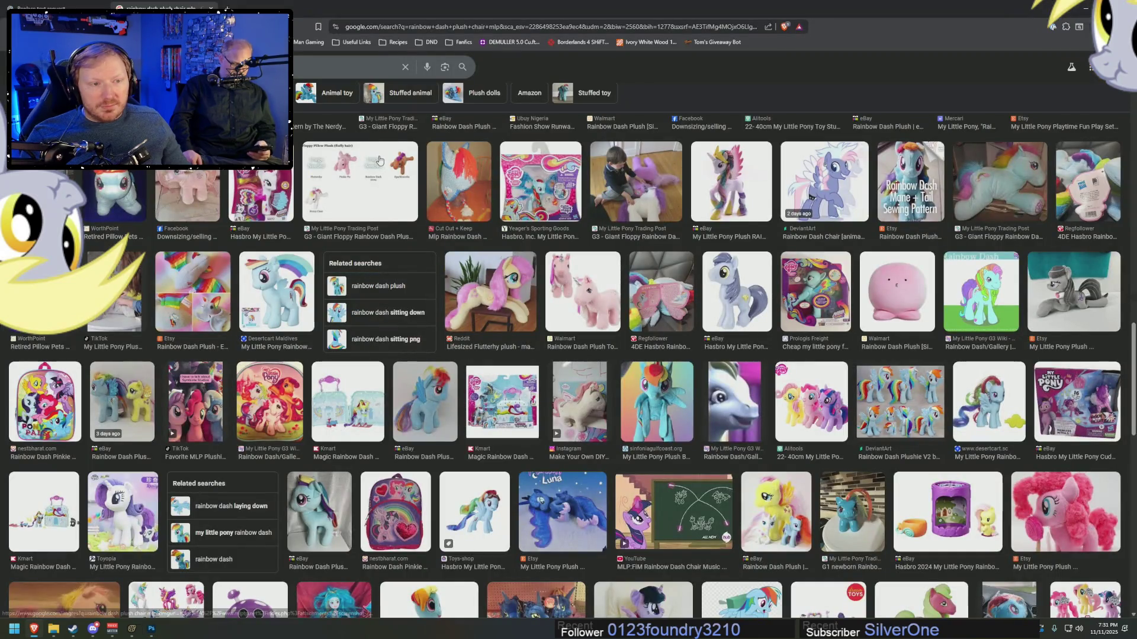
pyautogui.click(633, 186)
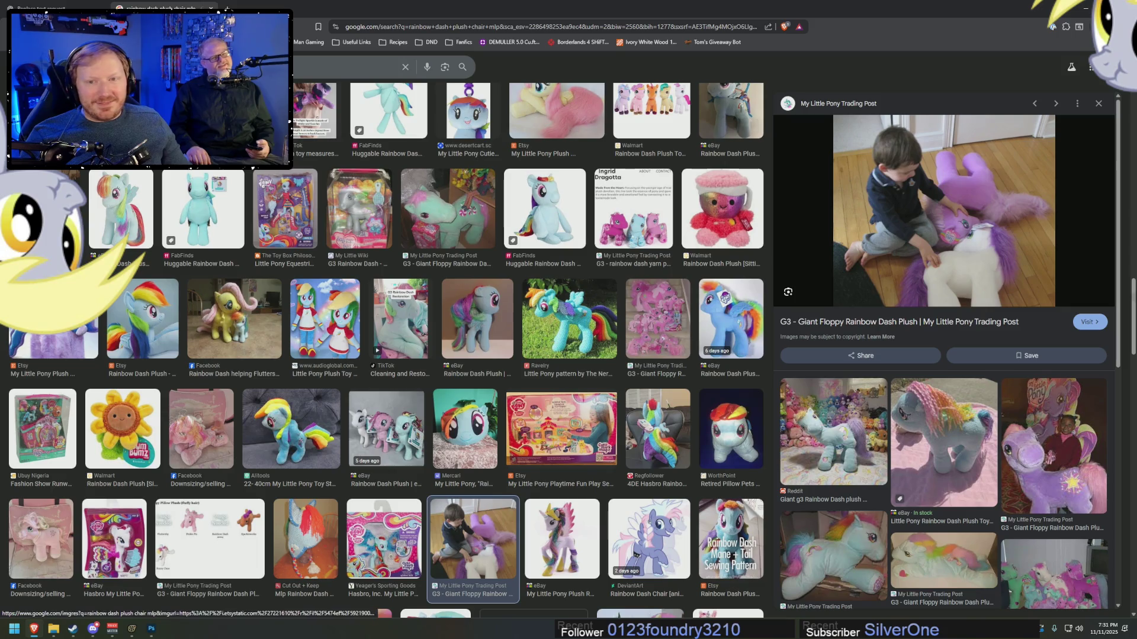
pyautogui.scroll(5, 172, 229)
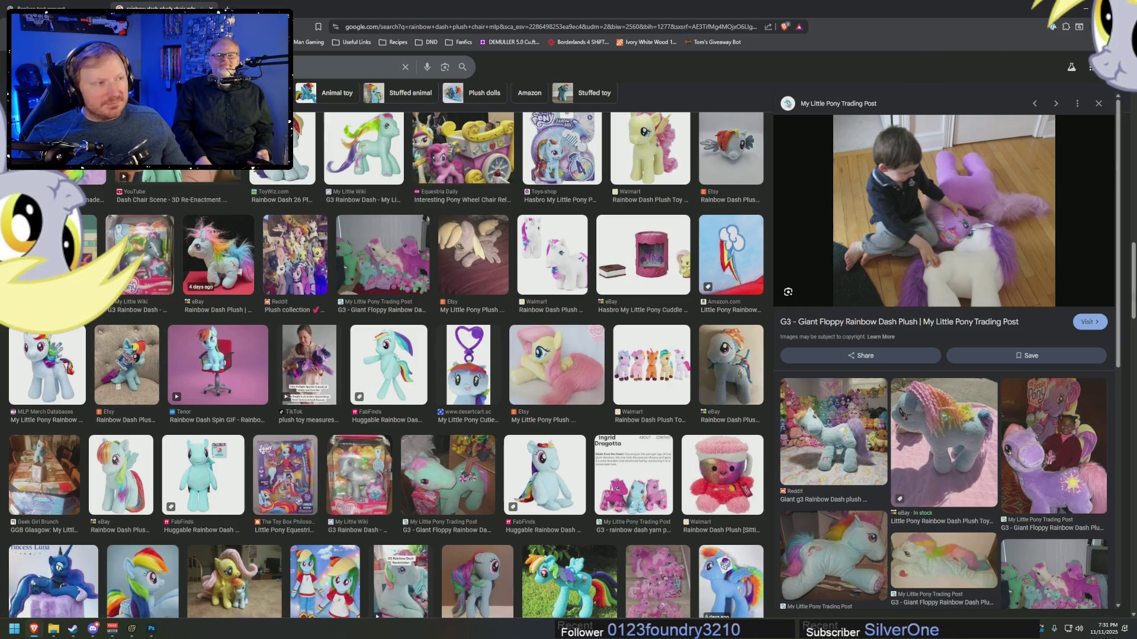
pyautogui.hotkey('alt', 'Tab')
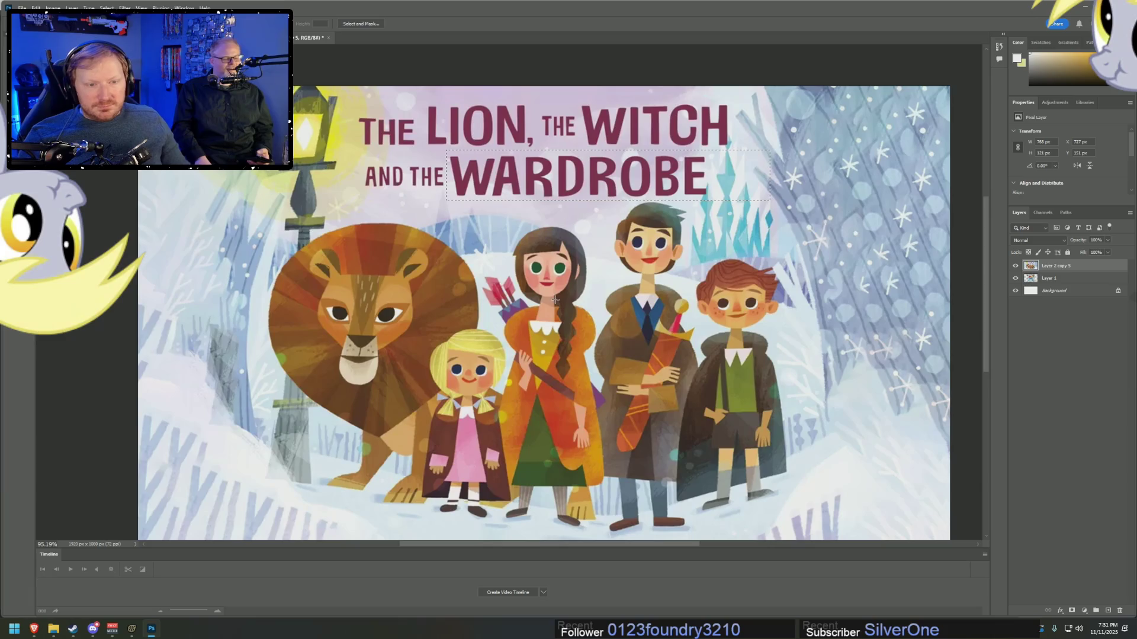
# - Look over the Photoshop Narnia artwork and plush results, ending on the generating ChatGPT chat
pyautogui.scroll(-2, 554, 300)
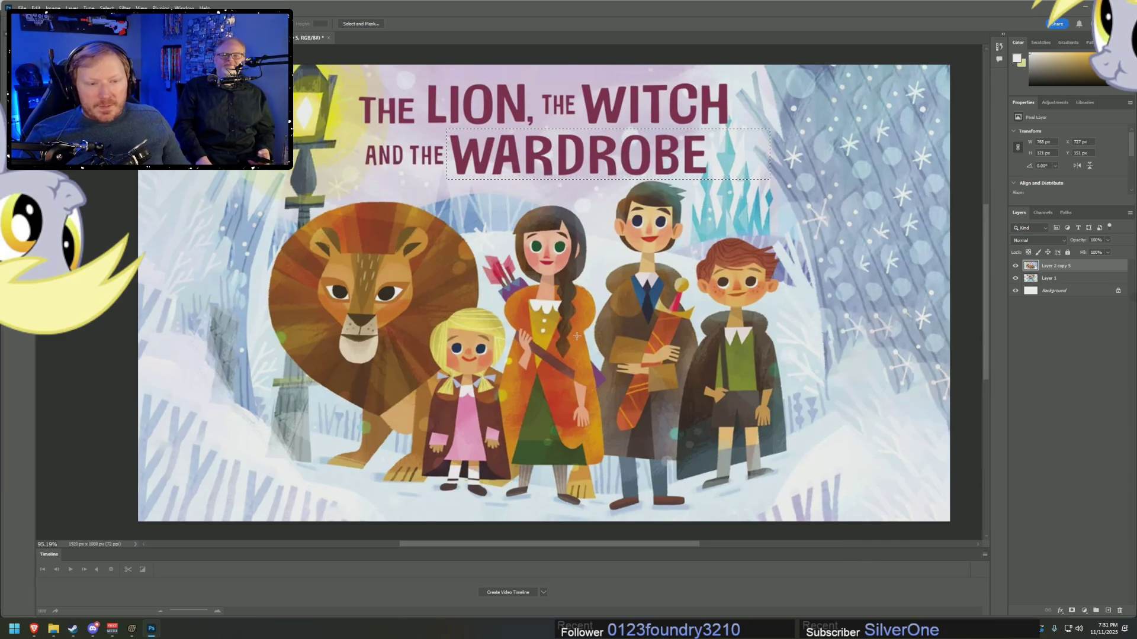
pyautogui.hotkey('ctrl', 'Tab')
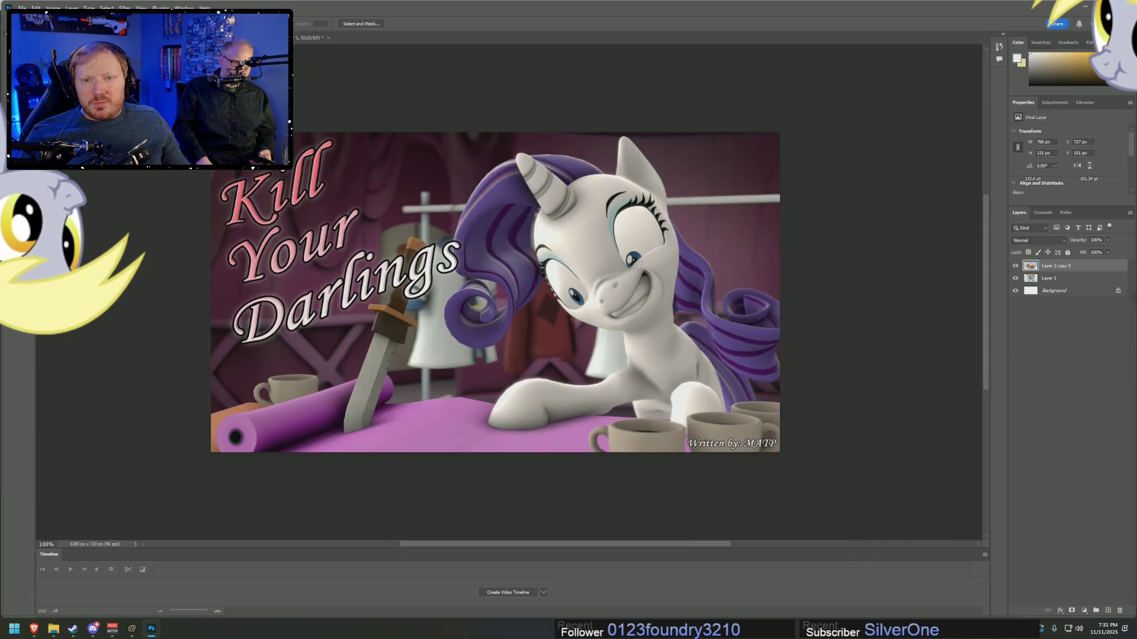
pyautogui.hotkey('ctrl', 'Tab')
pyautogui.hotkey('alt', 'Tab')
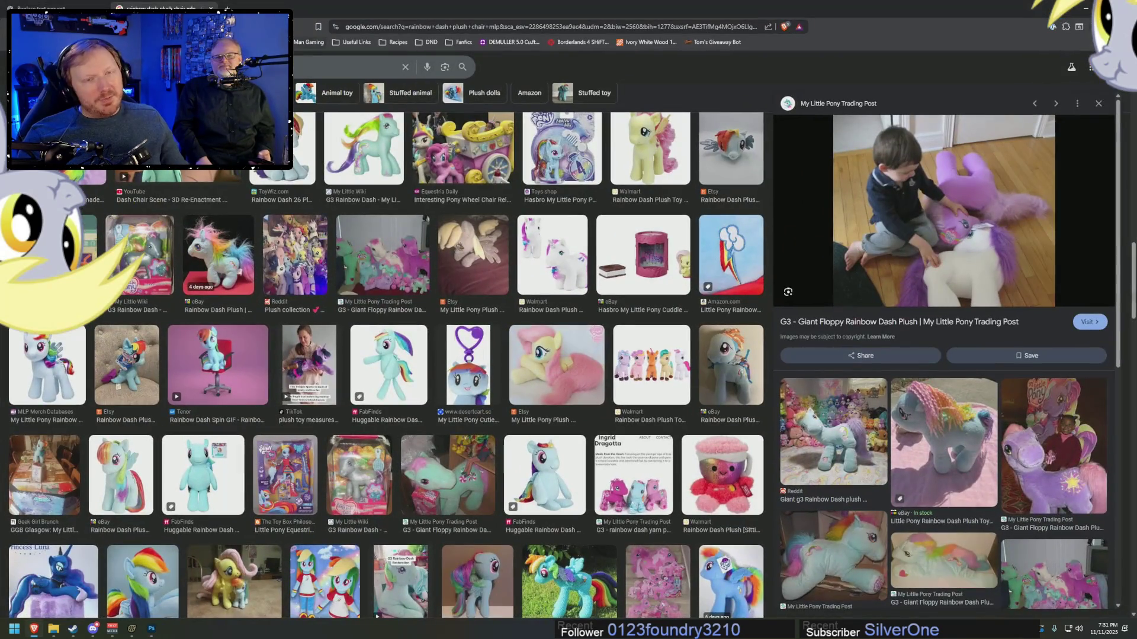
pyautogui.click(83, 4)
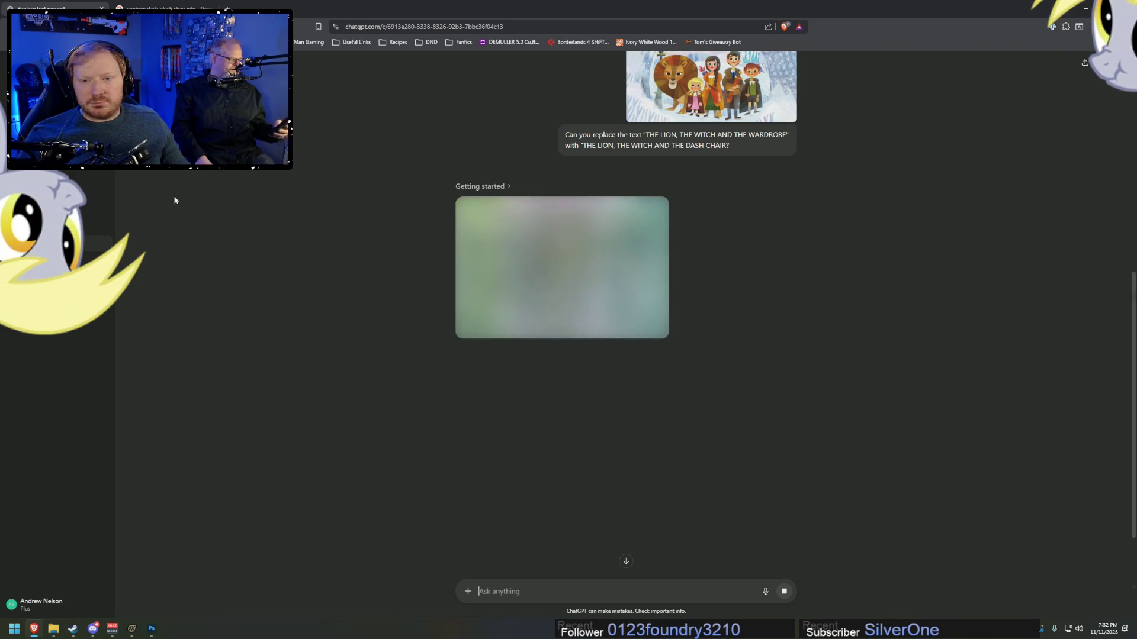
pyautogui.click(138, 5)
pyautogui.click(151, 629)
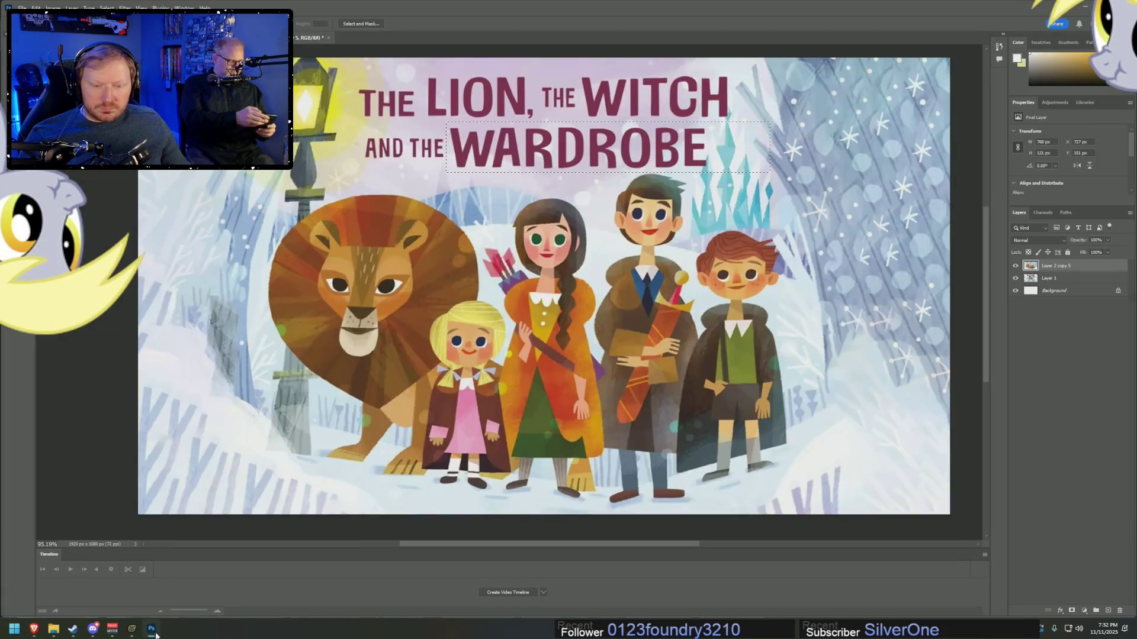
pyautogui.click(36, 629)
pyautogui.click(65, 6)
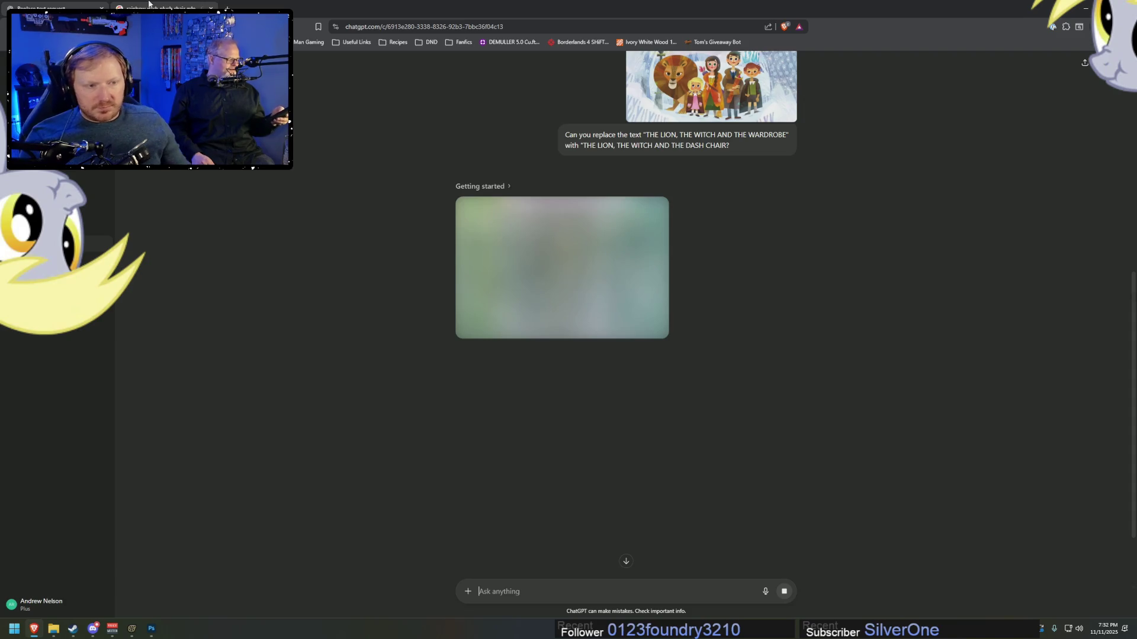
# - Scroll the conversation while the retitled DASH CHAIR cover finishes generating
pyautogui.scroll(3, 760, 374)
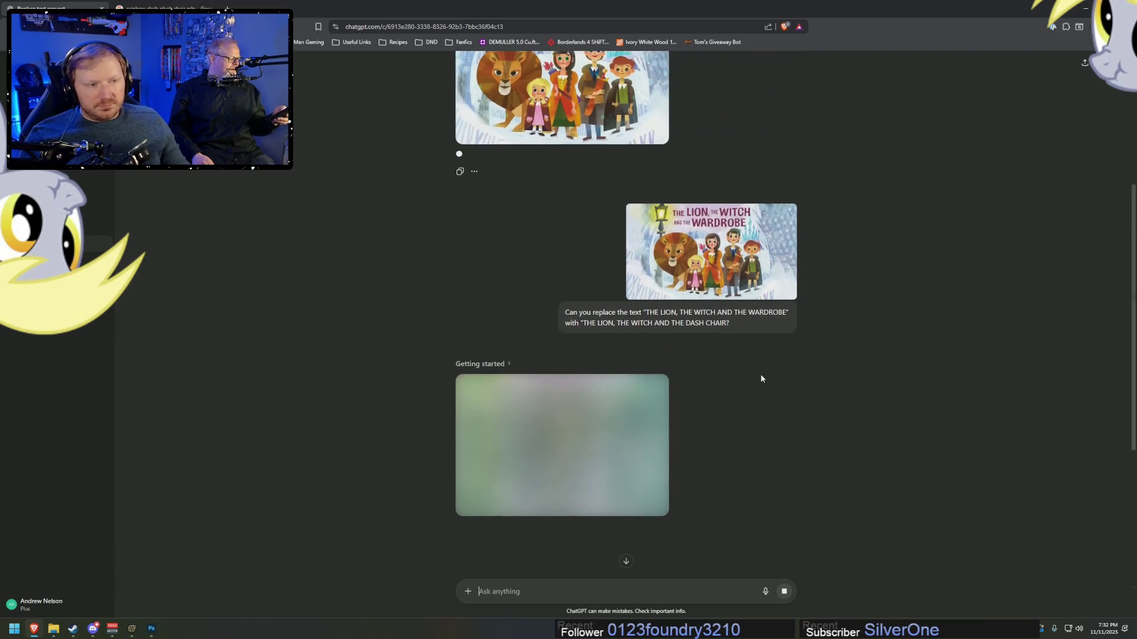
pyautogui.scroll(-2, 760, 374)
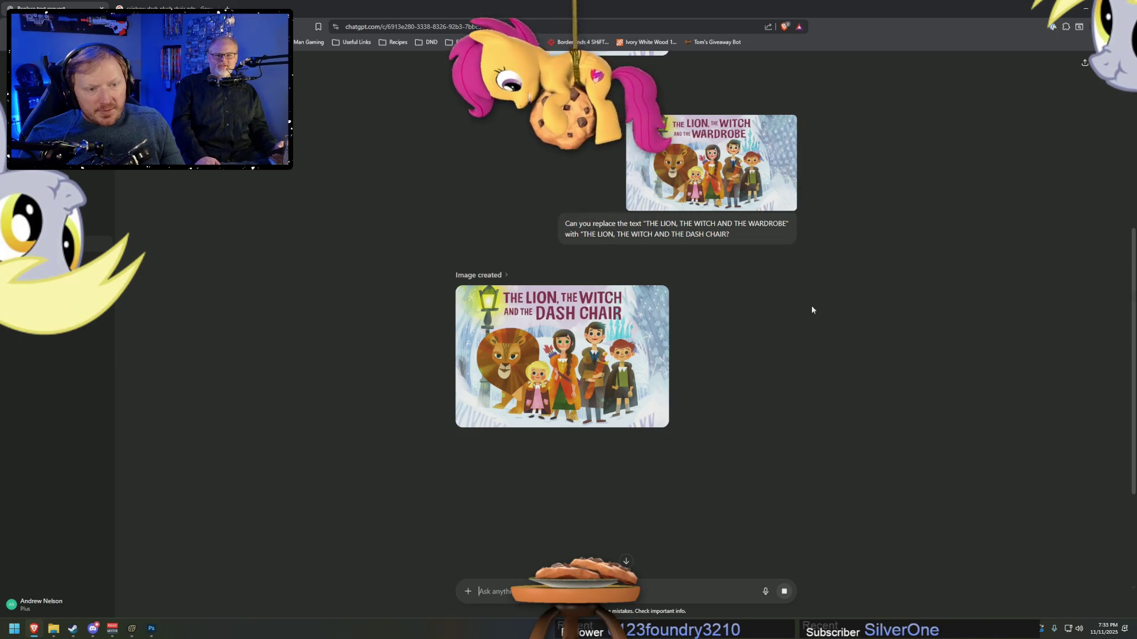
# - Save the finished DASH CHAIR cover to Downloads as LWDashChair.png, then close the image view
pyautogui.click(622, 385)
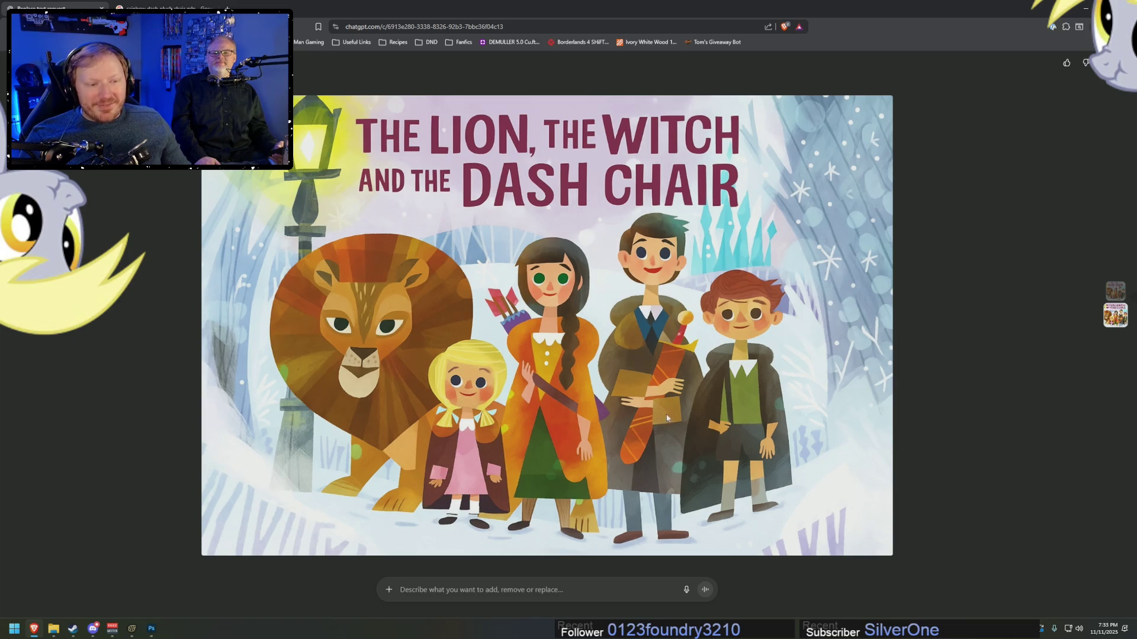
pyautogui.rightClick(709, 347)
pyautogui.click(750, 368)
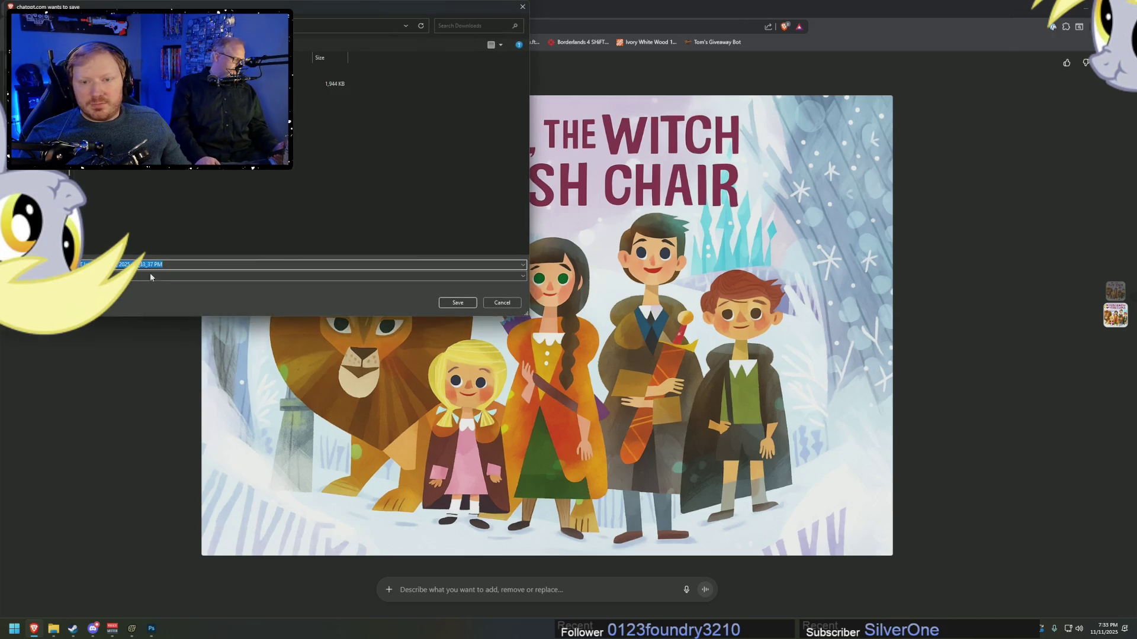
pyautogui.write('s')
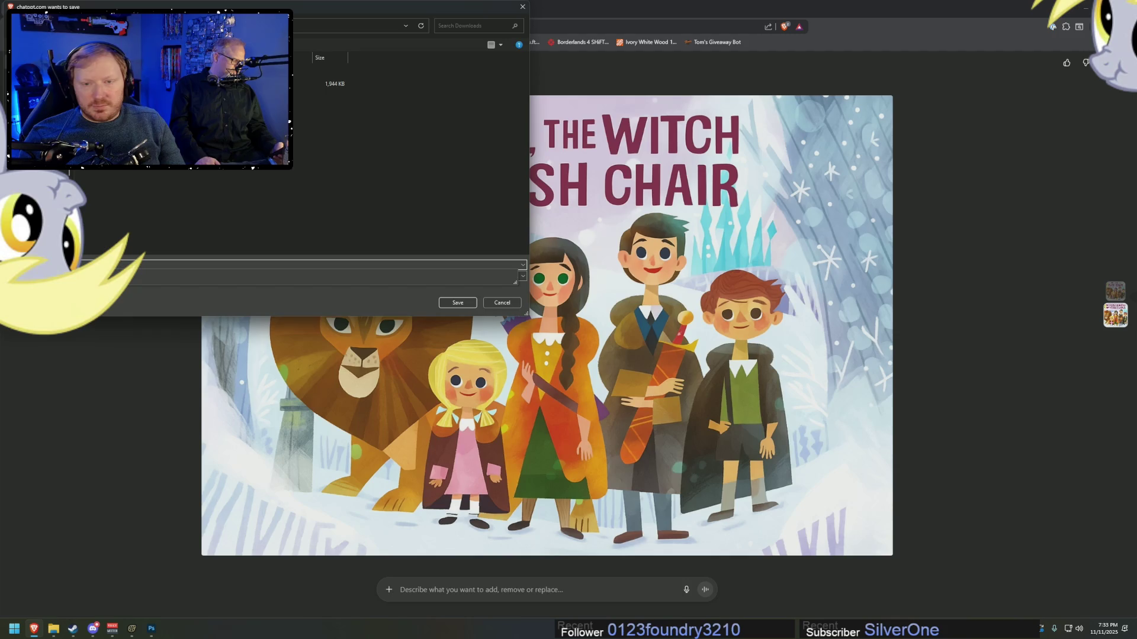
pyautogui.write('il')
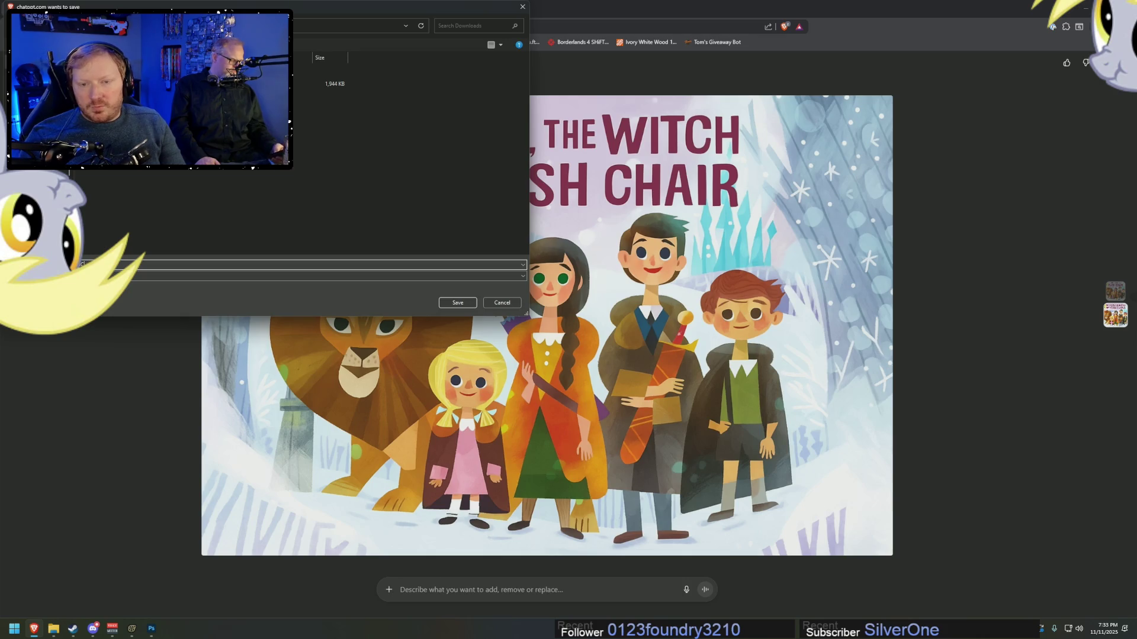
pyautogui.press('Return')
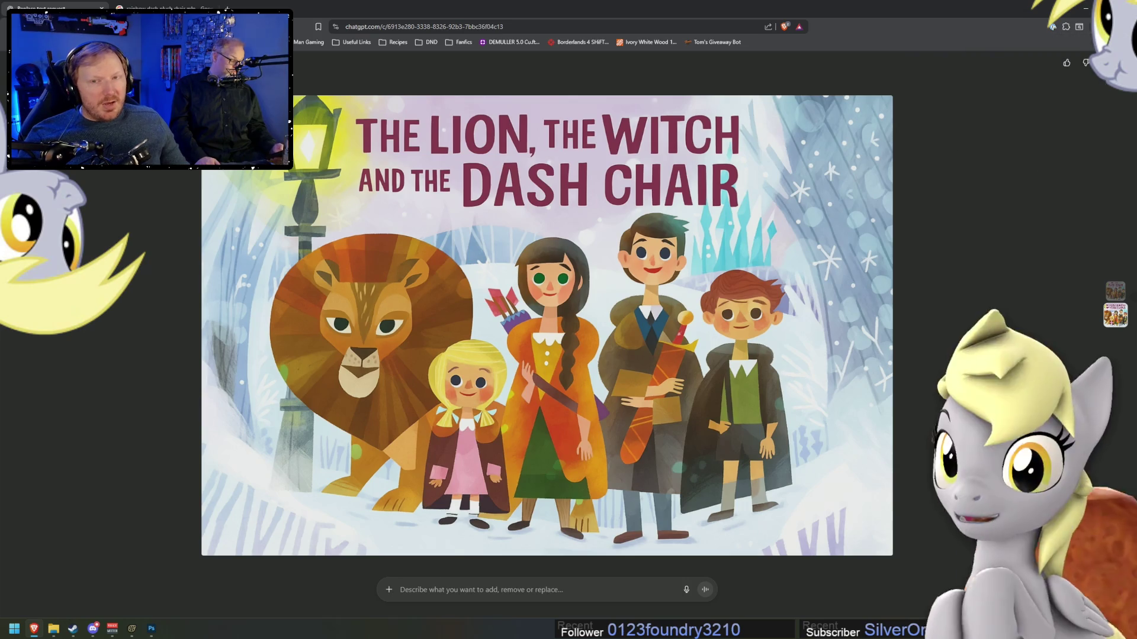
pyautogui.click(3, 64)
# - Attach the Rainbow Dash chair photo from the computer to a new message
pyautogui.click(468, 591)
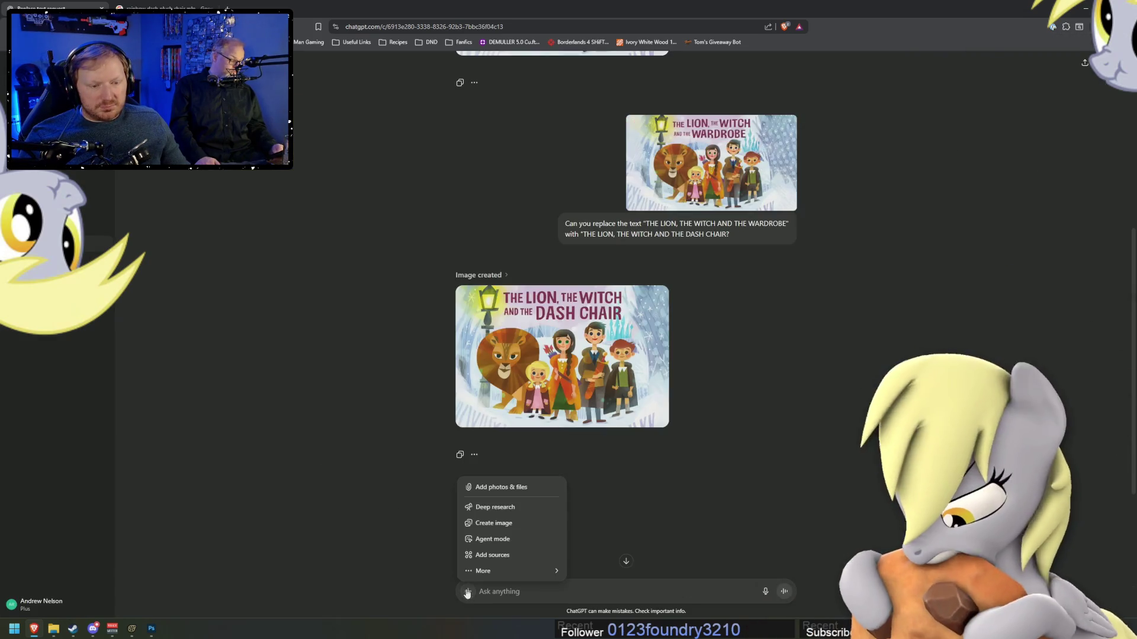
pyautogui.click(491, 487)
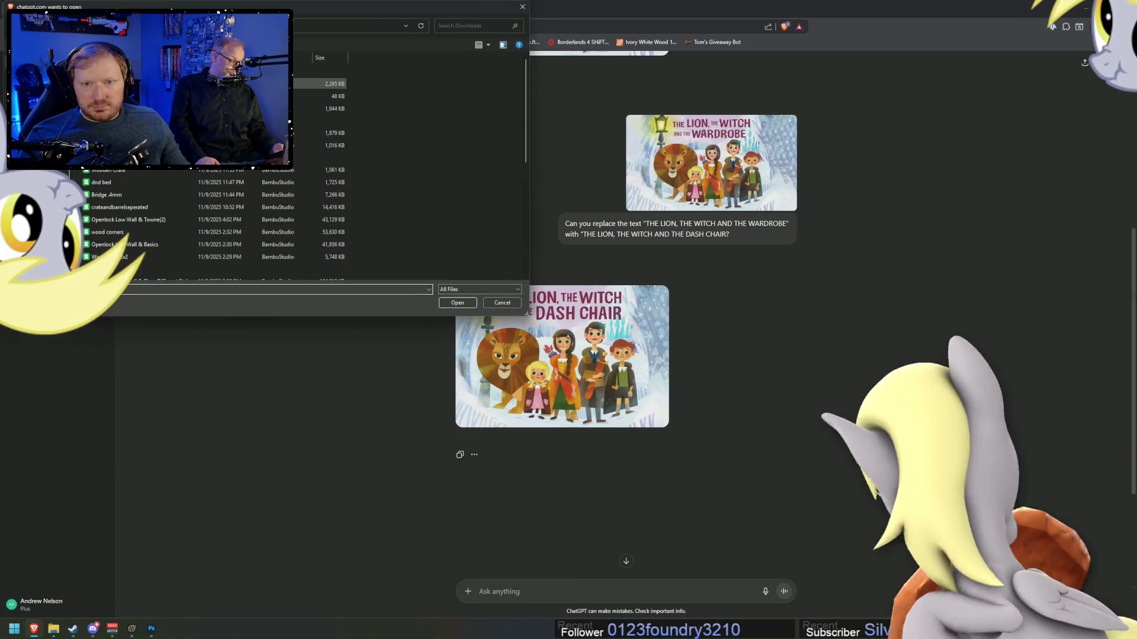
pyautogui.press('Return')
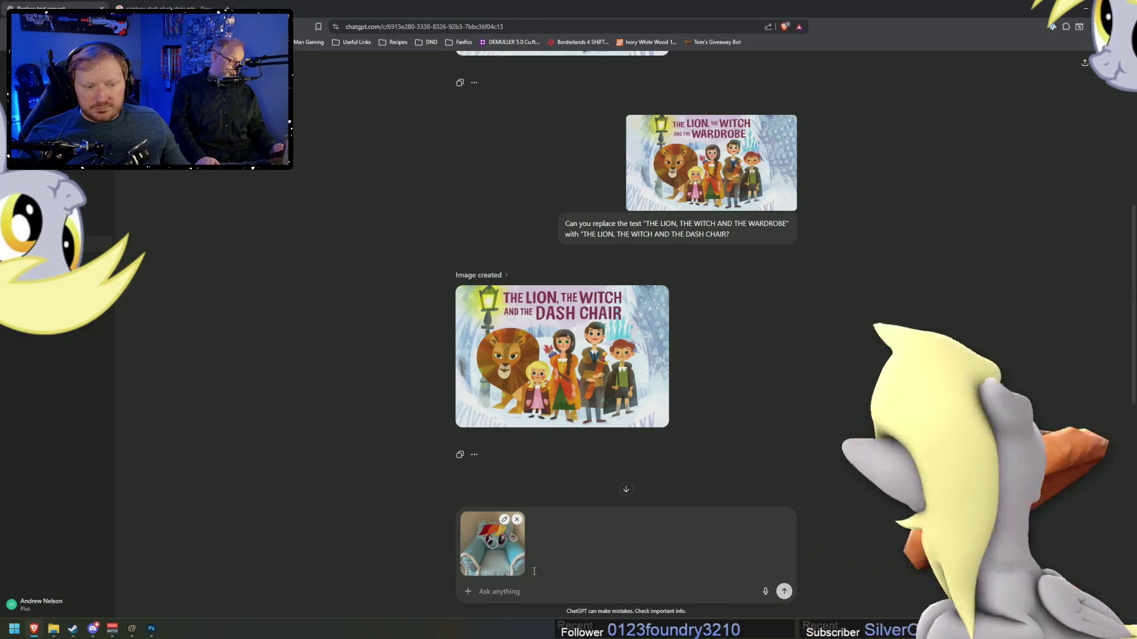
# - Send a request to replace the small blonde-haired girl in the previous picture with the chair
pyautogui.write('Ca')
pyautogui.write('u merg')
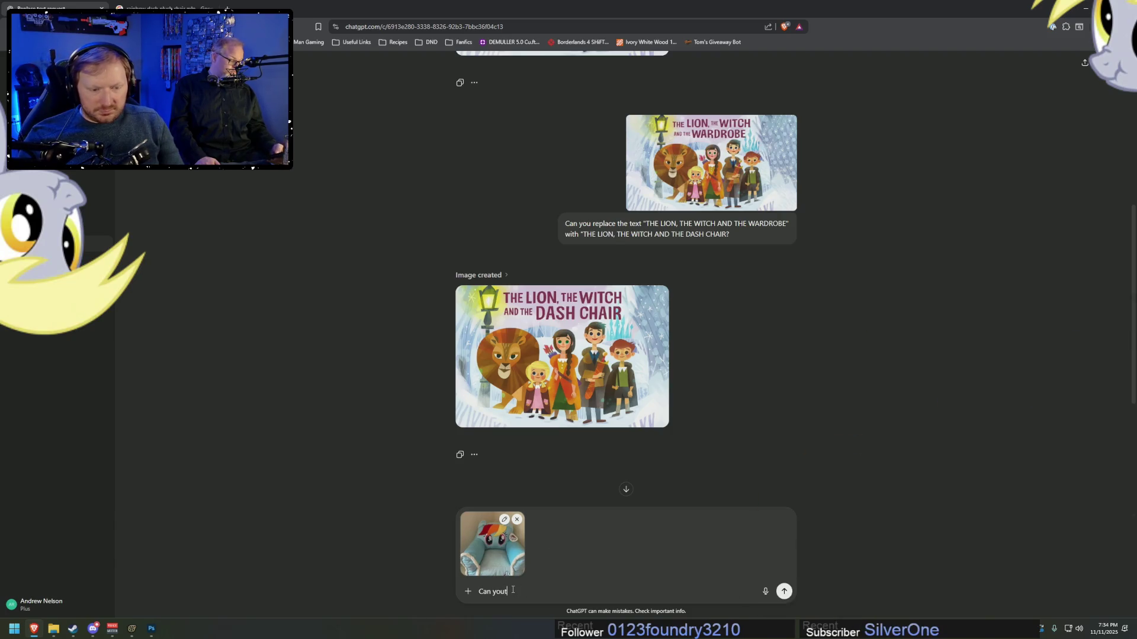
pyautogui.write(' take the attached Rainbow Das')
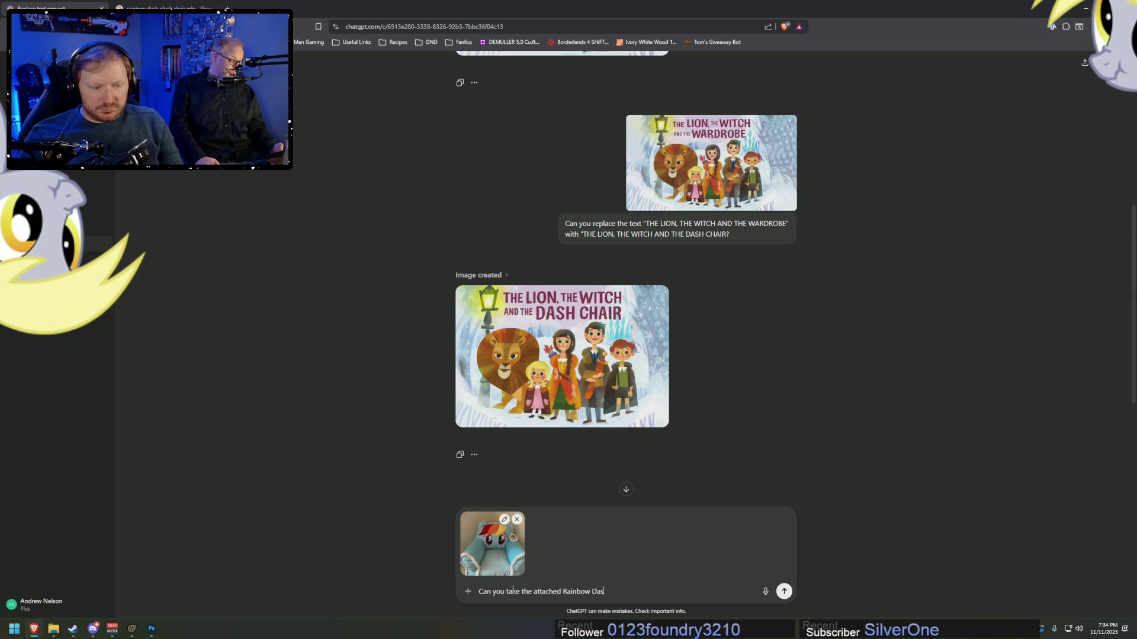
pyautogui.write('nd replace the')
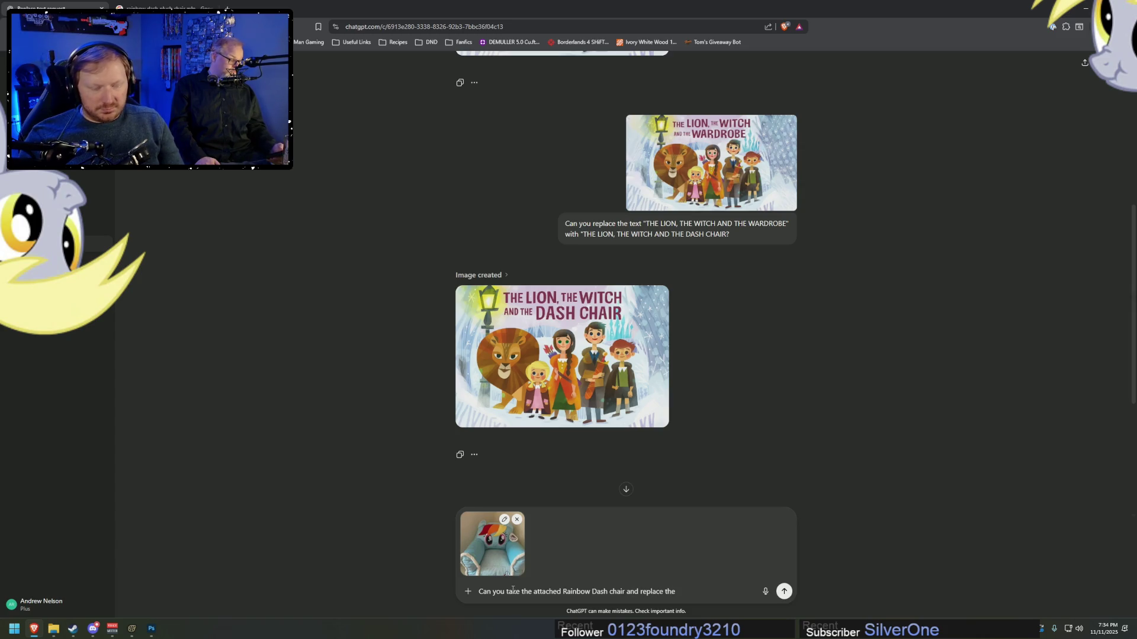
pyautogui.press('BackSpace')
pyautogui.press('BackSpace')
pyautogui.write('mall ')
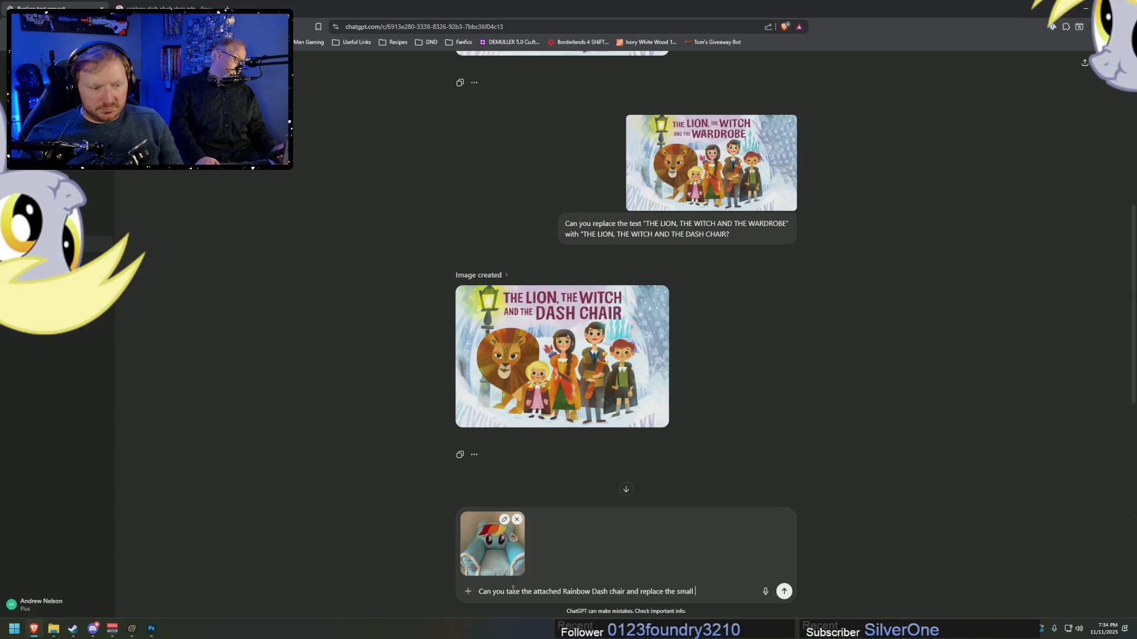
pyautogui.write('blonde hai')
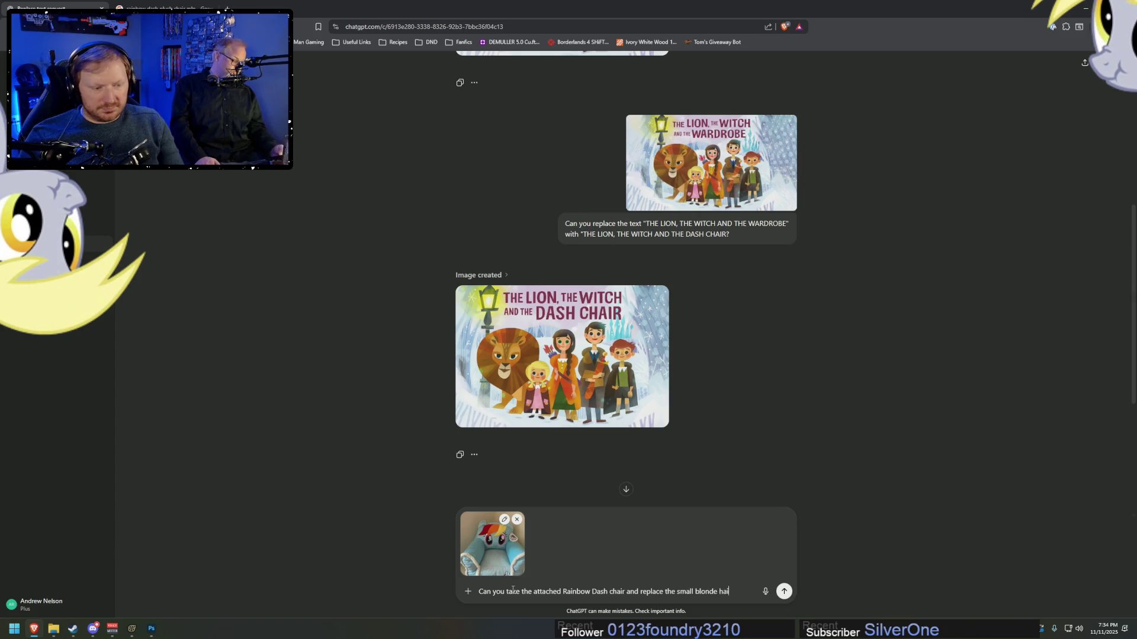
pyautogui.write('red girl ')
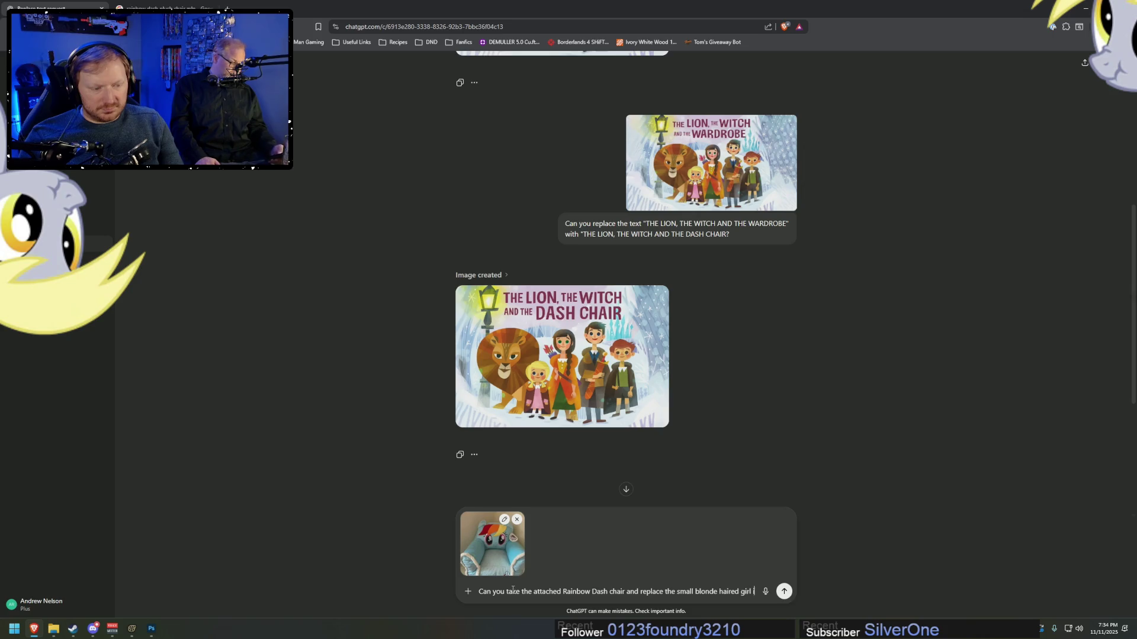
pyautogui.write('in the previous gene')
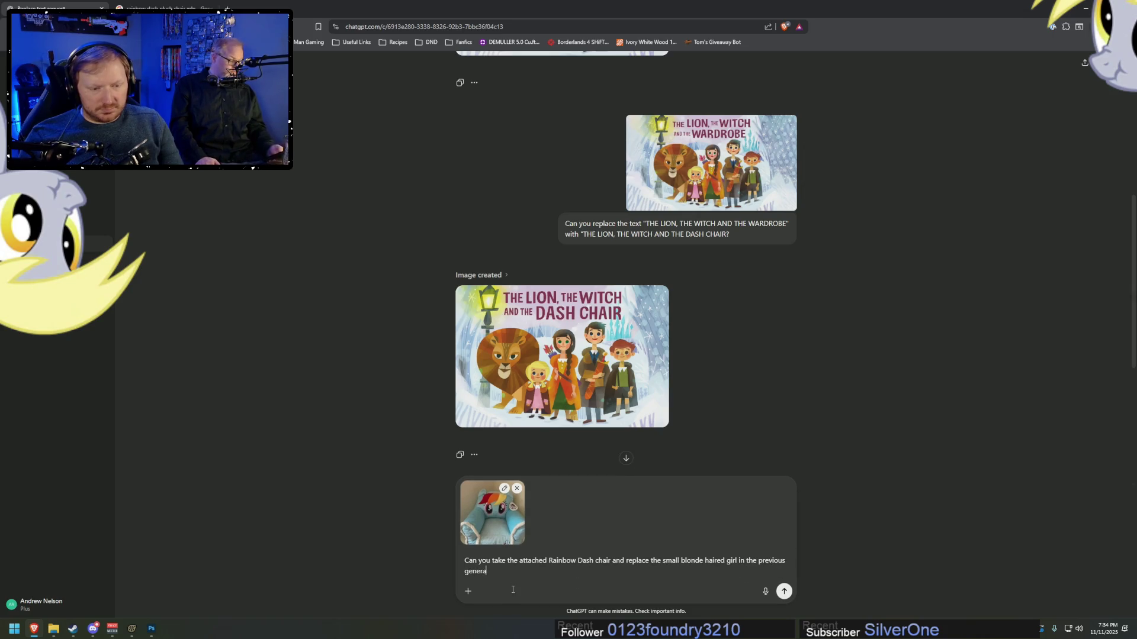
pyautogui.write('rated picture with it?')
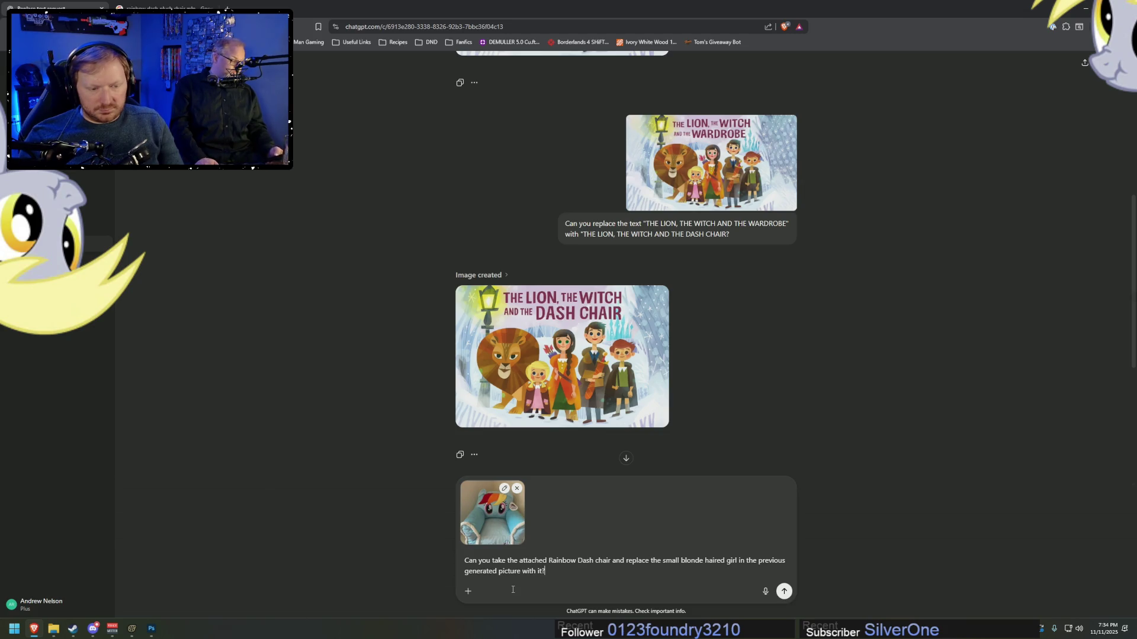
pyautogui.press('Return')
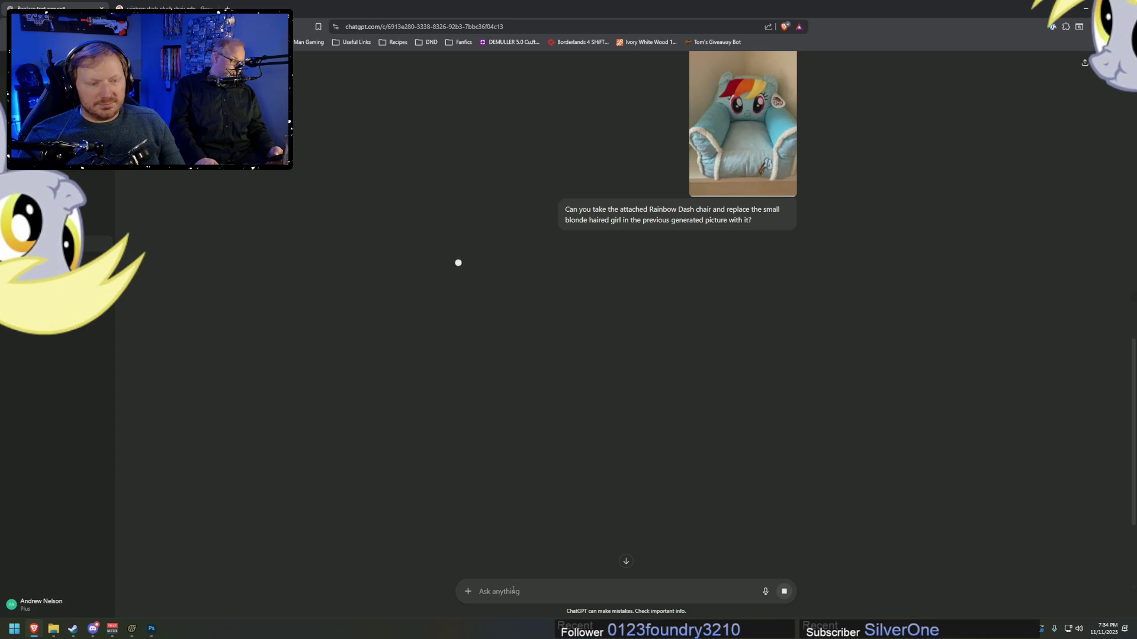
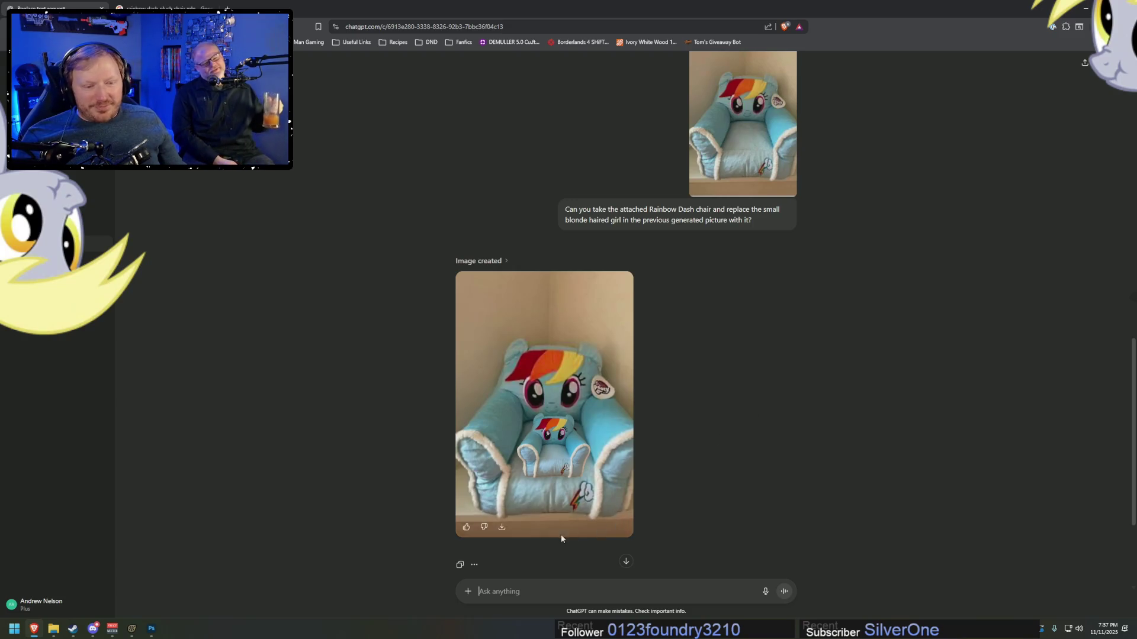
# - Send ChatGPT the Rainbow Dash chair photo, asking it to widen the image and remove the background
pyautogui.click(468, 591)
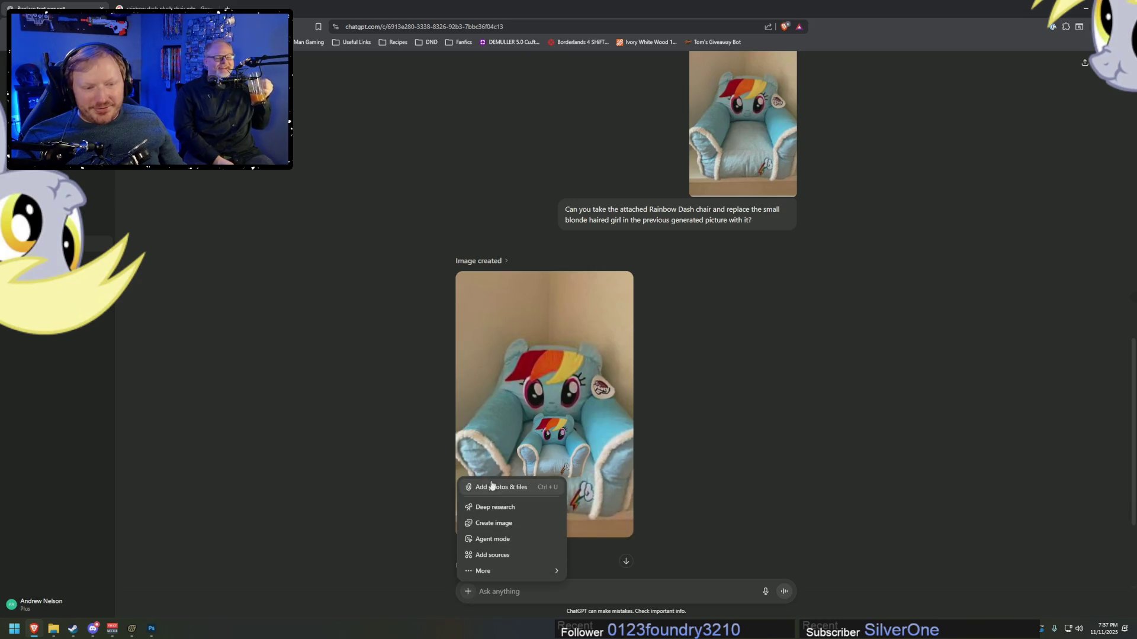
pyautogui.click(482, 486)
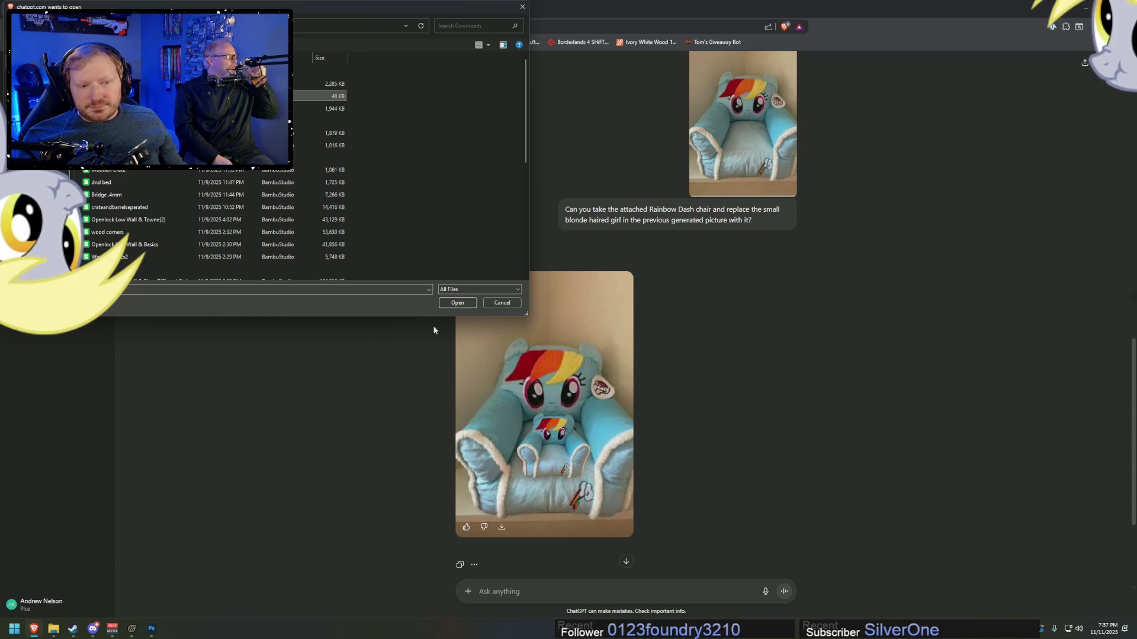
pyautogui.click(457, 302)
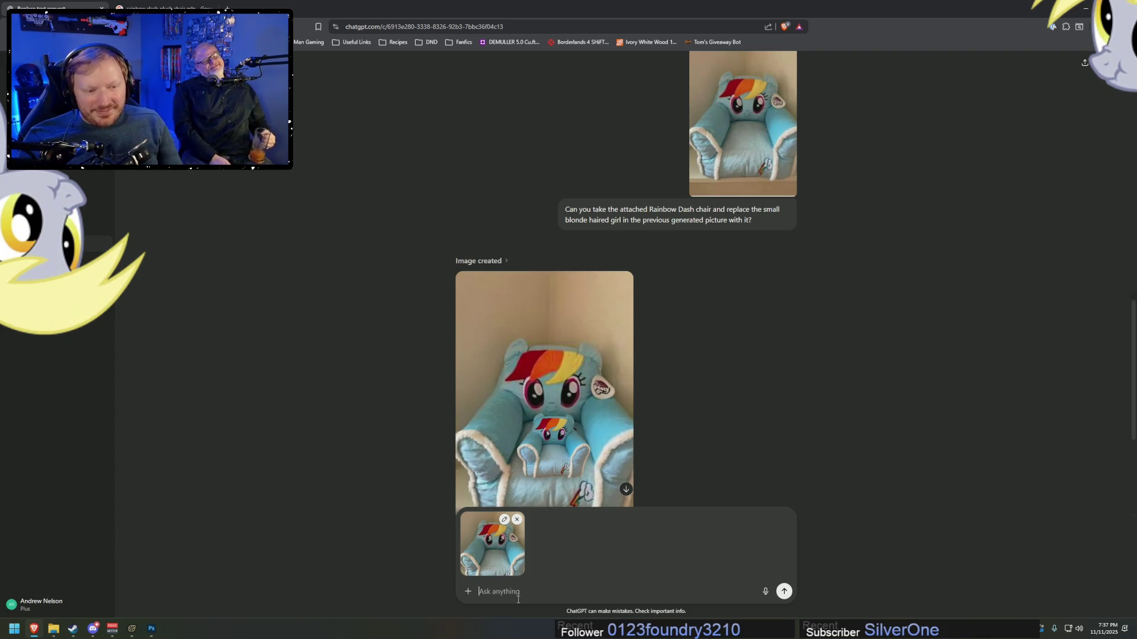
pyautogui.write('Can you enhance a')
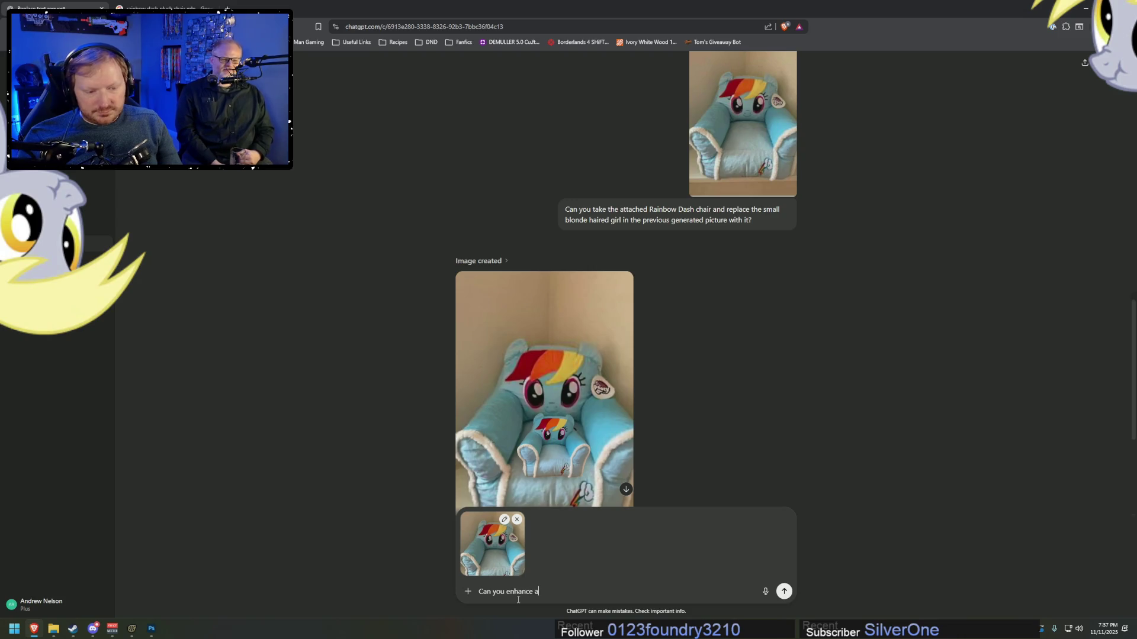
pyautogui.write('nd')
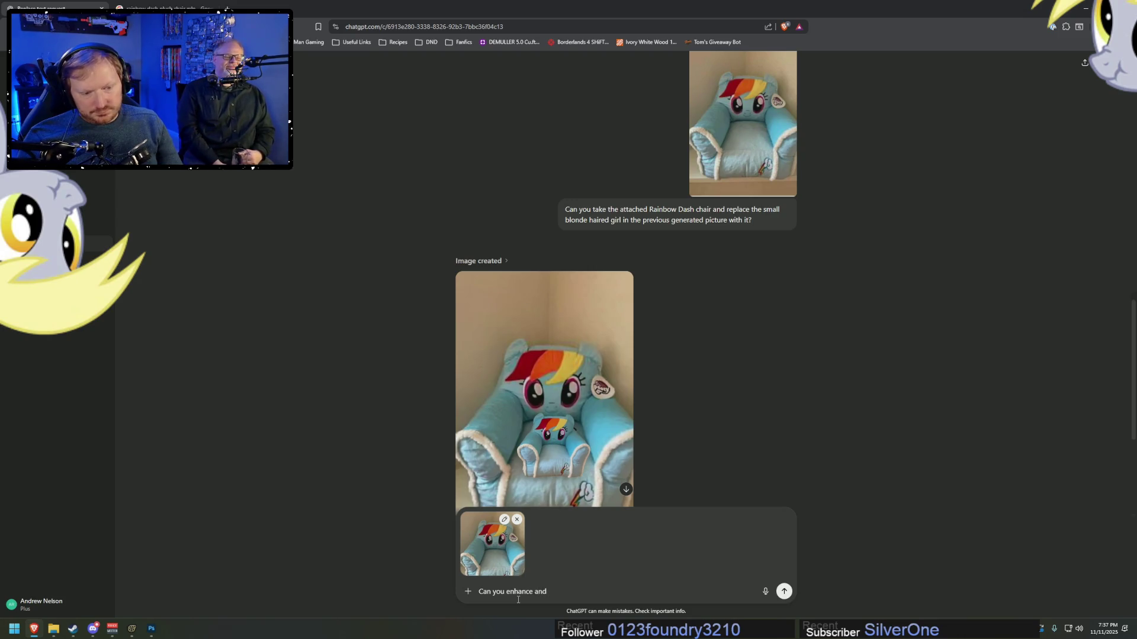
pyautogui.write('extend this image')
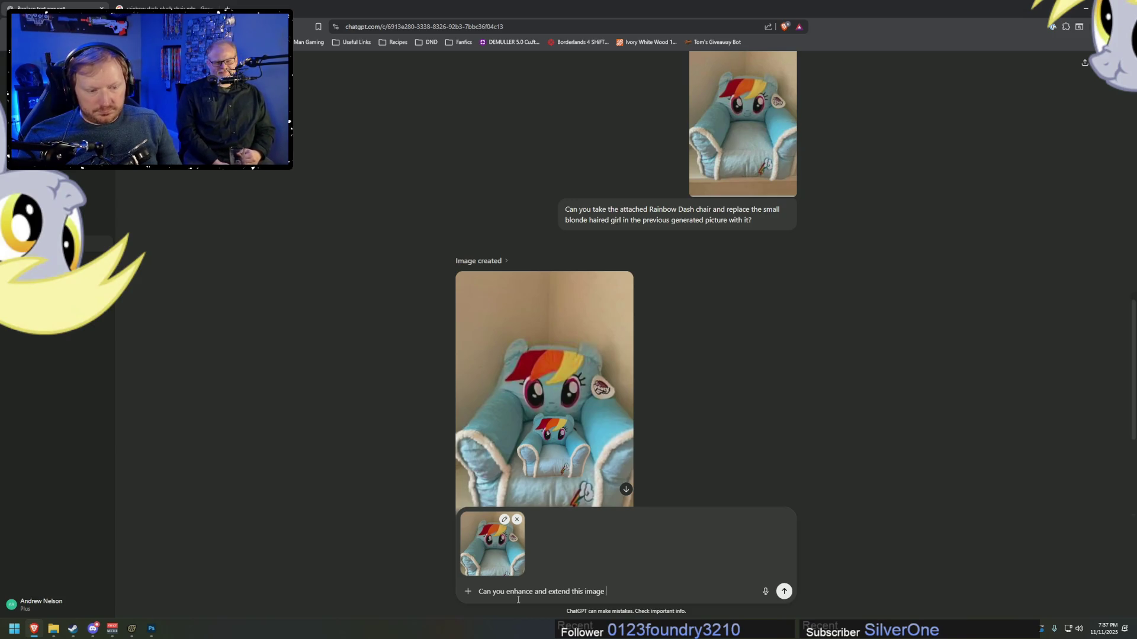
pyautogui.write('to the left and r')
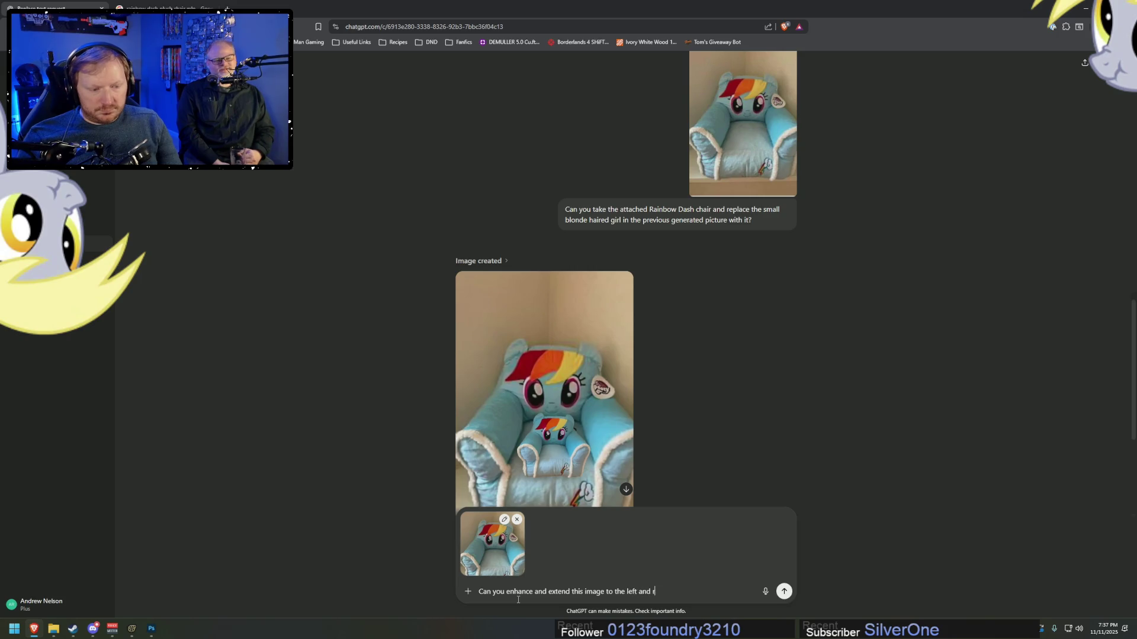
pyautogui.write('ight so that the chai')
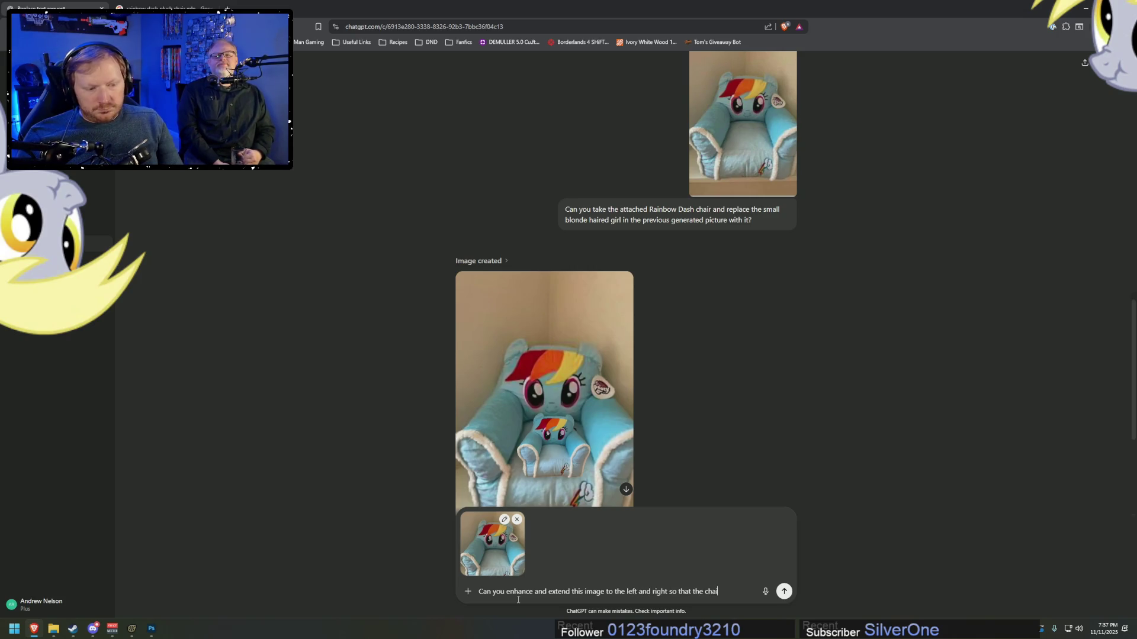
pyautogui.write('r is fully fi')
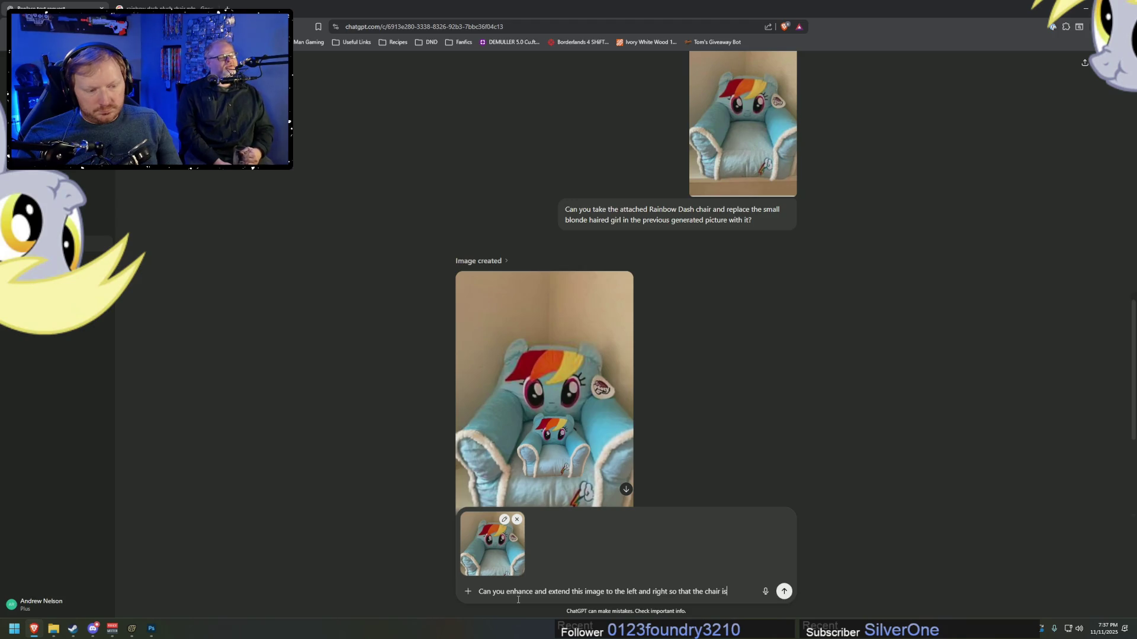
pyautogui.write('sible')
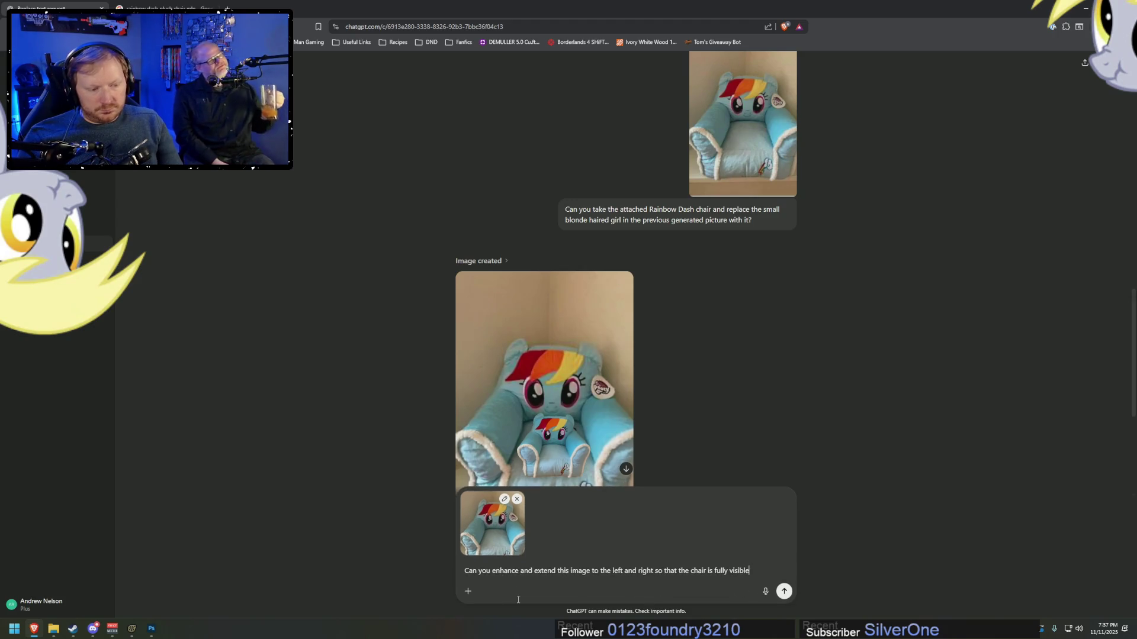
pyautogui.write('? Ca')
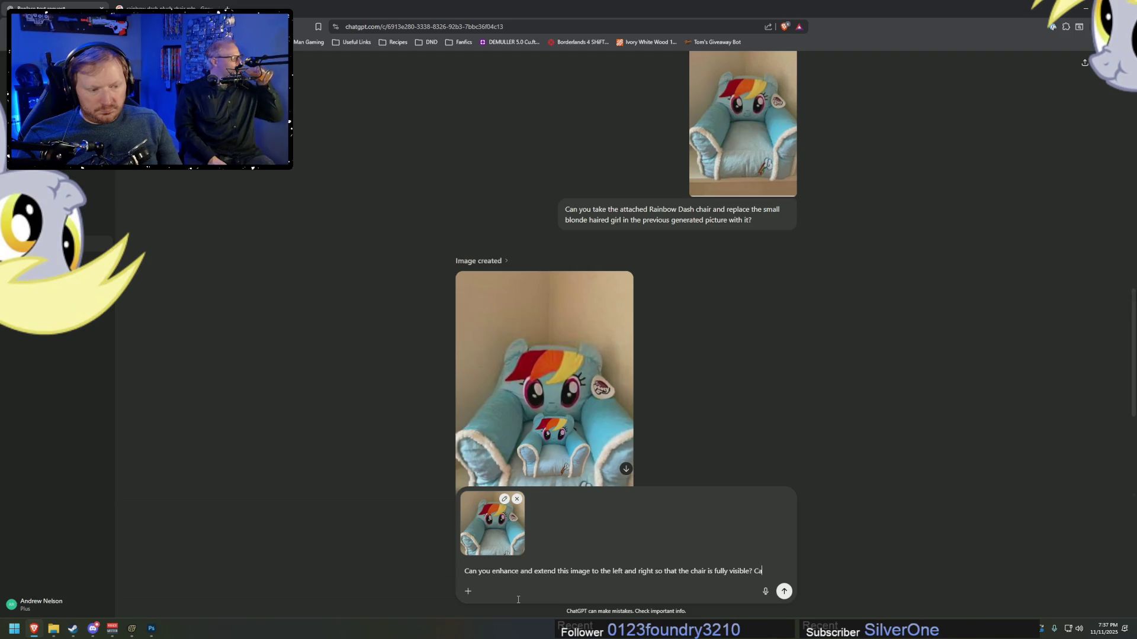
pyautogui.write('n you also remove the')
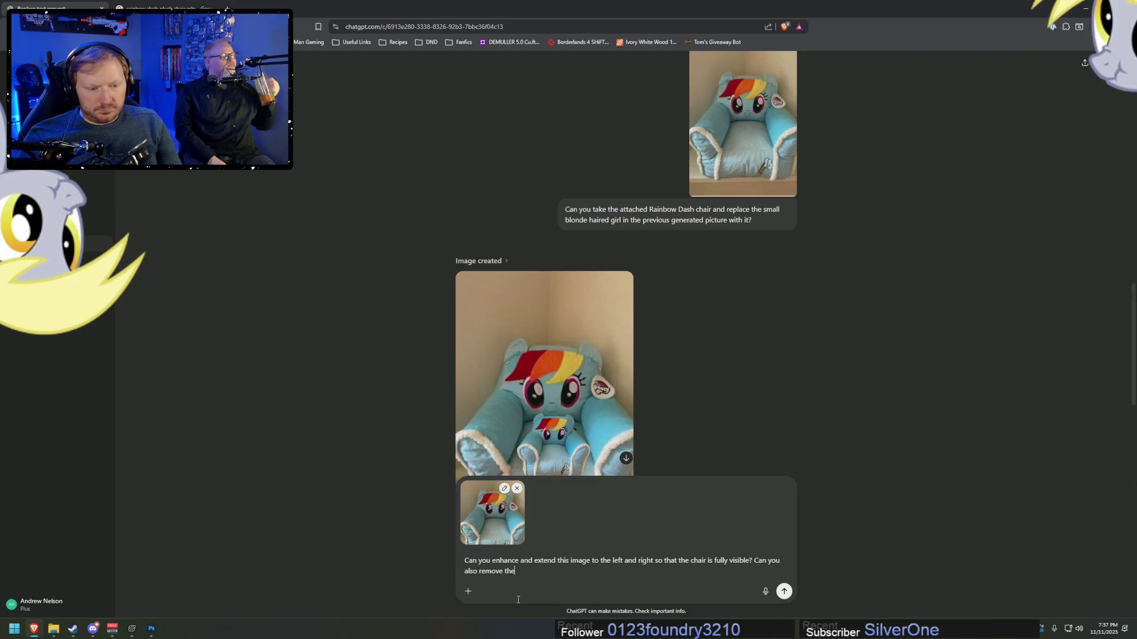
pyautogui.write(' background so that only the chair i')
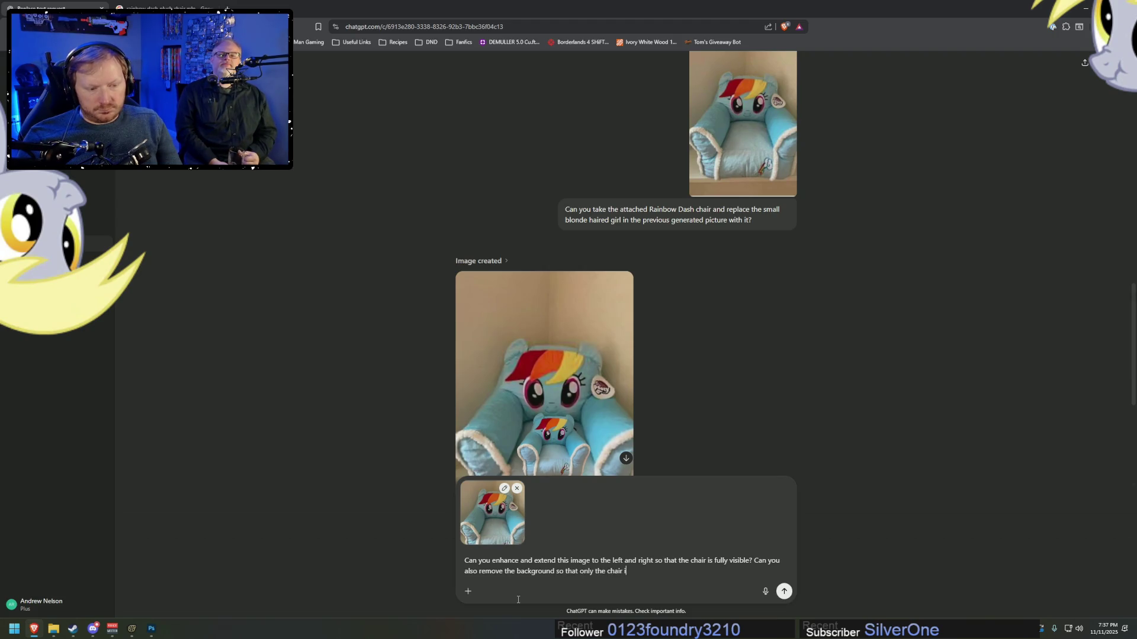
pyautogui.write('s visible on a transparent bac')
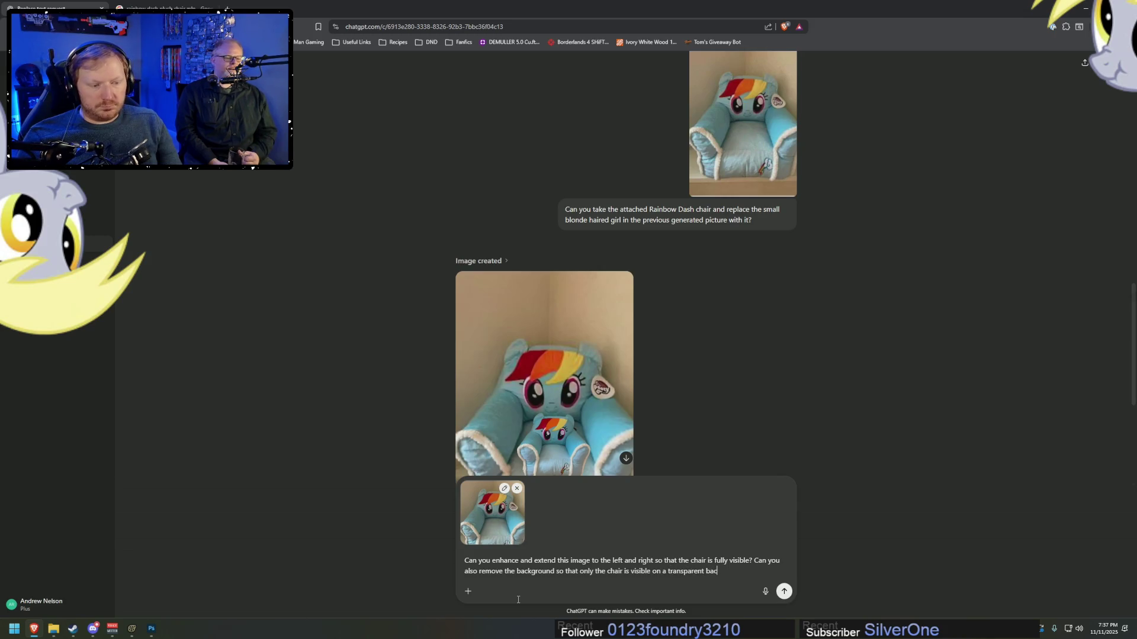
pyautogui.write('d?')
pyautogui.press('Return')
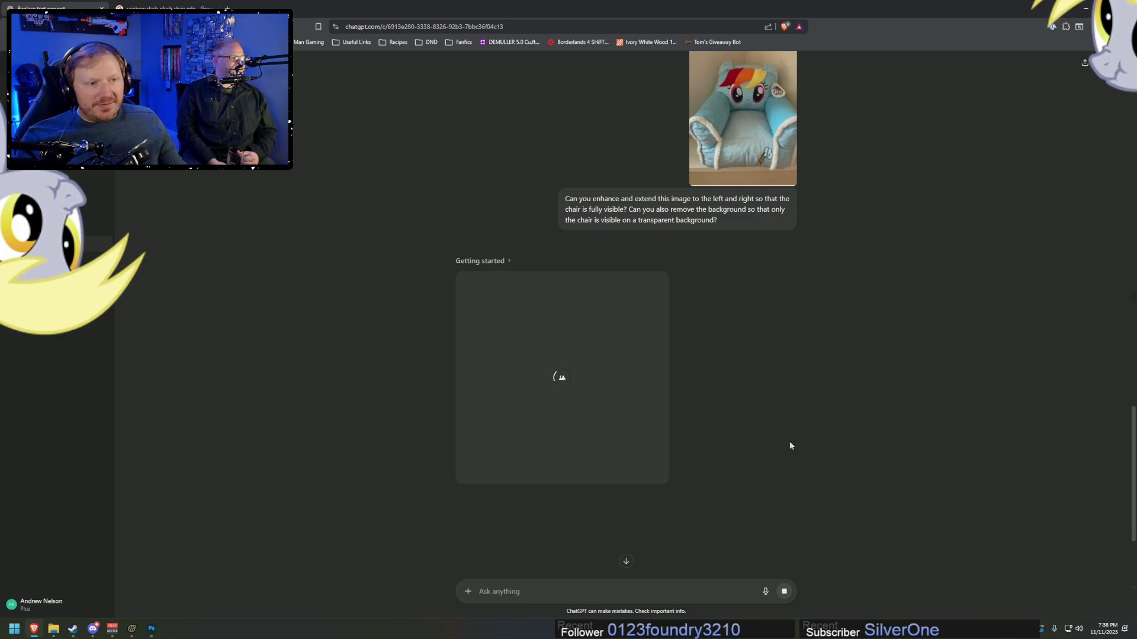
pyautogui.scroll(5, 783, 442)
pyautogui.scroll(1, 783, 443)
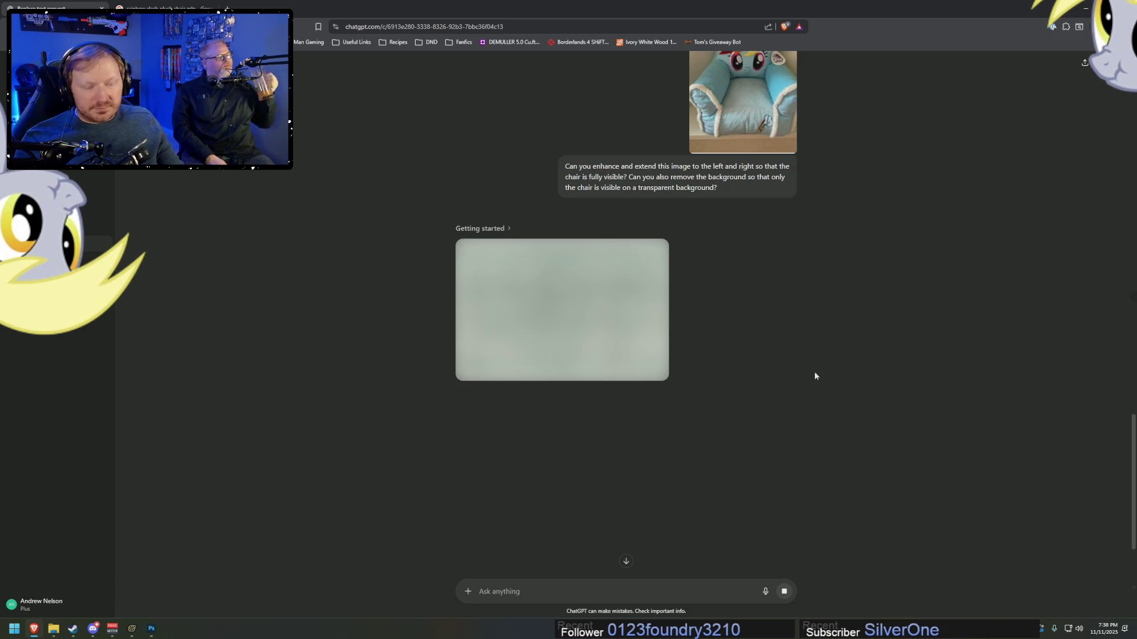
# - Switch to Photoshop and zoom in on the blonde girl in the Narnia artwork
pyautogui.hotkey('alt', 'Tab')
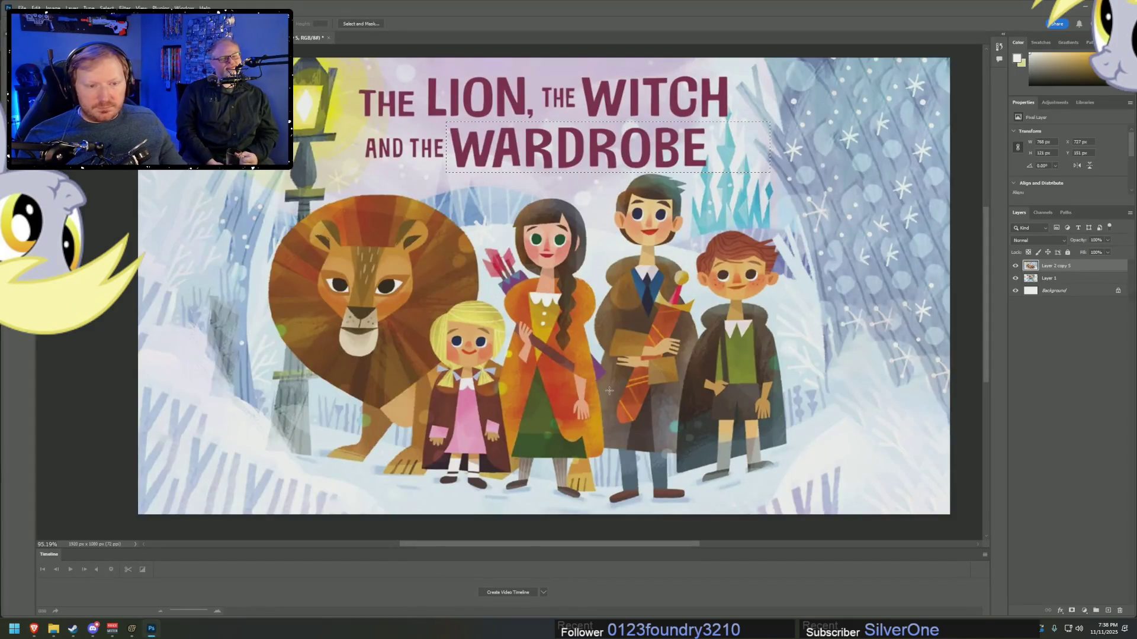
pyautogui.scroll(5, 387, 388)
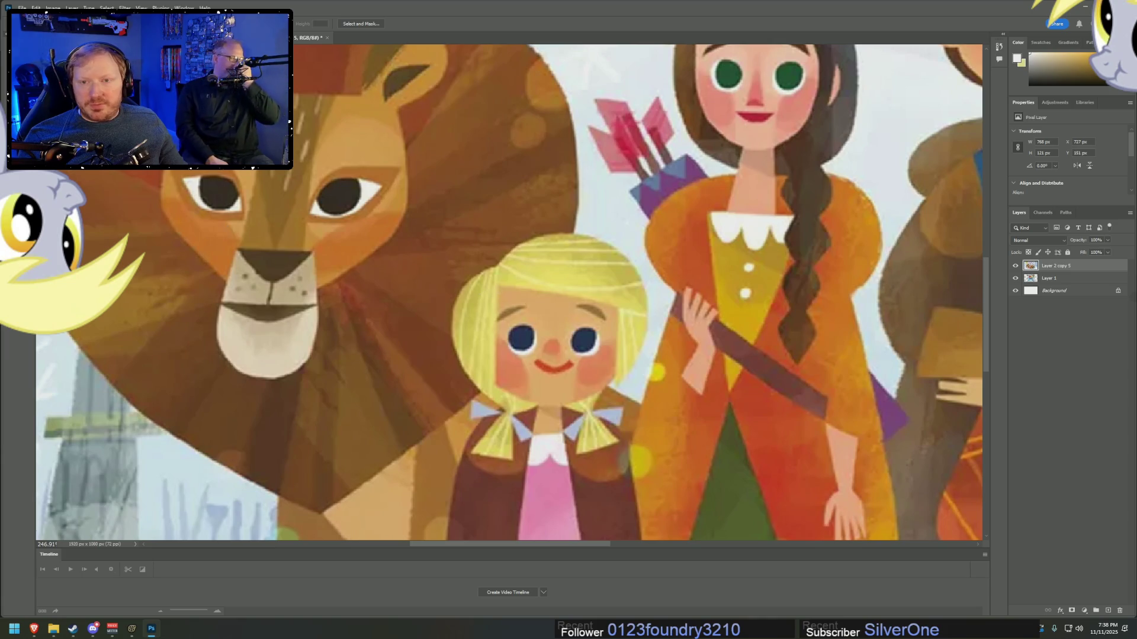
pyautogui.scroll(-3, 384, 271)
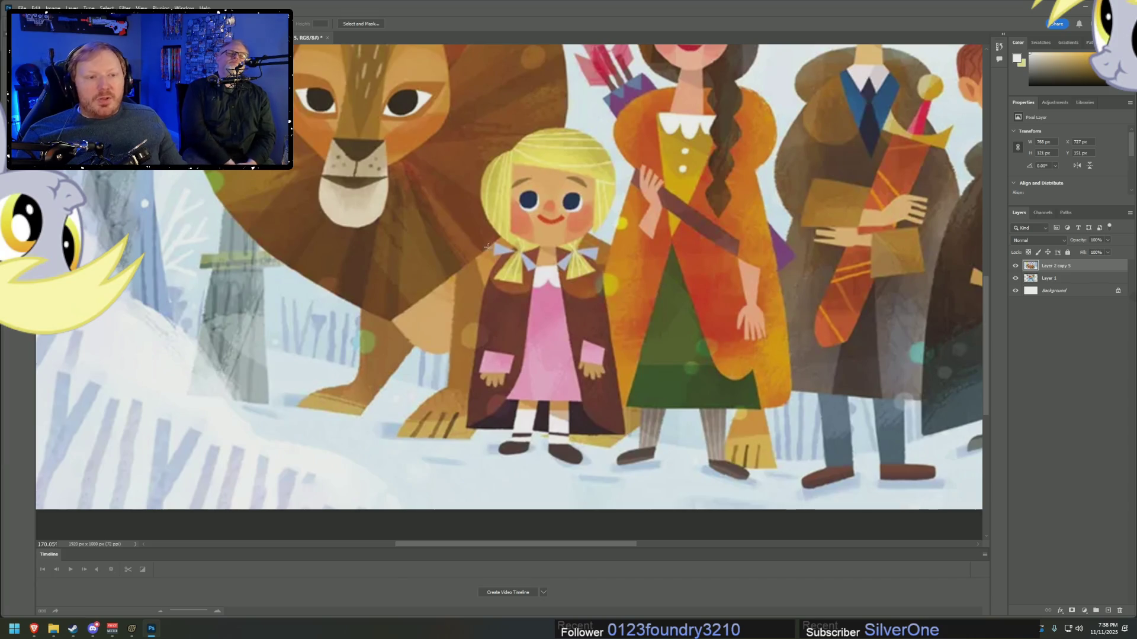
pyautogui.scroll(2, 514, 441)
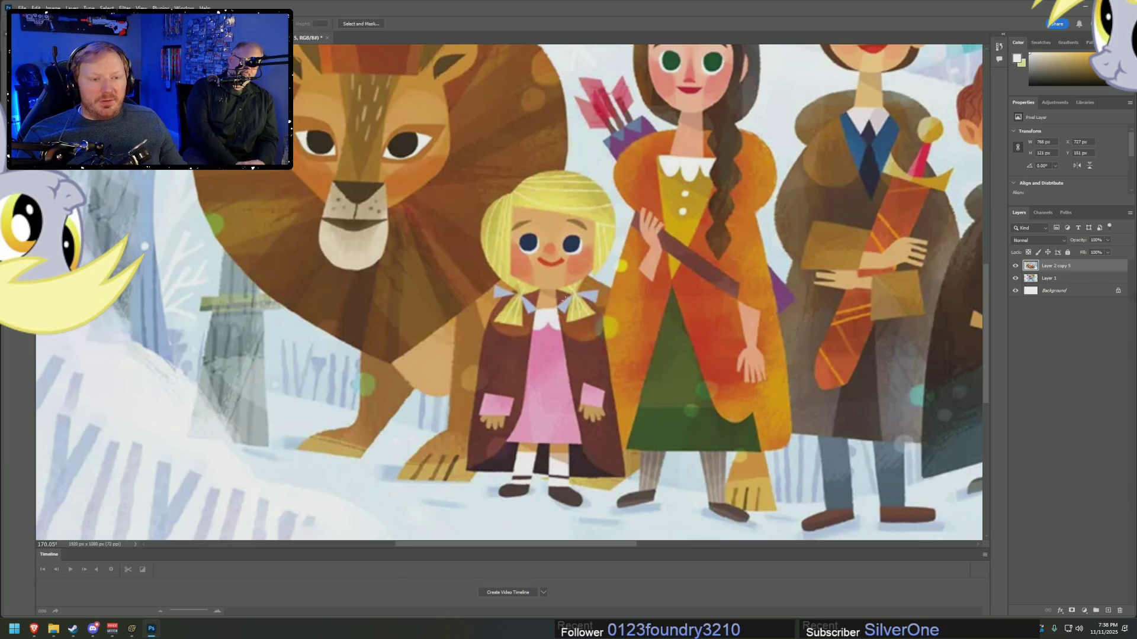
pyautogui.scroll(5, 533, 320)
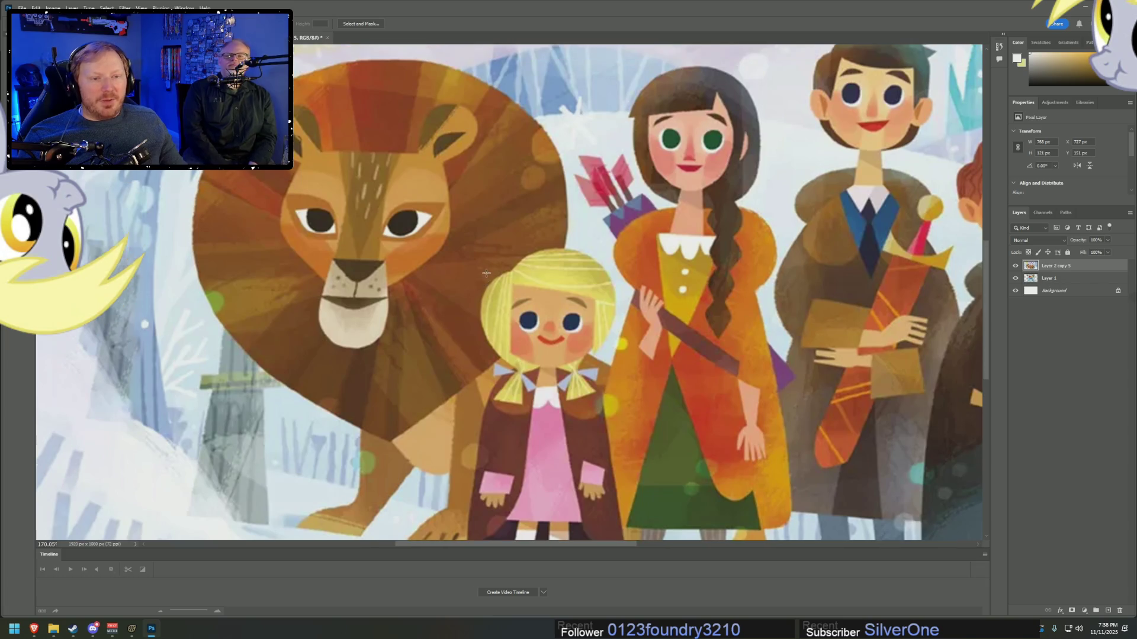
pyautogui.scroll(-6, 500, 326)
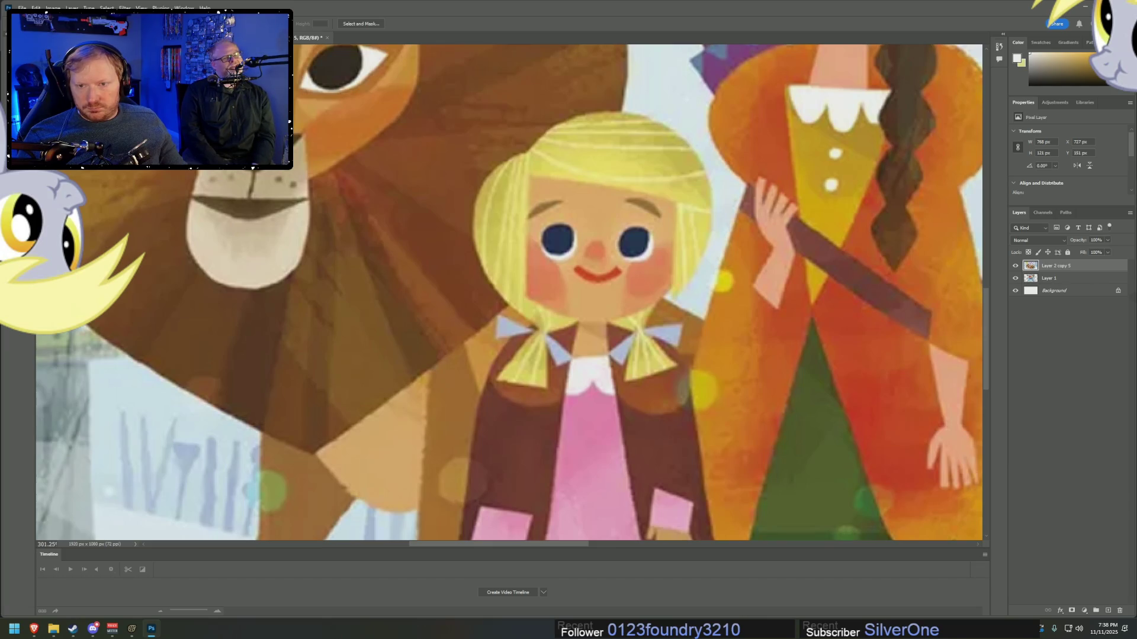
pyautogui.scroll(-4, 693, 338)
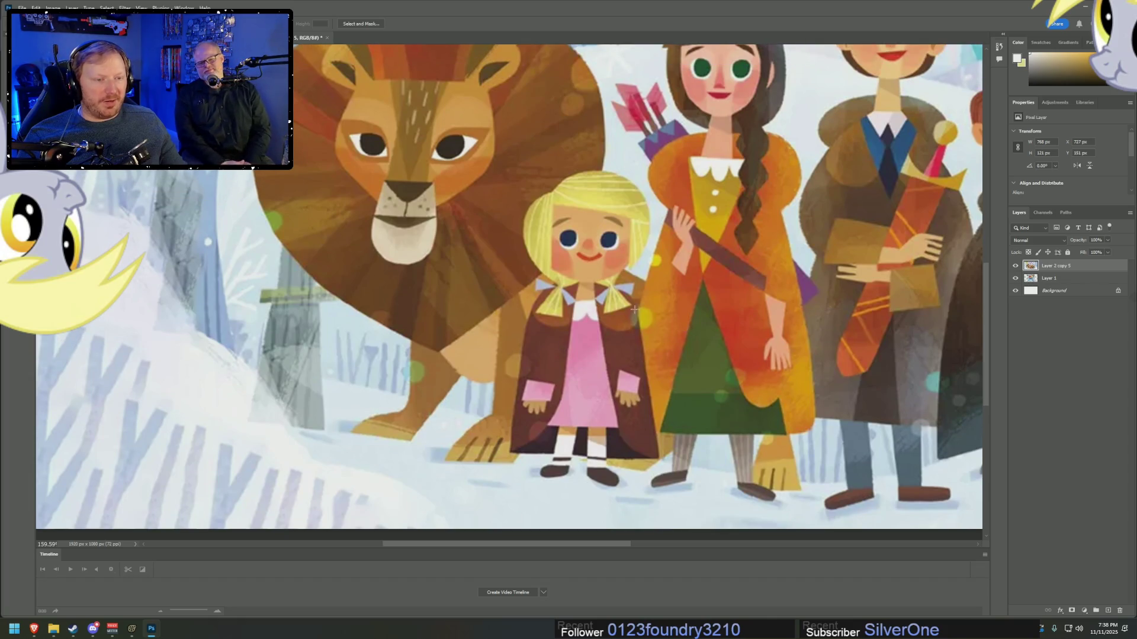
pyautogui.scroll(3, 635, 309)
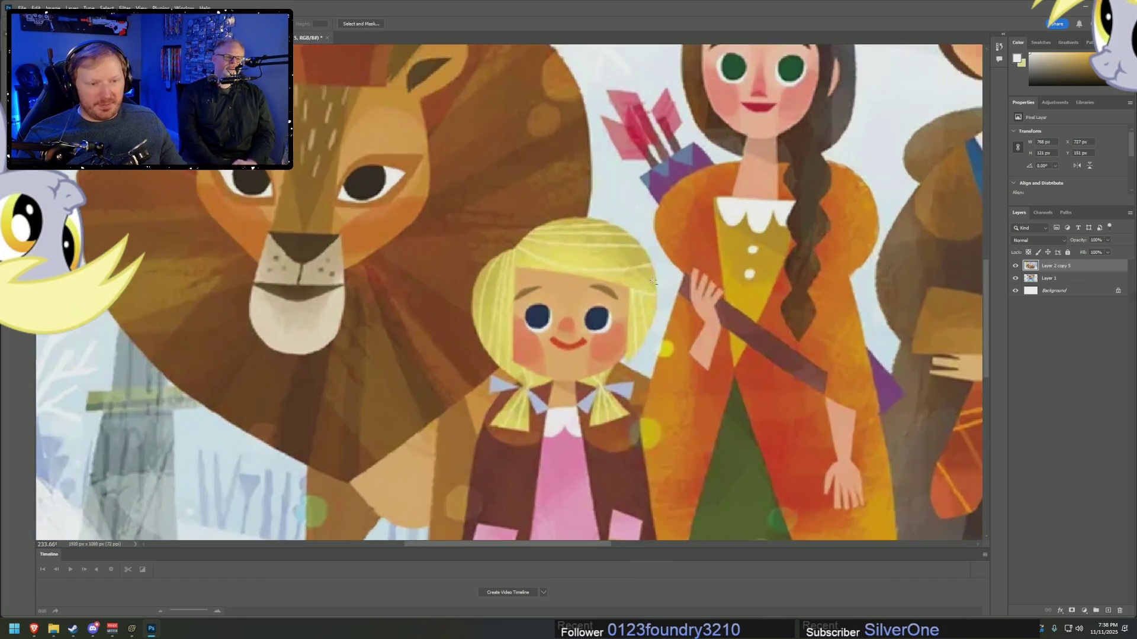
pyautogui.scroll(2, 653, 282)
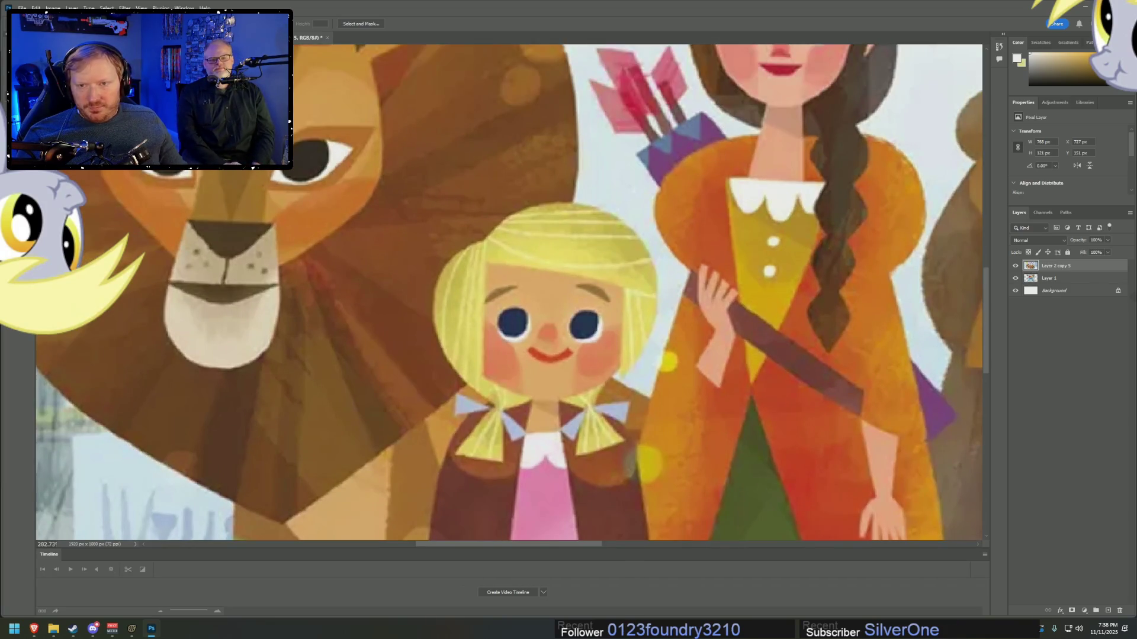
# - Lasso the girl's head and cut it onto its own layer, then return to ChatGPT
pyautogui.press('w')
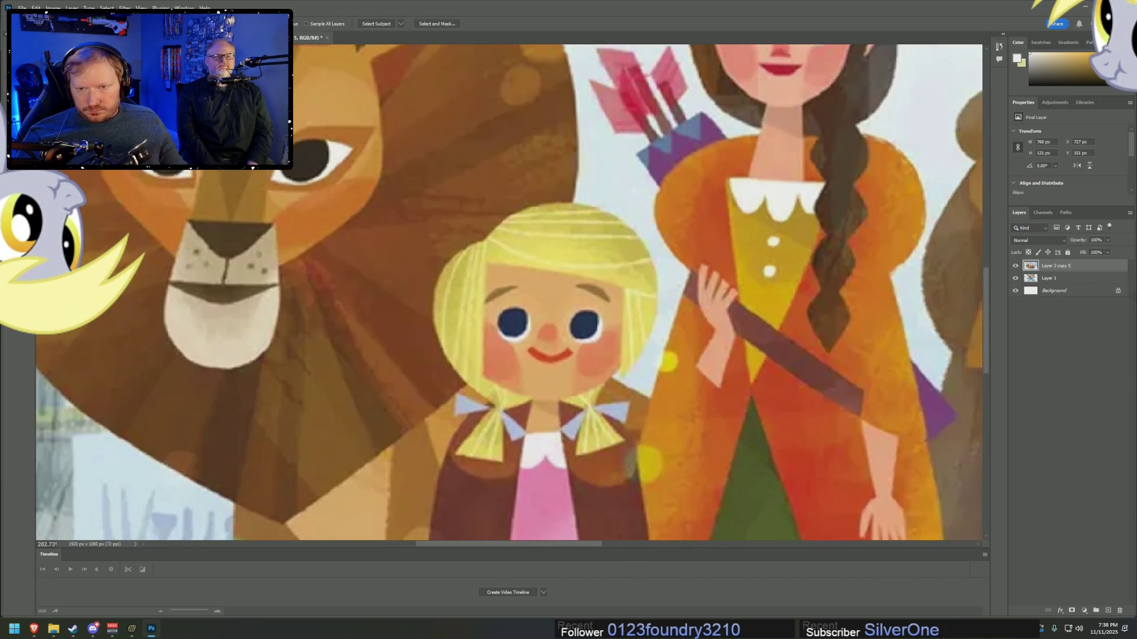
pyautogui.scroll(-1, 551, 245)
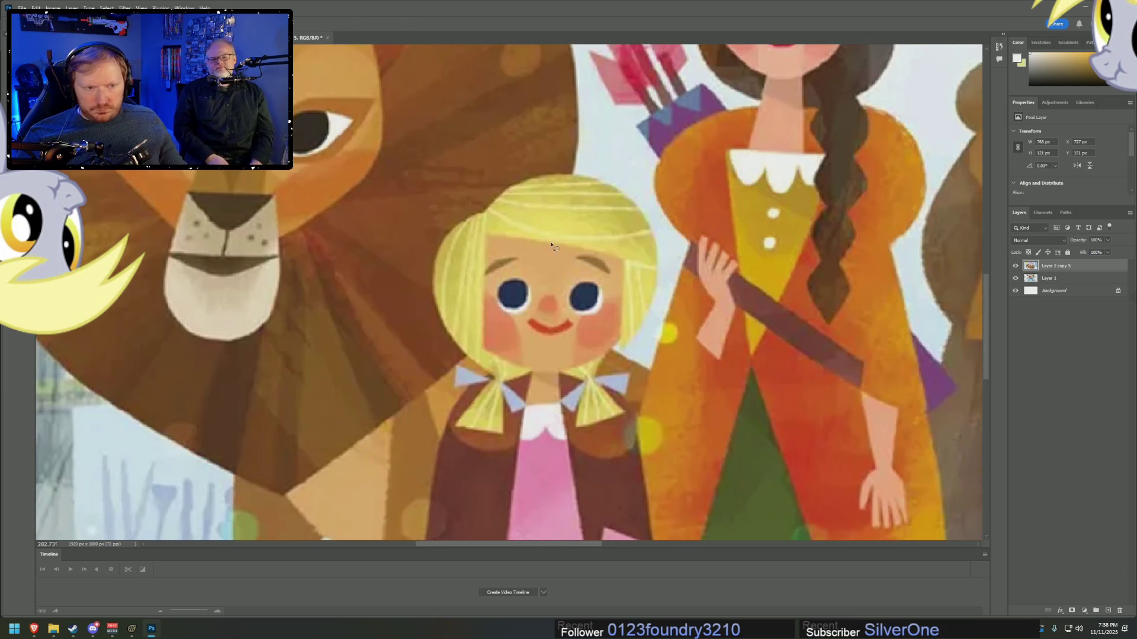
pyautogui.moveTo(560, 159)
pyautogui.mouseDown()
pyautogui.moveTo(502, 162)
pyautogui.moveTo(415, 273)
pyautogui.mouseUp()
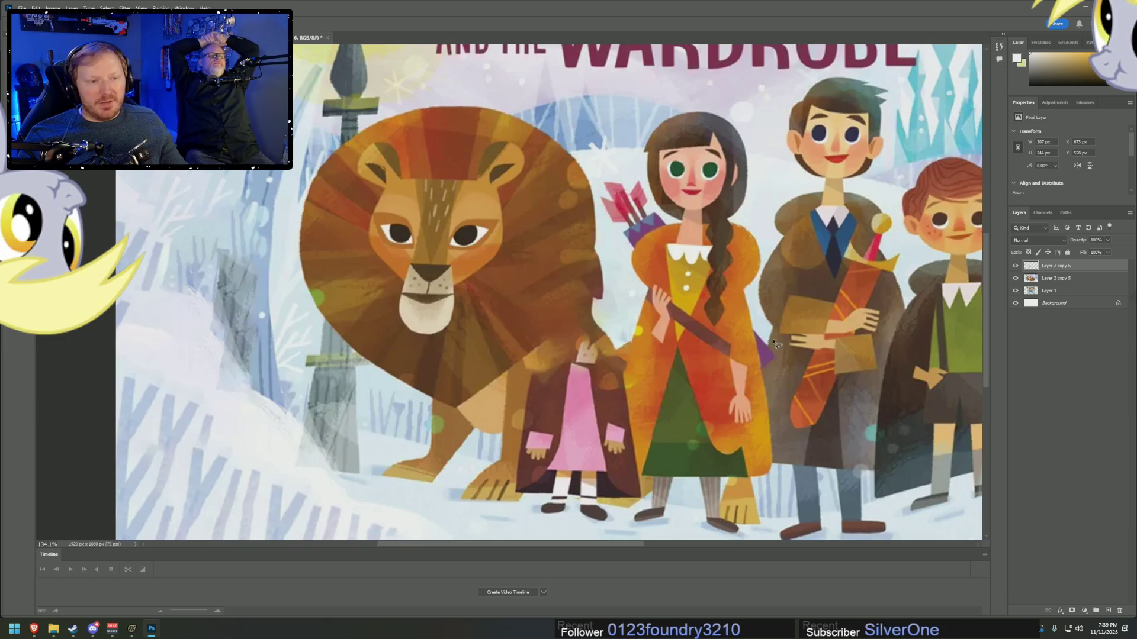
pyautogui.scroll(-1, 775, 343)
pyautogui.hotkey('alt', 'Tab')
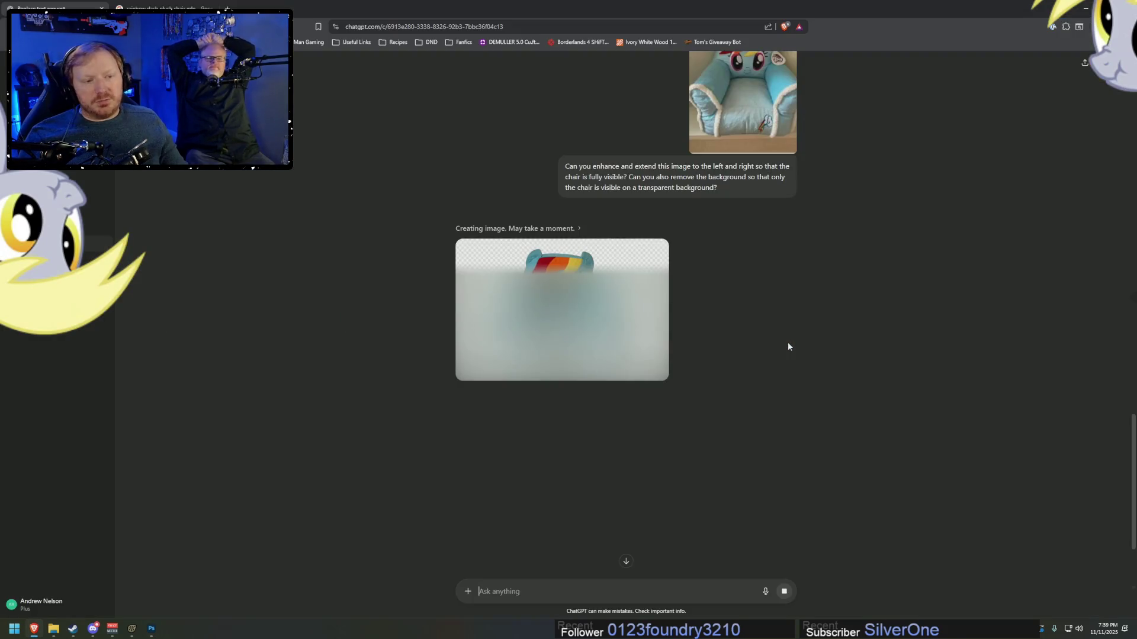
# - Open the finished transparent-background chair image full size
pyautogui.scroll(2, 597, 329)
pyautogui.scroll(-4, 587, 367)
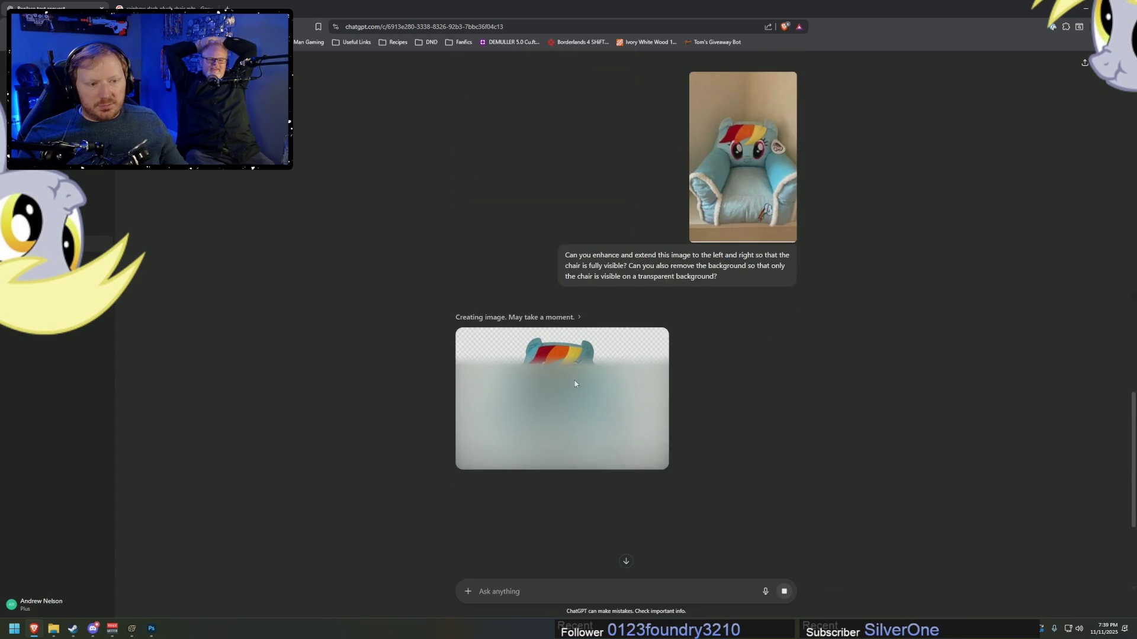
pyautogui.scroll(1, 582, 388)
pyautogui.scroll(1, 587, 389)
pyautogui.scroll(-2, 589, 388)
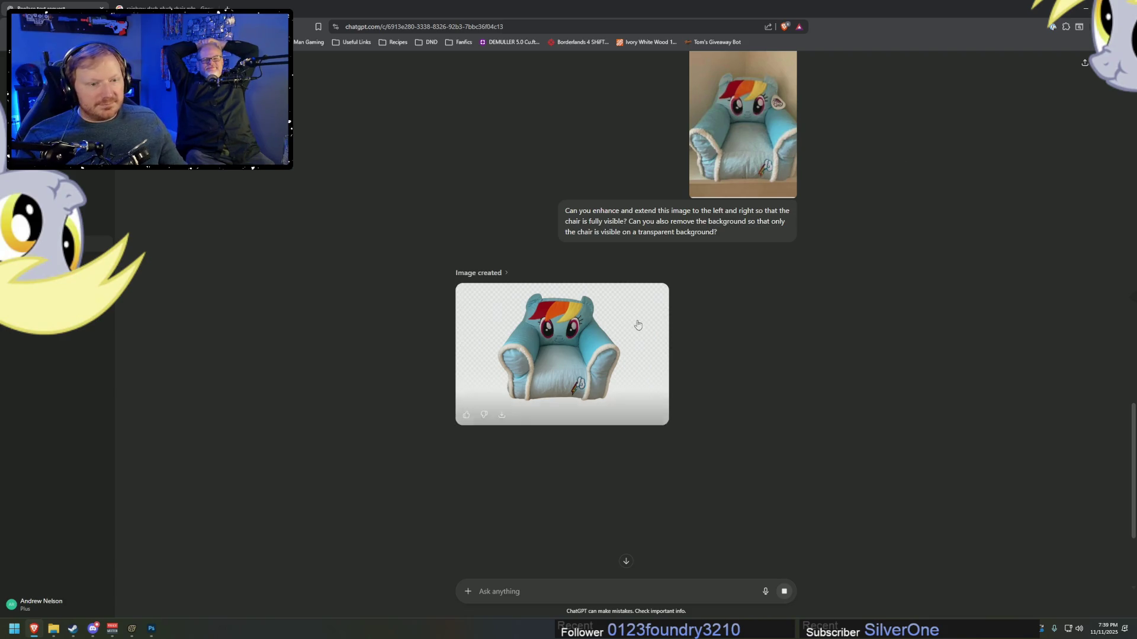
pyautogui.click(603, 354)
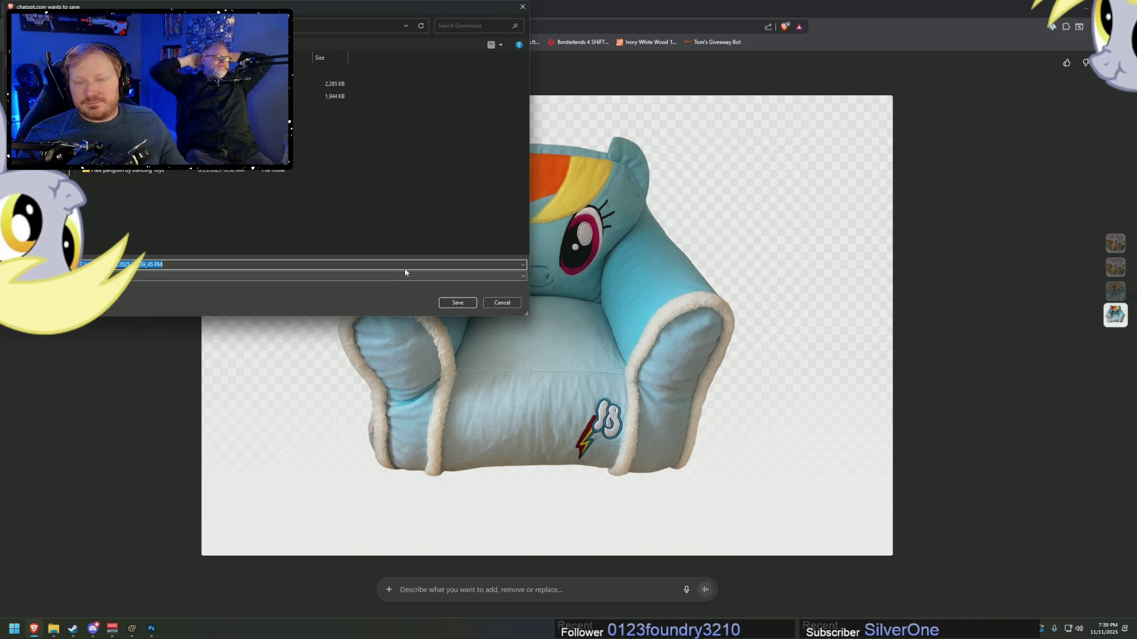
# - Save the chair image to Downloads as Dash Chair ENHANCED.png, cancelling the duplicate save
pyautogui.write('Rai')
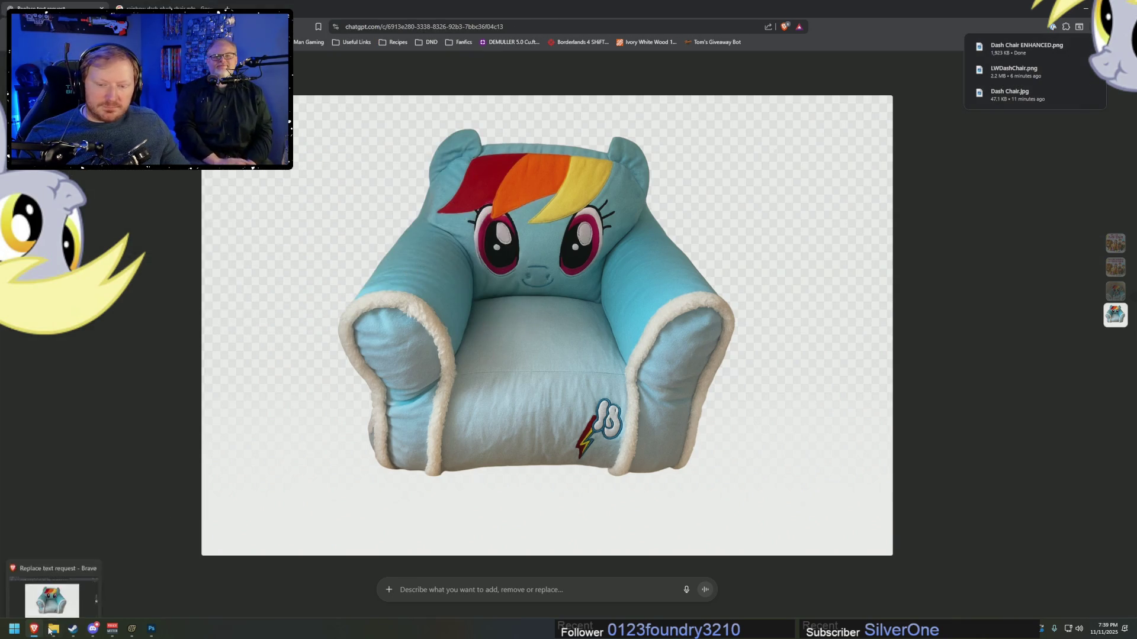
pyautogui.click(53, 632)
pyautogui.click(797, 189)
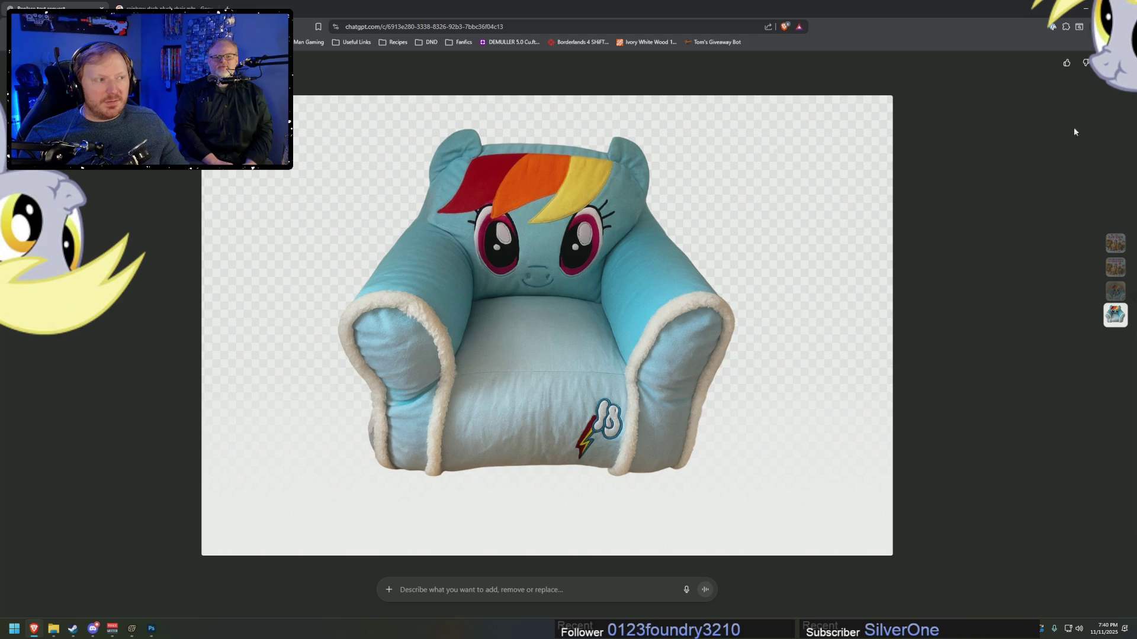
pyautogui.hotkey('ctrl', 's')
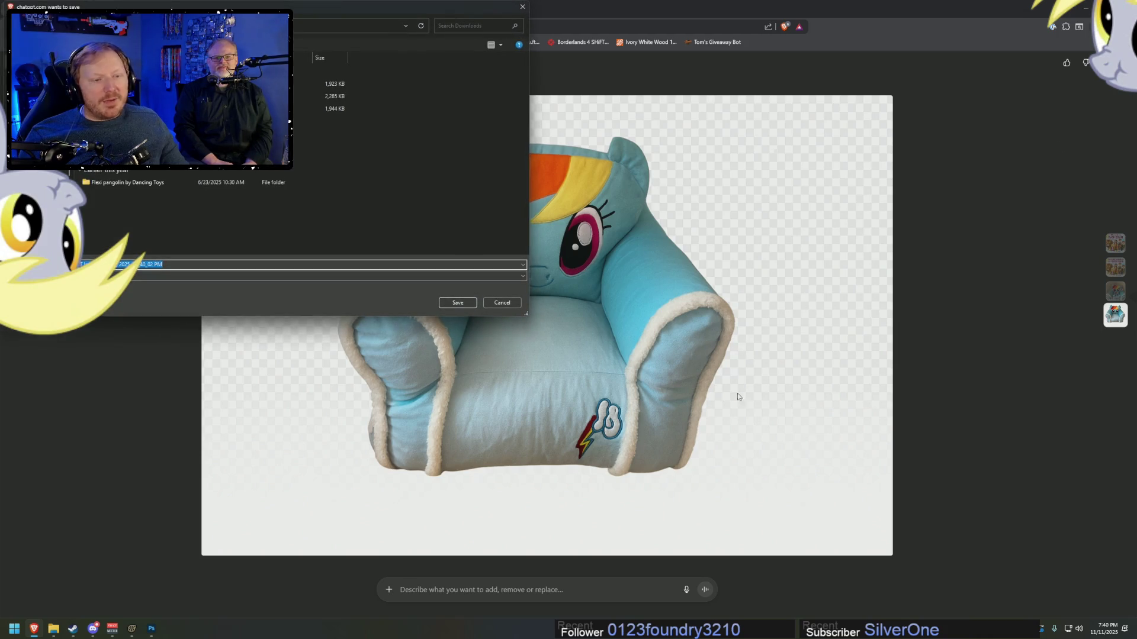
pyautogui.click(500, 303)
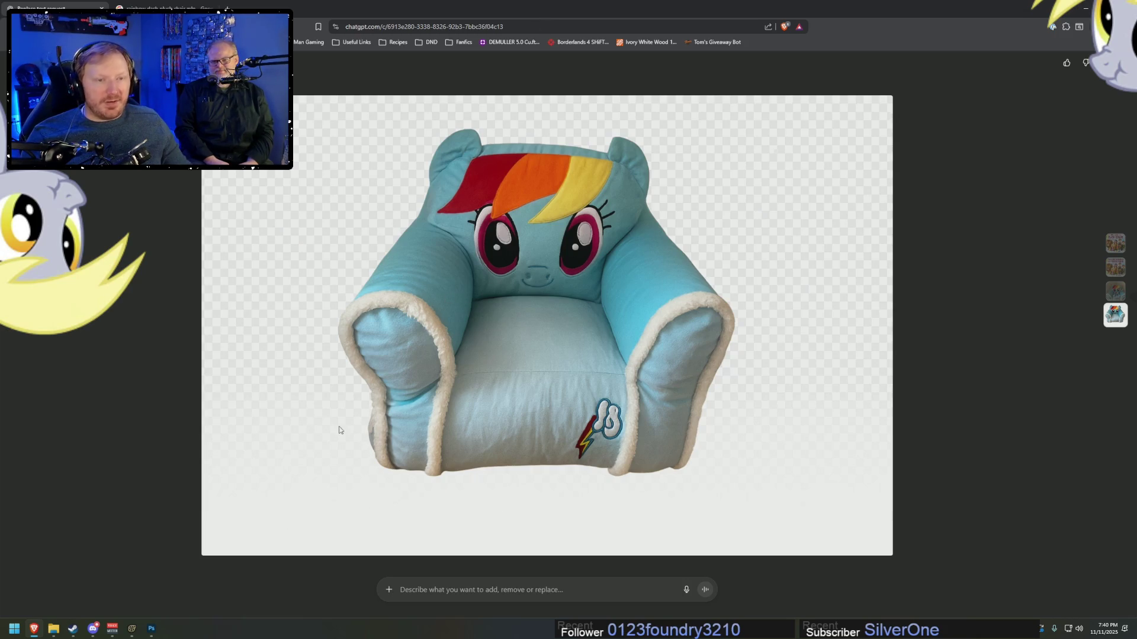
# - Drag Dash Chair ENHANCED from the Downloads folder into the Photoshop cover
pyautogui.click(53, 628)
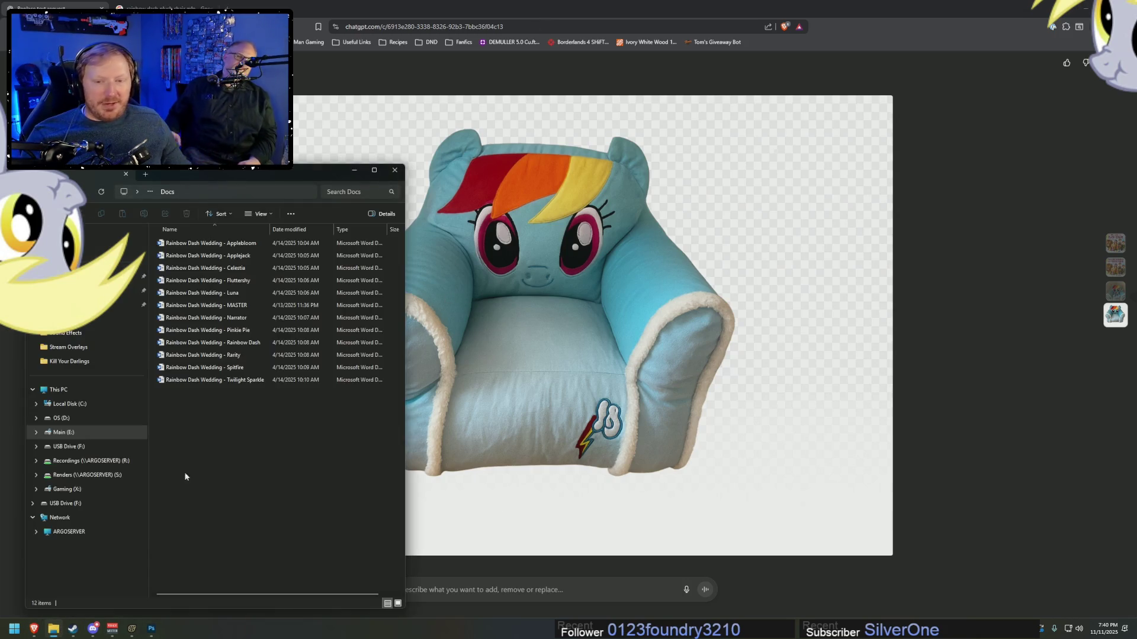
pyautogui.click(107, 305)
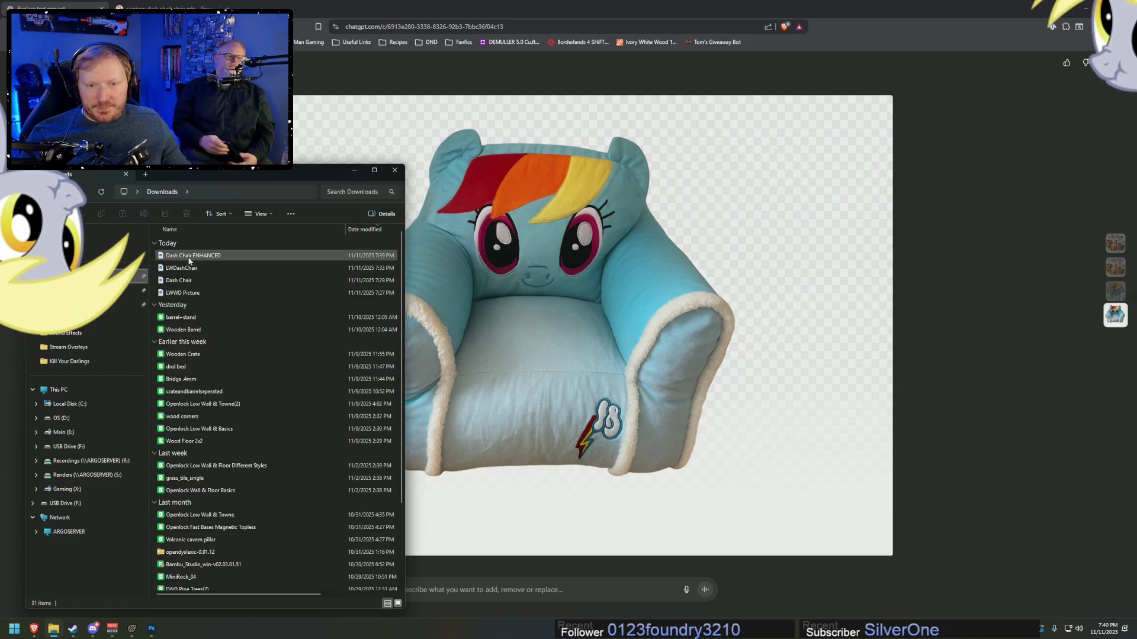
pyautogui.click(204, 256)
pyautogui.moveTo(203, 256)
pyautogui.mouseDown()
pyautogui.moveTo(178, 592)
pyautogui.moveTo(152, 626)
pyautogui.moveTo(521, 373)
pyautogui.mouseUp()
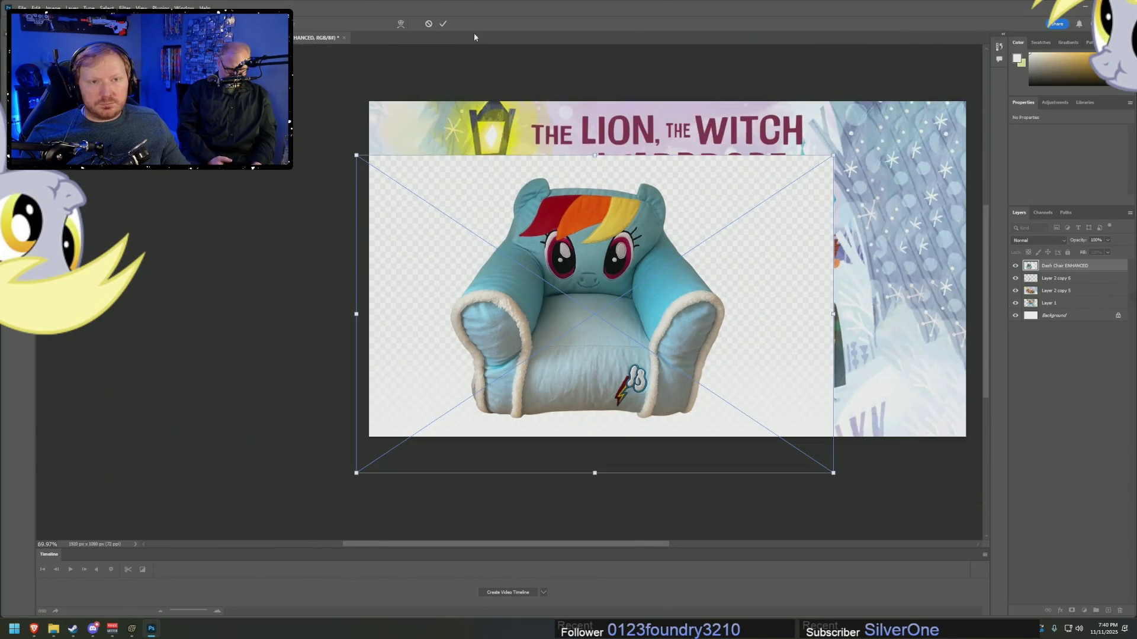
# - Commit the placed chair layer, then Free Transform it up and to the right
pyautogui.click(443, 25)
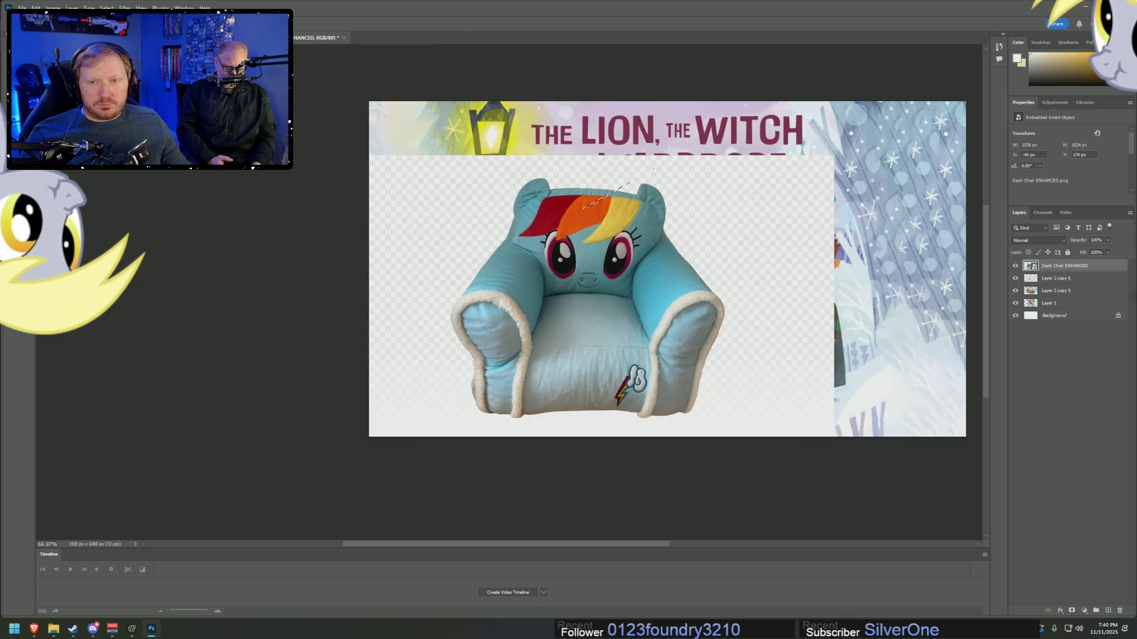
pyautogui.rightClick(627, 234)
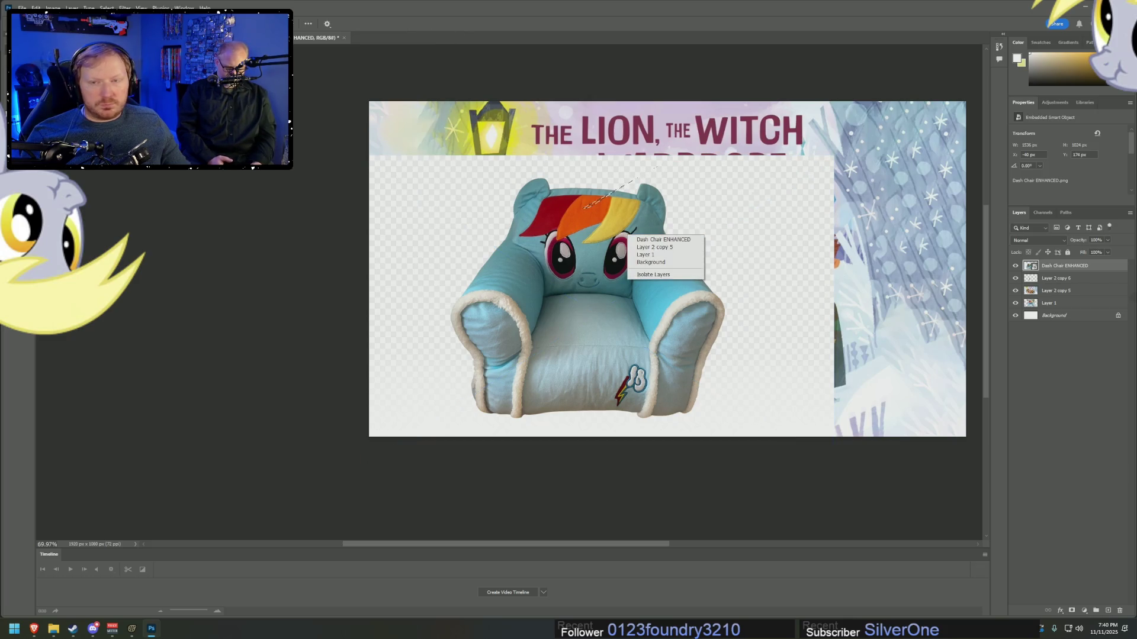
pyautogui.press('Escape')
pyautogui.rightClick(552, 178)
pyautogui.click(560, 188)
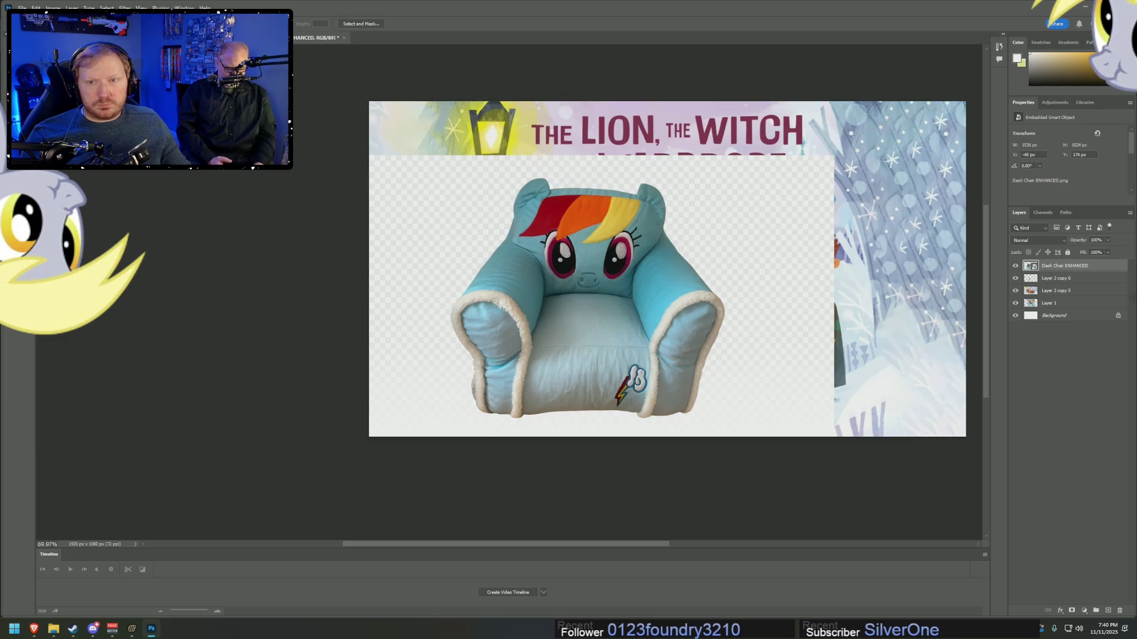
pyautogui.moveTo(573, 215); pyautogui.dragTo(654, 222)
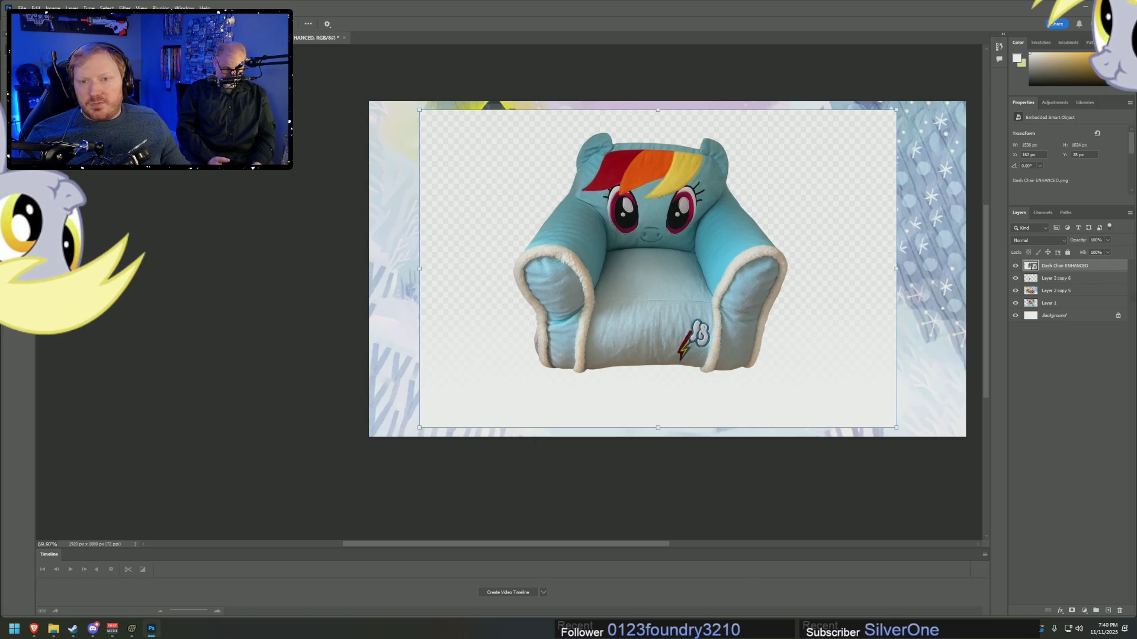
# - Use the Magic Wand with 101 by 101 Average sampling on the transparent area around the chair
pyautogui.rightClick(18, 186)
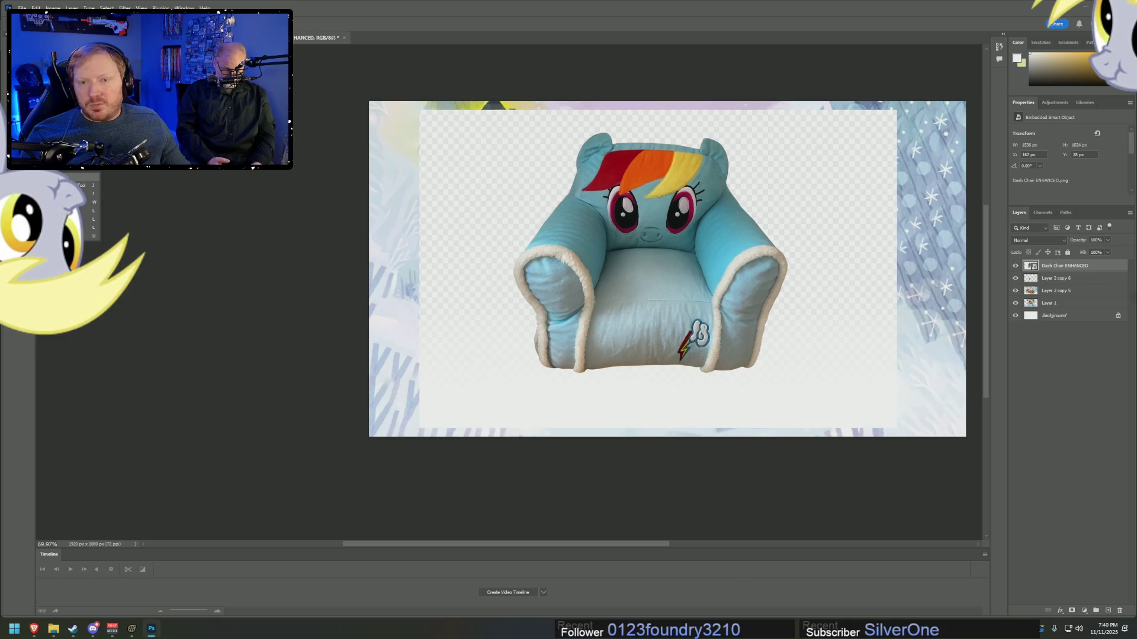
pyautogui.click(83, 202)
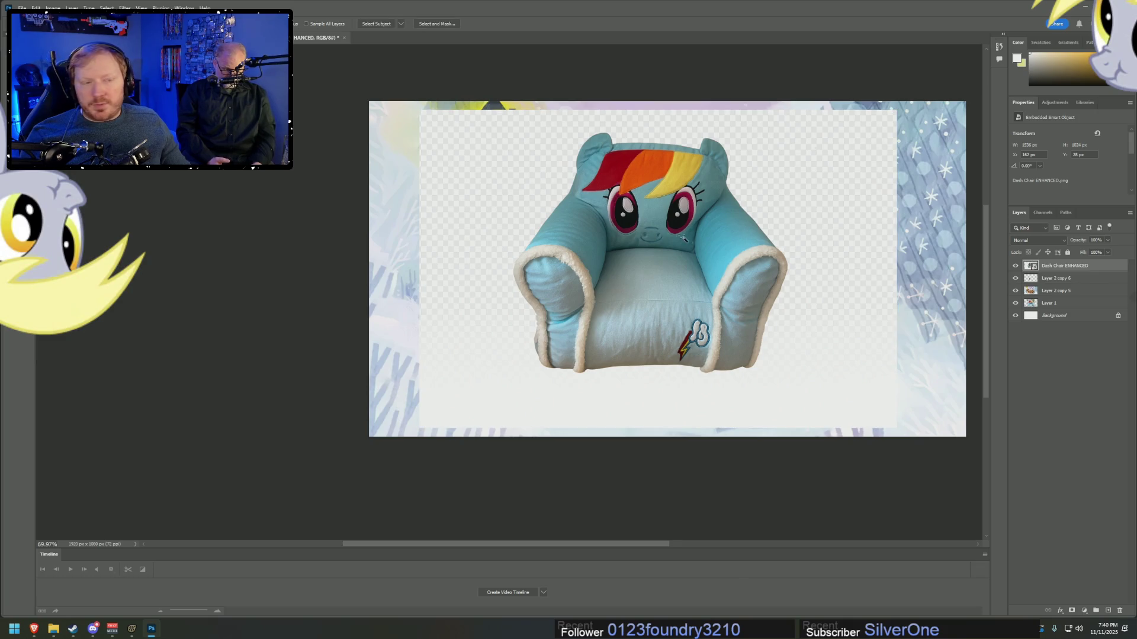
pyautogui.scroll(2, 693, 242)
pyautogui.click(468, 186)
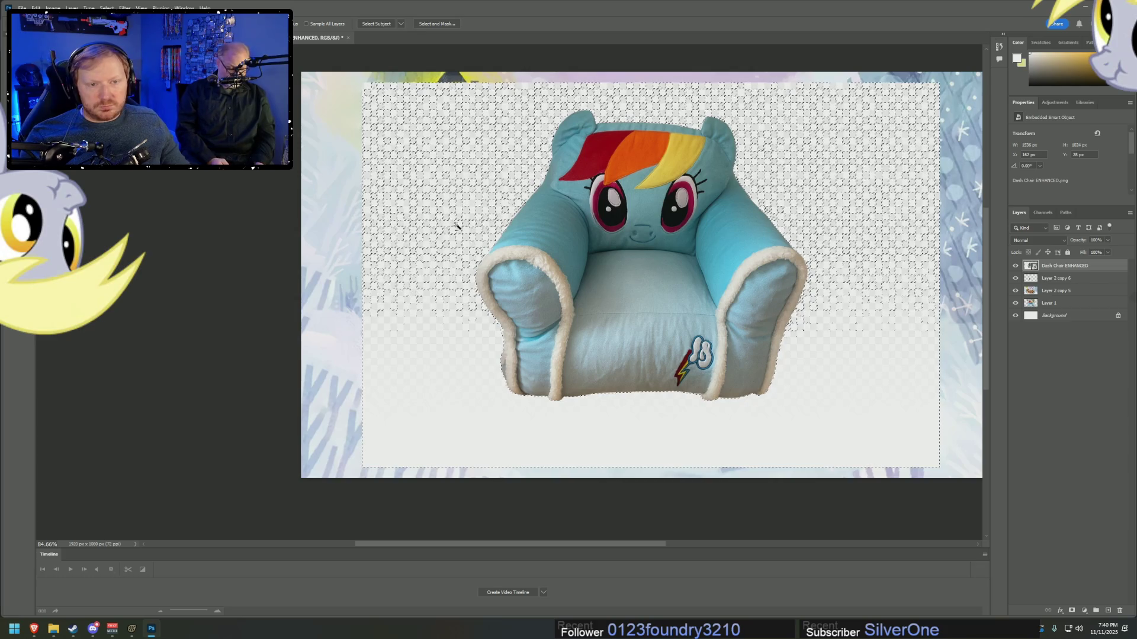
pyautogui.hotkey('ctrl', 'd')
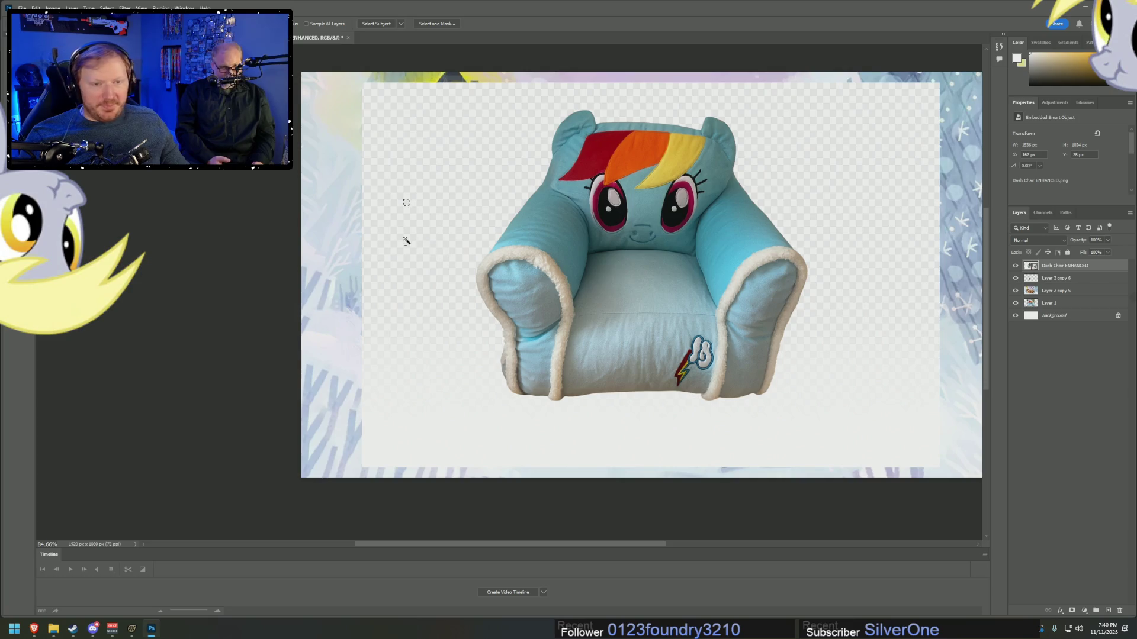
pyautogui.rightClick(408, 203)
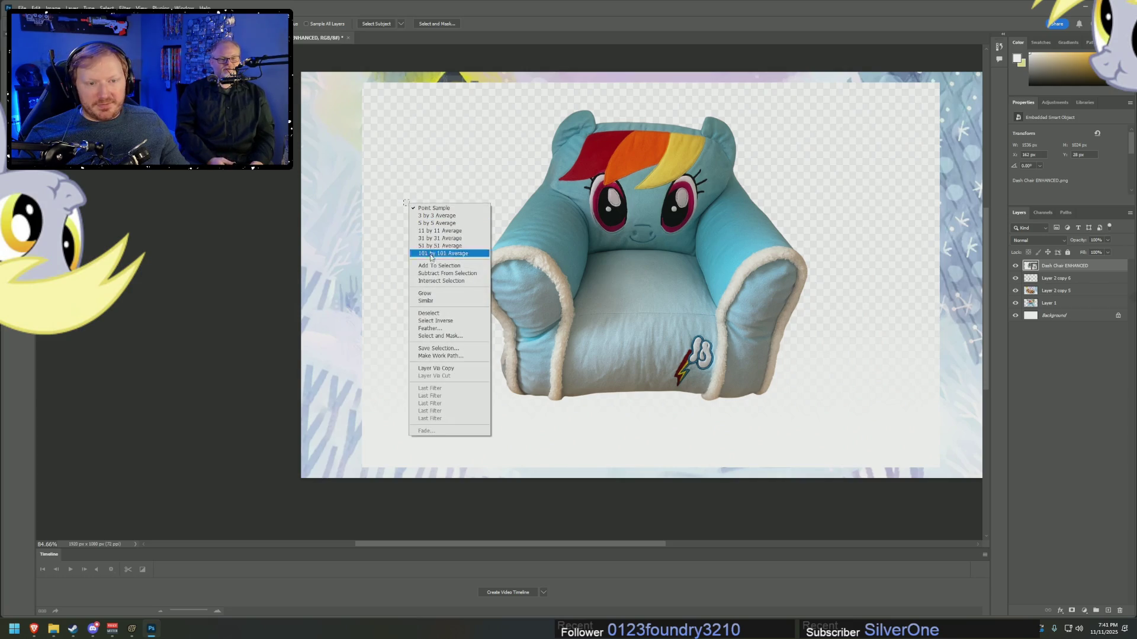
pyautogui.click(434, 312)
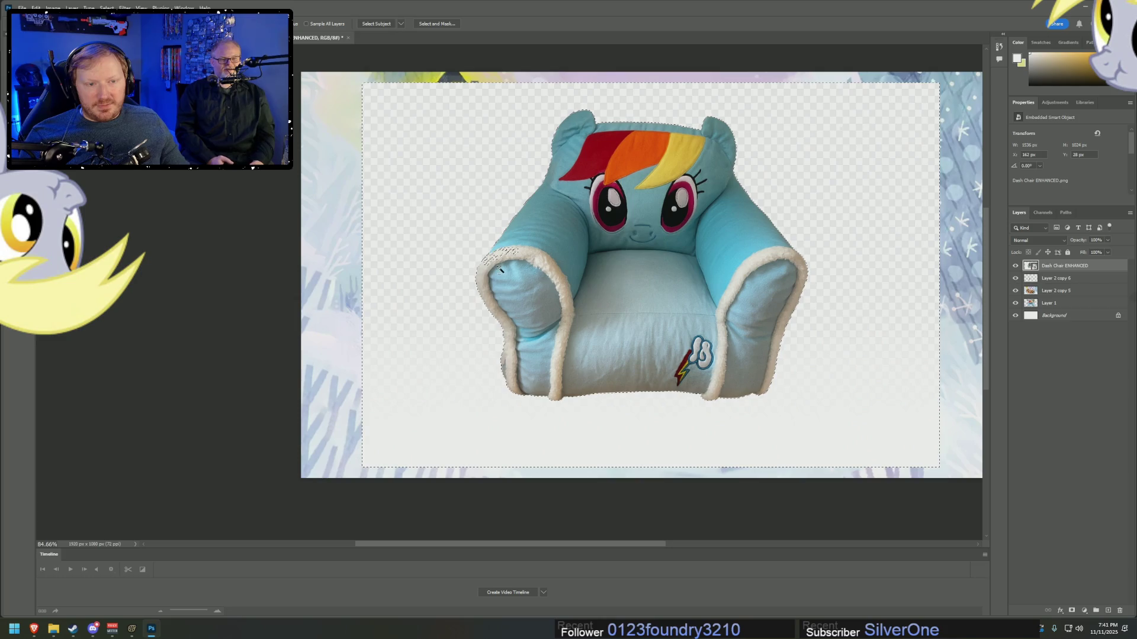
pyautogui.scroll(8, 543, 248)
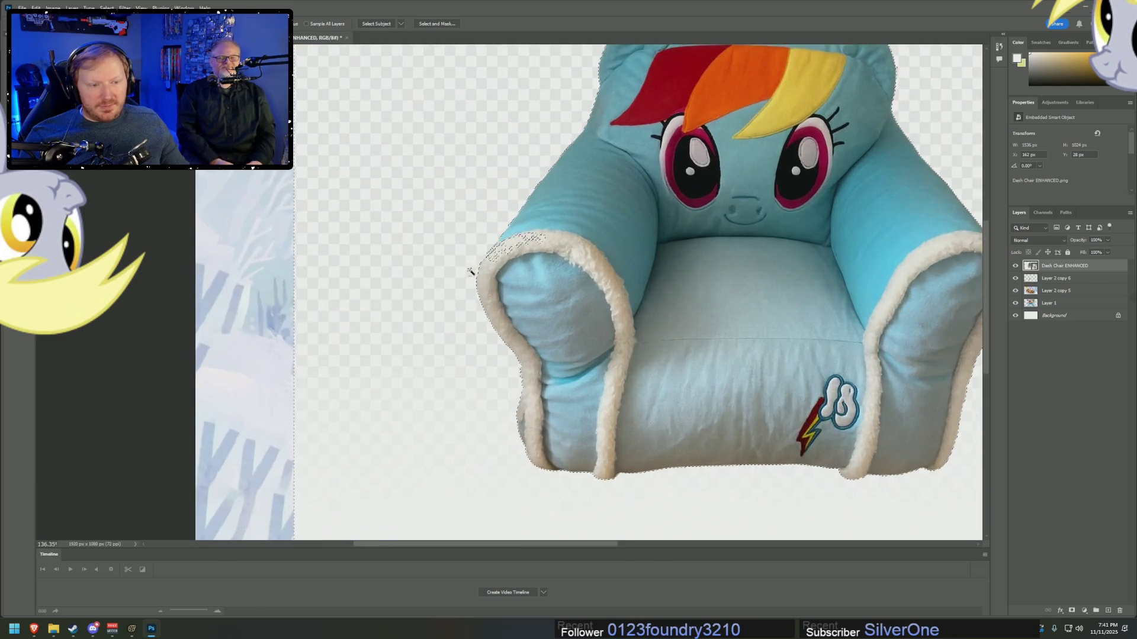
pyautogui.scroll(4, 583, 236)
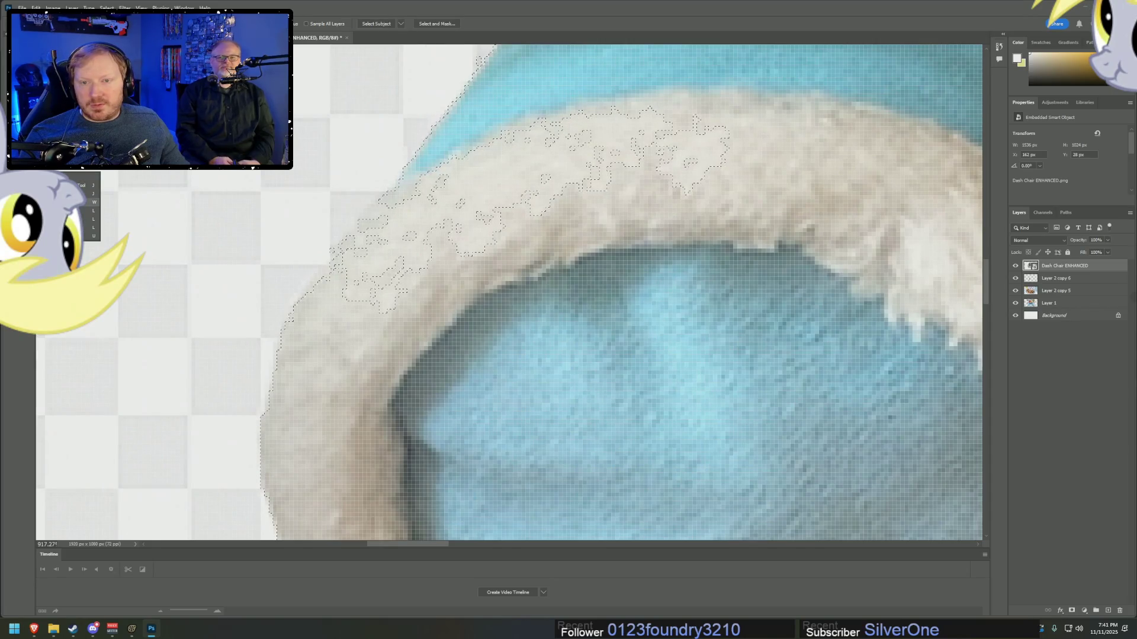
pyautogui.press('space')
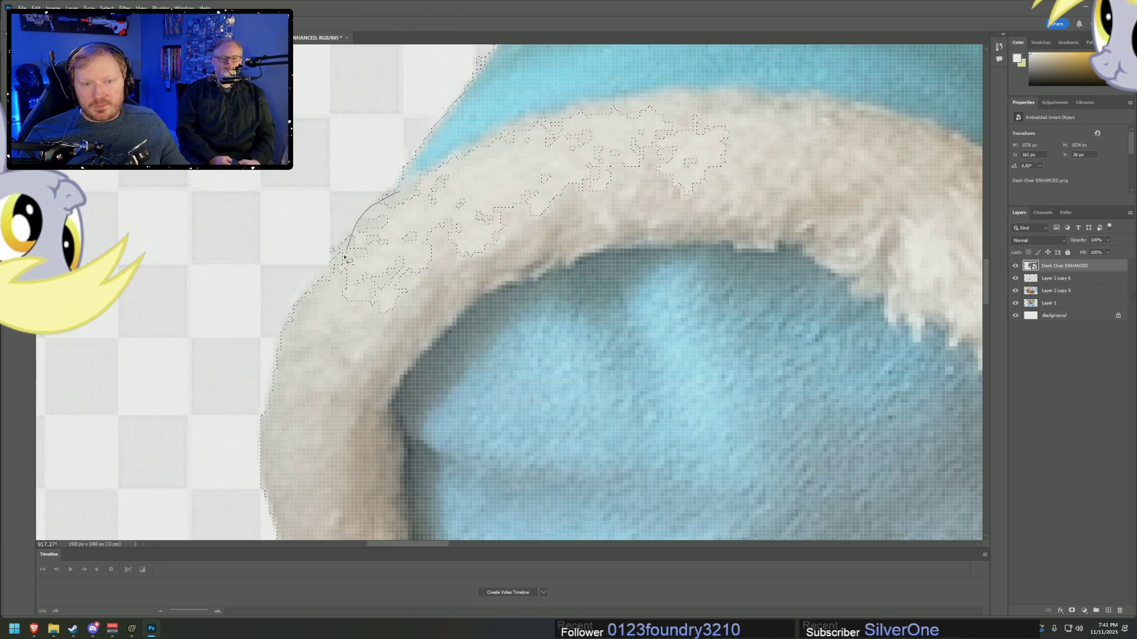
pyautogui.moveTo(508, 288); pyautogui.dragTo(508, 287)
pyautogui.moveTo(450, 152); pyautogui.dragTo(433, 161)
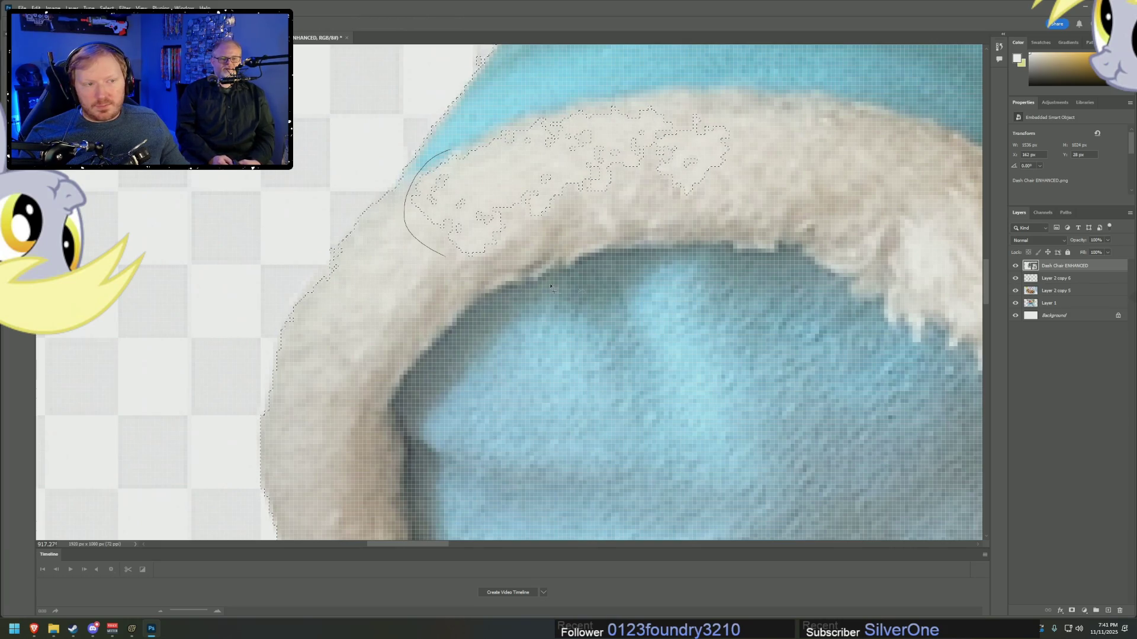
pyautogui.moveTo(551, 287); pyautogui.dragTo(455, 153)
pyautogui.scroll(3, 498, 108)
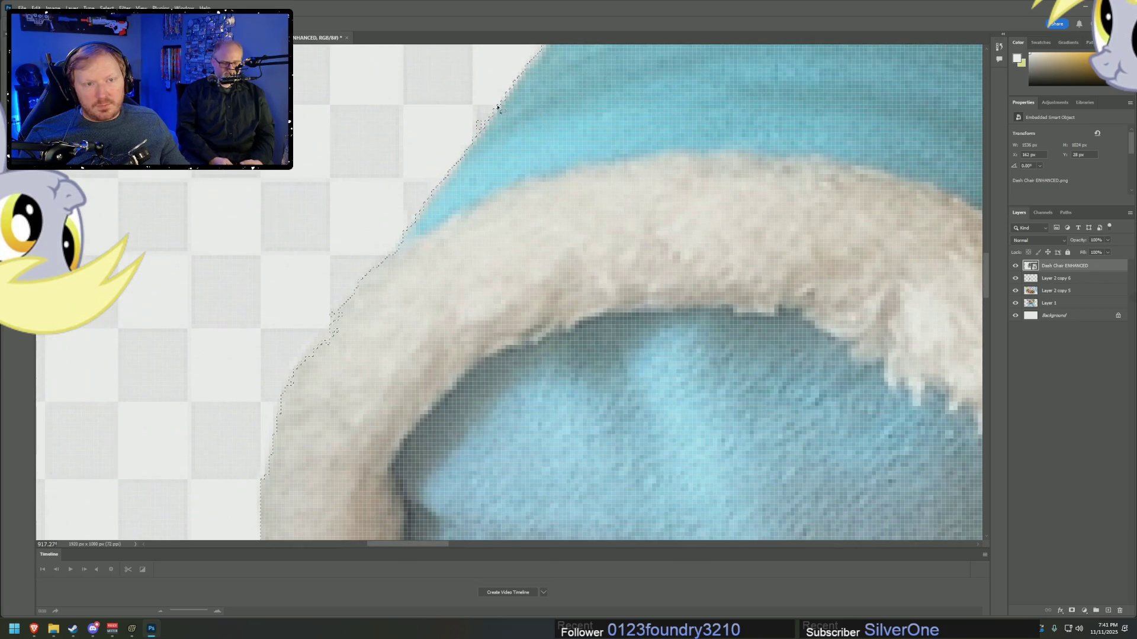
pyautogui.moveTo(476, 105); pyautogui.dragTo(473, 124)
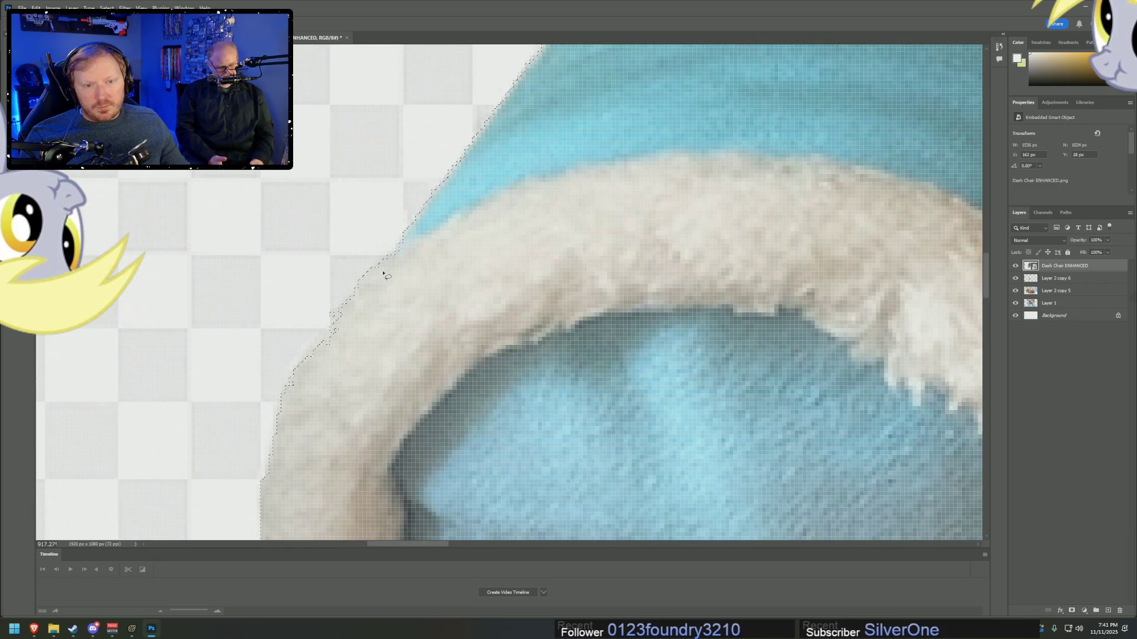
pyautogui.moveTo(335, 305); pyautogui.dragTo(375, 292)
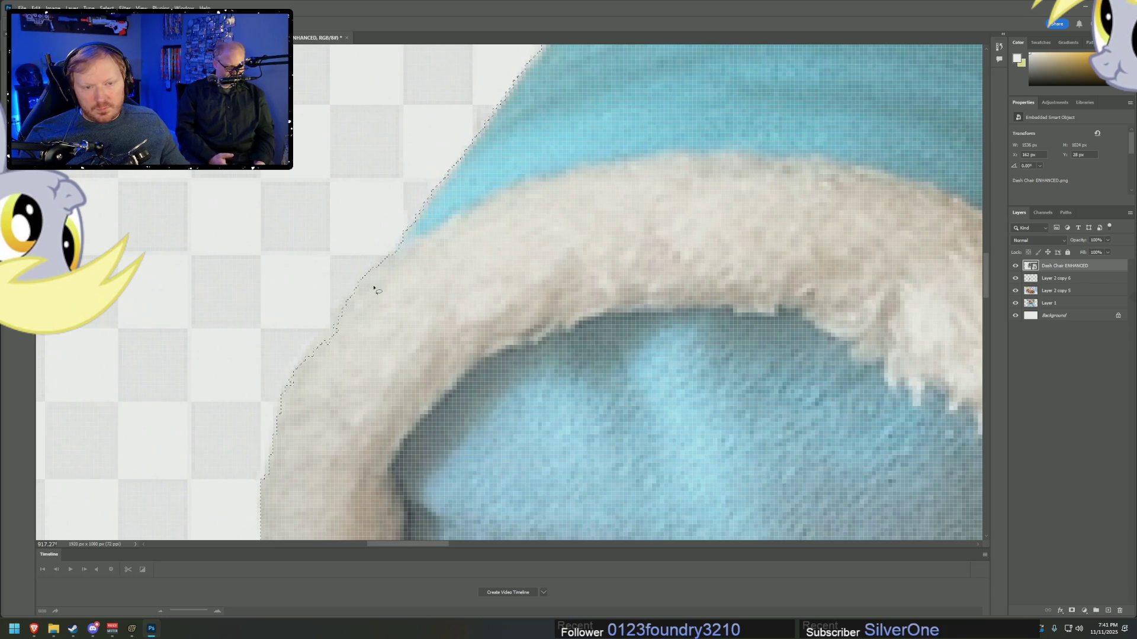
pyautogui.moveTo(343, 330)
pyautogui.mouseDown()
pyautogui.moveTo(321, 355)
pyautogui.moveTo(335, 343)
pyautogui.mouseUp()
pyautogui.scroll(-10, 371, 346)
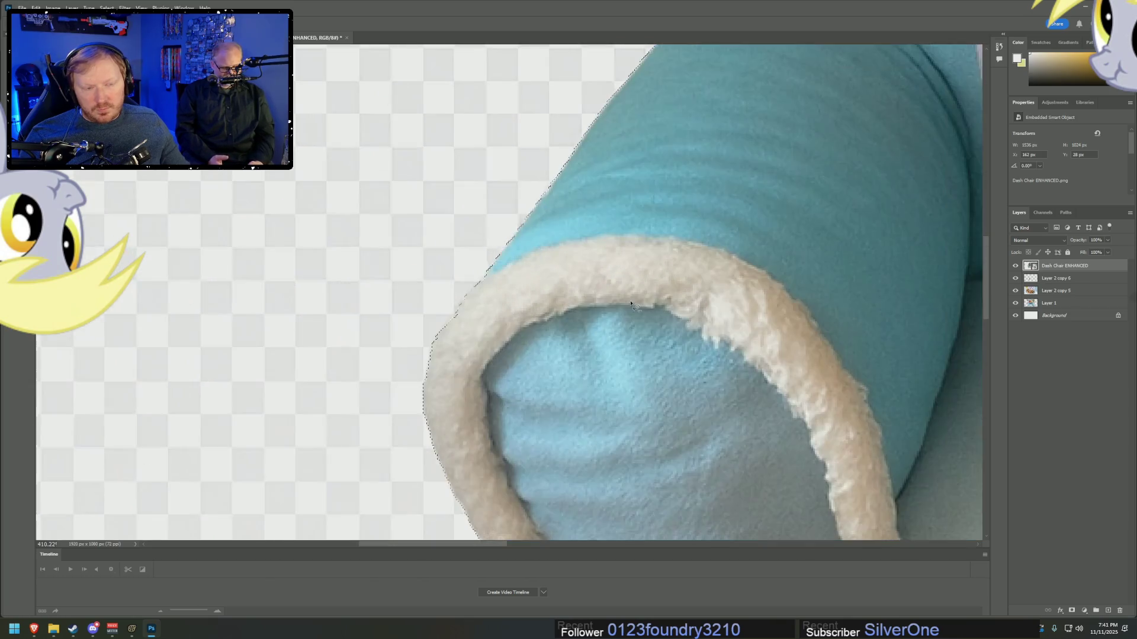
pyautogui.scroll(5, 924, 248)
pyautogui.scroll(4, 924, 249)
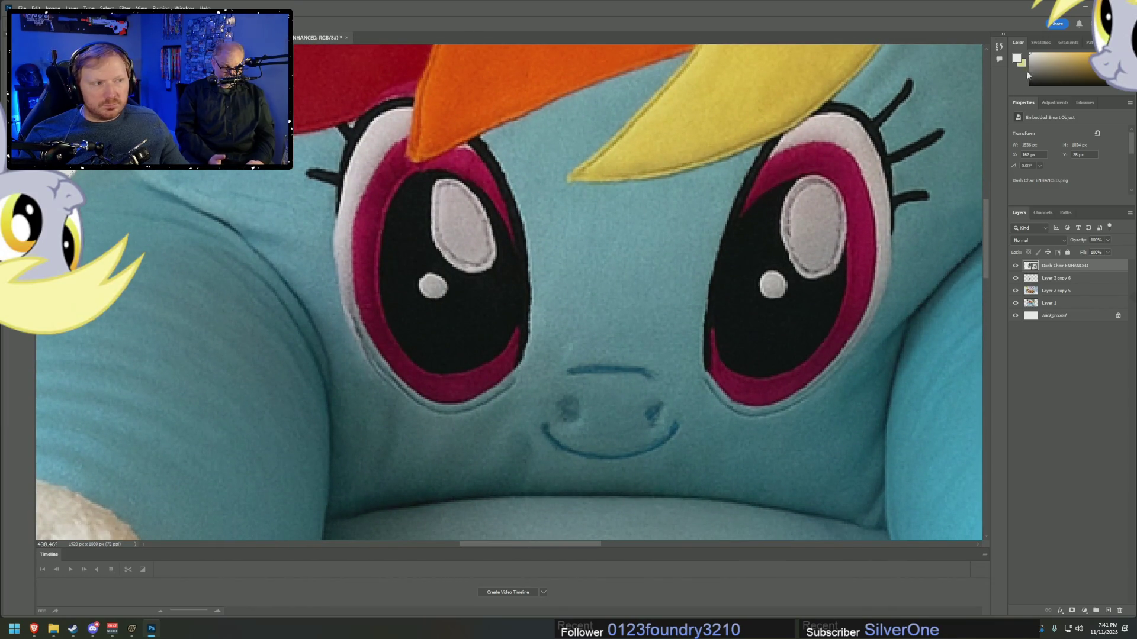
pyautogui.moveTo(987, 252); pyautogui.dragTo(992, 201)
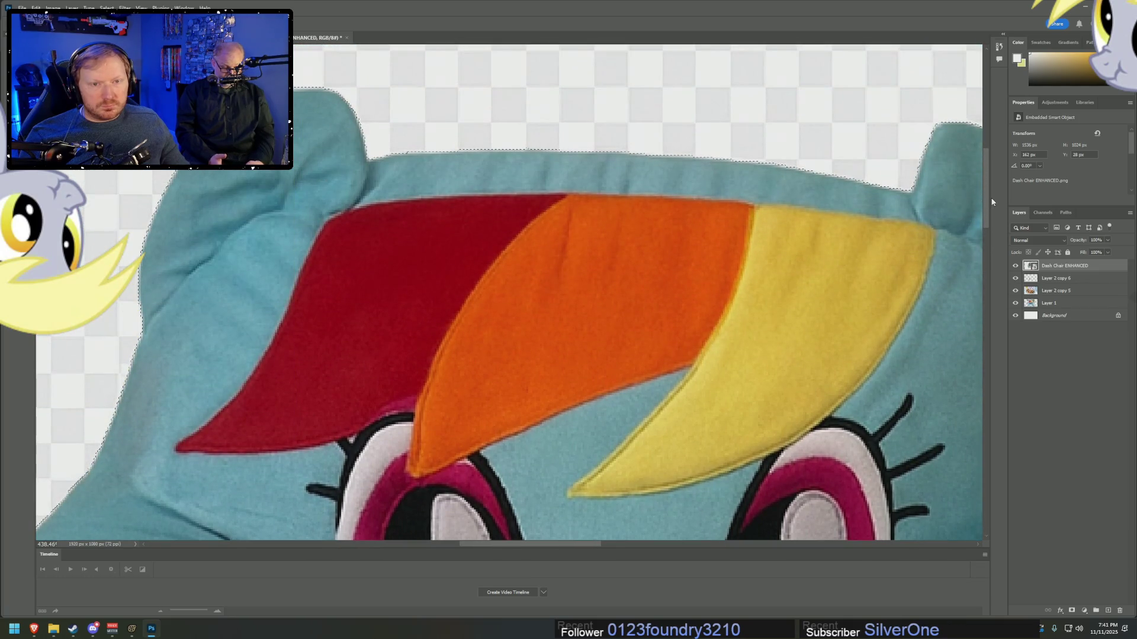
pyautogui.moveTo(559, 543); pyautogui.dragTo(612, 542)
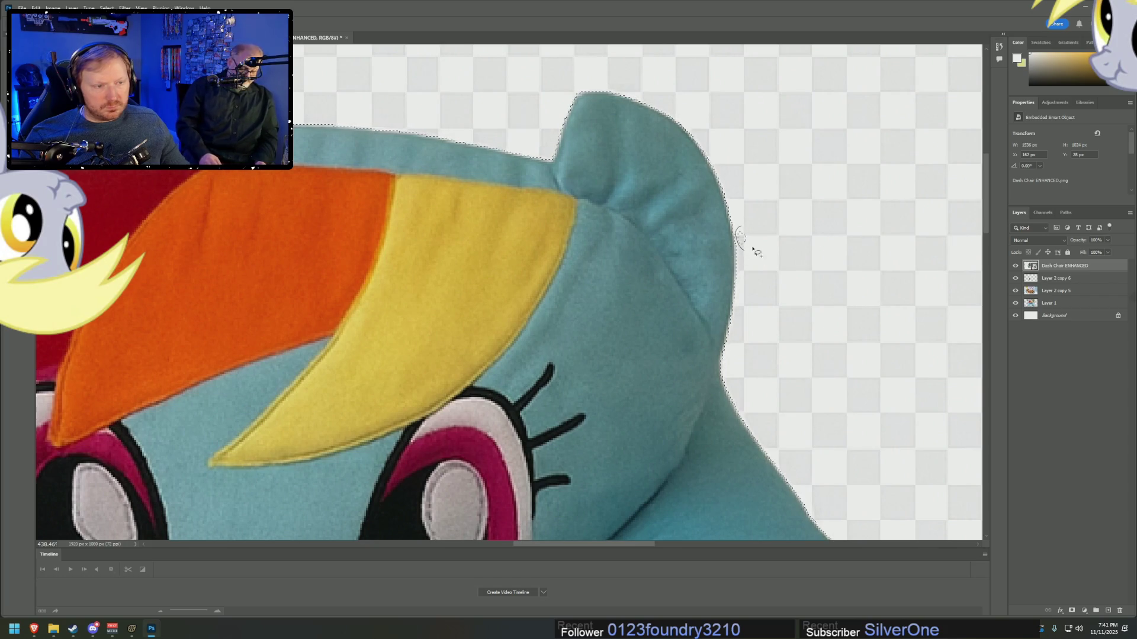
pyautogui.scroll(-6, 868, 367)
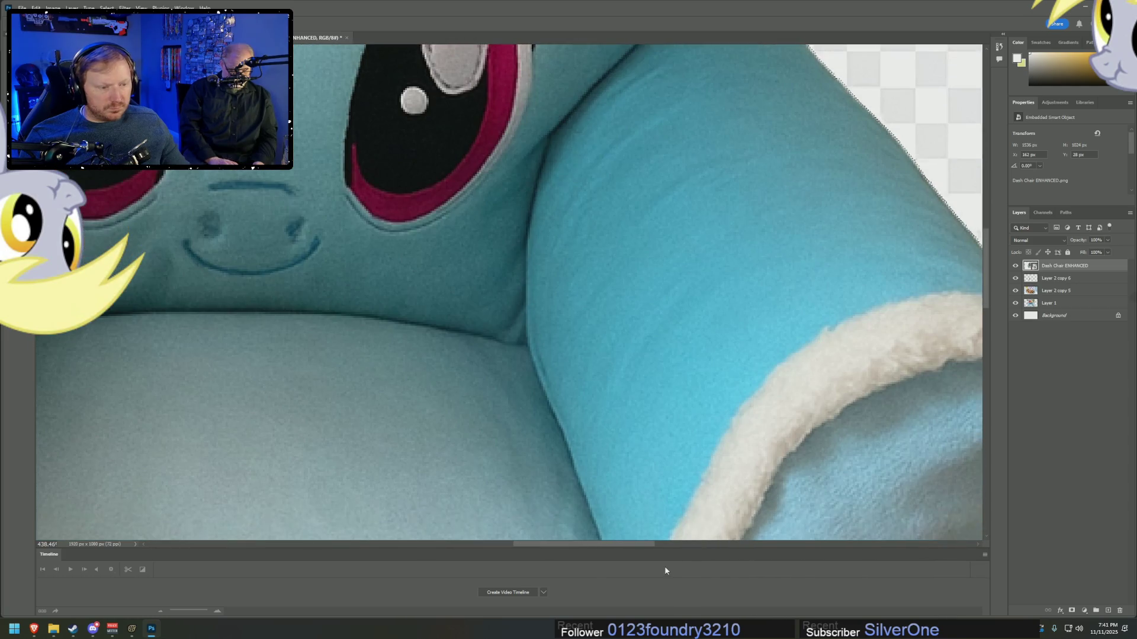
pyautogui.moveTo(630, 545)
pyautogui.mouseDown()
pyautogui.moveTo(701, 545)
pyautogui.moveTo(681, 545)
pyautogui.mouseUp()
pyautogui.scroll(-3, 631, 428)
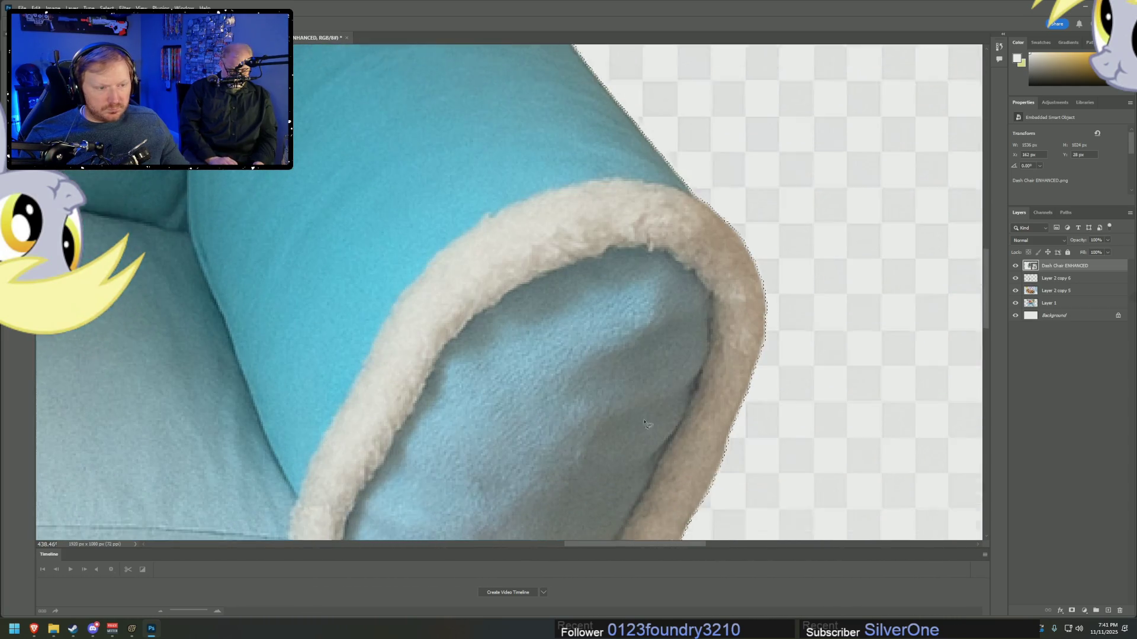
pyautogui.scroll(-5, 631, 429)
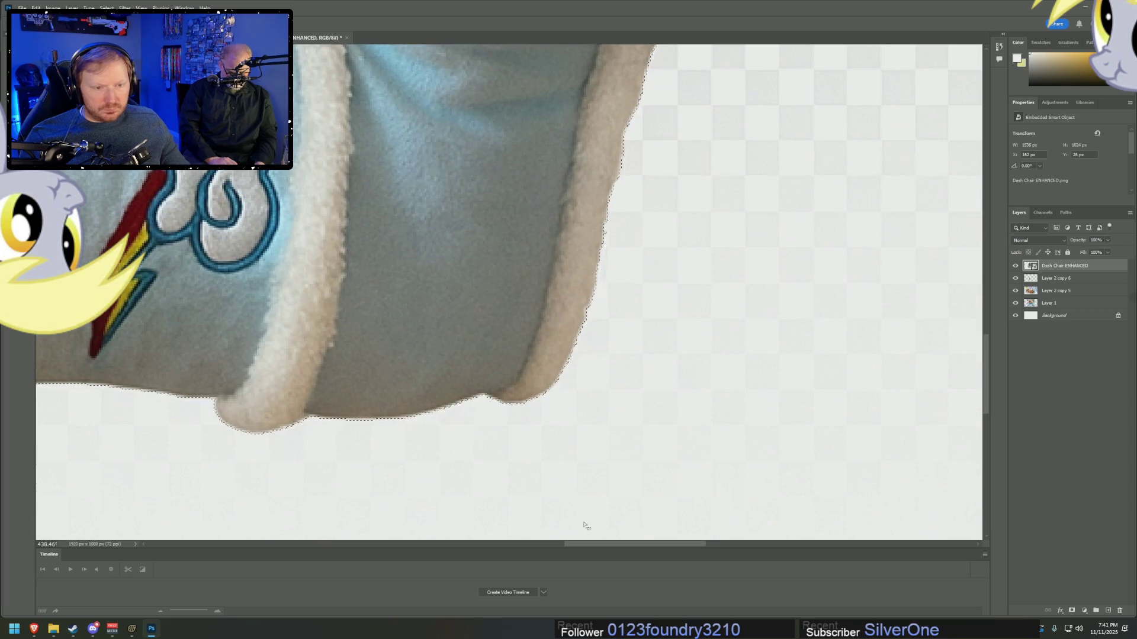
pyautogui.moveTo(637, 546); pyautogui.dragTo(490, 548)
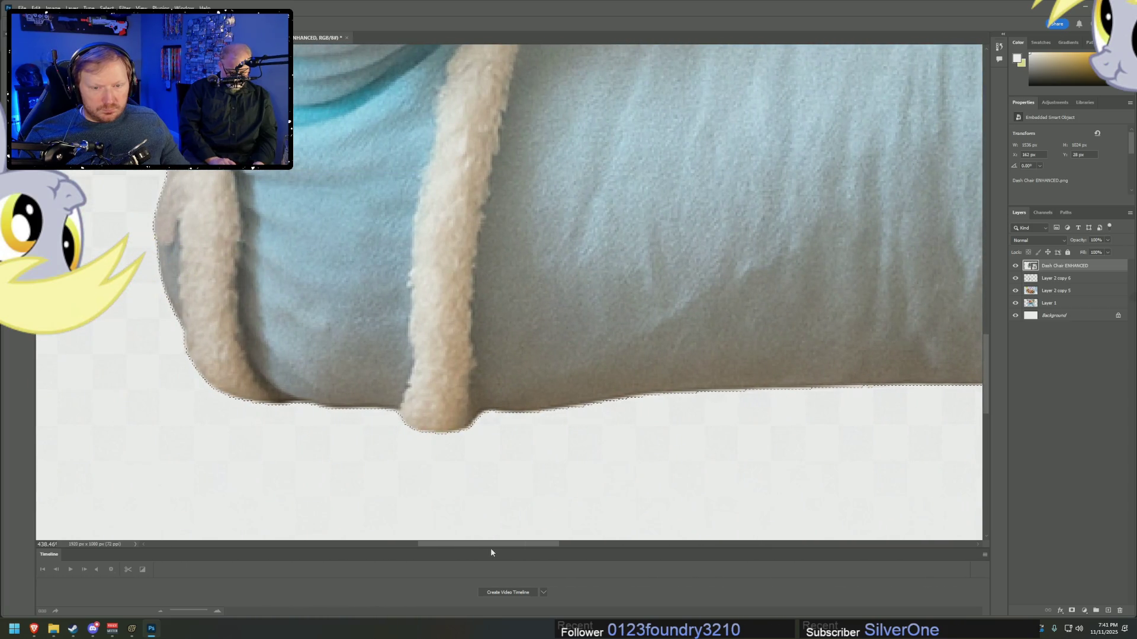
pyautogui.scroll(-4, 535, 447)
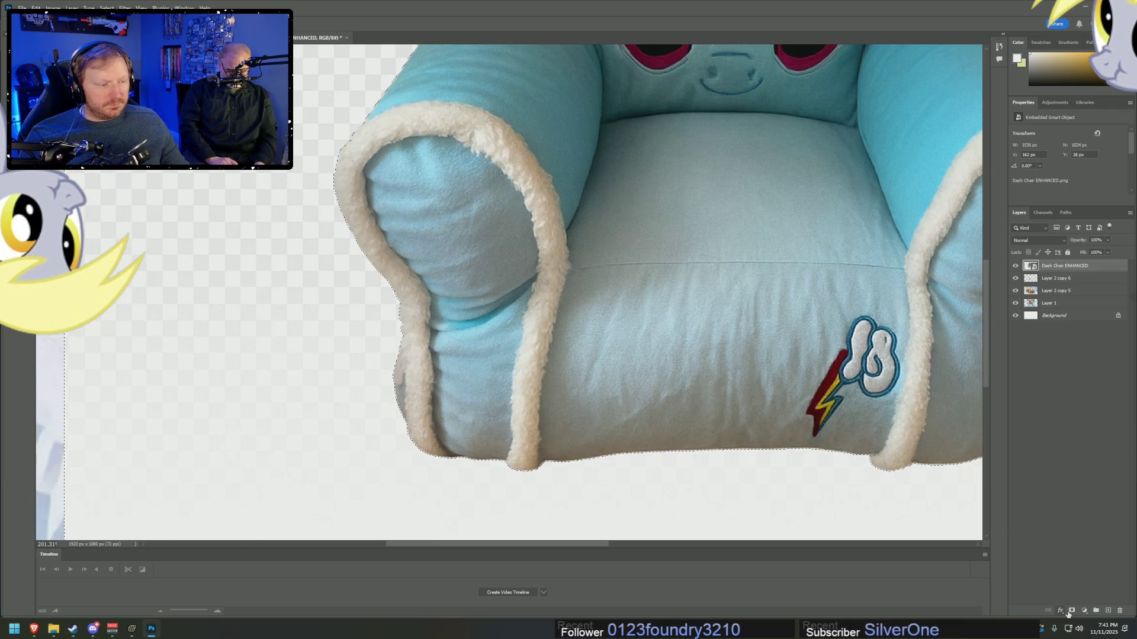
# - Invert the selection onto the chair and add a layer mask hiding its background
pyautogui.click(1071, 611)
pyautogui.hotkey('ctrl', 'z')
pyautogui.hotkey('ctrl', 'shift', 'z')
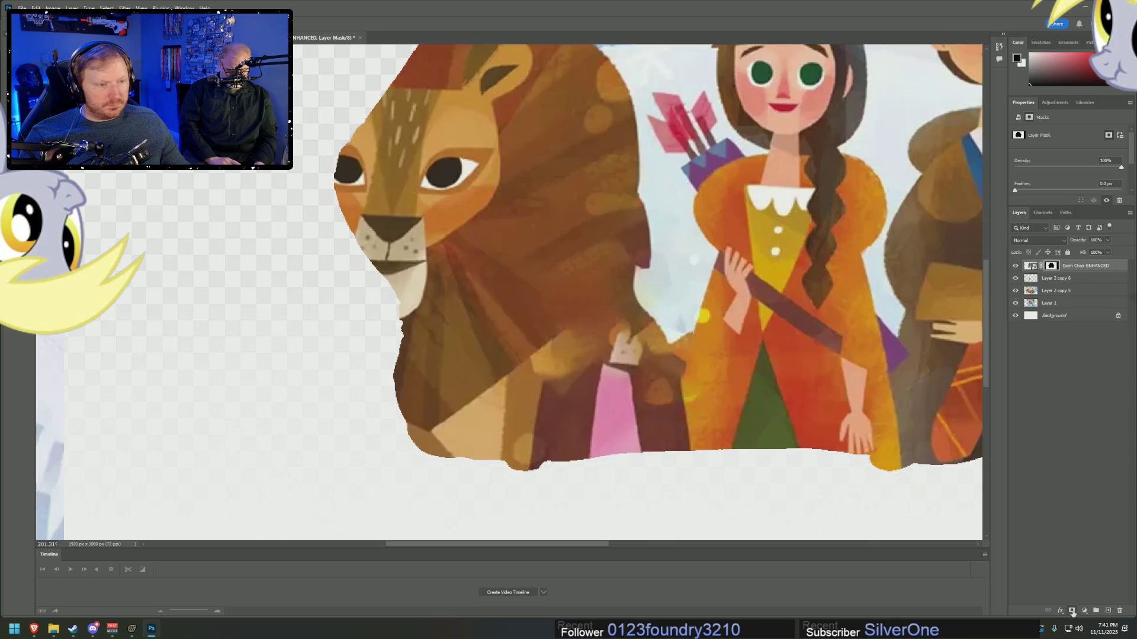
pyautogui.hotkey('ctrl', 'z')
pyautogui.rightClick(856, 377)
pyautogui.click(881, 389)
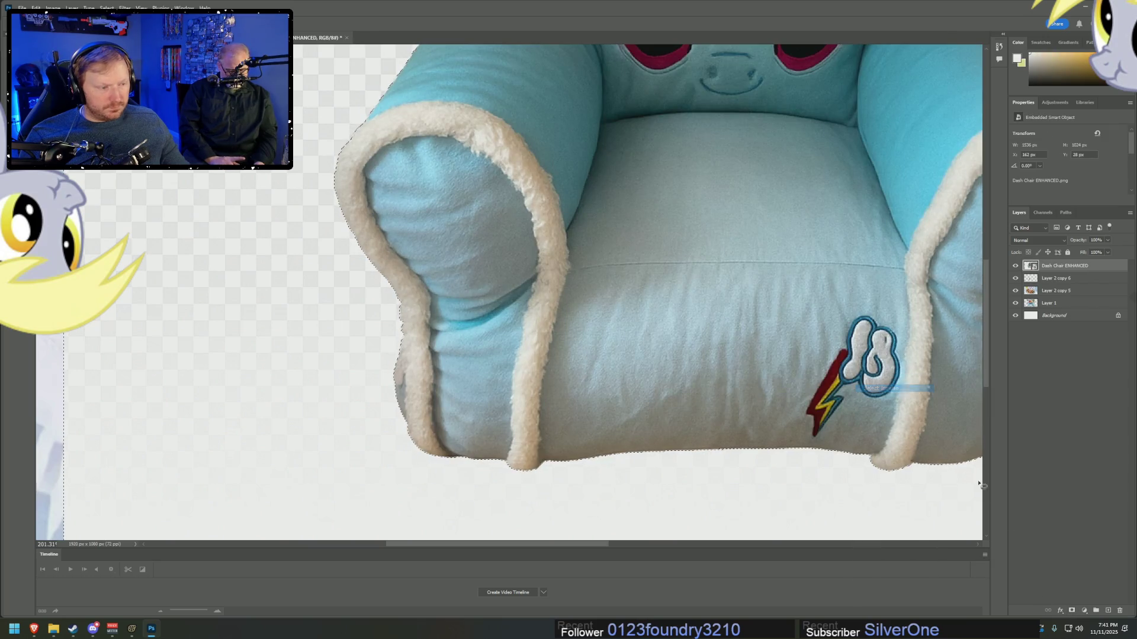
pyautogui.click(1072, 611)
# - Try moving, shrinking and rotating the chair over the lion and girl, then cancel the transform
pyautogui.scroll(-5, 960, 391)
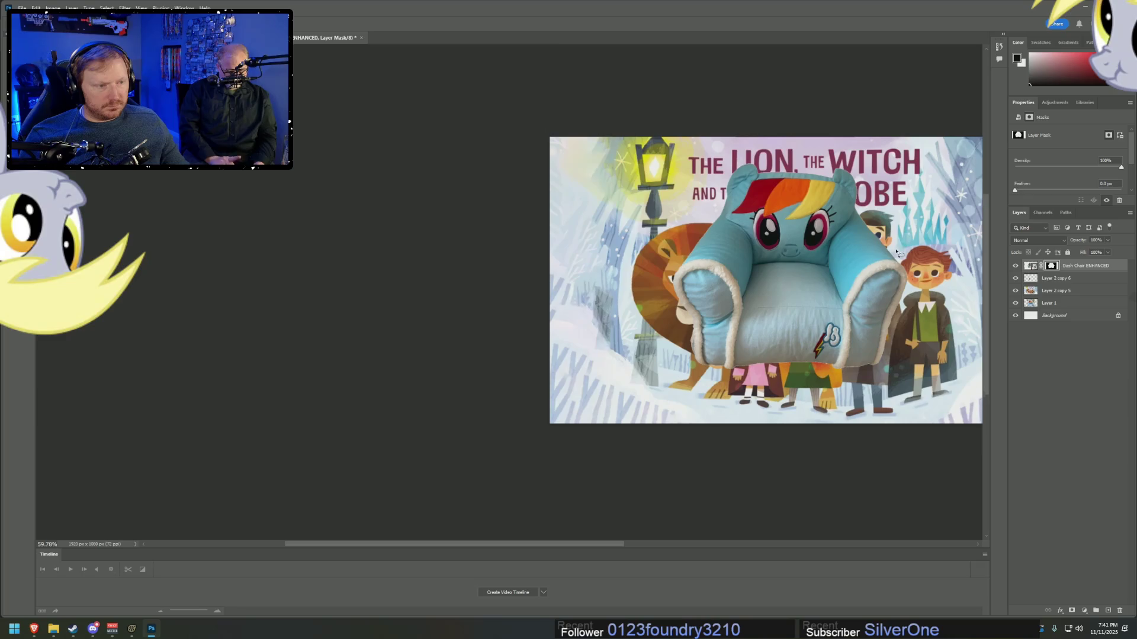
pyautogui.scroll(3, 961, 390)
pyautogui.scroll(1, 960, 391)
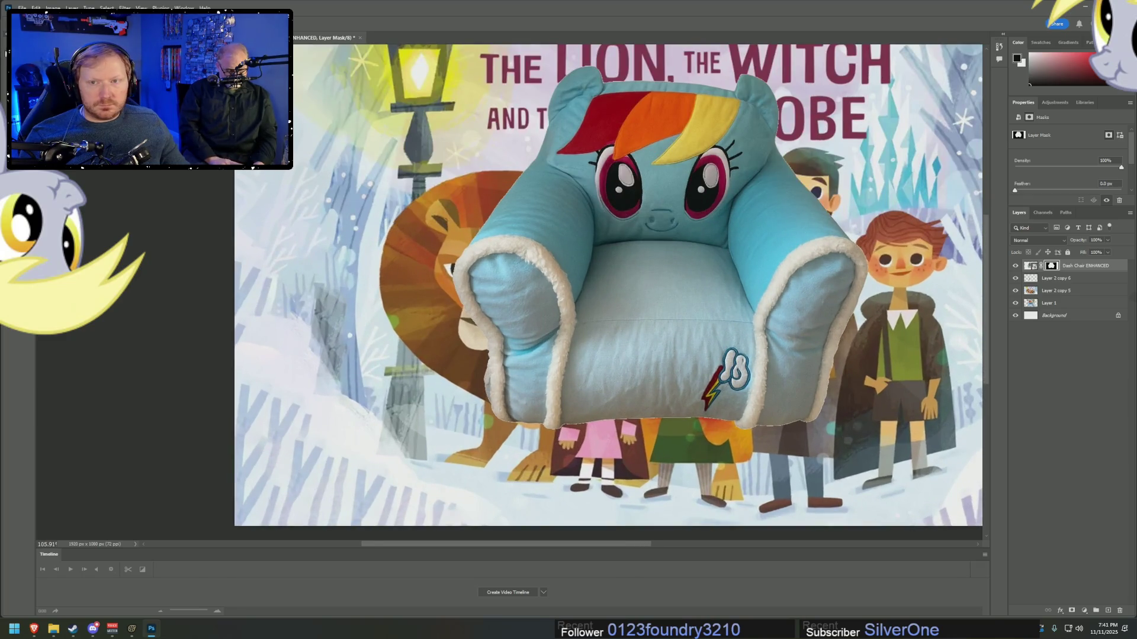
pyautogui.moveTo(643, 274)
pyautogui.mouseDown()
pyautogui.moveTo(645, 300)
pyautogui.moveTo(598, 376)
pyautogui.mouseUp()
pyautogui.click(731, 184)
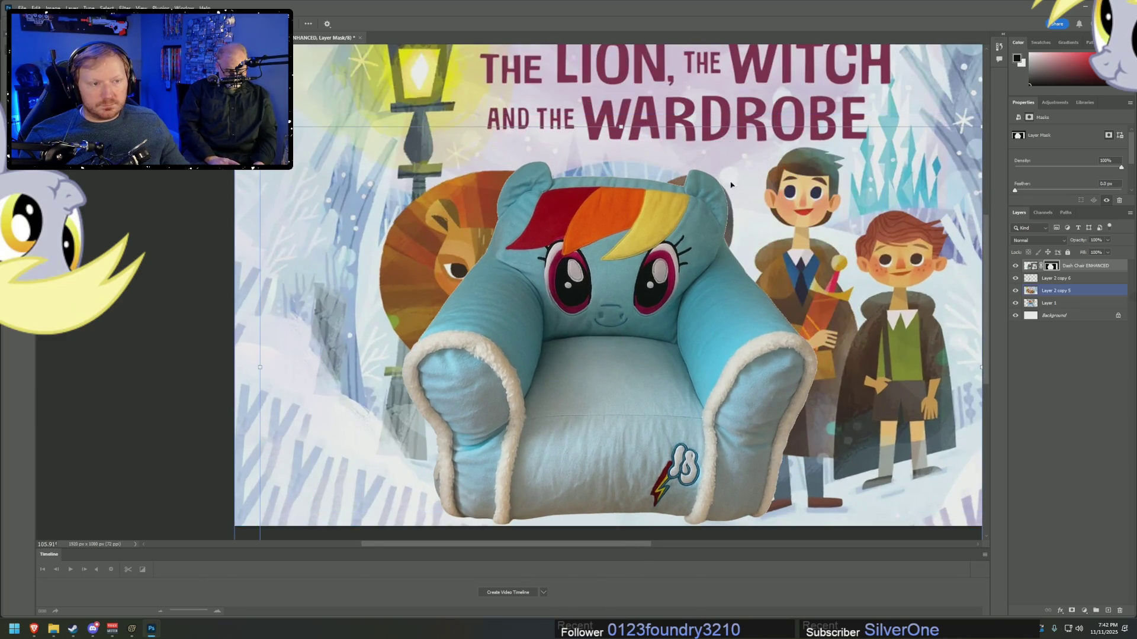
pyautogui.click(616, 331)
pyautogui.moveTo(405, 165); pyautogui.dragTo(580, 346)
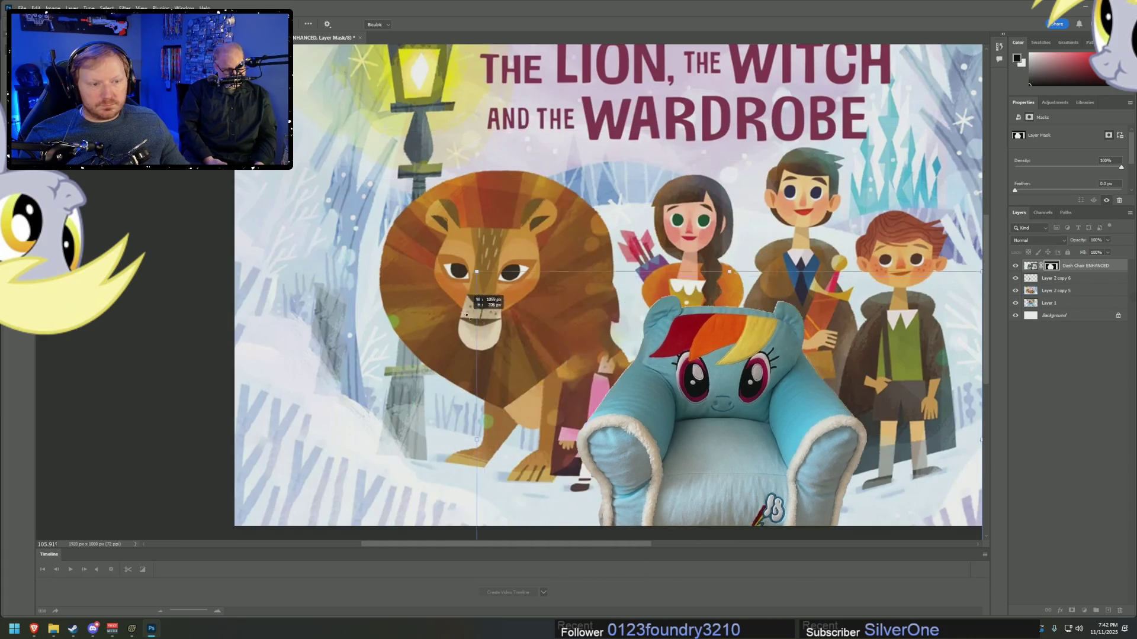
pyautogui.moveTo(711, 429); pyautogui.dragTo(556, 349)
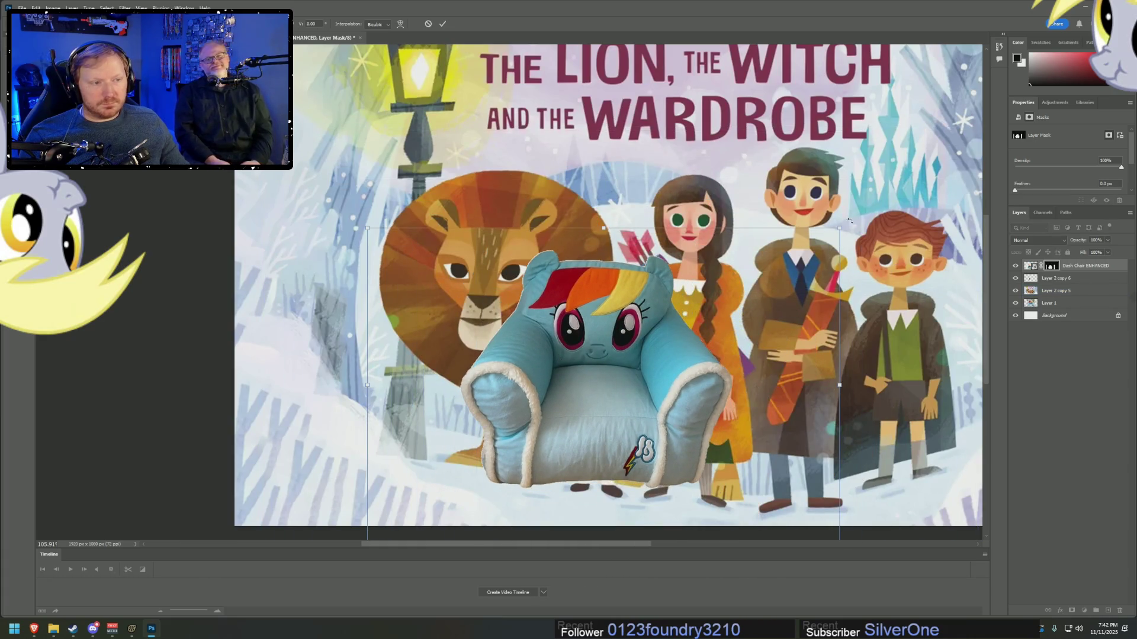
pyautogui.moveTo(846, 229)
pyautogui.mouseDown()
pyautogui.moveTo(859, 258)
pyautogui.moveTo(760, 305)
pyautogui.mouseUp()
pyautogui.moveTo(522, 374)
pyautogui.mouseDown()
pyautogui.moveTo(583, 407)
pyautogui.moveTo(633, 405)
pyautogui.mouseUp()
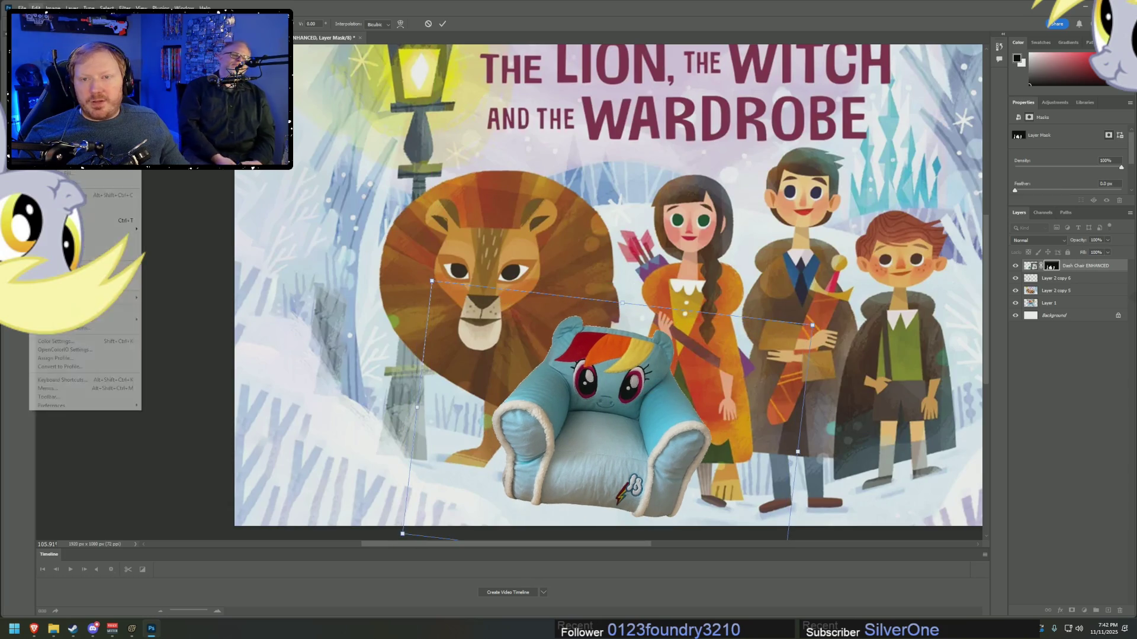
pyautogui.click(107, 8)
pyautogui.click(428, 23)
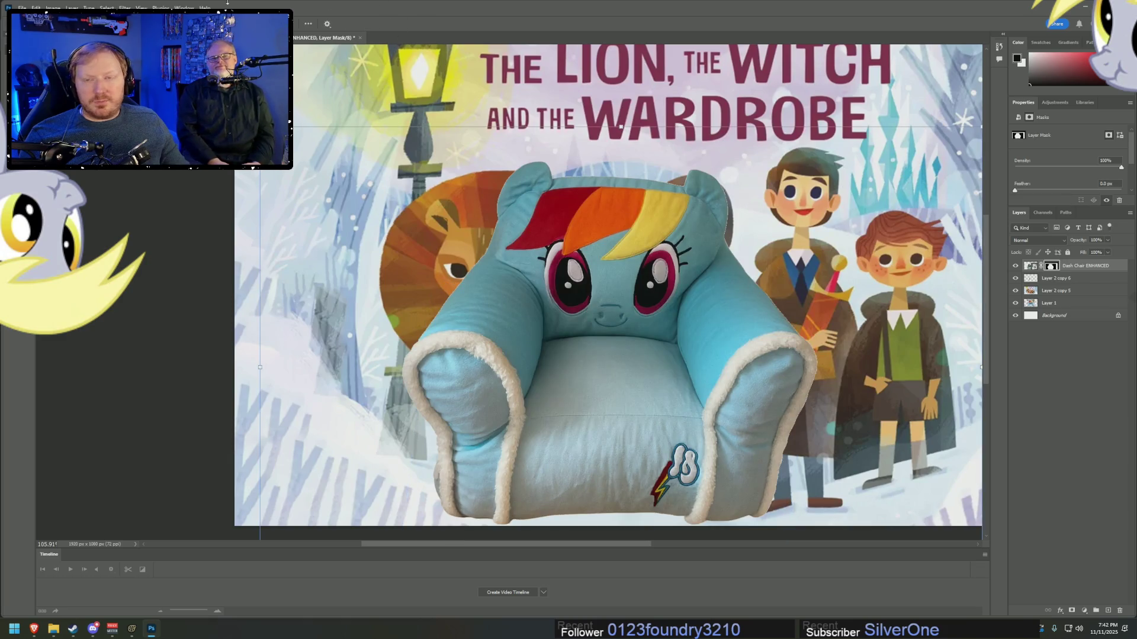
# - Flip the chair horizontally via Edit > Transform and rescale it on the cover
pyautogui.click(36, 7)
pyautogui.click(37, 8)
pyautogui.click(50, 7)
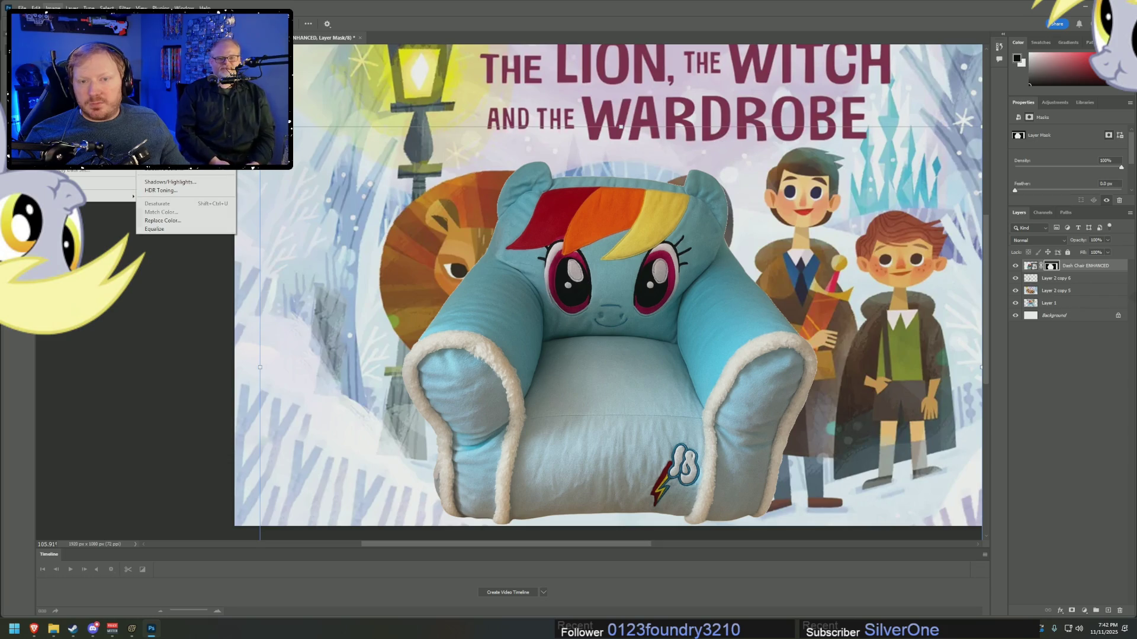
pyautogui.moveTo(31, 7)
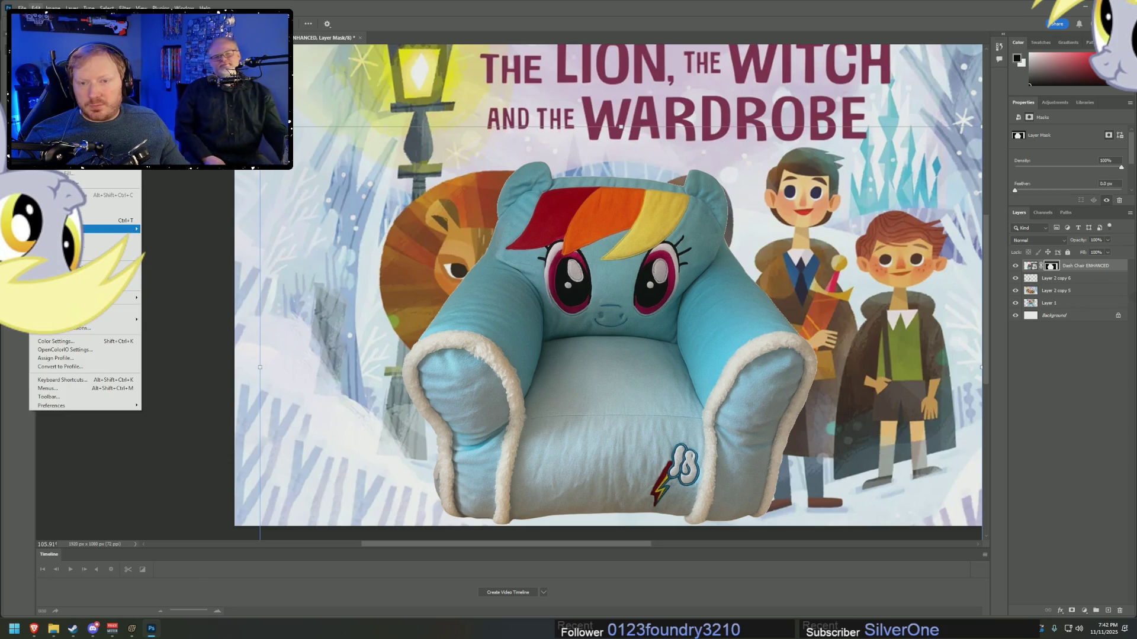
pyautogui.moveTo(118, 229)
pyautogui.click(165, 393)
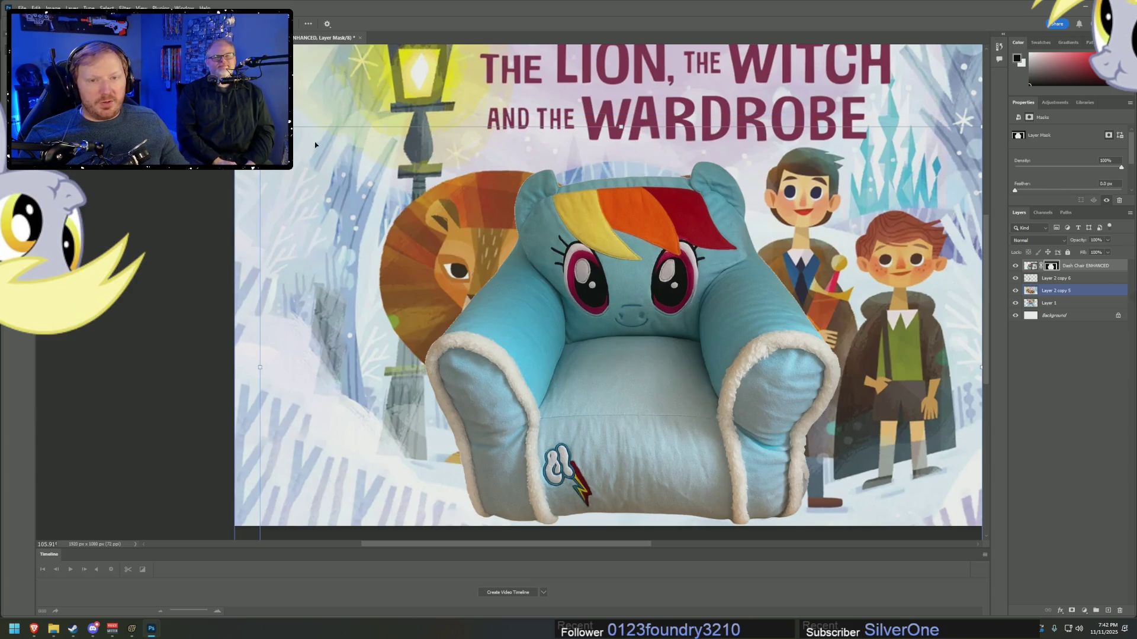
pyautogui.moveTo(260, 126)
pyautogui.mouseDown()
pyautogui.moveTo(355, 246)
pyautogui.moveTo(654, 421)
pyautogui.moveTo(624, 423)
pyautogui.moveTo(621, 441)
pyautogui.mouseUp()
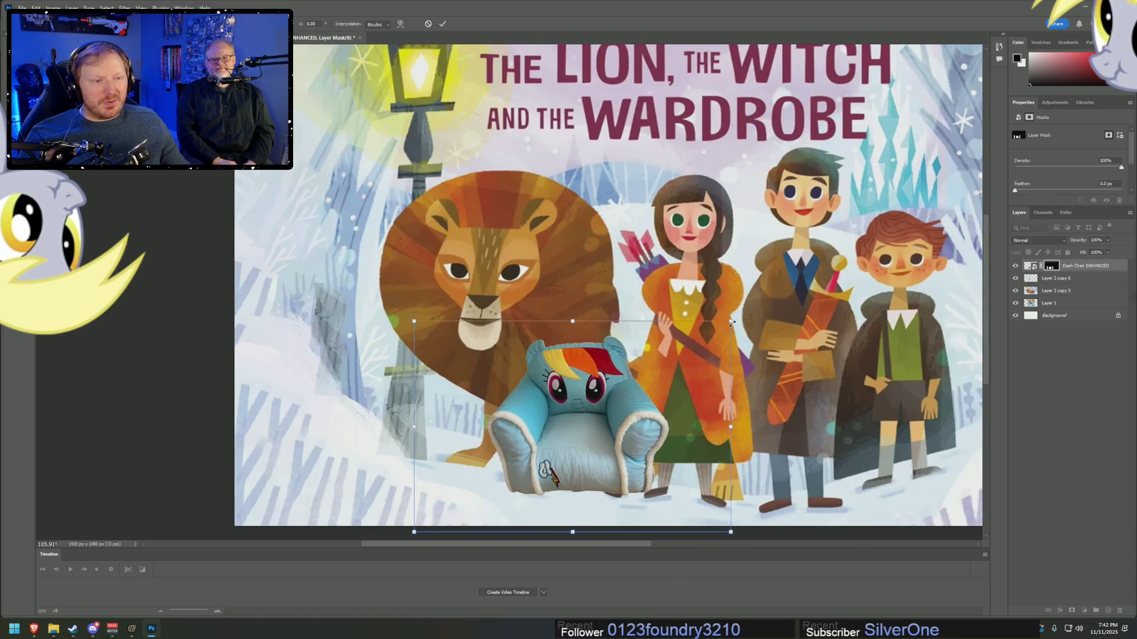
pyautogui.moveTo(732, 322); pyautogui.dragTo(818, 318)
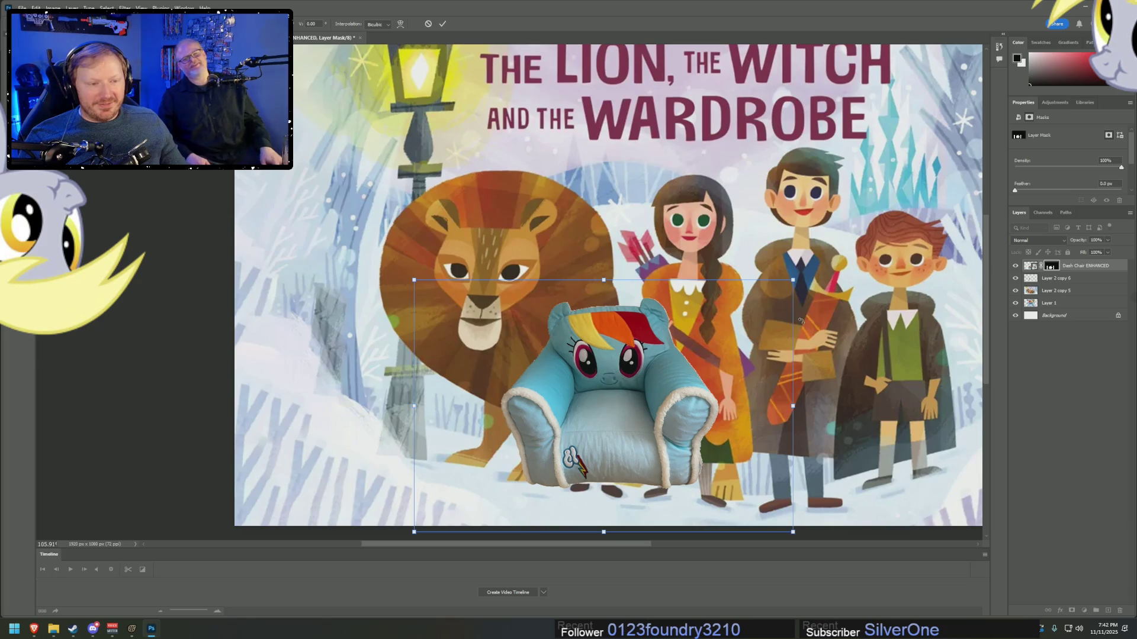
pyautogui.hotkey('alt', 'Tab')
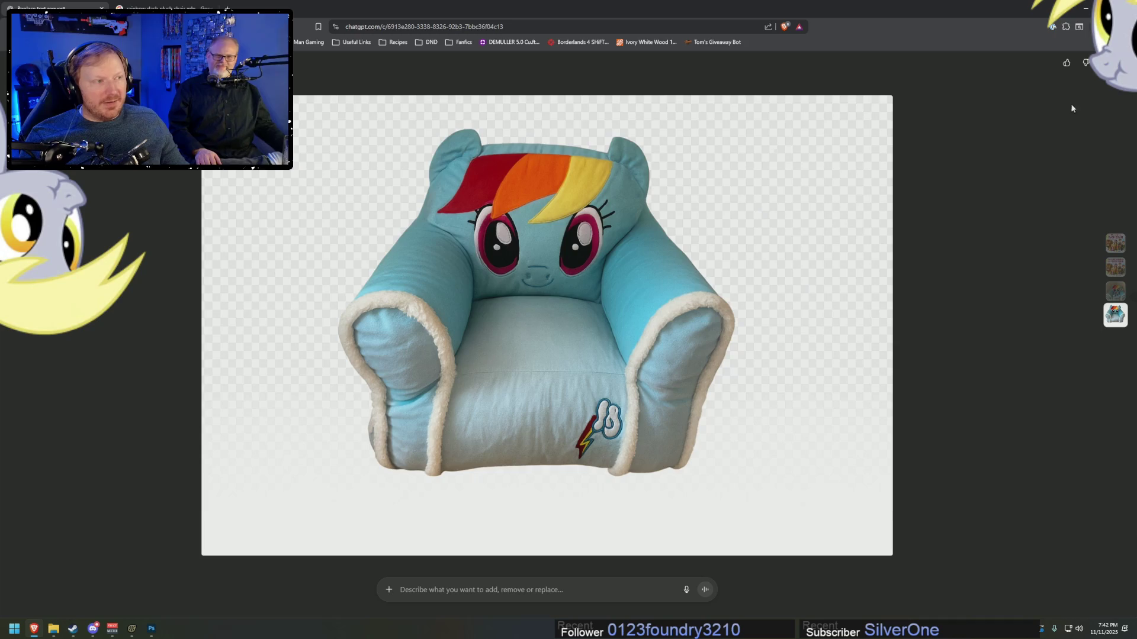
pyautogui.press('Escape')
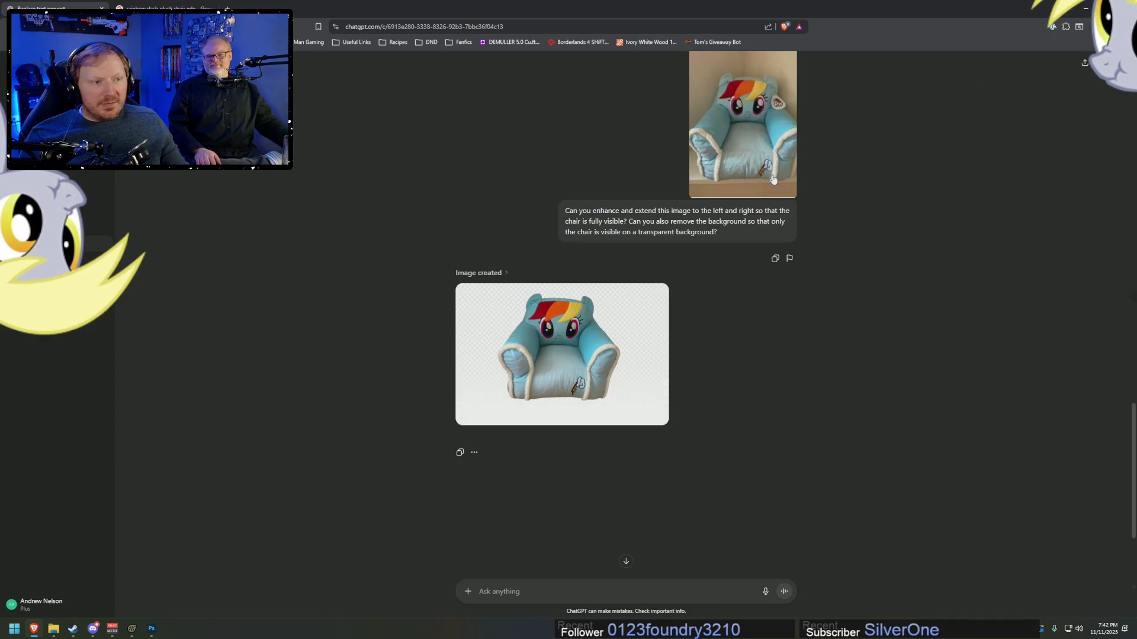
pyautogui.hotkey('alt', 'Tab')
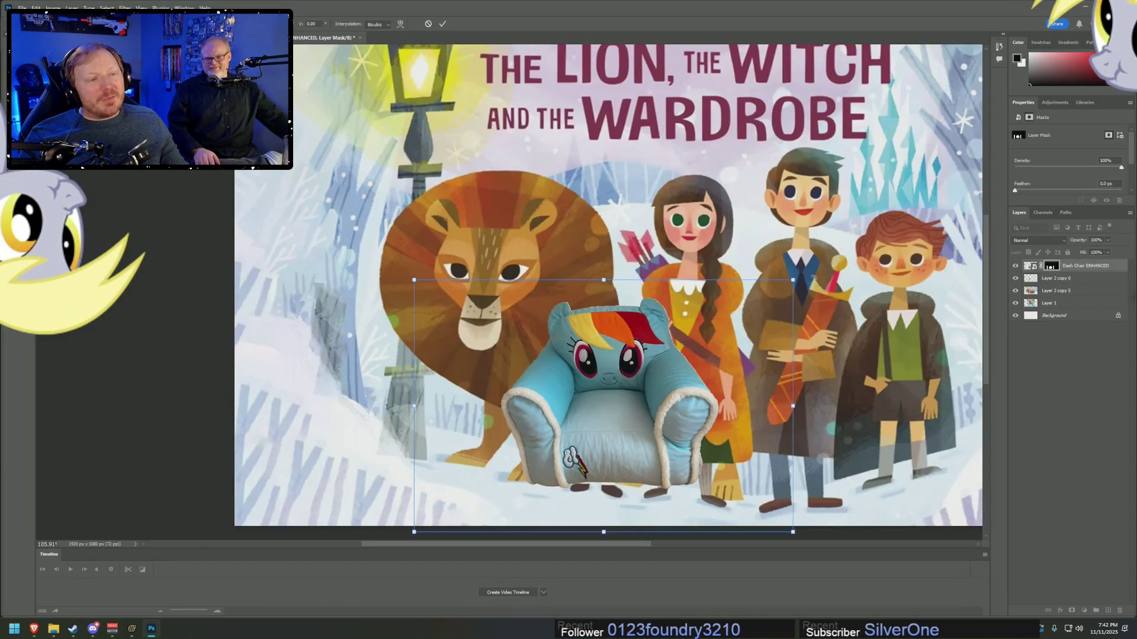
# - Skew the chair slightly, move it down-left, shrink it a touch and commit the transform
pyautogui.moveTo(797, 276); pyautogui.dragTo(781, 311)
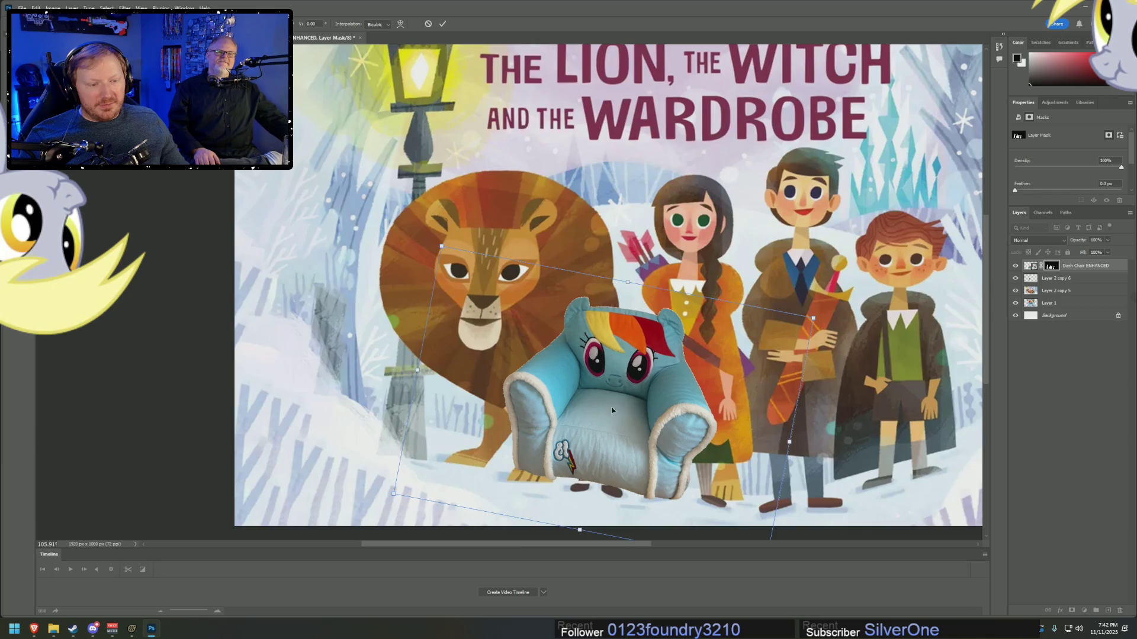
pyautogui.moveTo(572, 408)
pyautogui.mouseDown()
pyautogui.moveTo(592, 440)
pyautogui.moveTo(598, 433)
pyautogui.mouseUp()
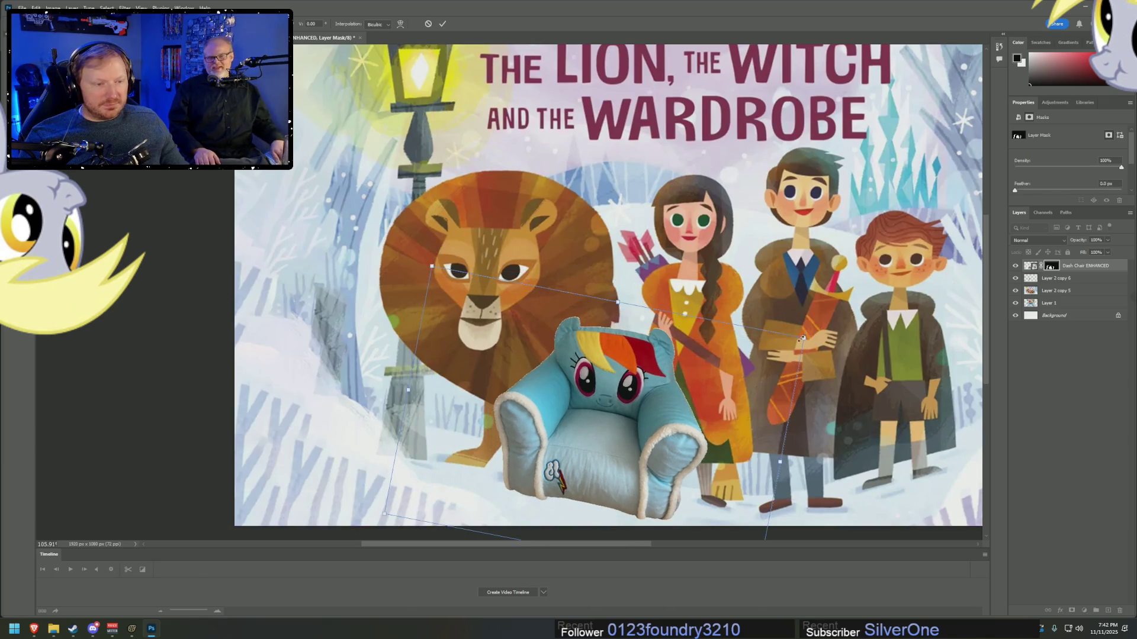
pyautogui.moveTo(803, 337); pyautogui.dragTo(775, 349)
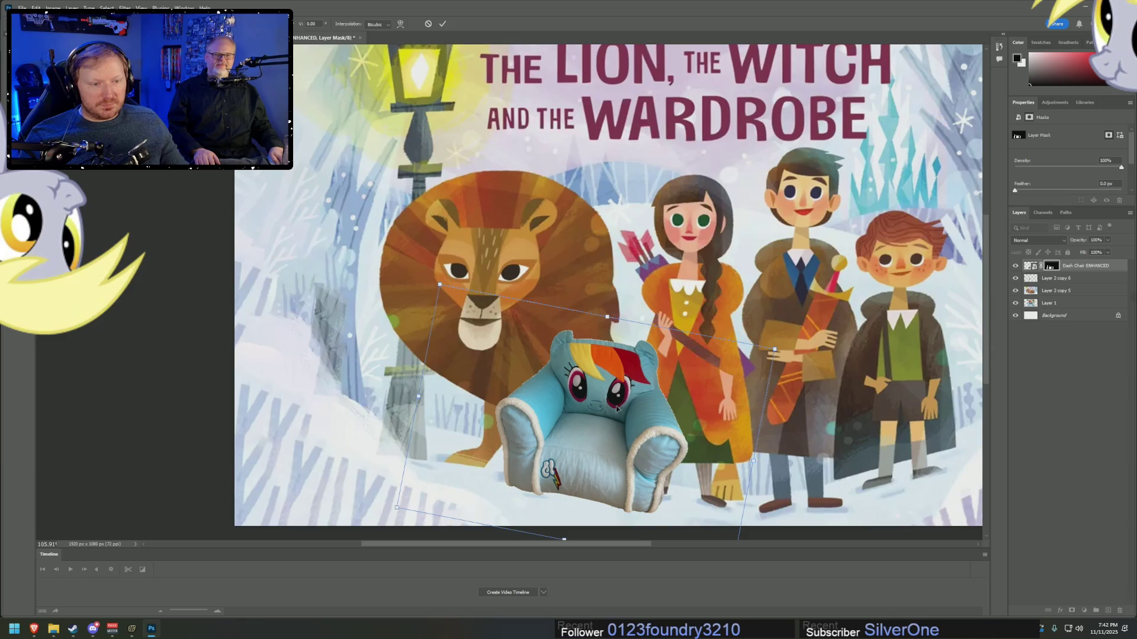
pyautogui.press('Return')
pyautogui.moveTo(587, 438); pyautogui.dragTo(588, 443)
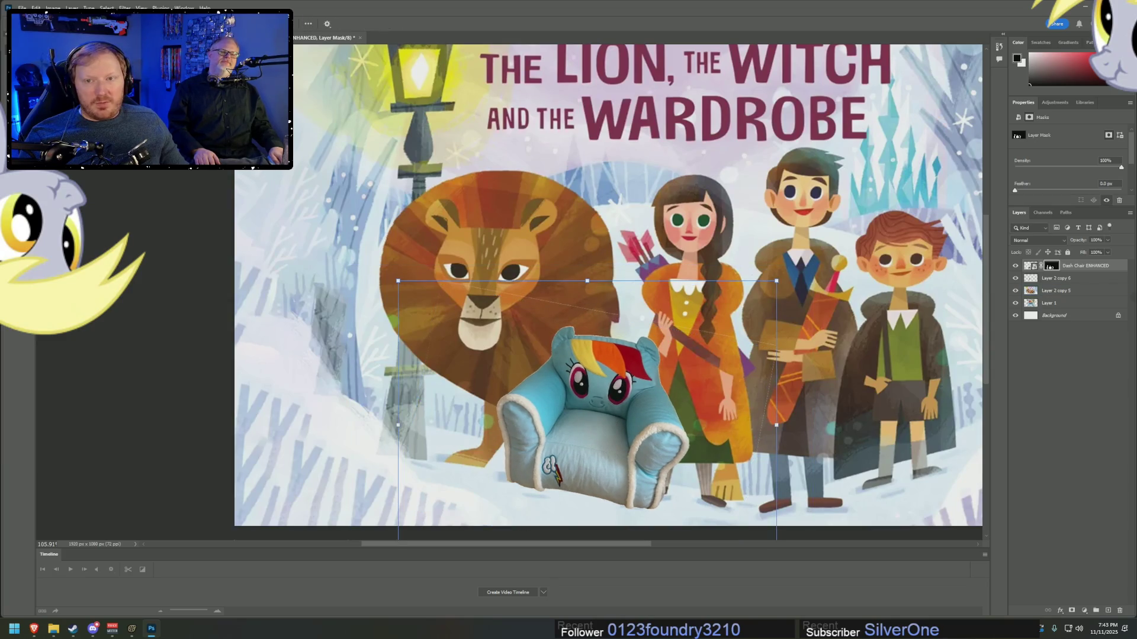
# - Switch to the Move tool and open the Filter menu for the chair layer
pyautogui.press('b')
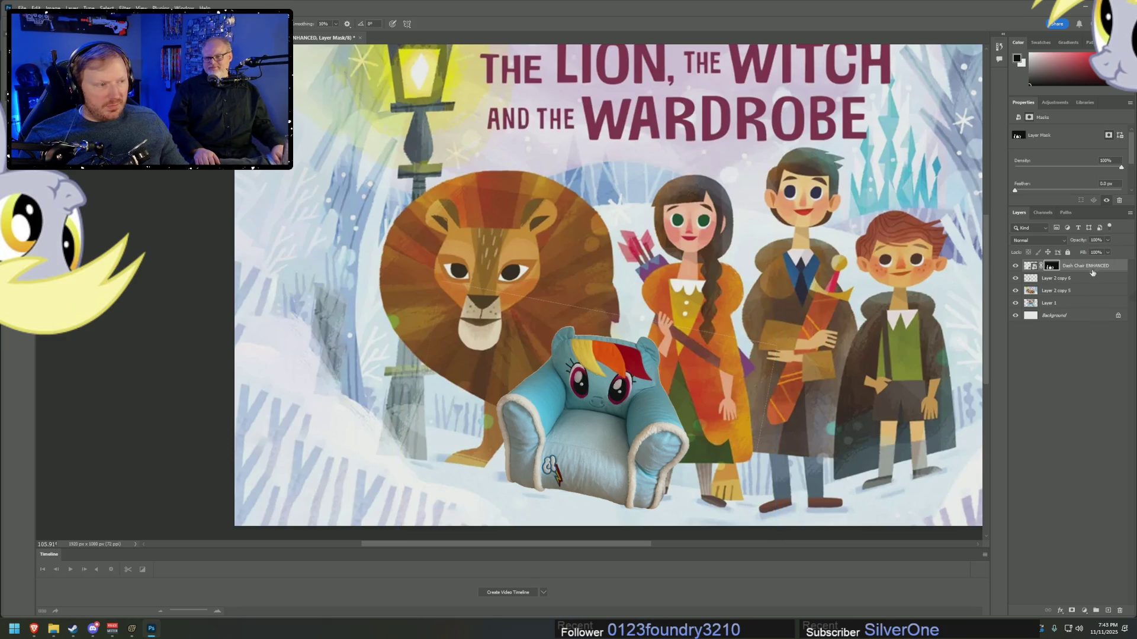
pyautogui.scroll(5, 727, 421)
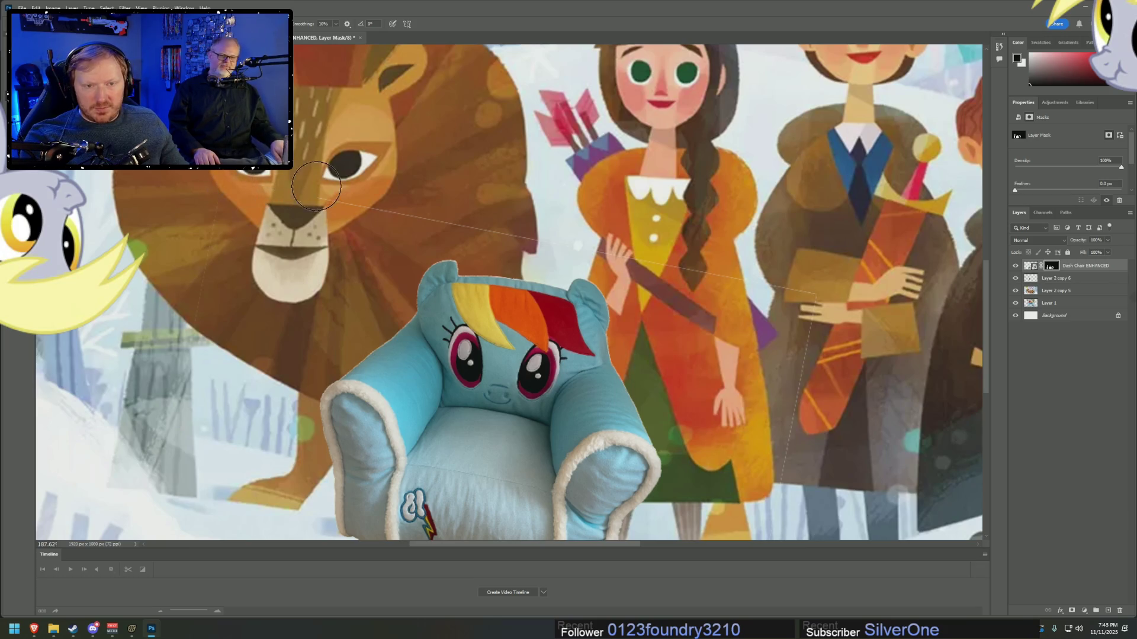
pyautogui.scroll(-2, 829, 302)
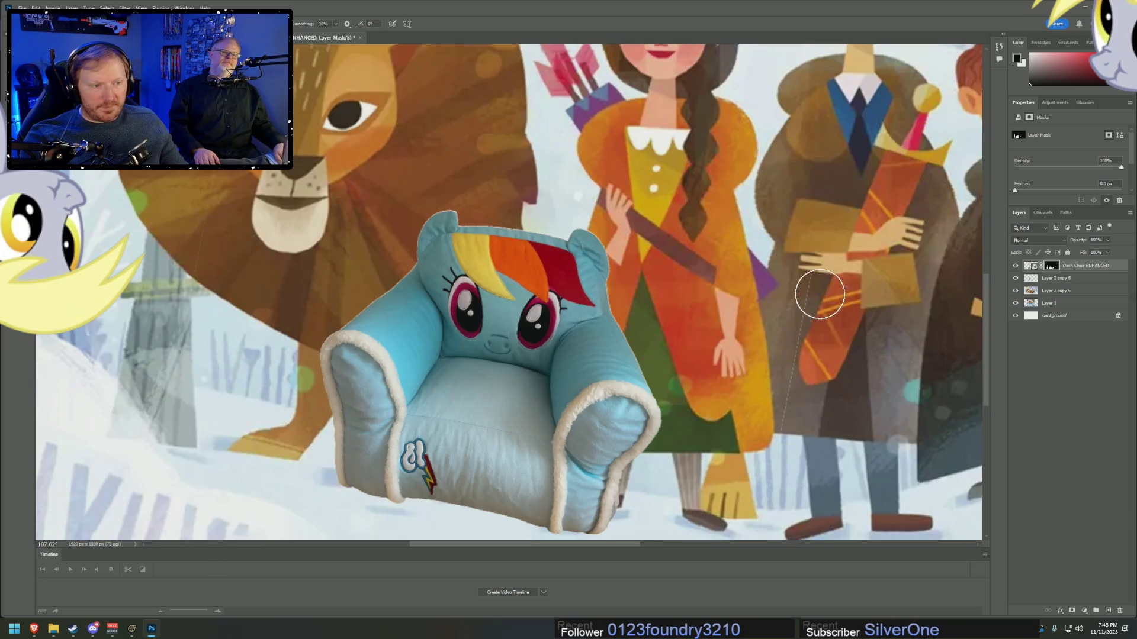
pyautogui.scroll(-2, 762, 485)
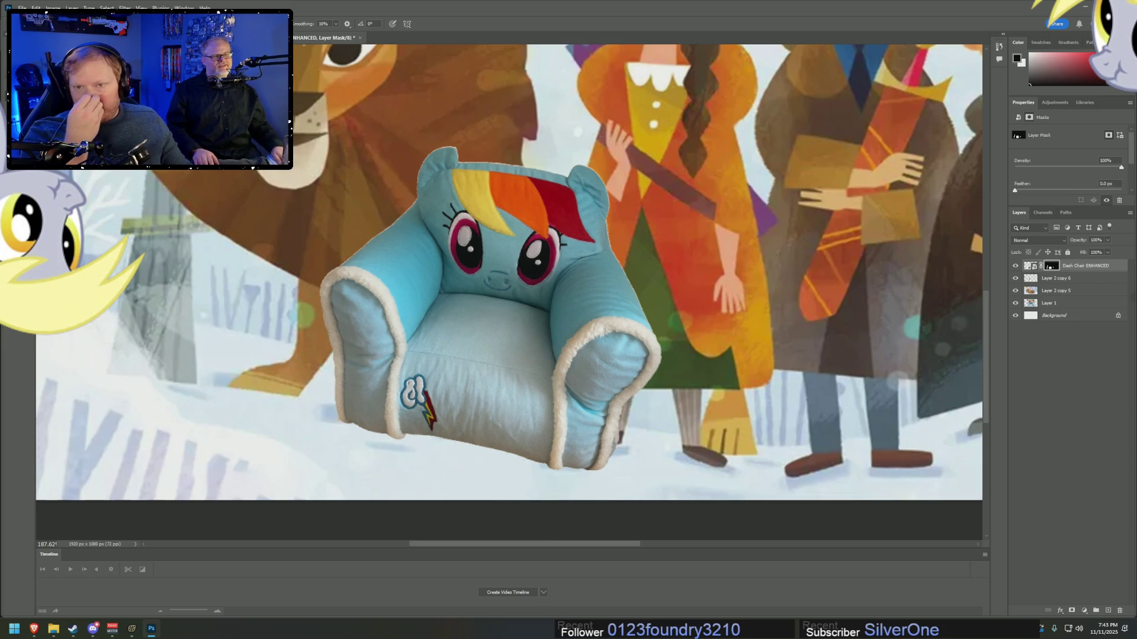
pyautogui.press('v')
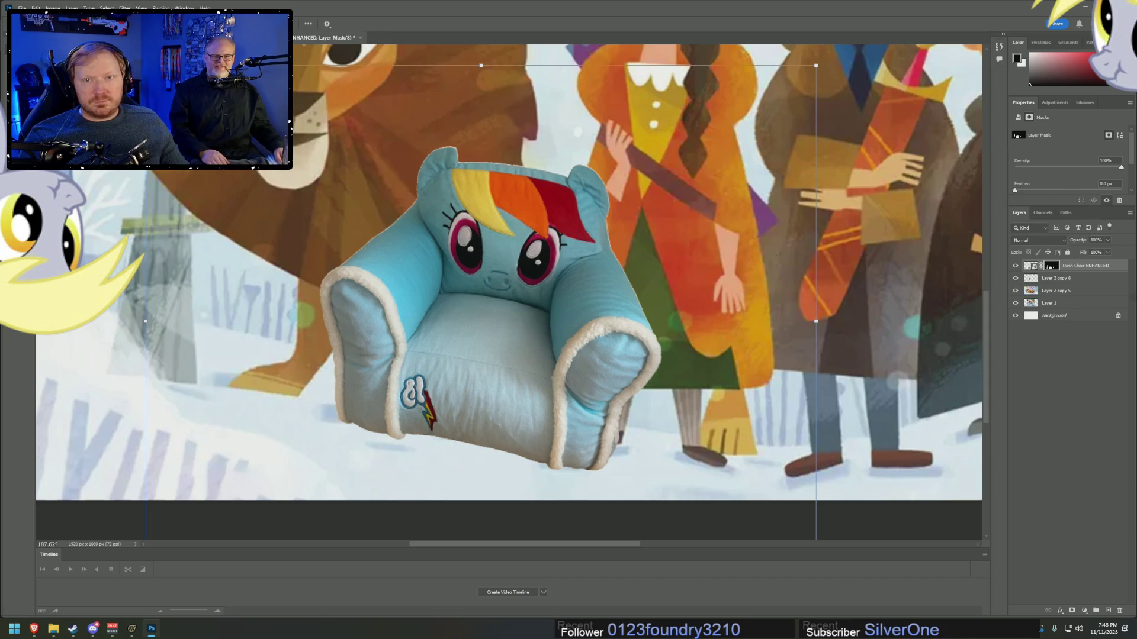
pyautogui.click(125, 7)
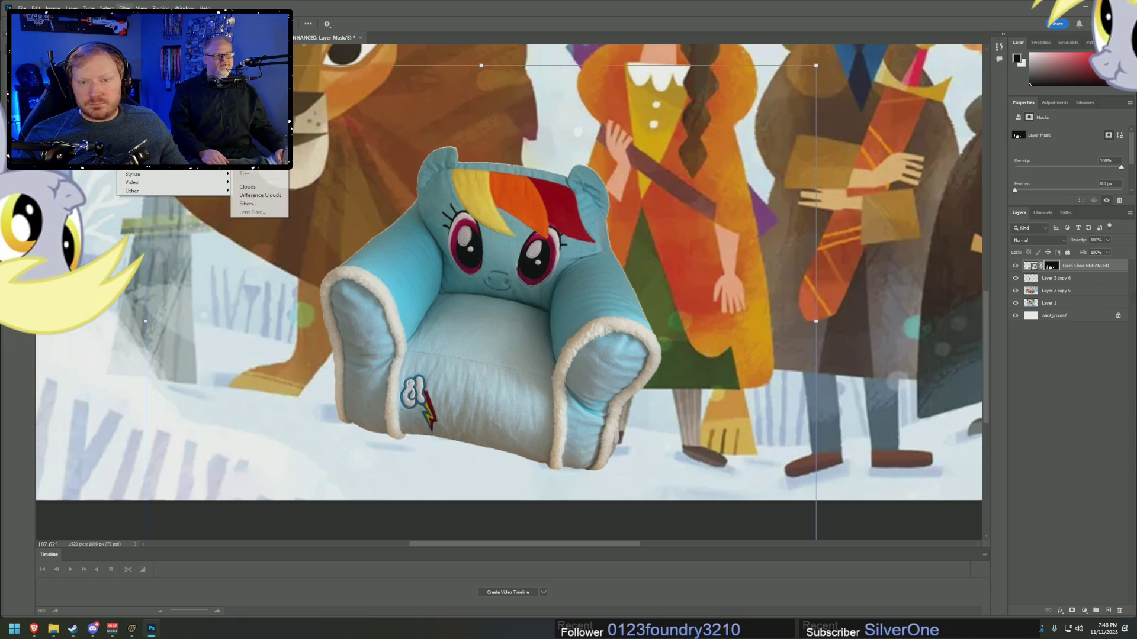
pyautogui.click(142, 53)
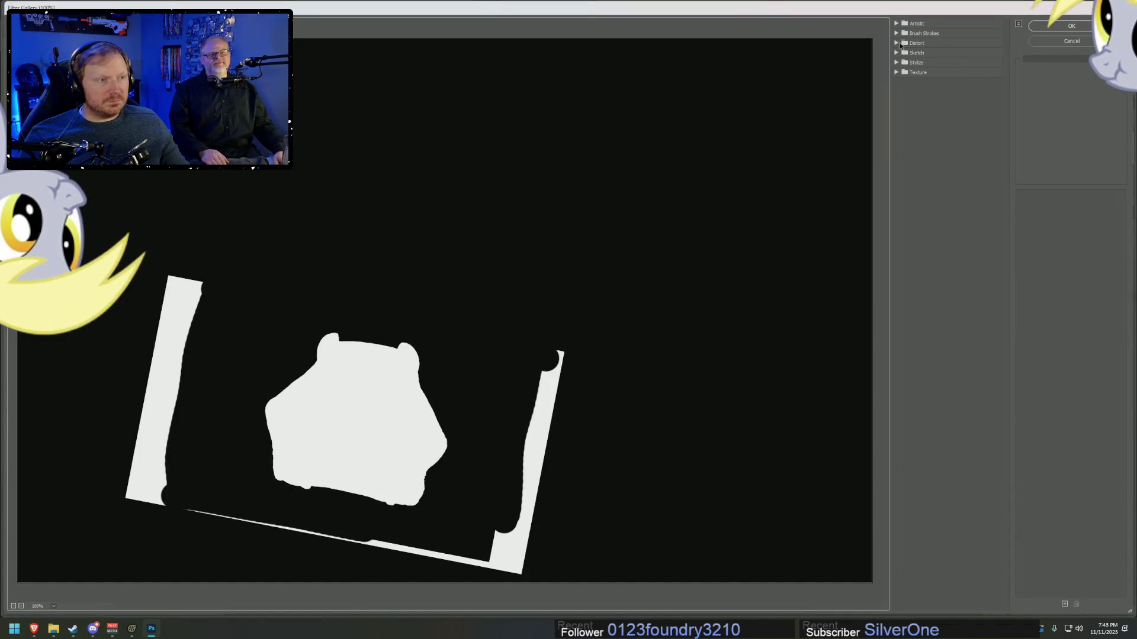
pyautogui.click(896, 24)
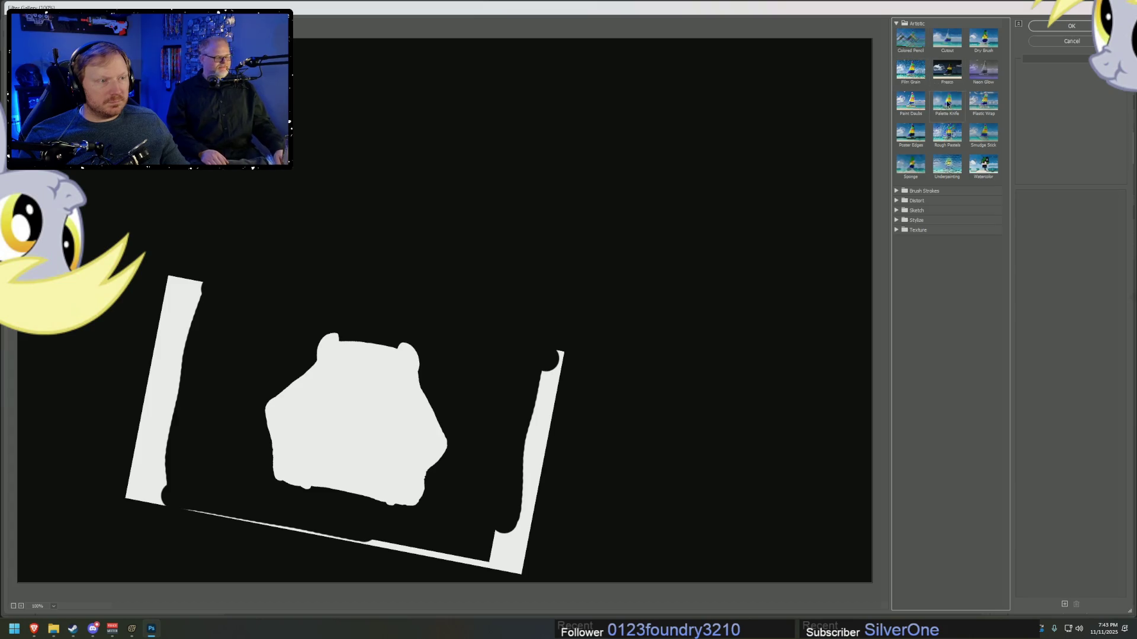
pyautogui.click(1067, 42)
pyautogui.click(1030, 266)
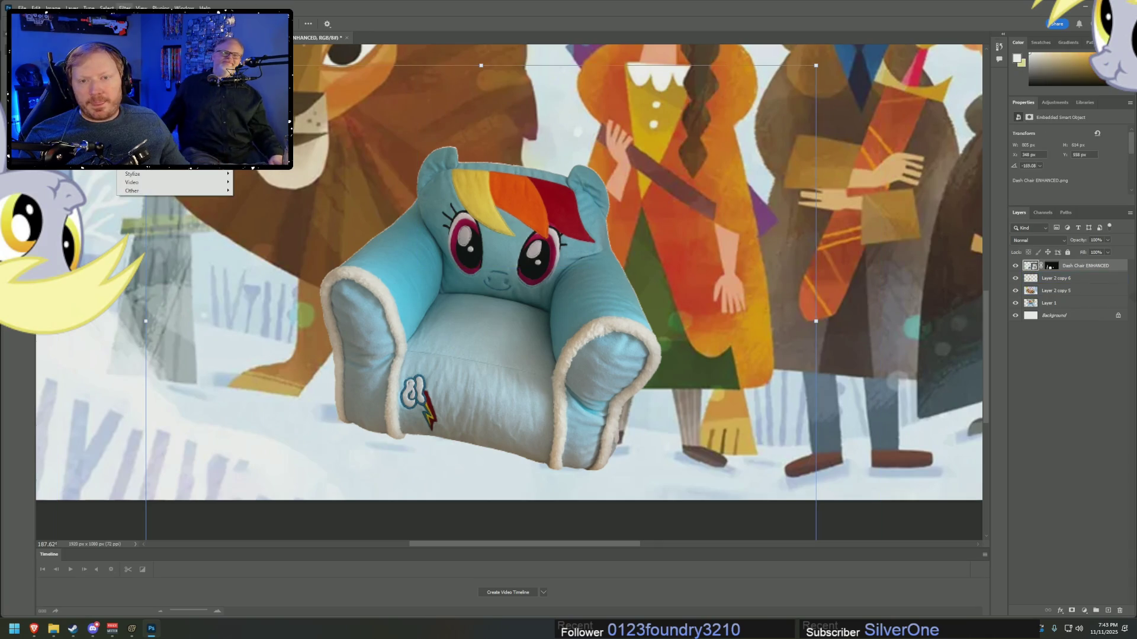
pyautogui.click(139, 59)
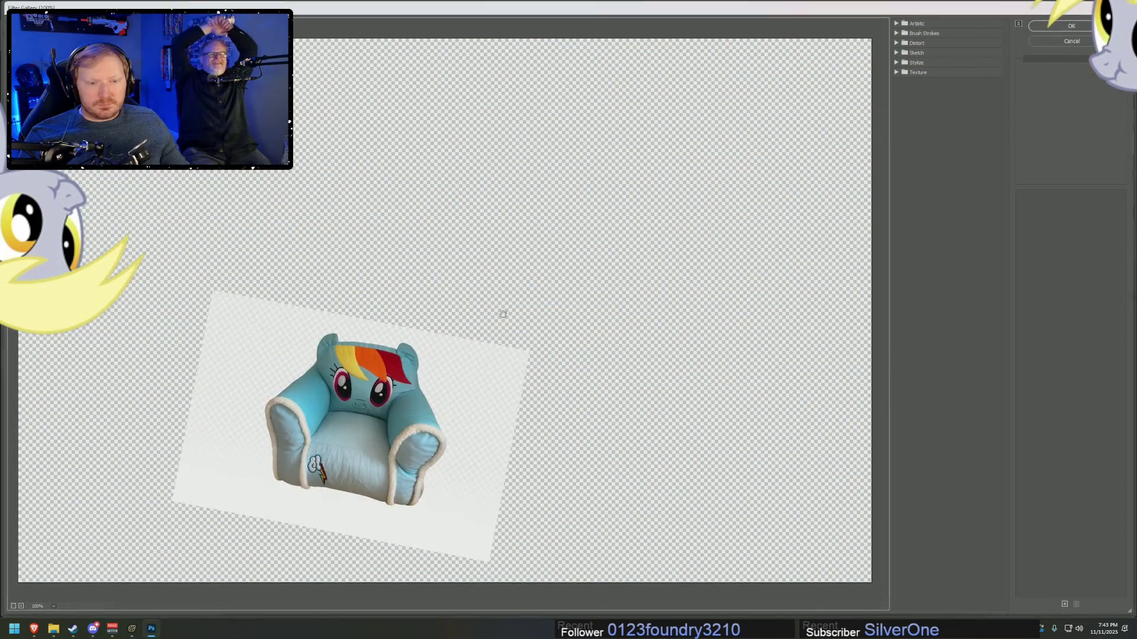
pyautogui.click(915, 23)
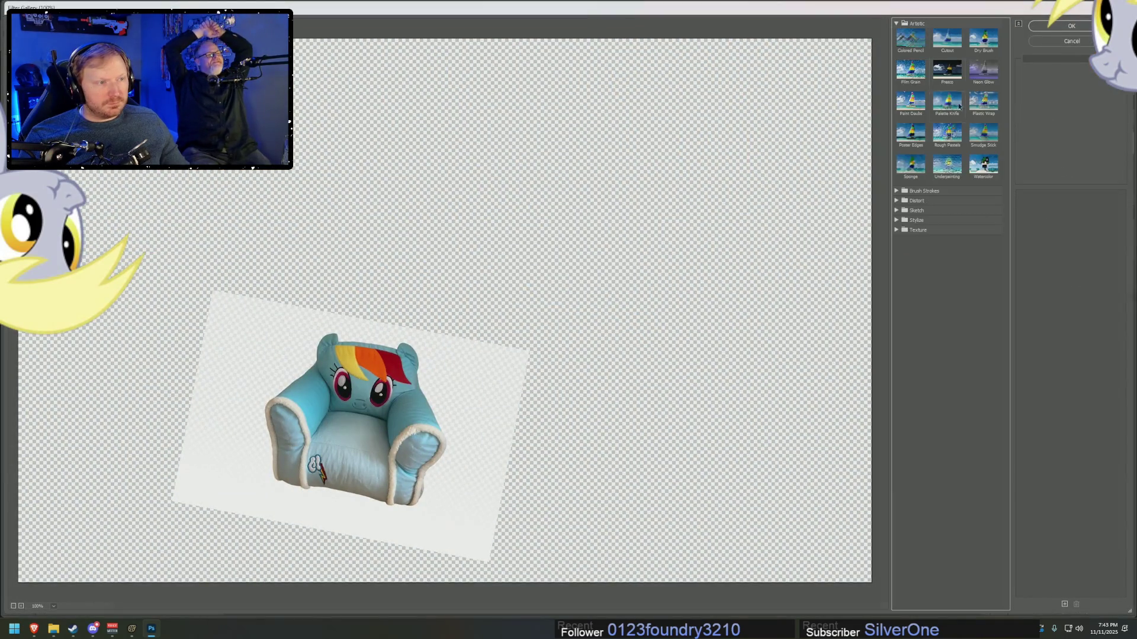
pyautogui.click(959, 43)
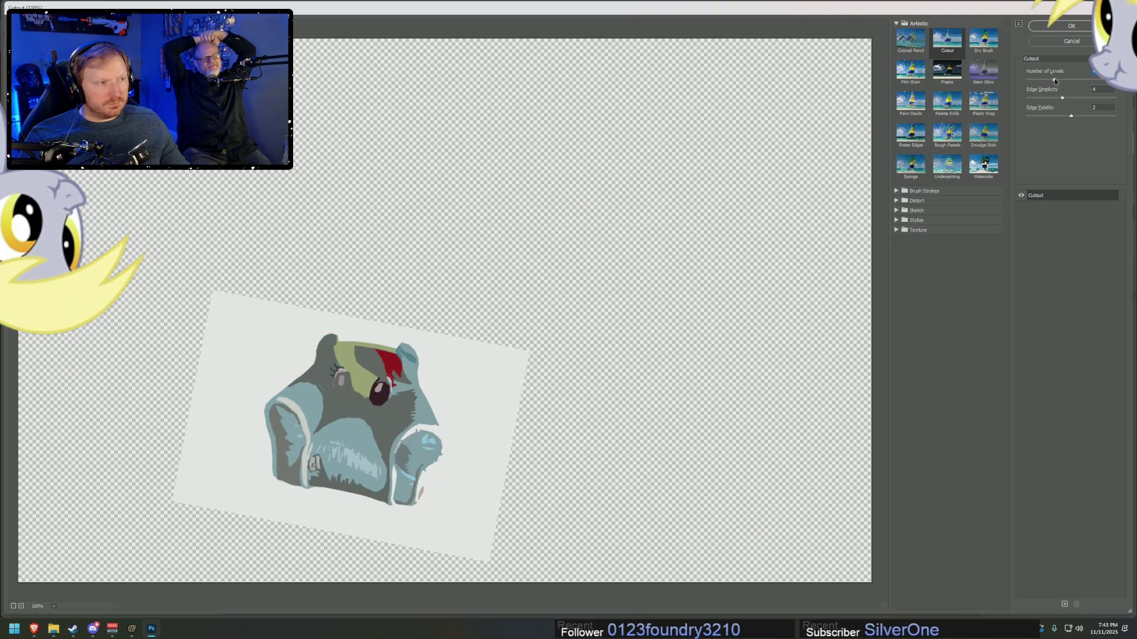
pyautogui.moveTo(1057, 80)
pyautogui.mouseDown()
pyautogui.moveTo(1025, 81)
pyautogui.moveTo(1113, 79)
pyautogui.moveTo(1056, 80)
pyautogui.mouseUp()
pyautogui.click(1063, 98)
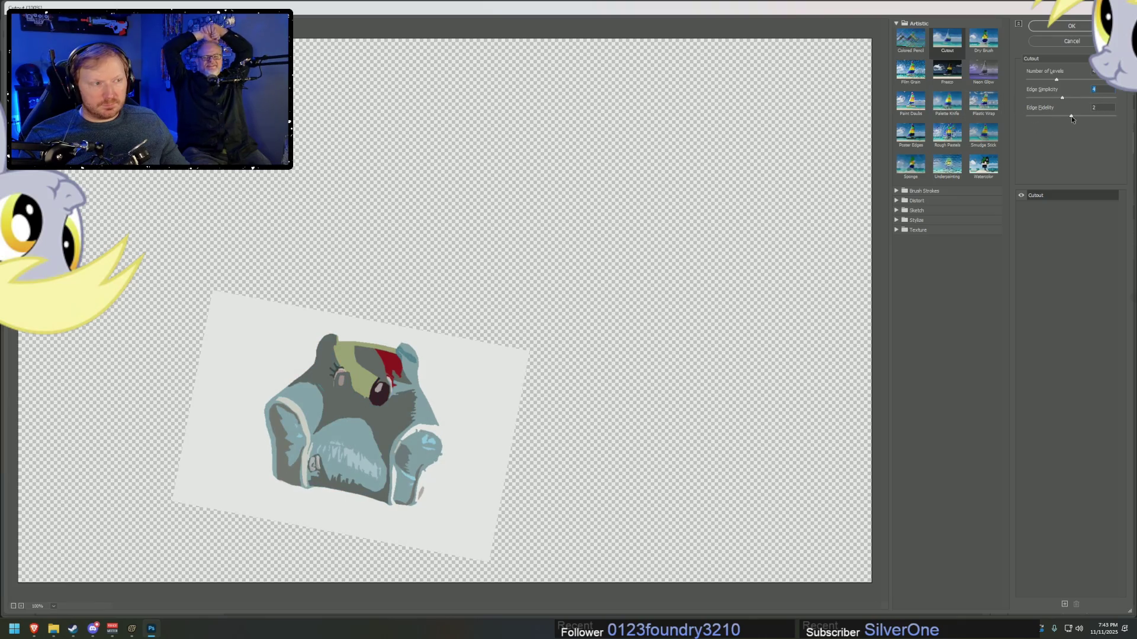
pyautogui.moveTo(1061, 97); pyautogui.dragTo(1032, 100)
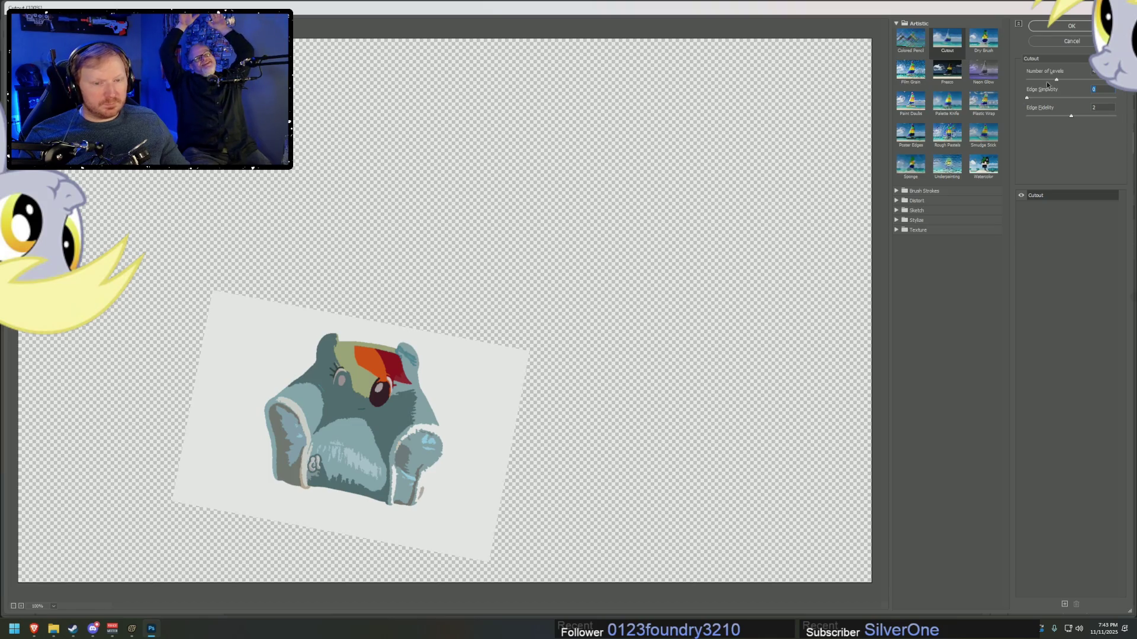
pyautogui.moveTo(1072, 116); pyautogui.dragTo(1051, 118)
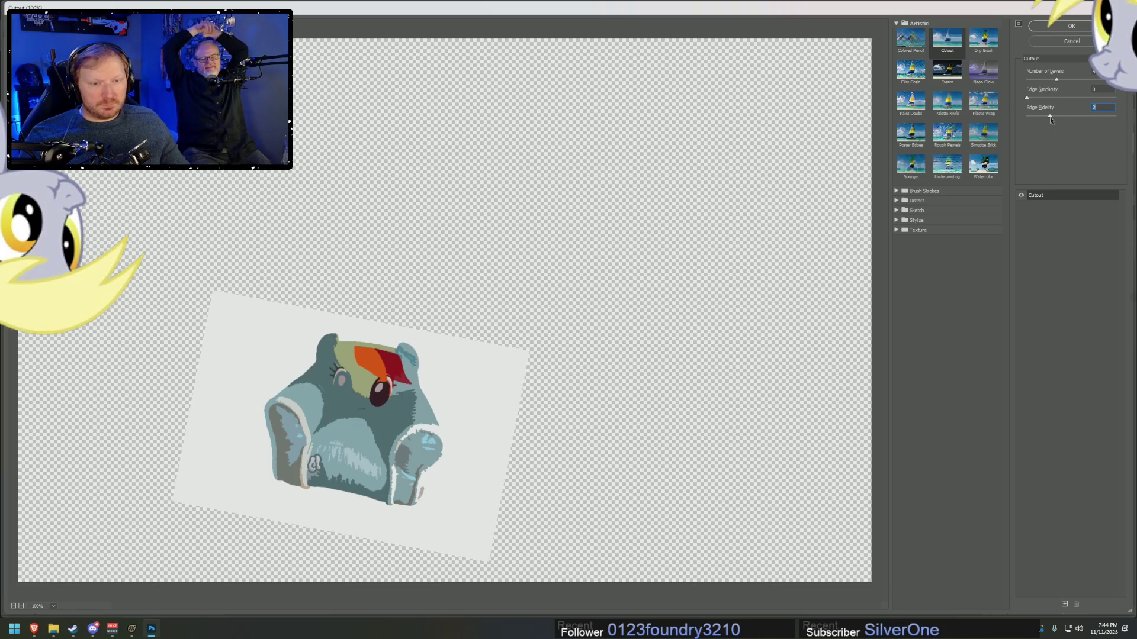
pyautogui.click(1072, 41)
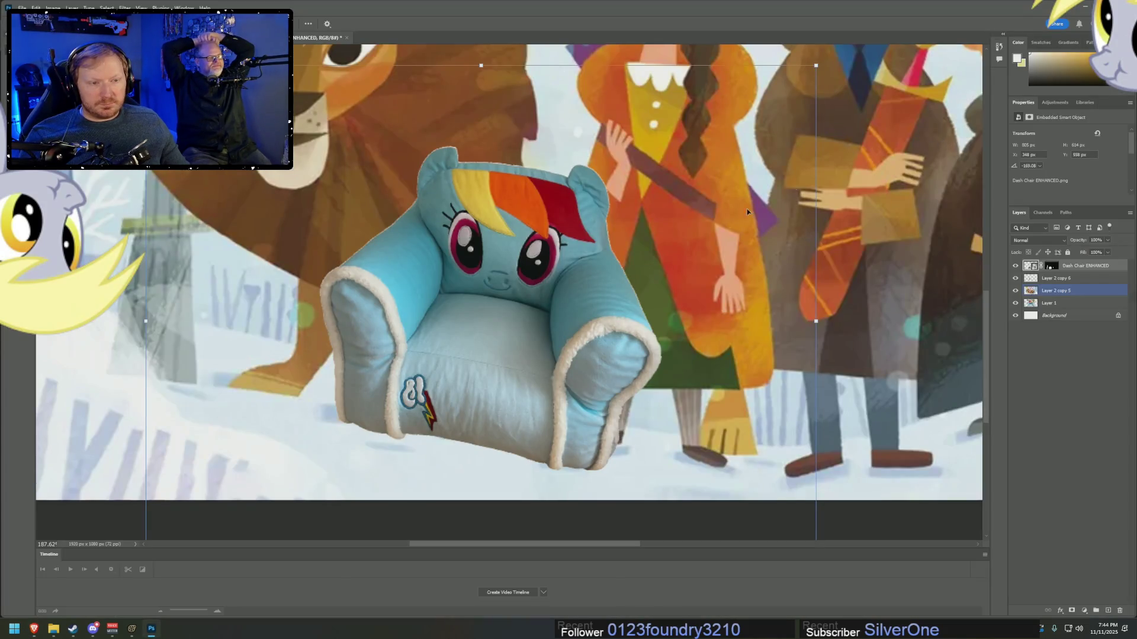
# - Glance at the transparent chair image in ChatGPT, return to Photoshop, and open Downloads
pyautogui.scroll(-5, 747, 209)
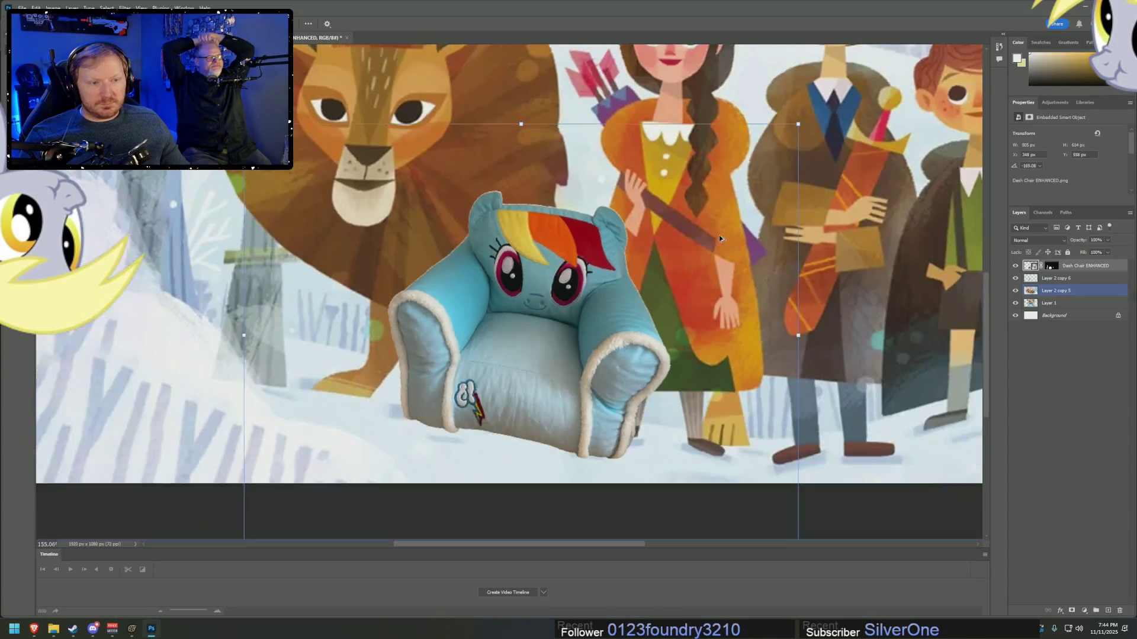
pyautogui.hotkey('alt', 'Tab')
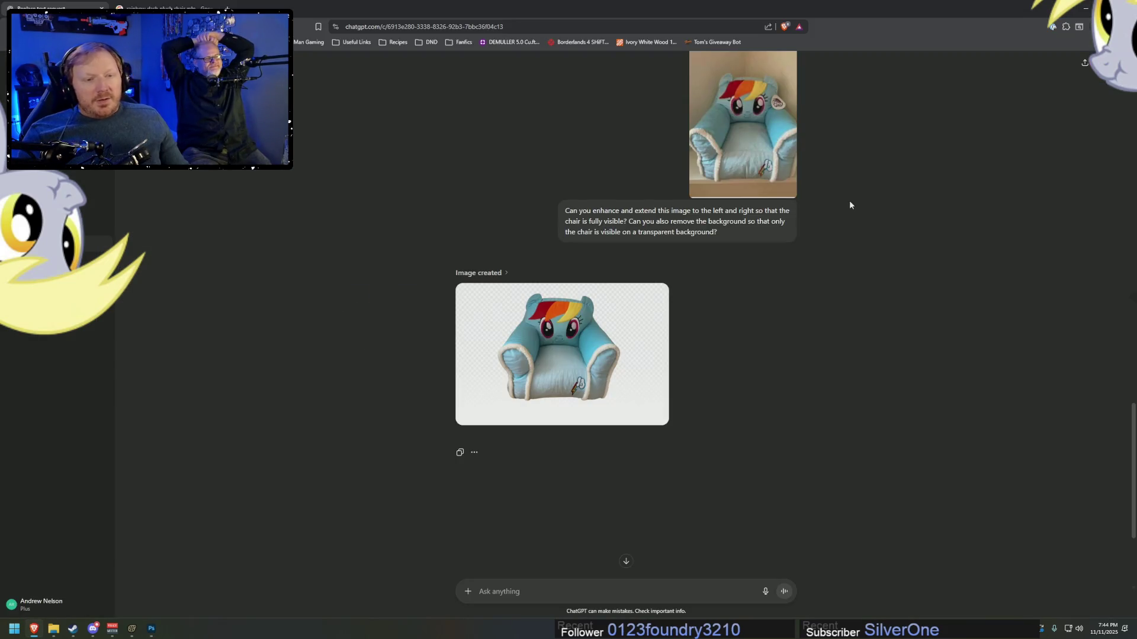
pyautogui.hotkey('alt', 'Tab')
pyautogui.scroll(-3, 894, 279)
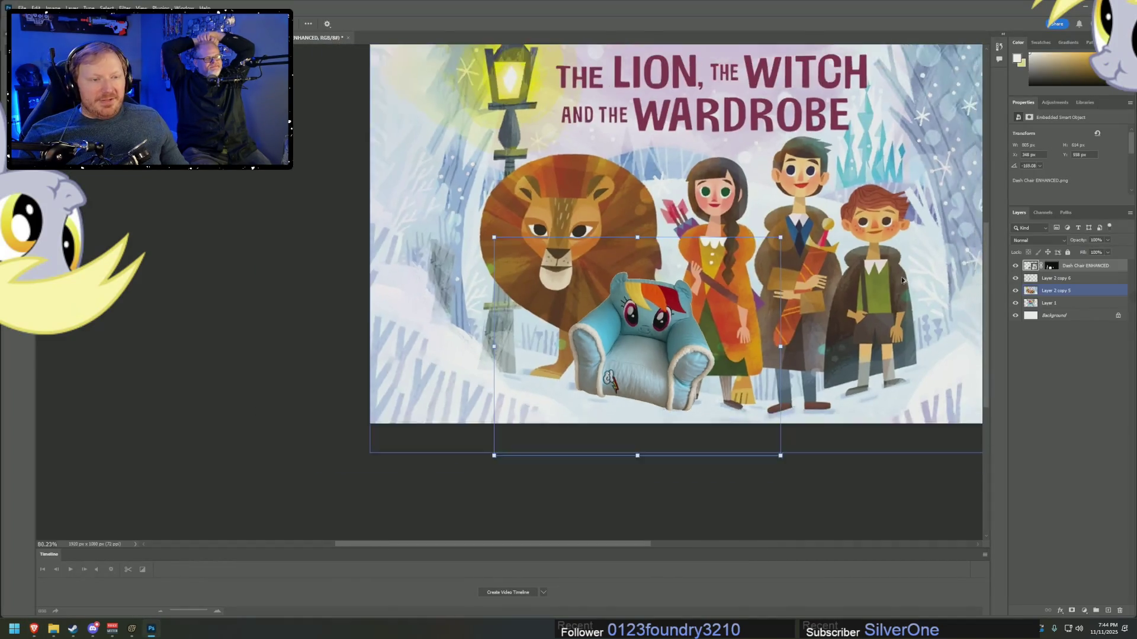
pyautogui.scroll(2, 592, 545)
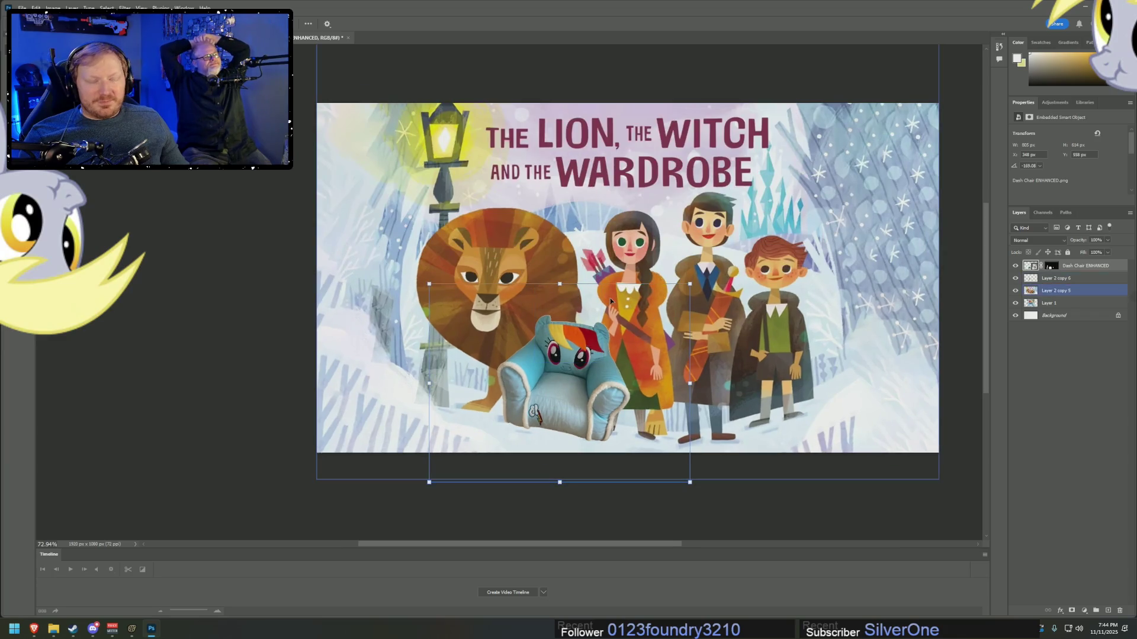
pyautogui.click(53, 630)
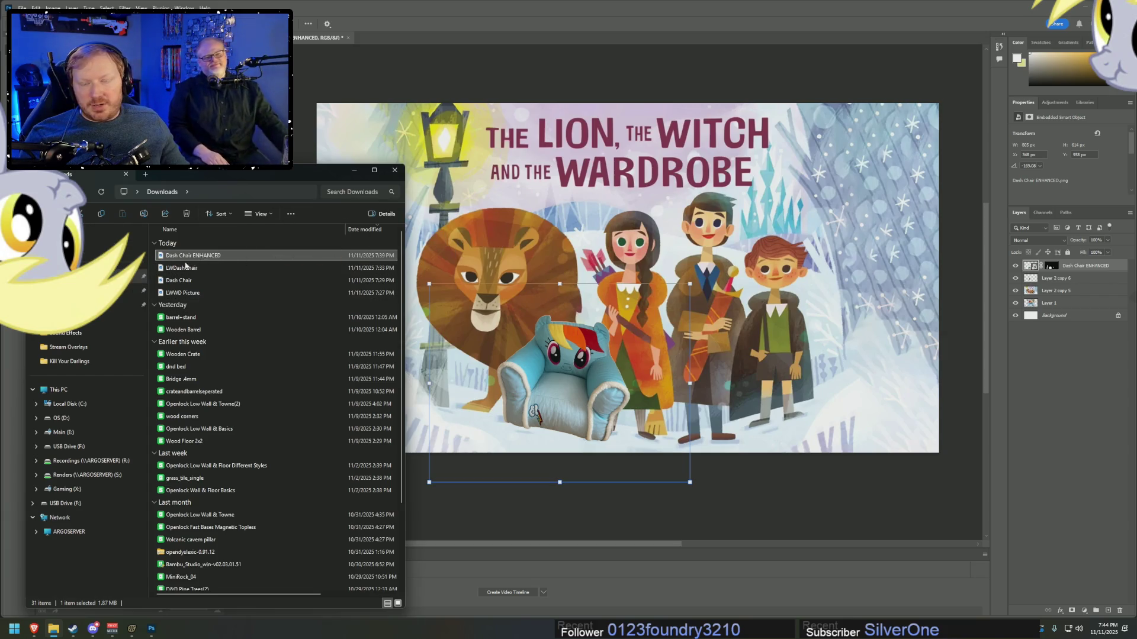
# - Place LWDashChair from Downloads, scale and nudge it across the canvas, and stack Dash Chair ENHANCED above it
pyautogui.moveTo(183, 267); pyautogui.dragTo(695, 271)
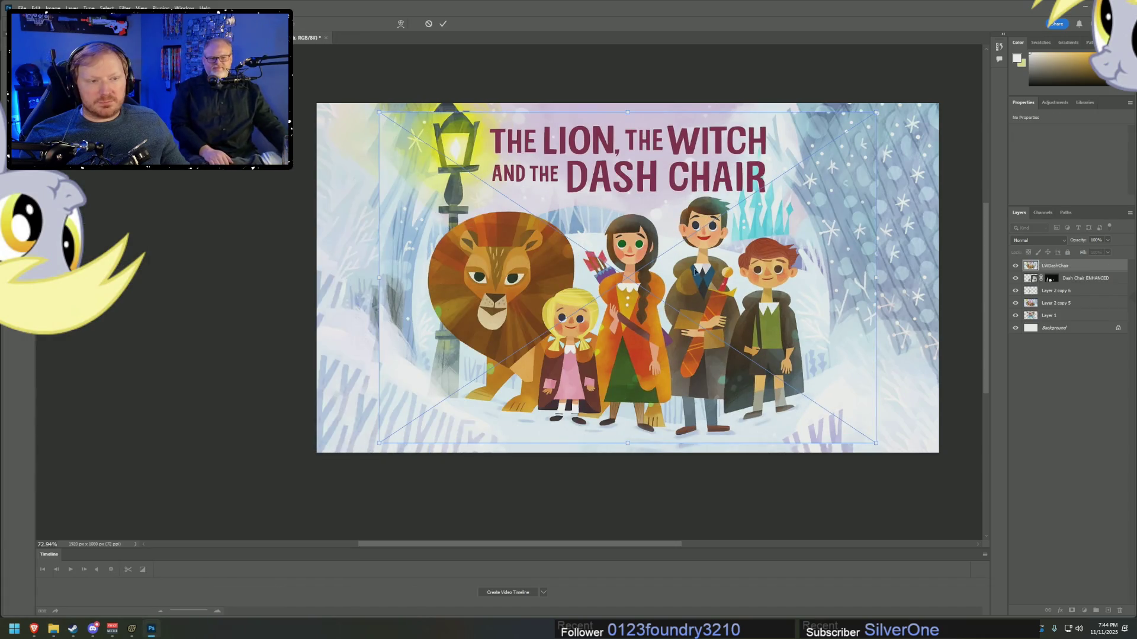
pyautogui.scroll(2, 733, 278)
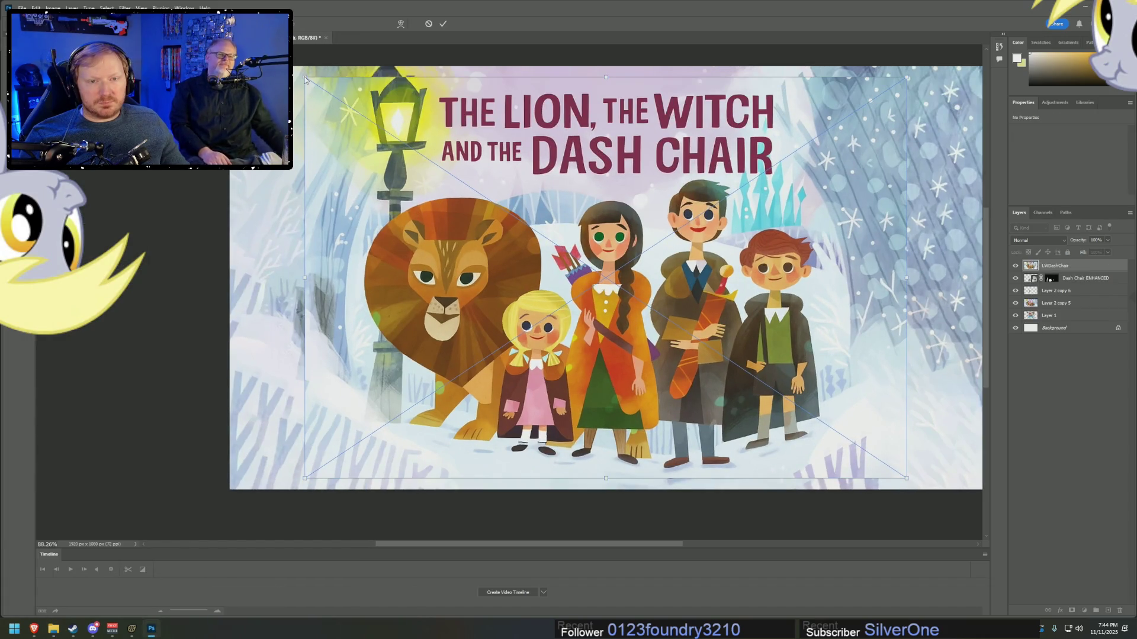
pyautogui.moveTo(306, 79); pyautogui.dragTo(268, 54)
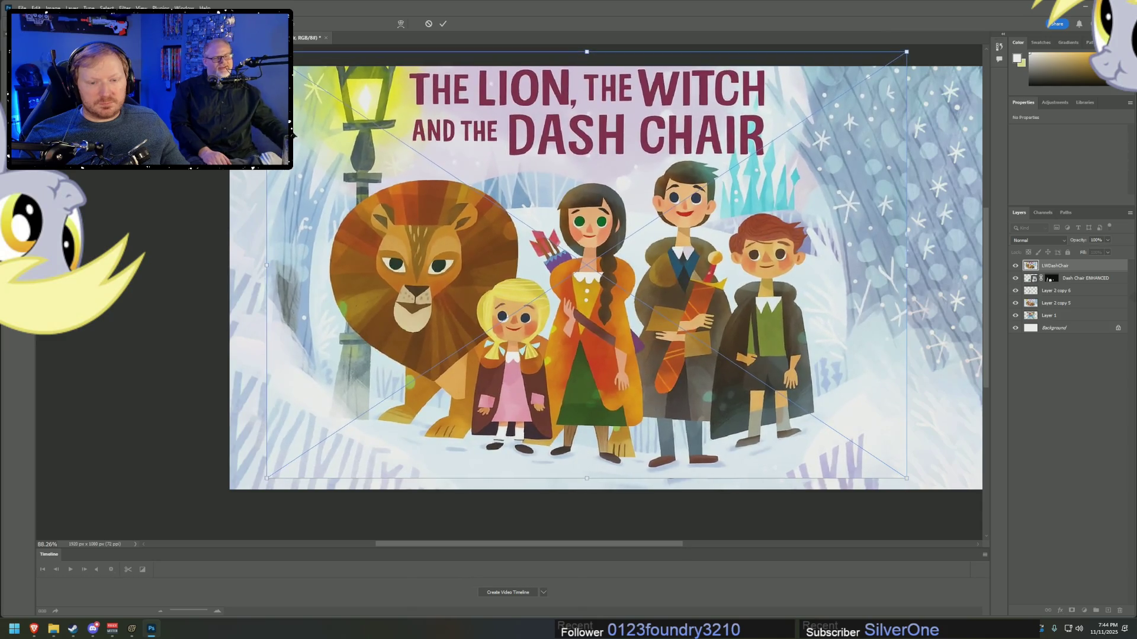
pyautogui.moveTo(306, 145)
pyautogui.mouseDown()
pyautogui.moveTo(348, 158)
pyautogui.moveTo(318, 148)
pyautogui.mouseUp()
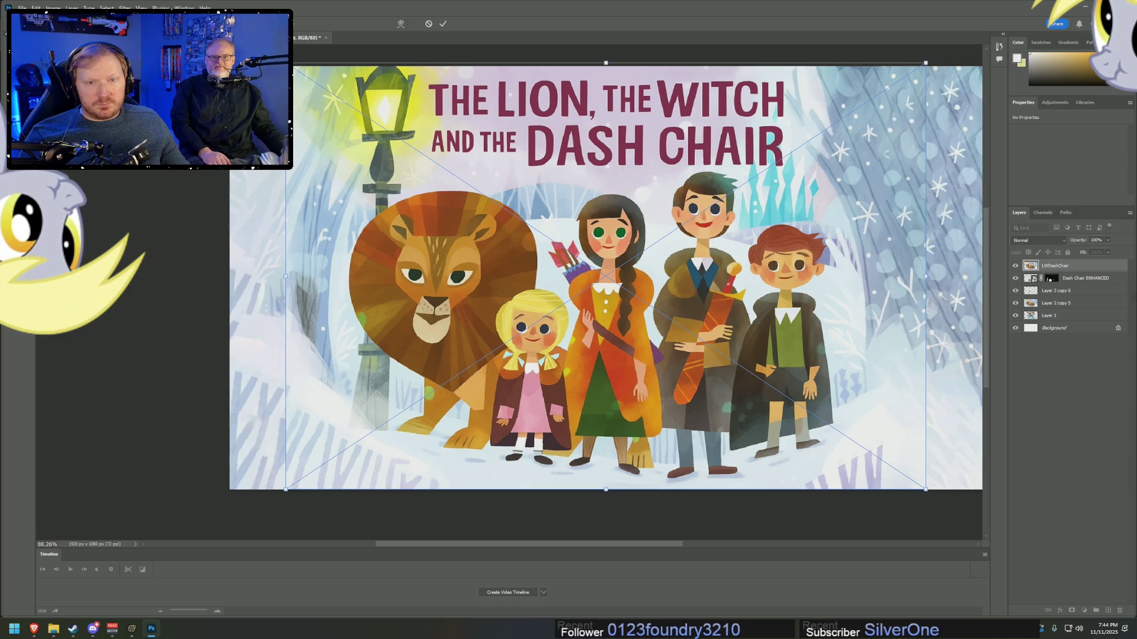
pyautogui.moveTo(285, 62); pyautogui.dragTo(291, 66)
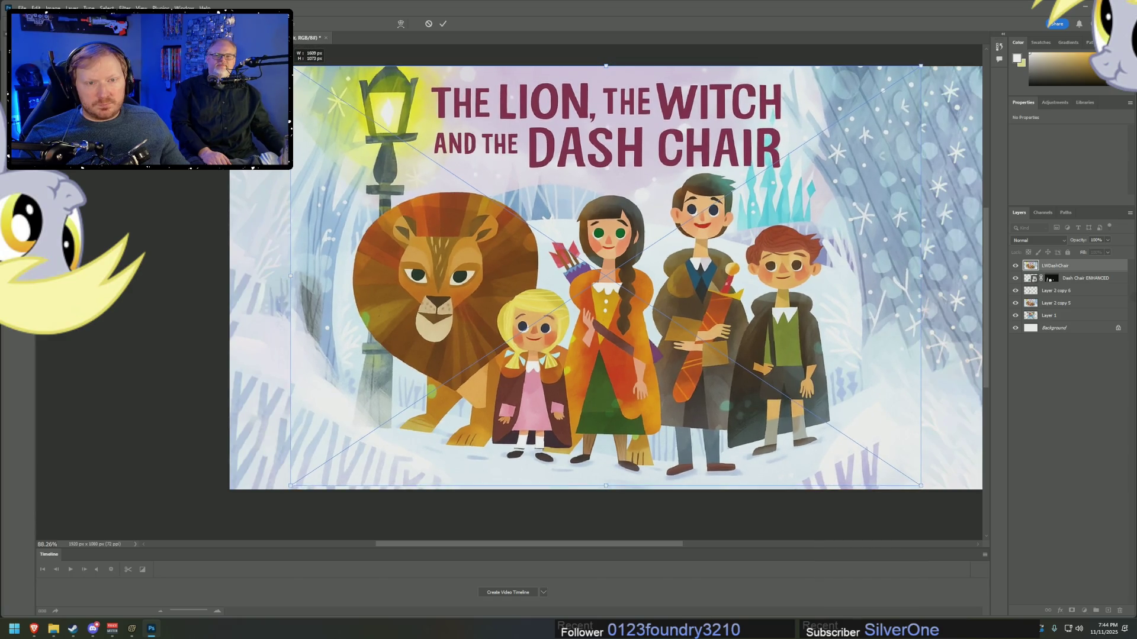
pyautogui.moveTo(805, 219)
pyautogui.mouseDown()
pyautogui.moveTo(685, 226)
pyautogui.moveTo(841, 228)
pyautogui.mouseUp()
pyautogui.hotkey('ctrl', 'z')
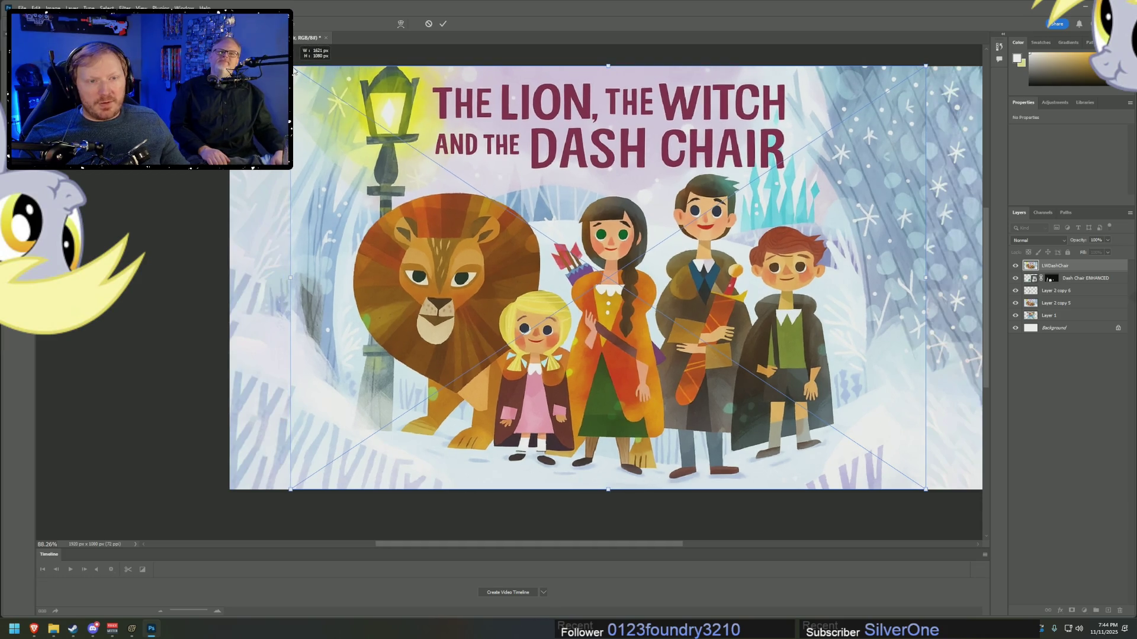
pyautogui.moveTo(551, 168); pyautogui.dragTo(570, 168)
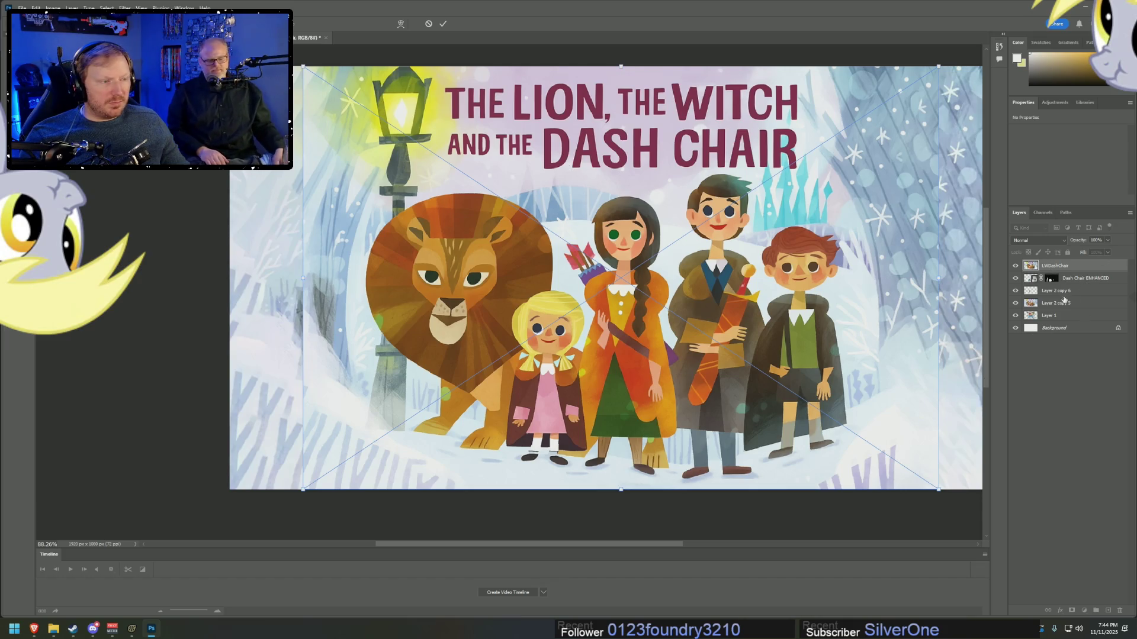
pyautogui.moveTo(1084, 278); pyautogui.dragTo(1083, 264)
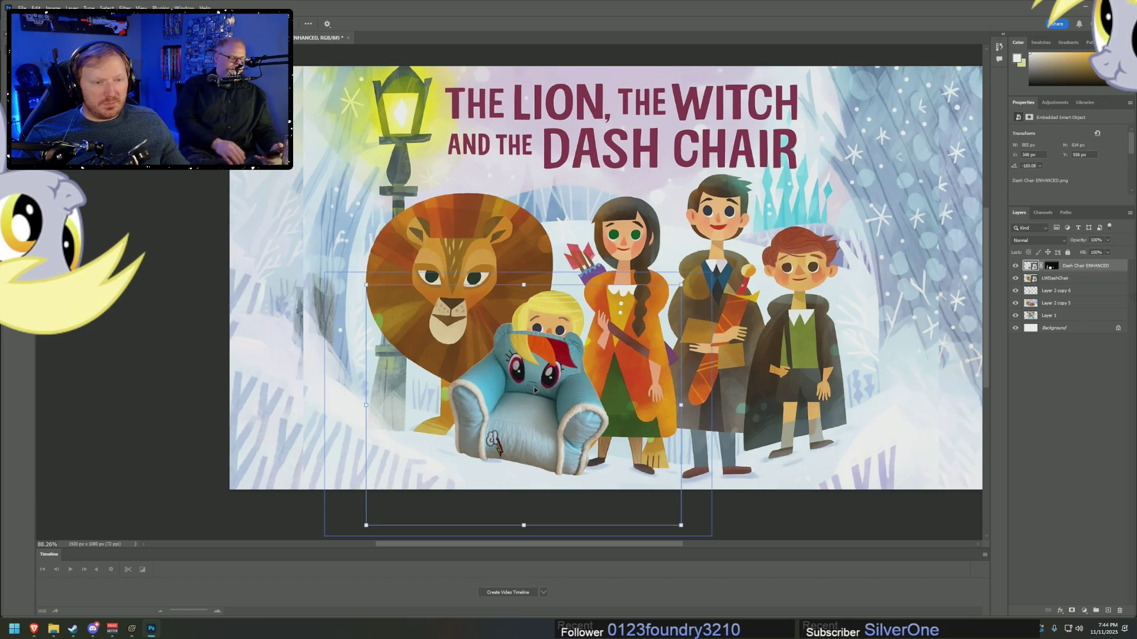
pyautogui.scroll(1, 856, 378)
pyautogui.scroll(-1, 856, 378)
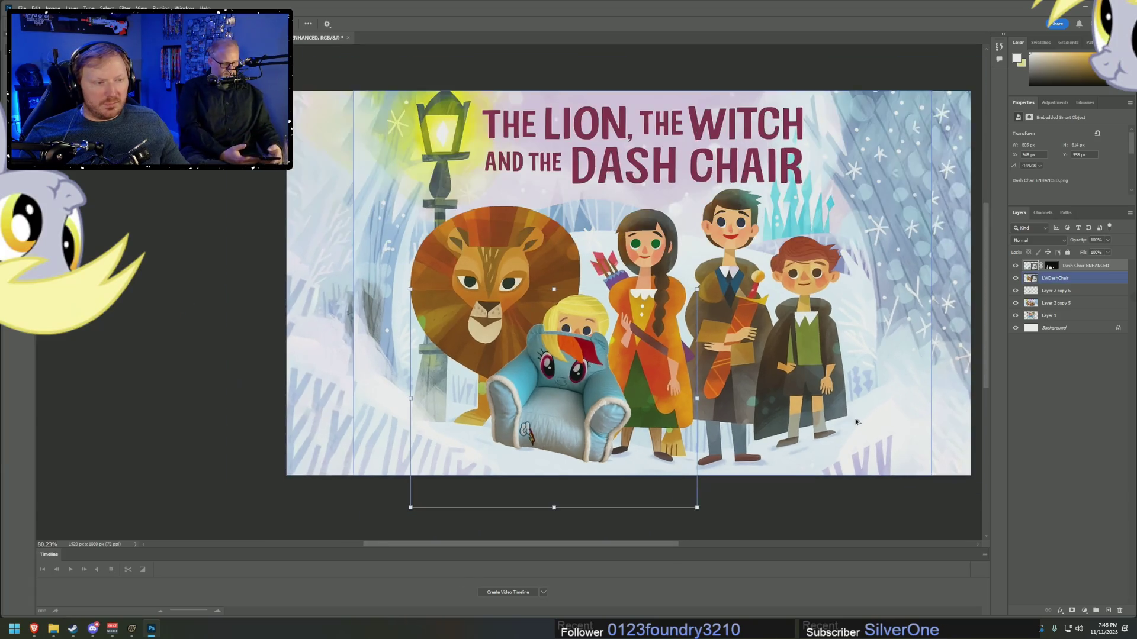
pyautogui.scroll(1, 855, 450)
pyautogui.hscroll(3, 658, 550)
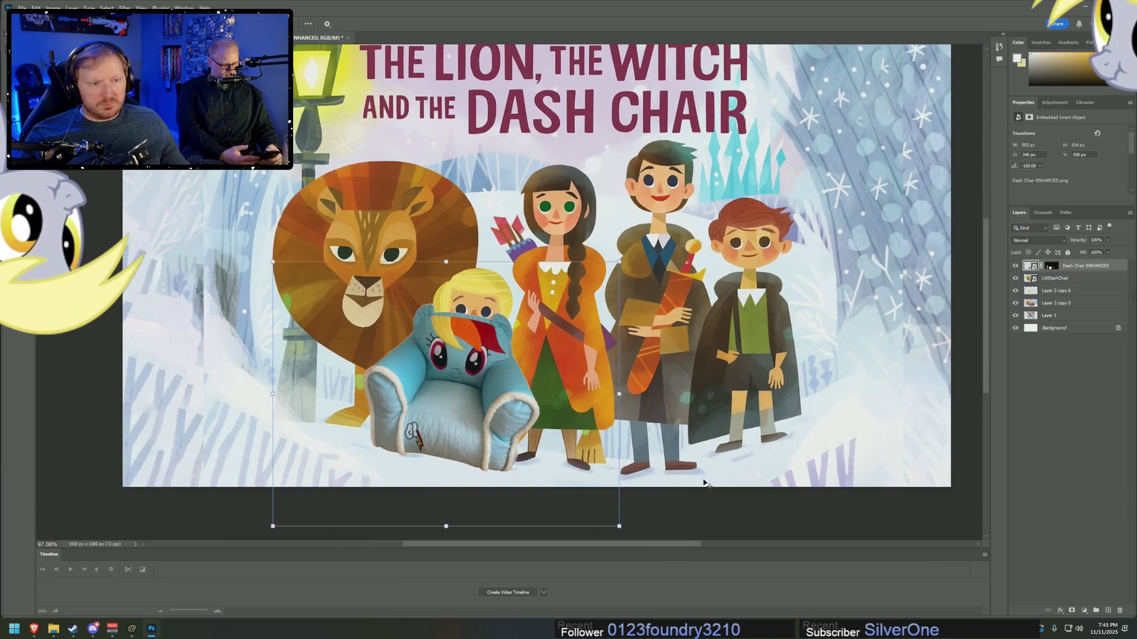
pyautogui.click(1049, 292)
pyautogui.scroll(1, 988, 273)
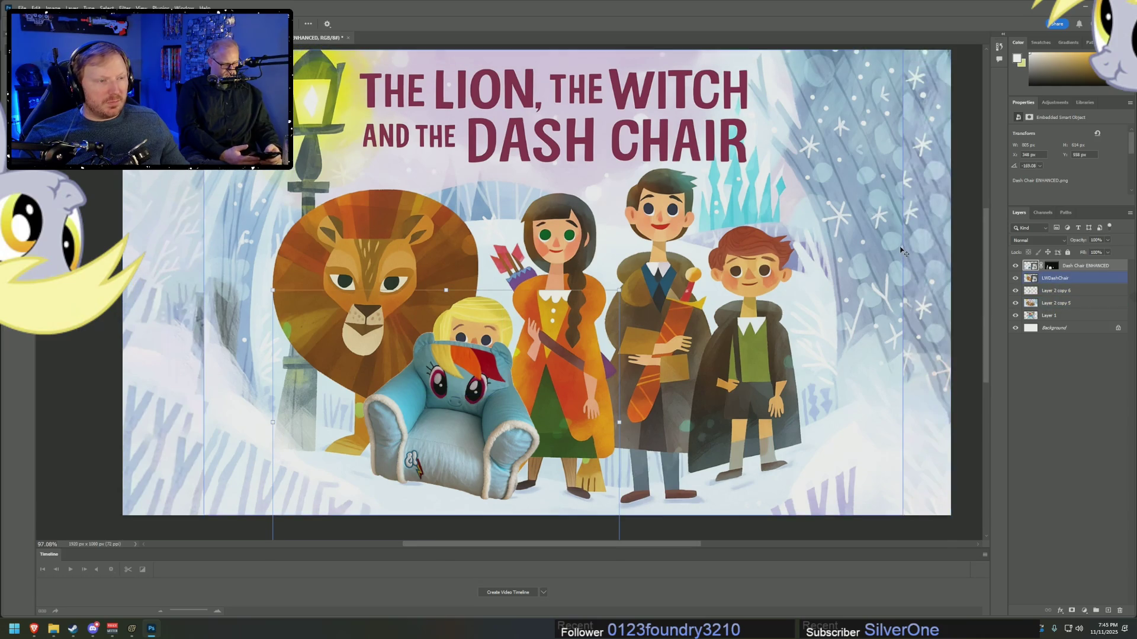
pyautogui.moveTo(816, 260)
pyautogui.mouseDown()
pyautogui.moveTo(592, 272)
pyautogui.moveTo(736, 249)
pyautogui.mouseUp()
pyautogui.scroll(5, 503, 260)
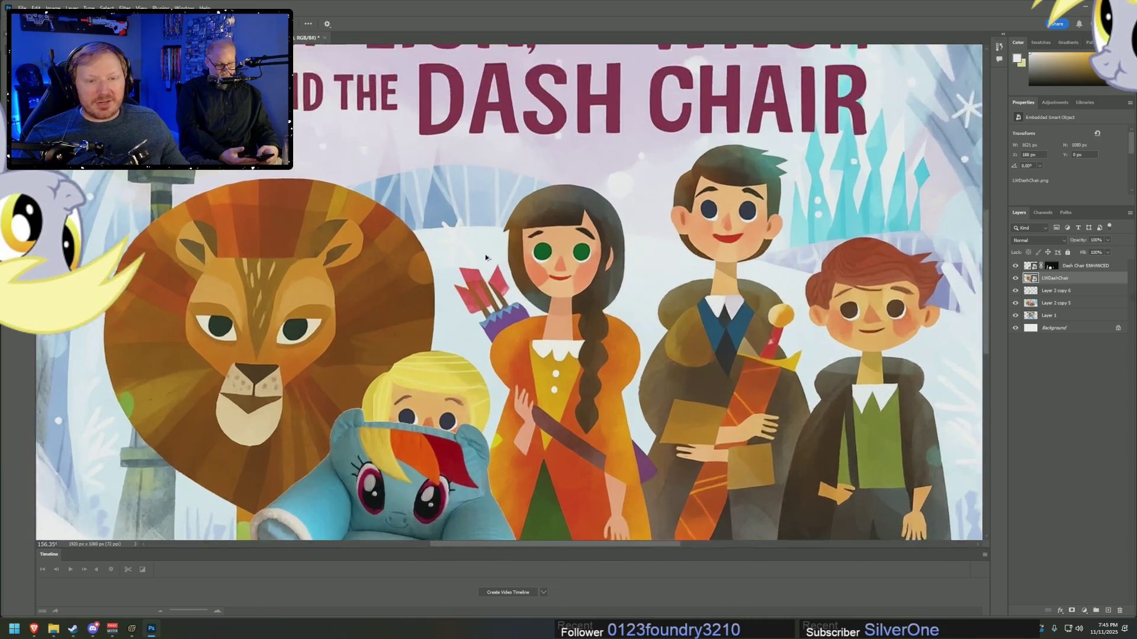
pyautogui.click(1016, 278)
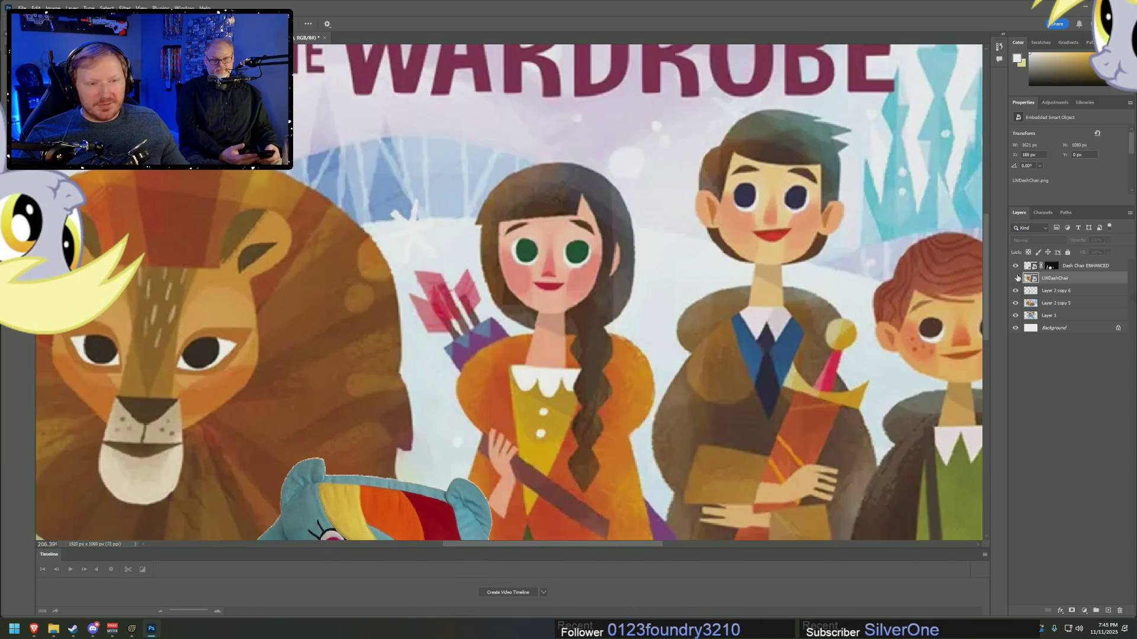
pyautogui.click(1016, 278)
pyautogui.click(1016, 279)
pyautogui.click(1016, 278)
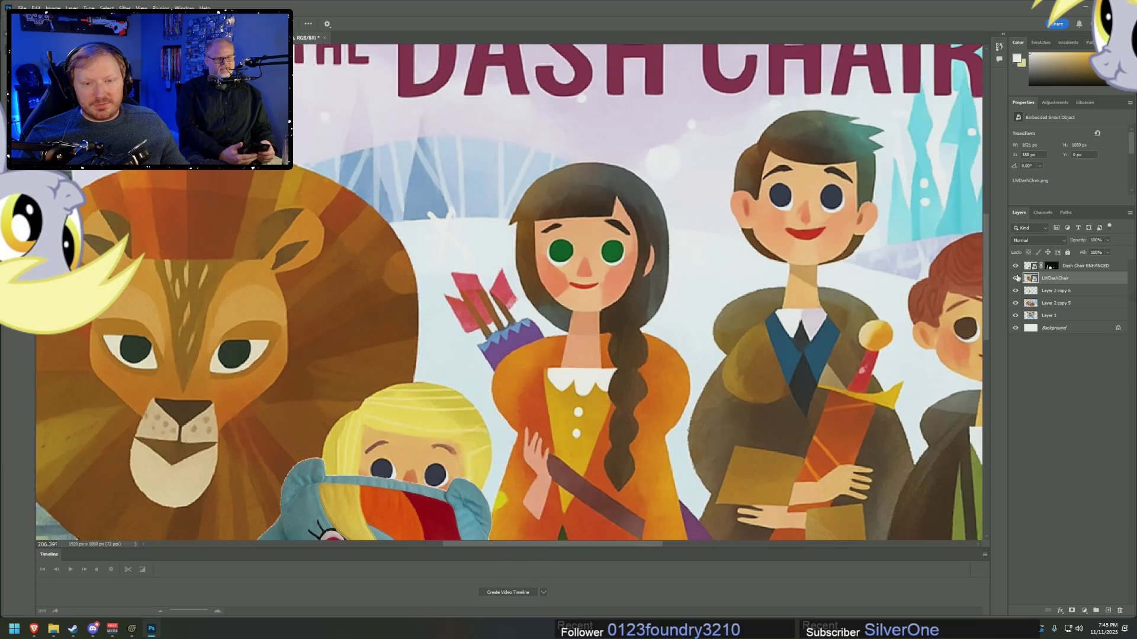
pyautogui.click(1016, 278)
pyautogui.click(1016, 278)
pyautogui.click(1016, 278)
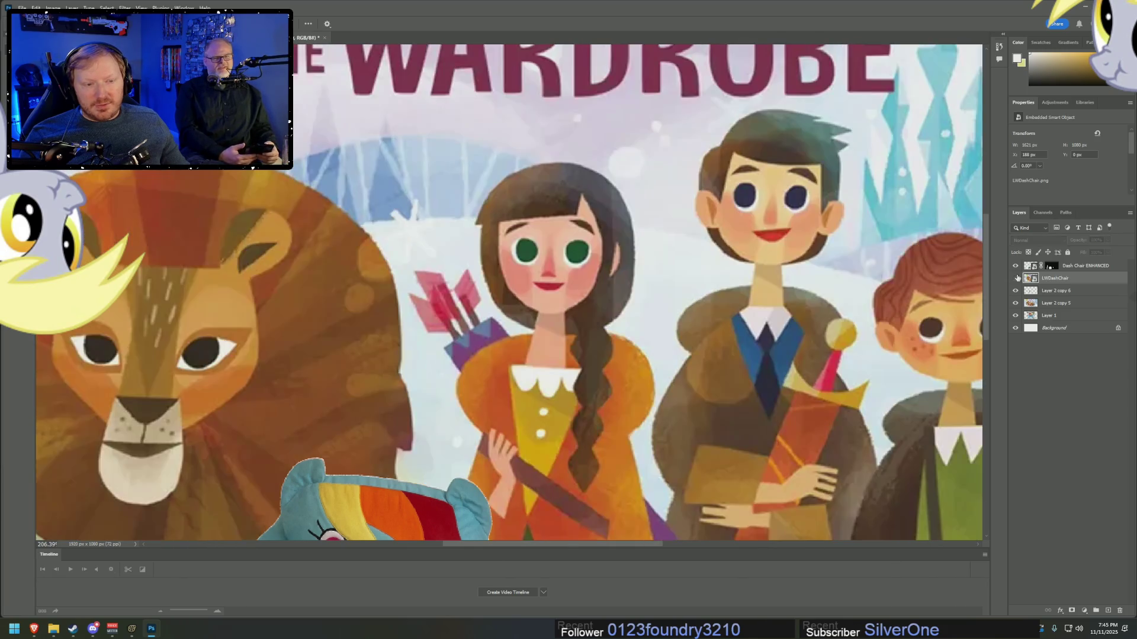
pyautogui.click(1016, 279)
pyautogui.click(1016, 278)
pyautogui.click(599, 447)
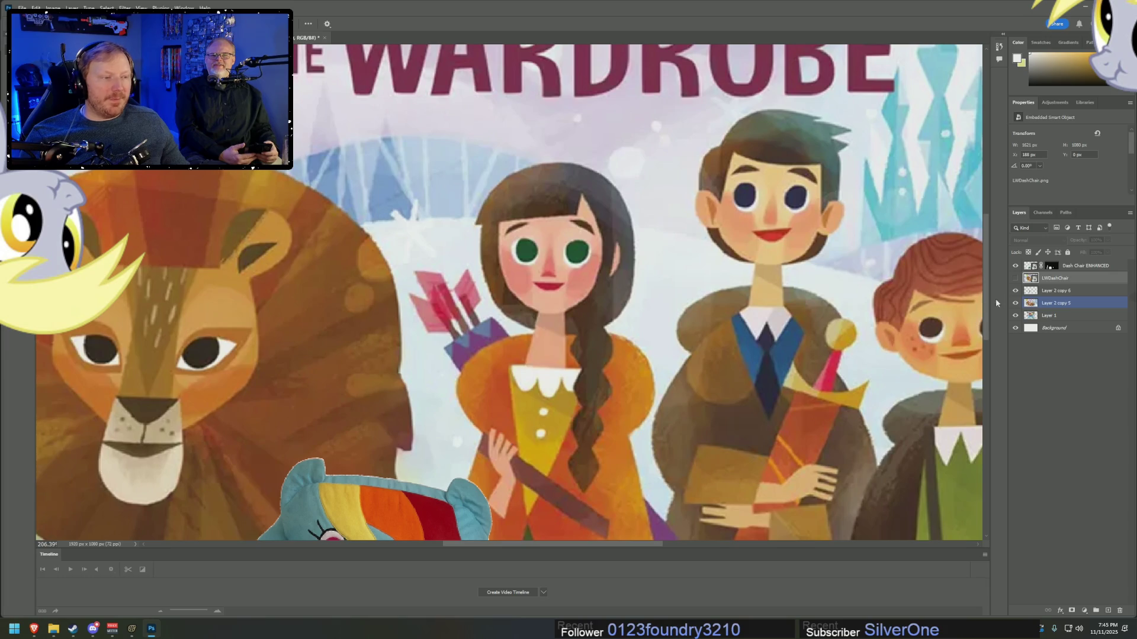
pyautogui.click(1060, 278)
pyautogui.click(1016, 278)
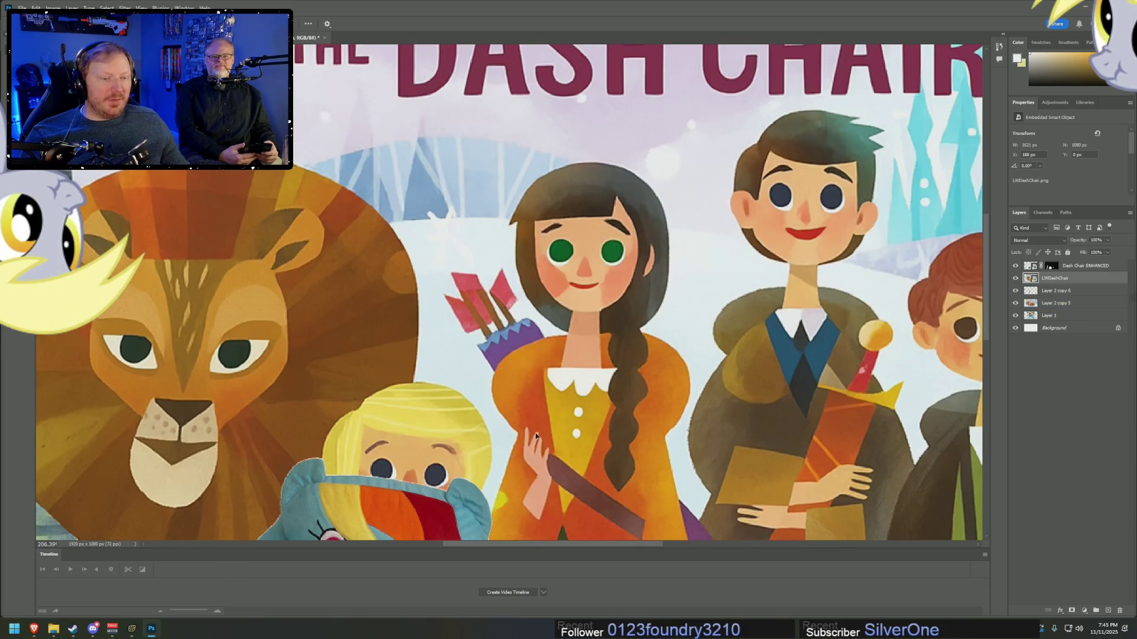
pyautogui.scroll(-2, 588, 477)
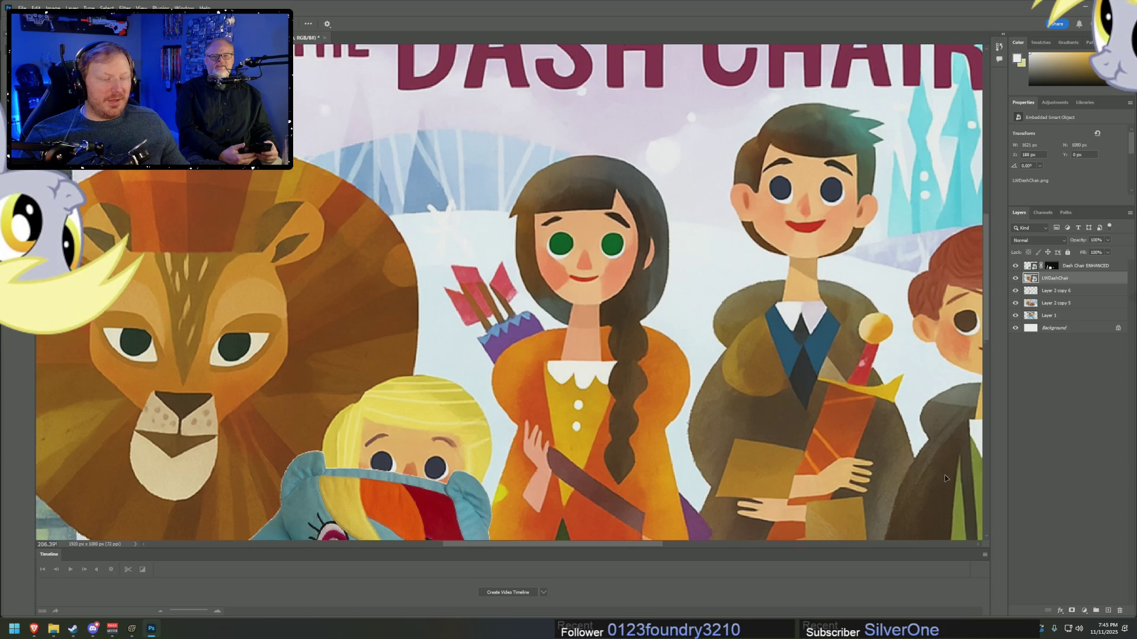
pyautogui.click(1016, 279)
pyautogui.click(1016, 278)
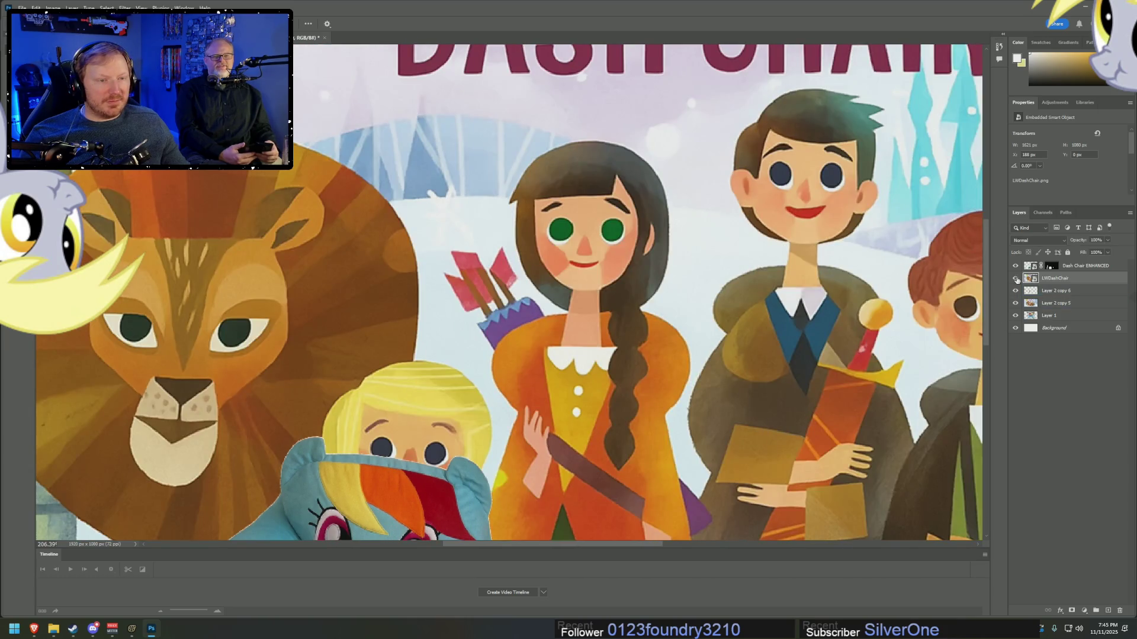
pyautogui.click(1017, 279)
pyautogui.click(1016, 279)
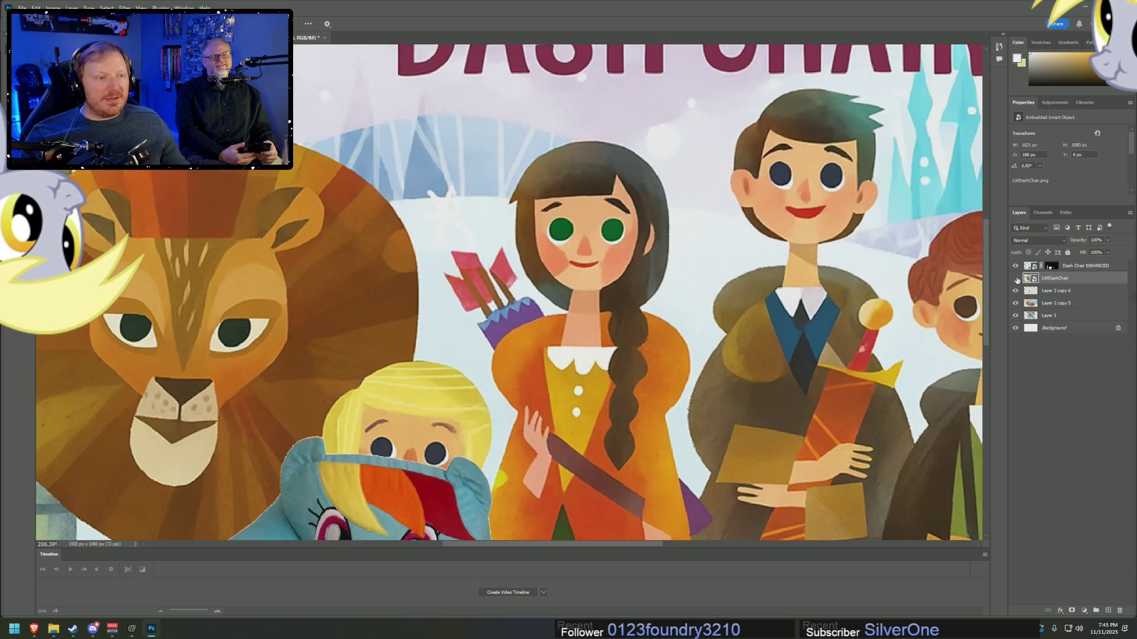
pyautogui.click(1016, 278)
pyautogui.click(1016, 278)
pyautogui.scroll(-5, 675, 375)
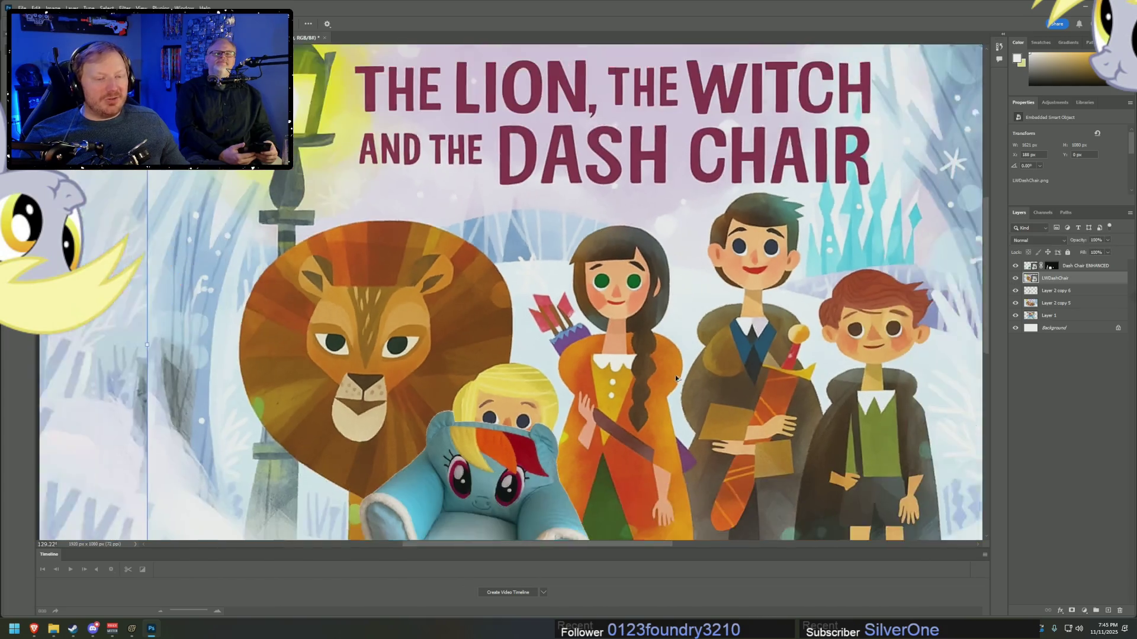
pyautogui.scroll(-2, 675, 374)
pyautogui.scroll(3, 542, 385)
pyautogui.click(543, 385)
pyautogui.scroll(3, 543, 385)
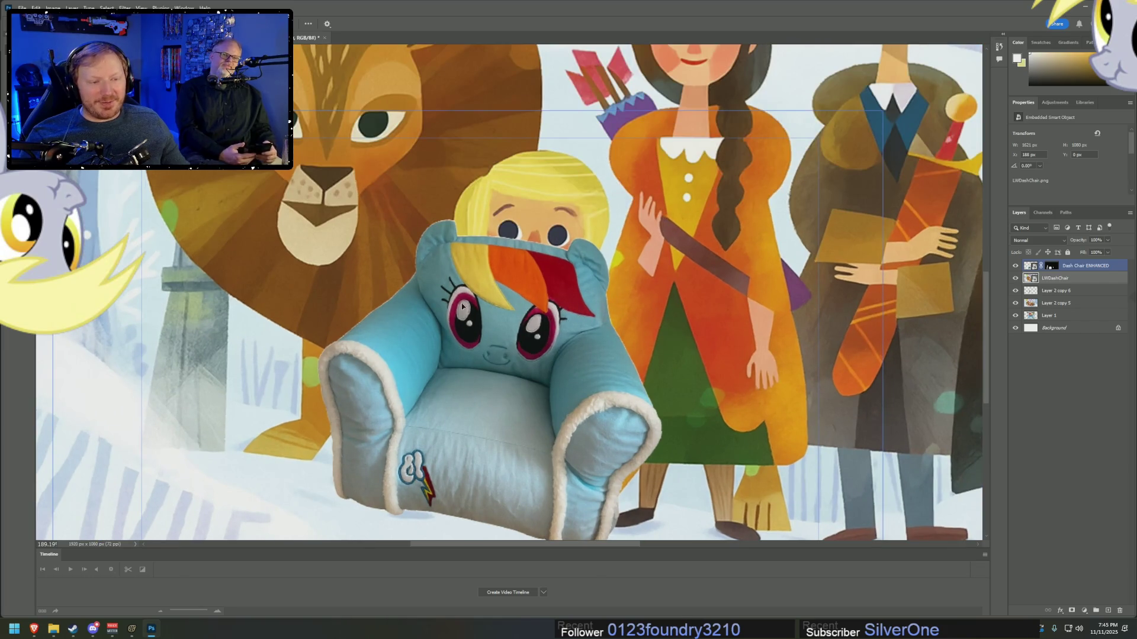
pyautogui.click(399, 253)
pyautogui.scroll(4, 467, 173)
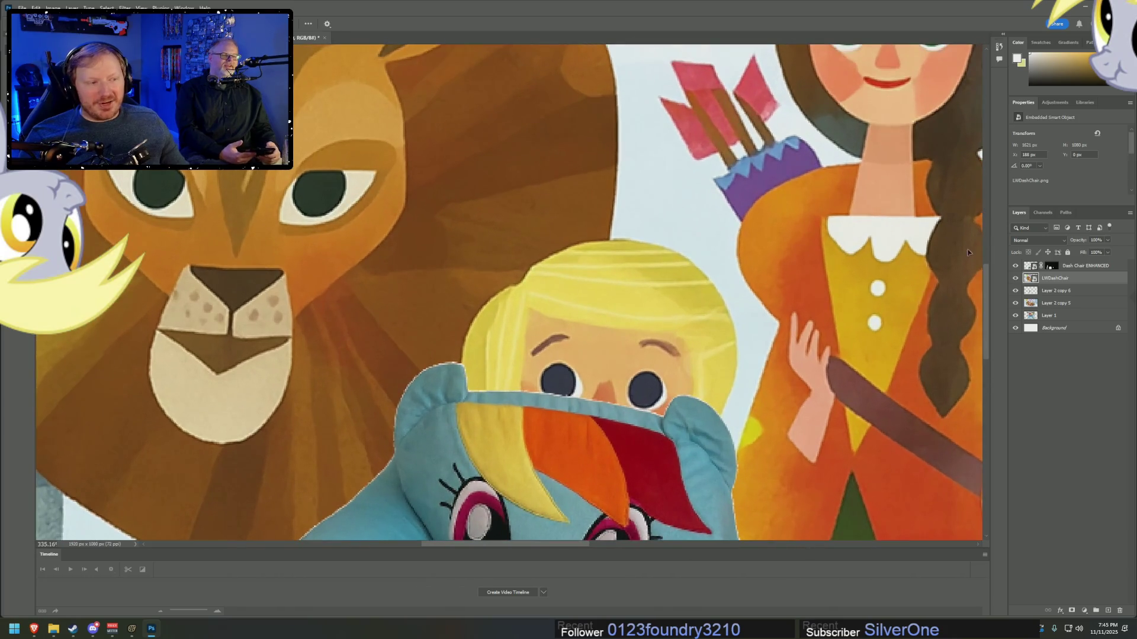
pyautogui.click(1060, 290)
pyautogui.click(1055, 278)
pyautogui.click(1028, 266)
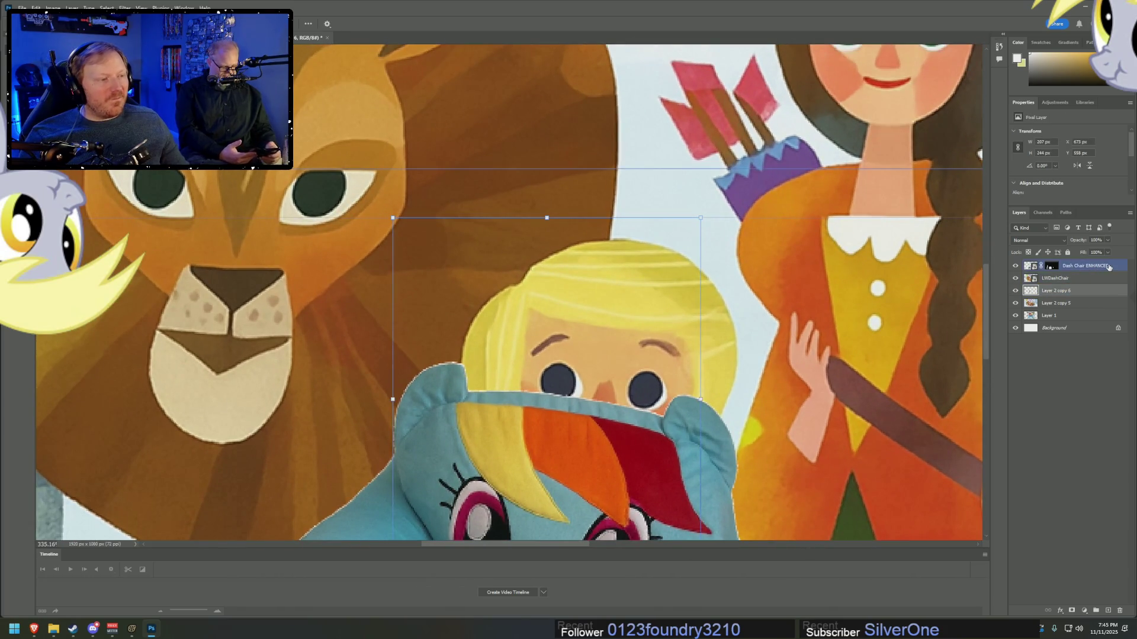
pyautogui.click(1055, 278)
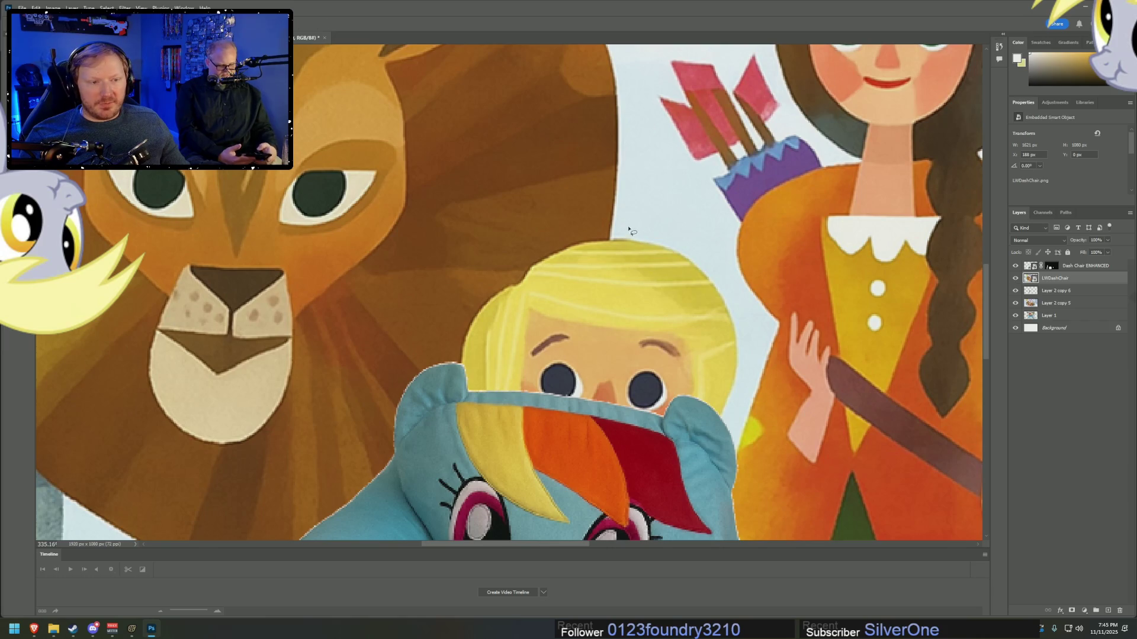
# - Lasso a selection around the blonde girl's head above the chair
pyautogui.moveTo(629, 230); pyautogui.dragTo(483, 277)
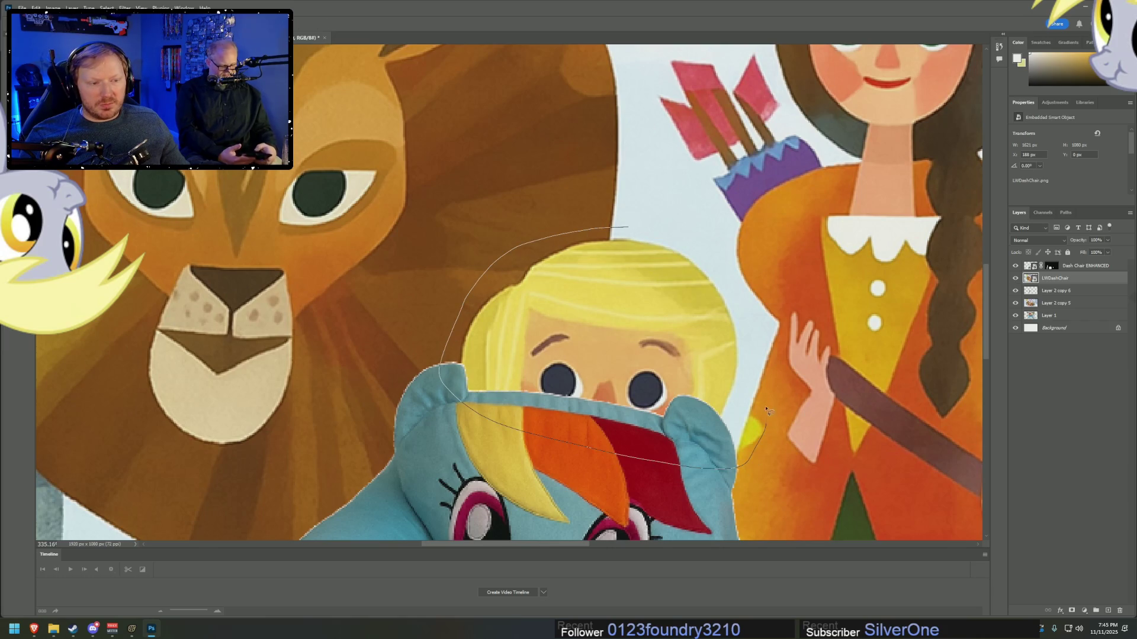
pyautogui.moveTo(765, 411); pyautogui.dragTo(761, 400)
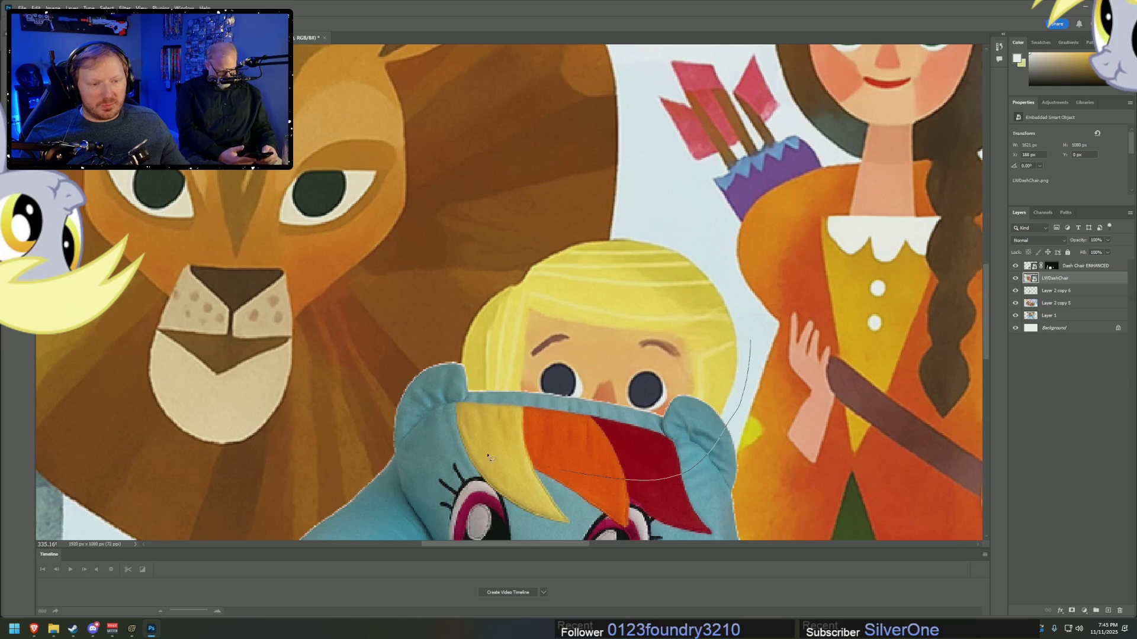
pyautogui.moveTo(419, 342); pyautogui.dragTo(542, 238)
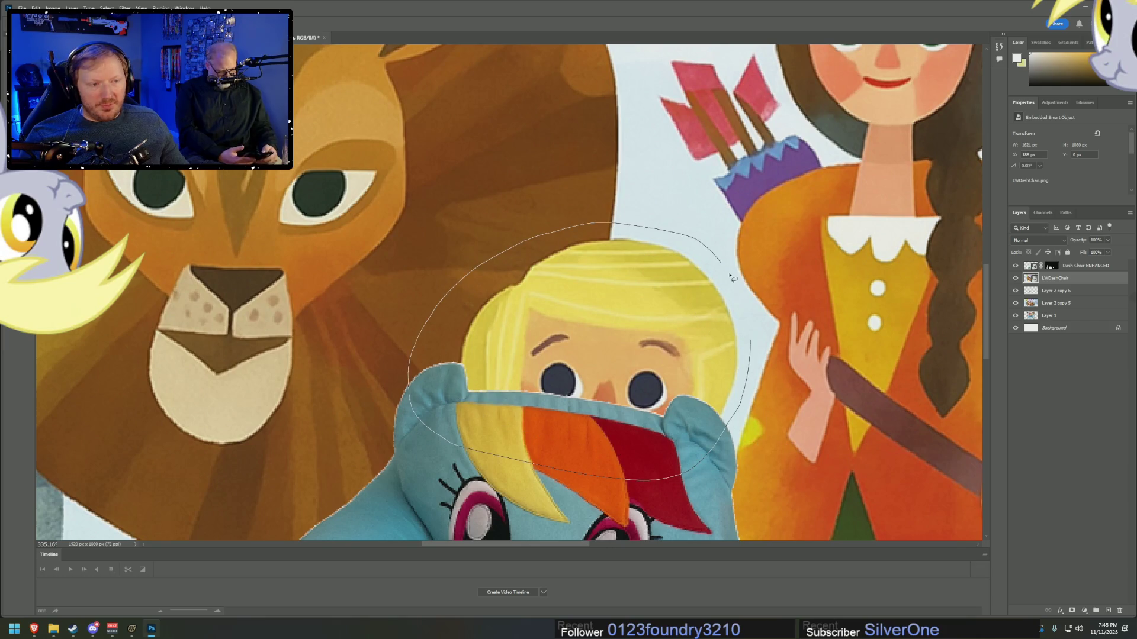
pyautogui.moveTo(752, 348); pyautogui.dragTo(750, 358)
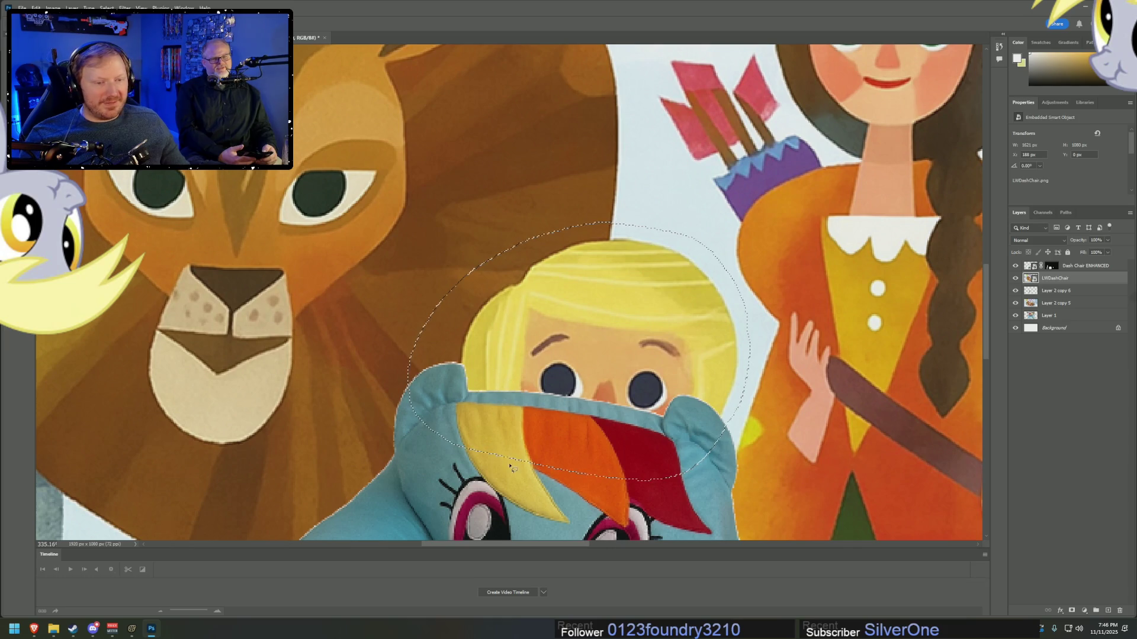
# - Rasterize the LWDashChair layer from the layer menu
pyautogui.rightClick(655, 274)
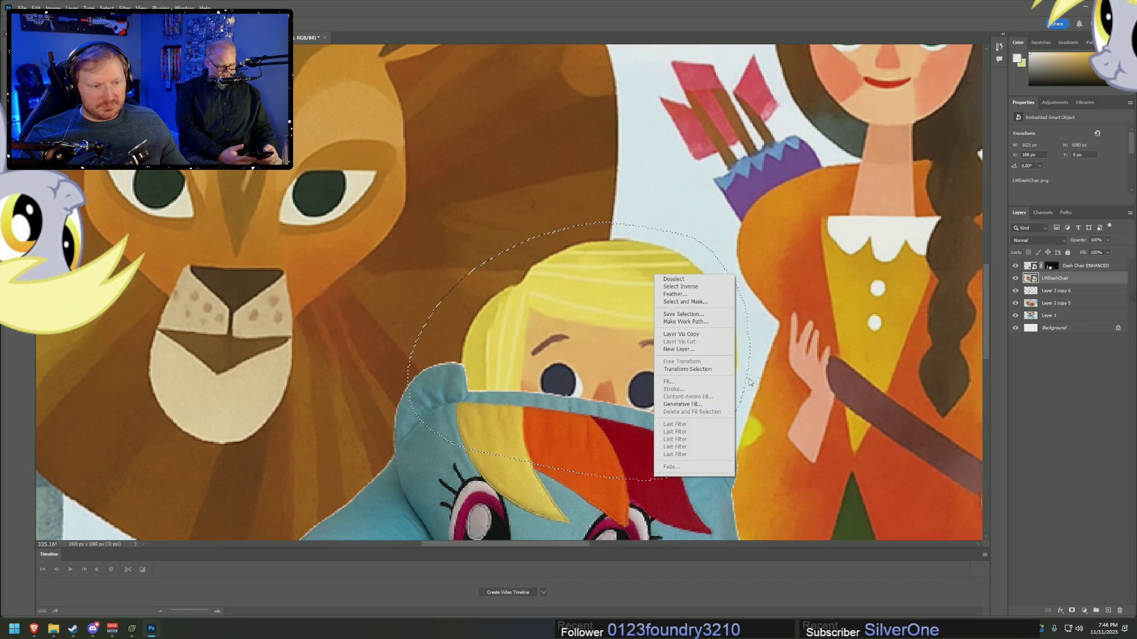
pyautogui.rightClick(1060, 279)
pyautogui.rightClick(1031, 279)
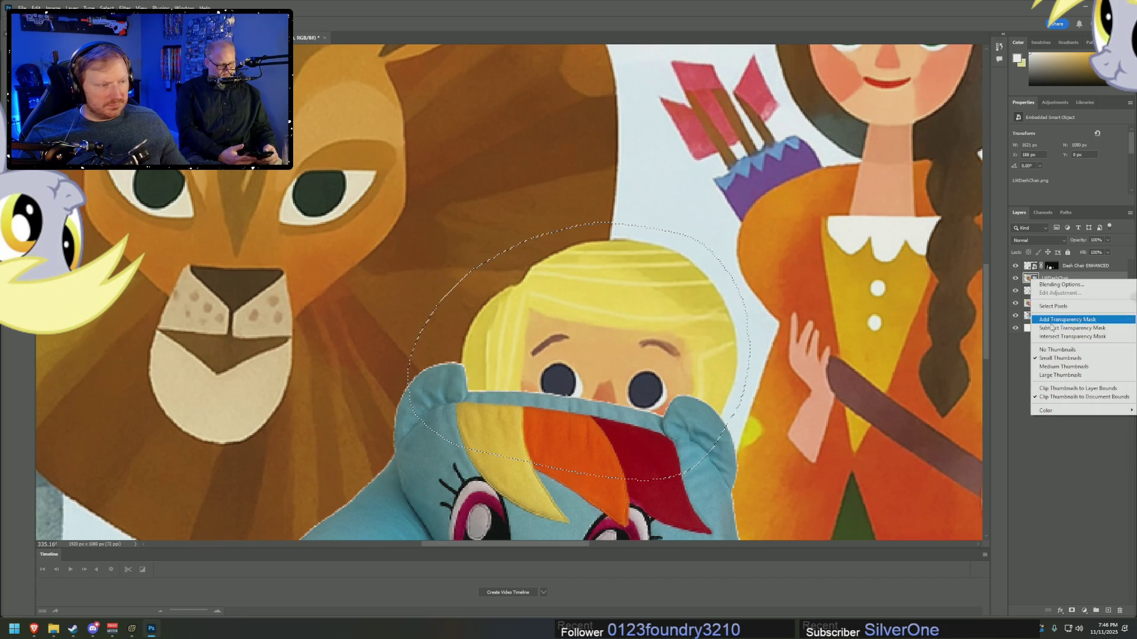
pyautogui.rightClick(1125, 280)
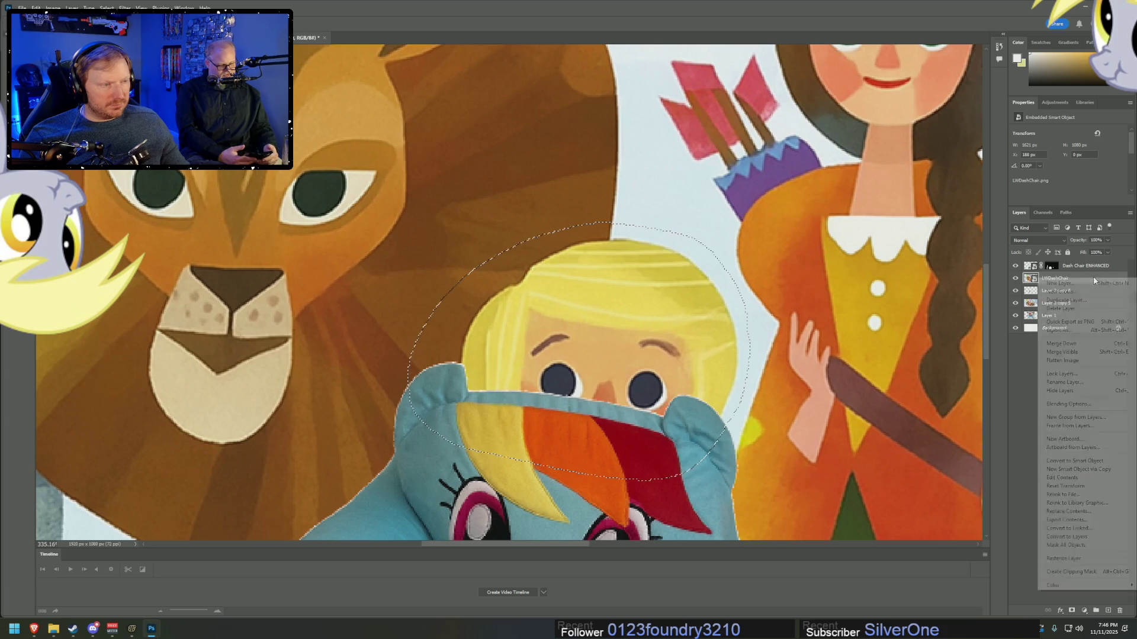
pyautogui.click(1070, 560)
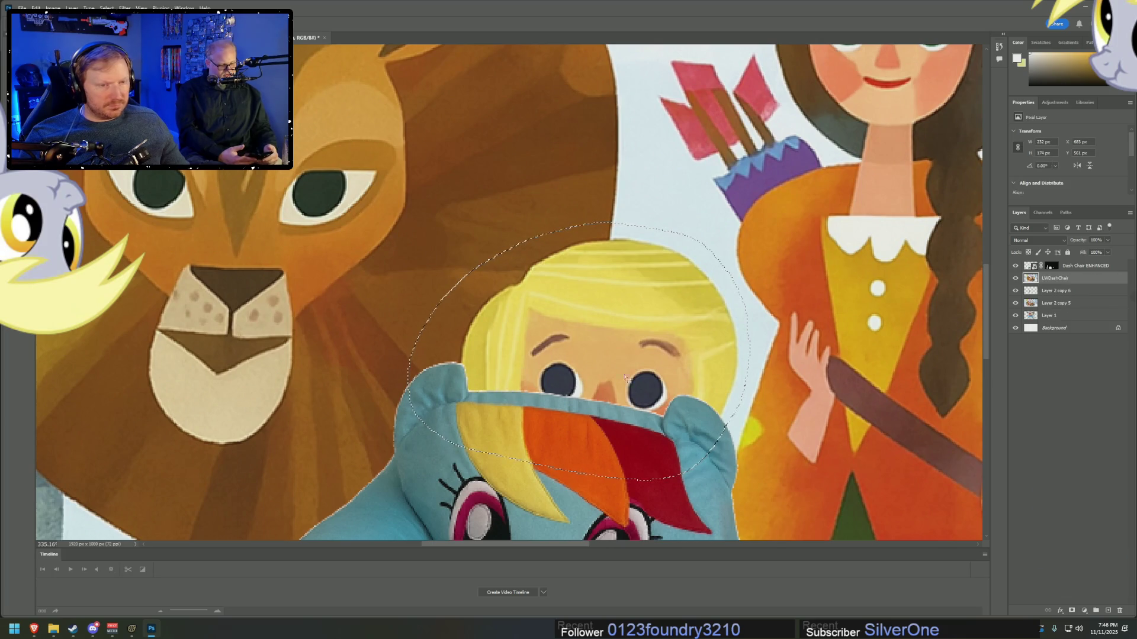
# - Content-Aware Fill the selection to erase the girl's head
pyautogui.rightClick(479, 327)
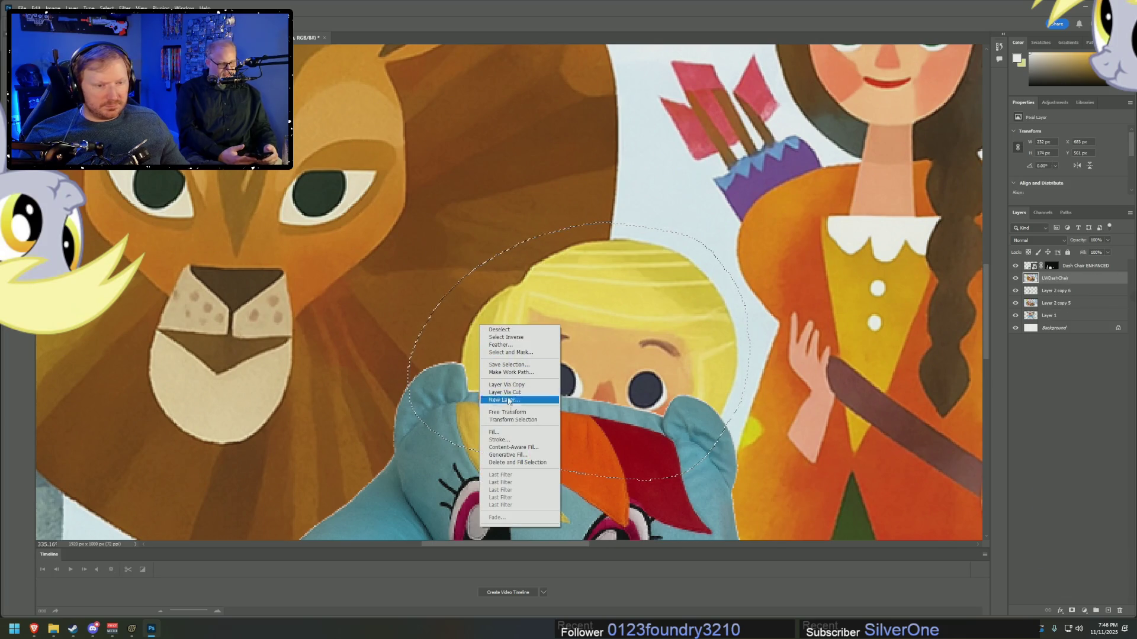
pyautogui.click(513, 449)
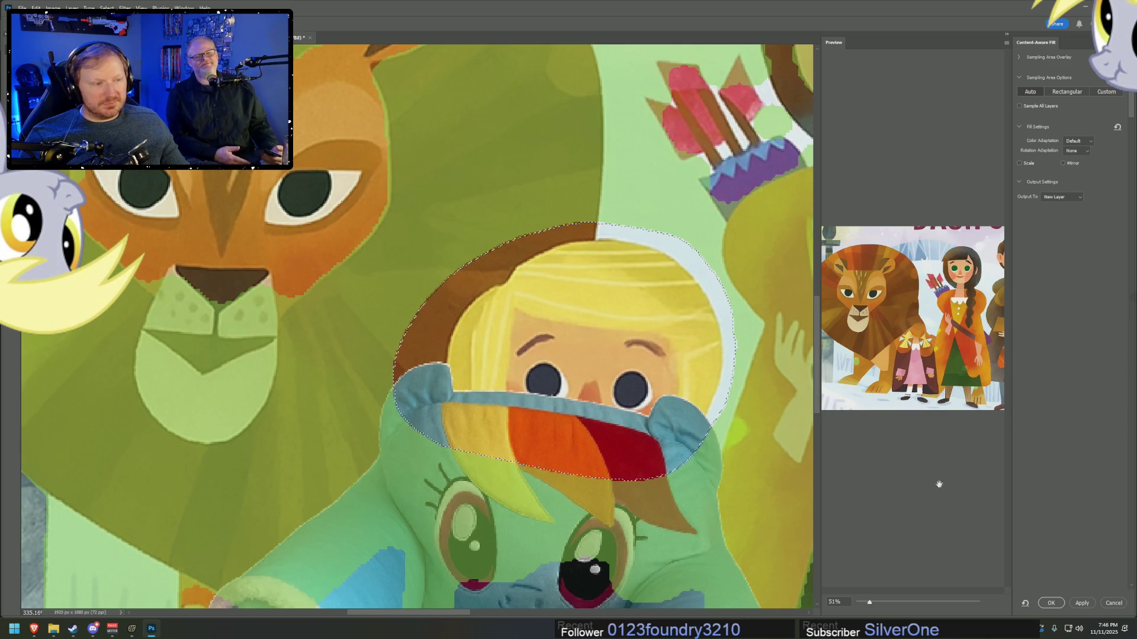
pyautogui.click(1051, 603)
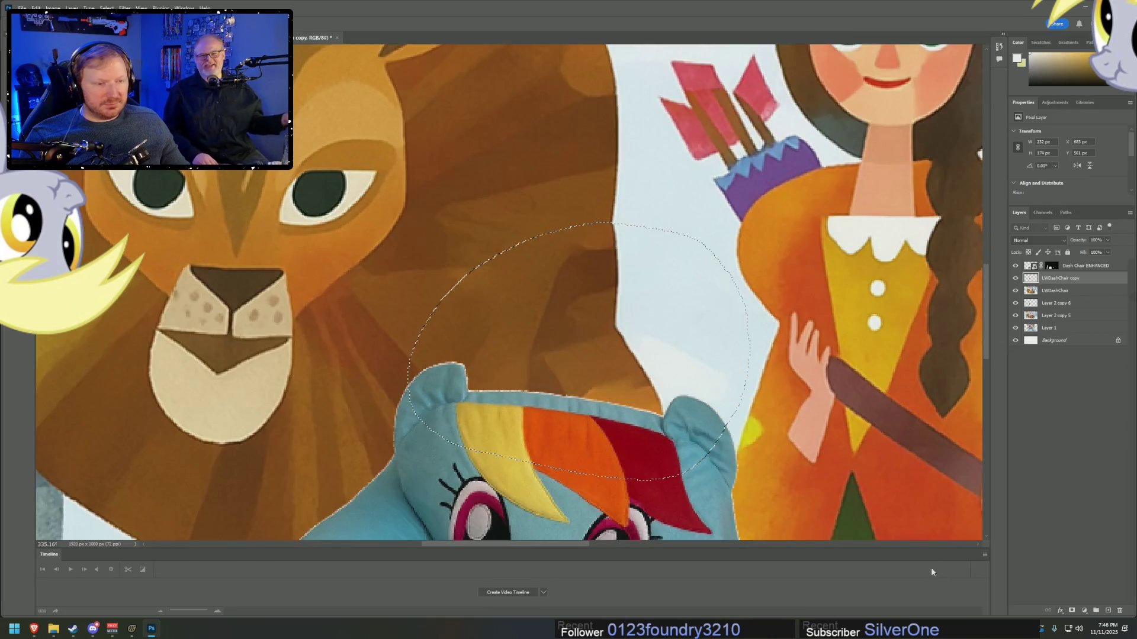
pyautogui.scroll(-3, 812, 445)
# - Delete a layer selection, then undo it because LWDashChair was included by mistake
pyautogui.scroll(-2, 811, 444)
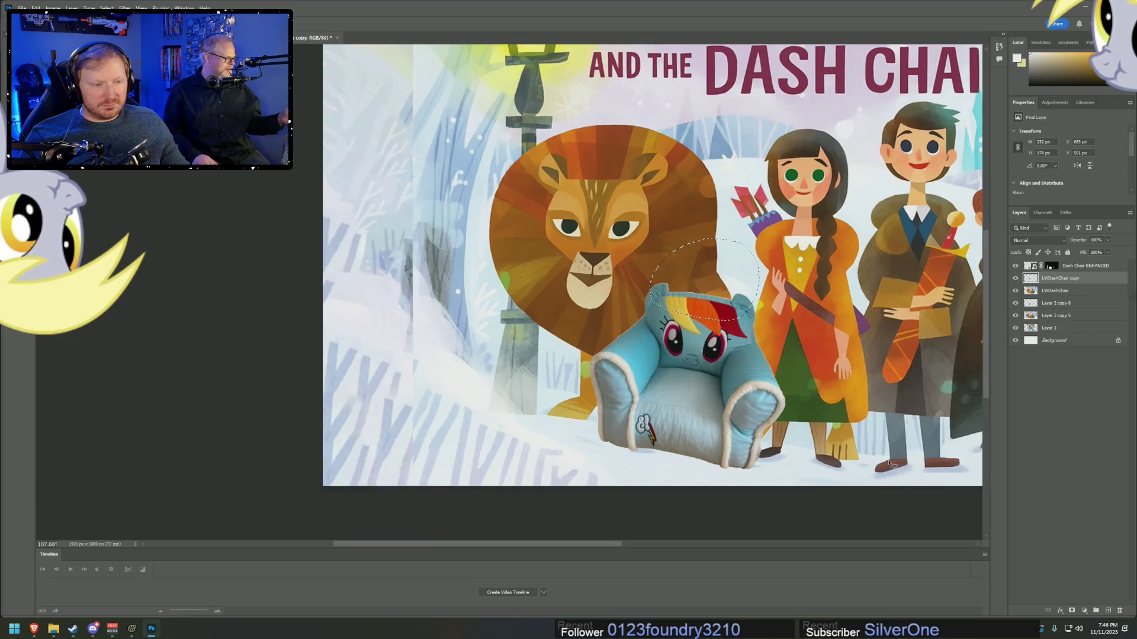
pyautogui.scroll(1, 902, 446)
pyautogui.scroll(-5, 632, 540)
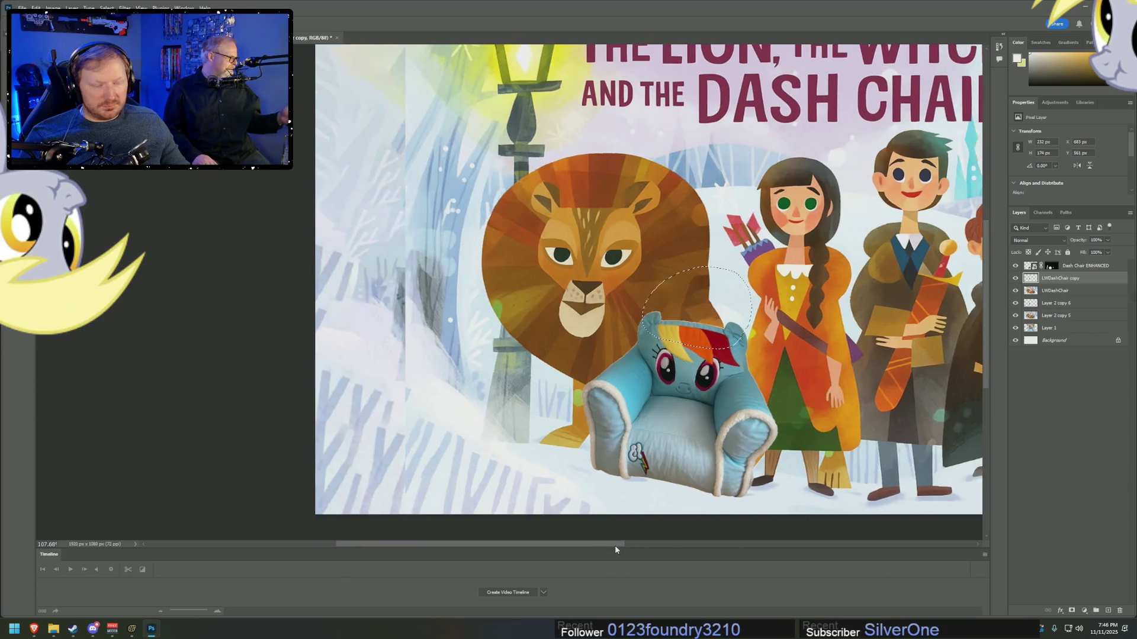
pyautogui.scroll(2, 900, 289)
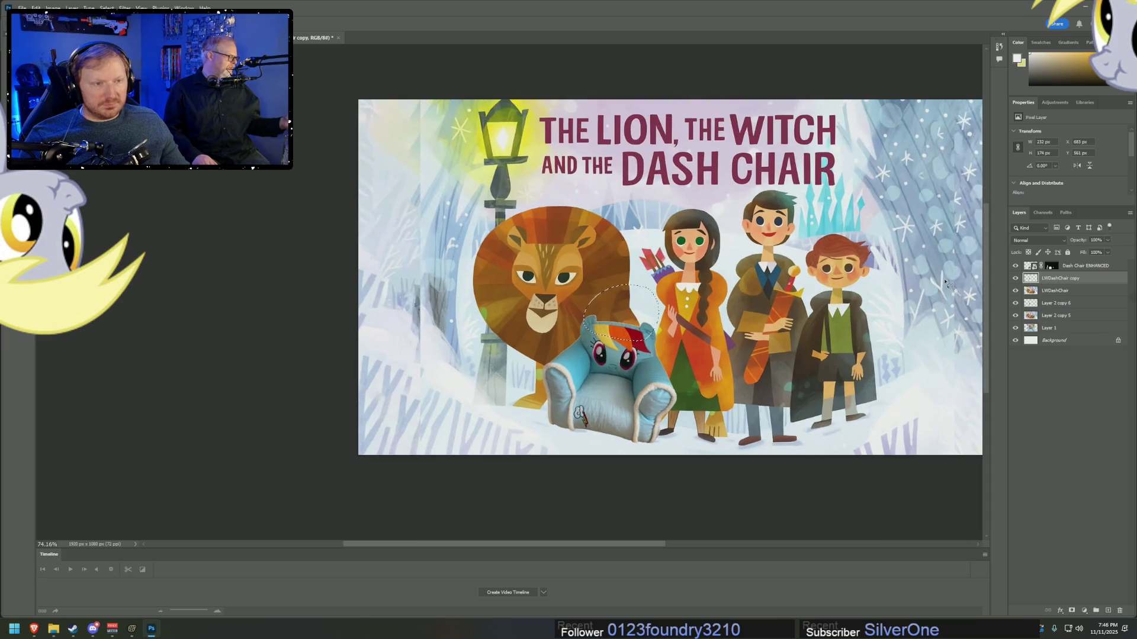
pyautogui.hscroll(3, 682, 544)
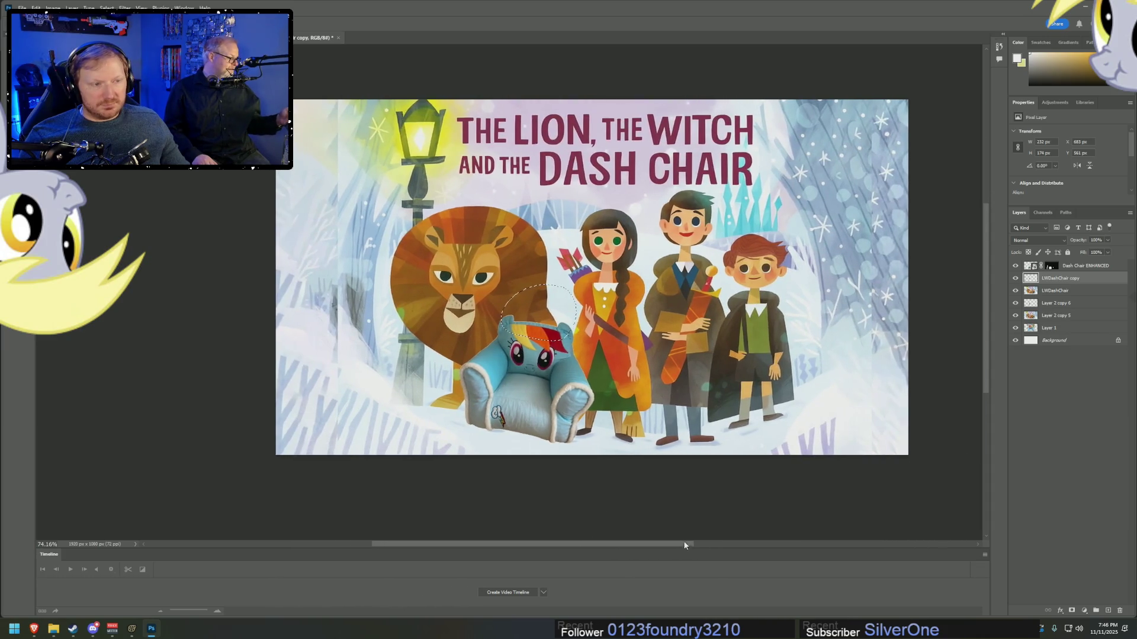
pyautogui.scroll(1, 752, 378)
pyautogui.scroll(2, 752, 377)
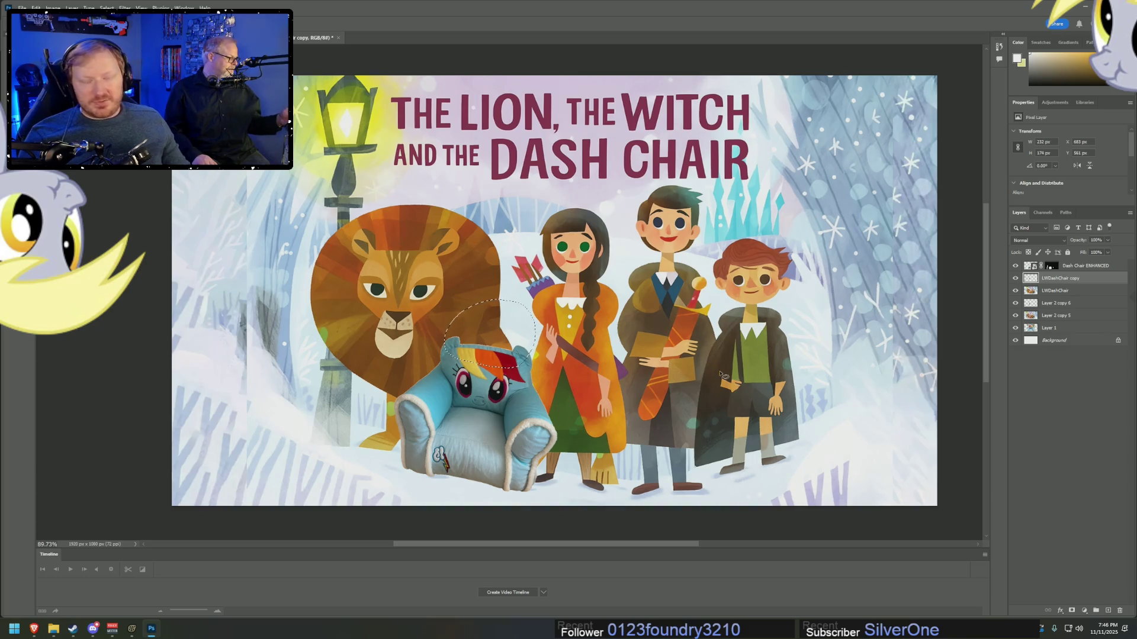
pyautogui.click(1060, 291)
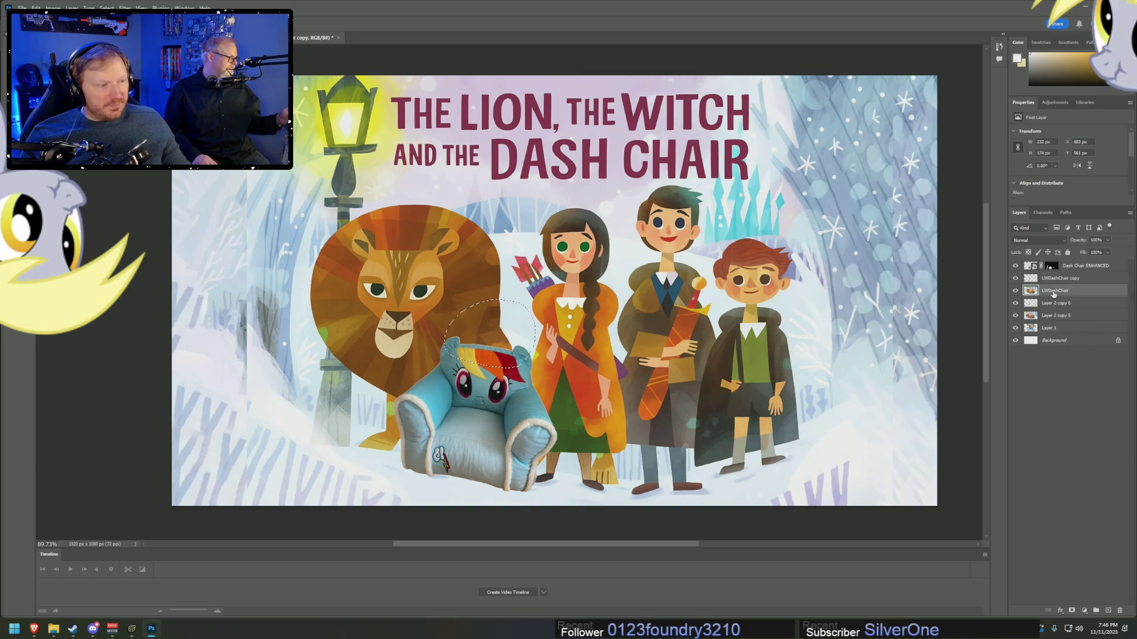
pyautogui.keyDown('shift'); pyautogui.click(1058, 327); pyautogui.keyUp('shift')
pyautogui.rightClick(1060, 329)
pyautogui.click(1073, 366)
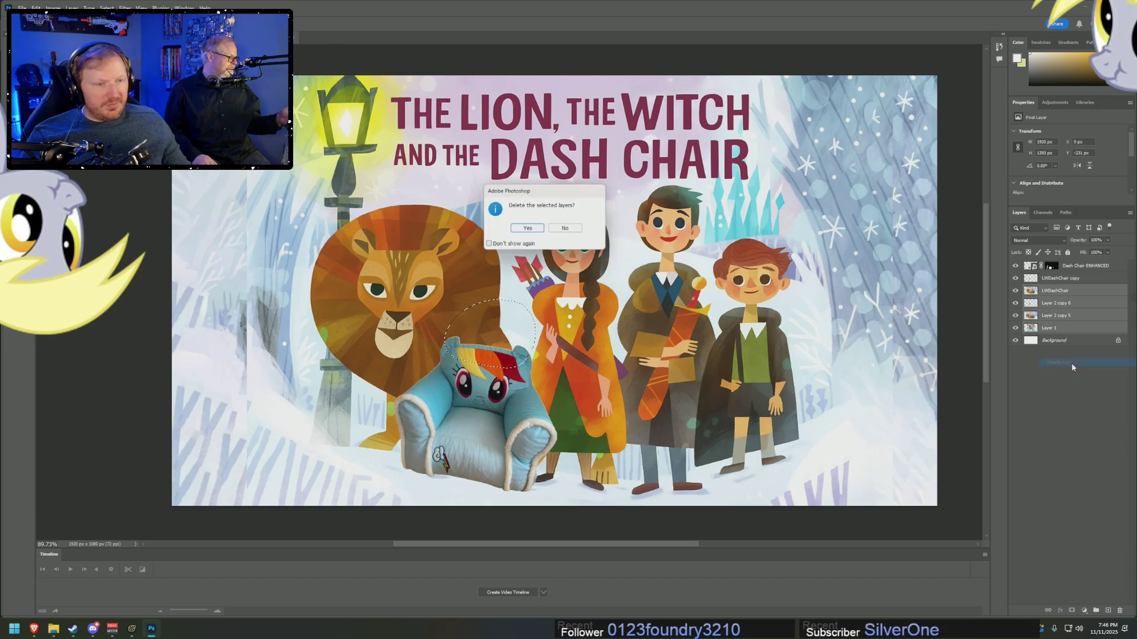
pyautogui.click(526, 229)
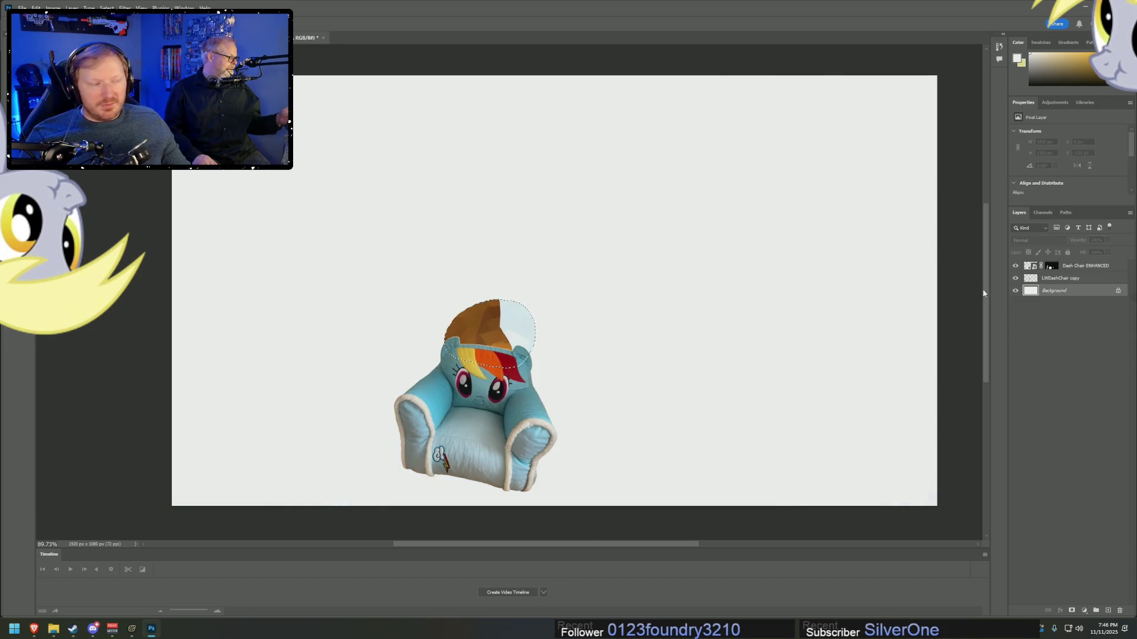
pyautogui.hotkey('ctrl', 'z')
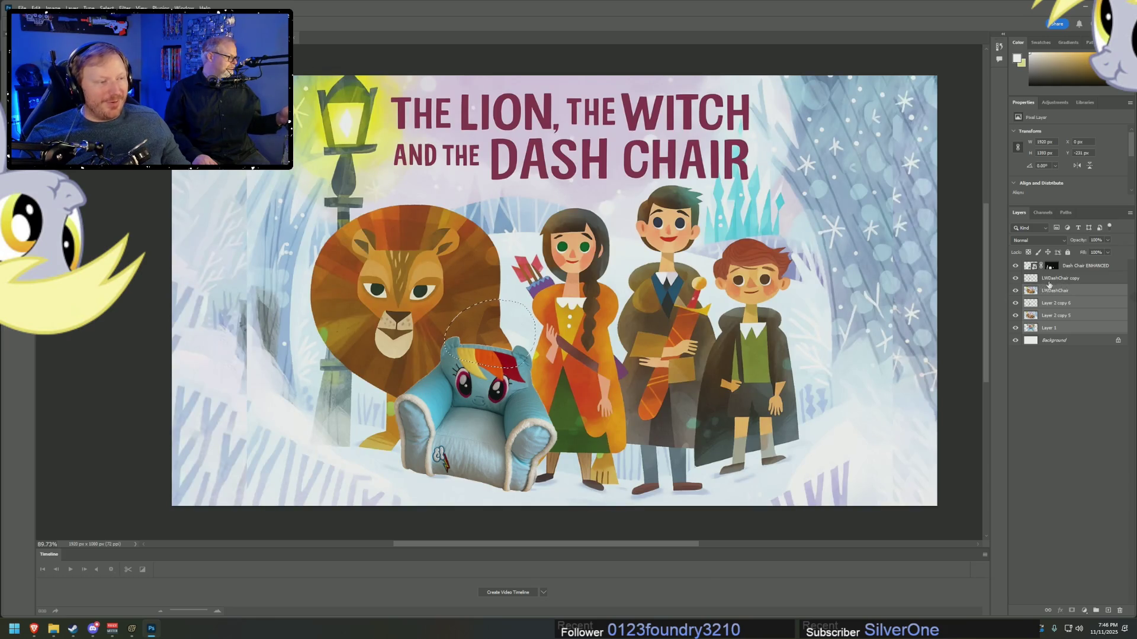
# - Delete Layer 2 copy 6, Layer 2 copy 5 and Layer 1, confirming with Yes
pyautogui.keyDown('ctrl'); pyautogui.click(1066, 291); pyautogui.keyUp('ctrl')
pyautogui.rightClick(1062, 330)
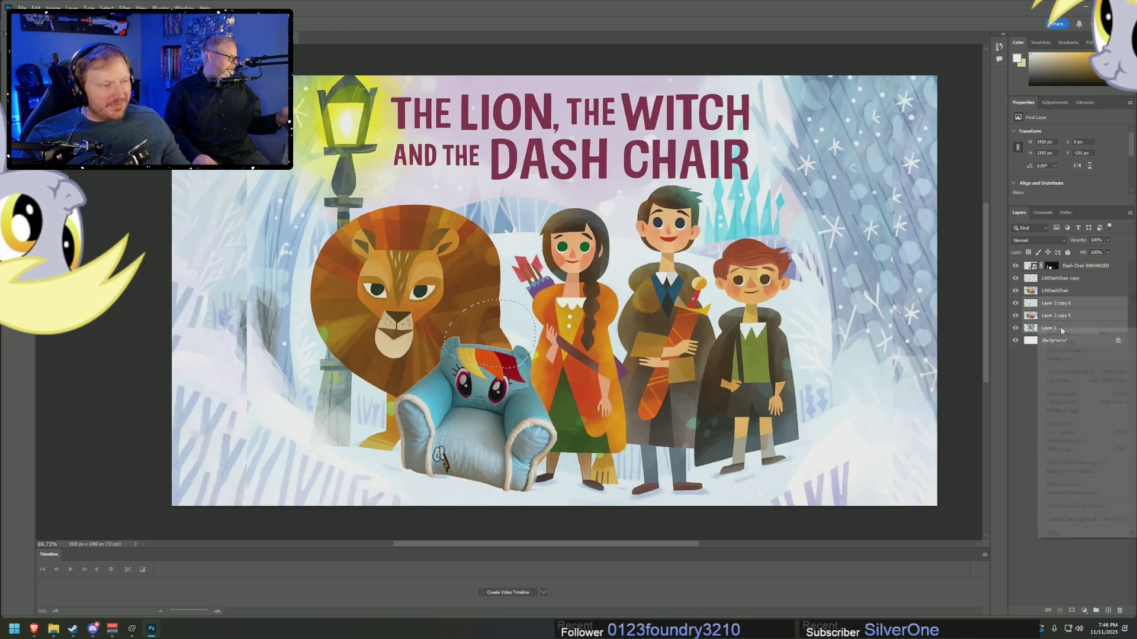
pyautogui.click(1077, 359)
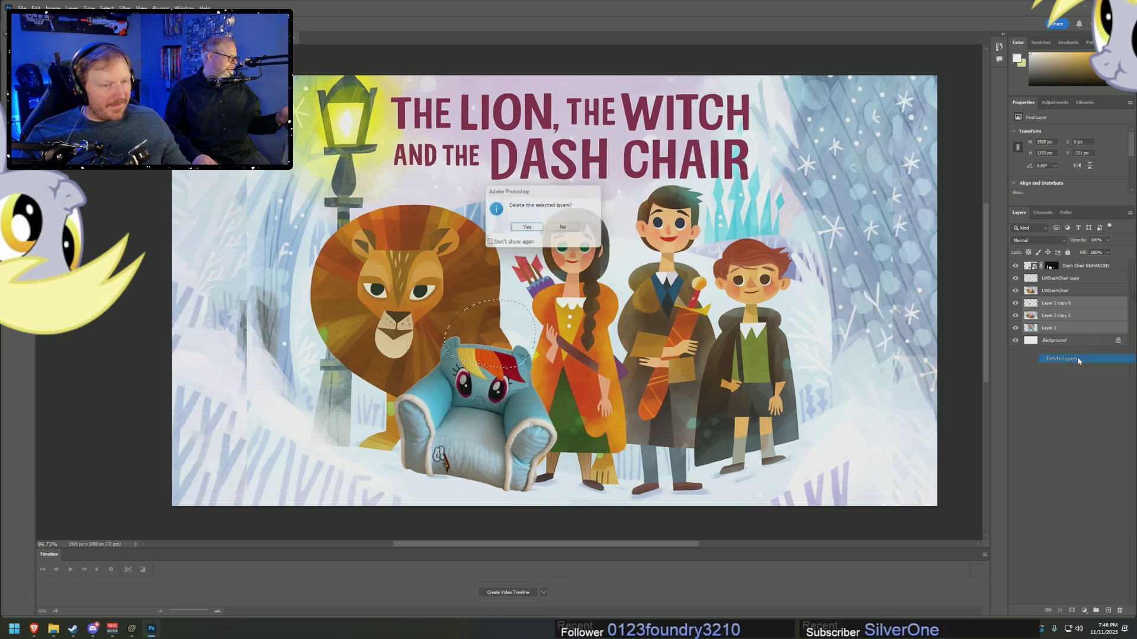
pyautogui.click(532, 230)
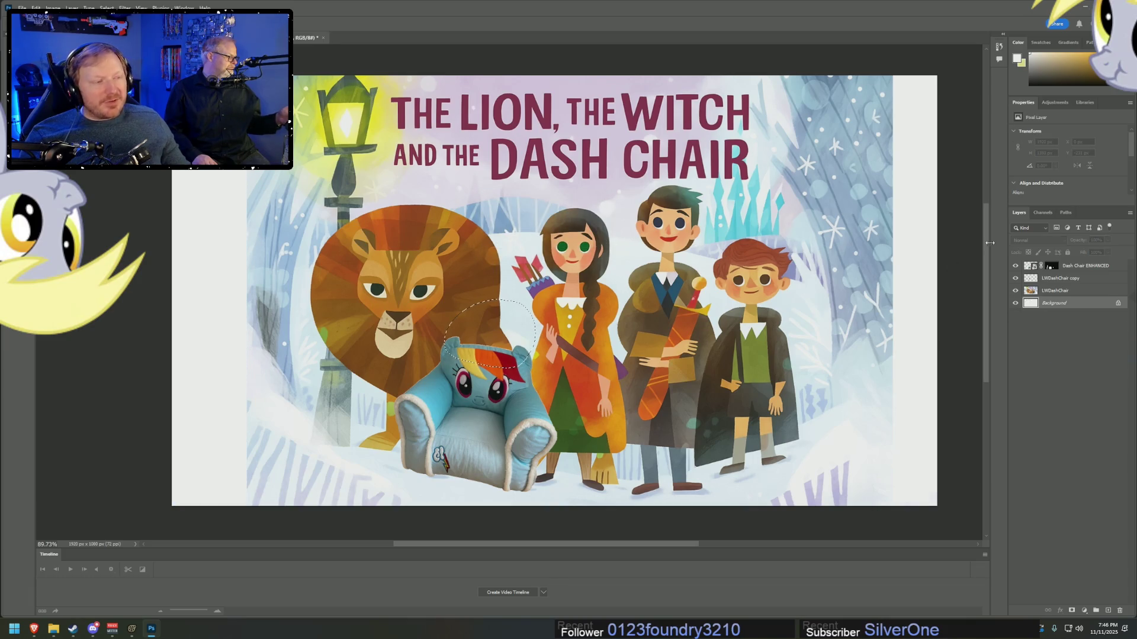
# - Check the remaining Dash Chair ENHANCED, LWDashChair copy and LWDashChair layers
pyautogui.click(1100, 269)
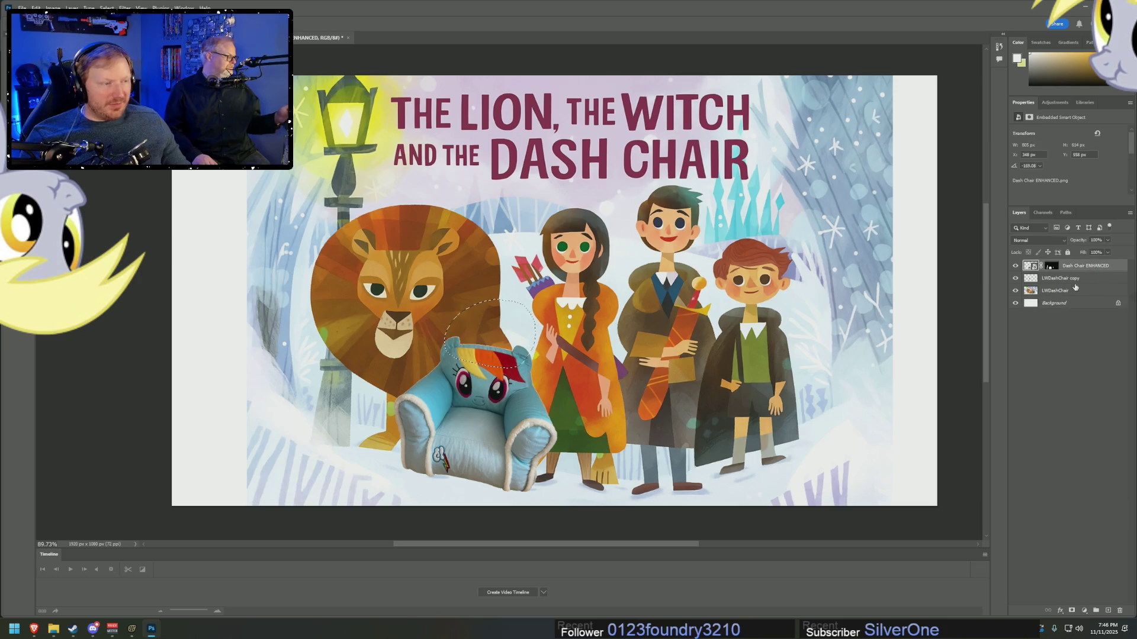
pyautogui.click(1077, 281)
pyautogui.click(1081, 292)
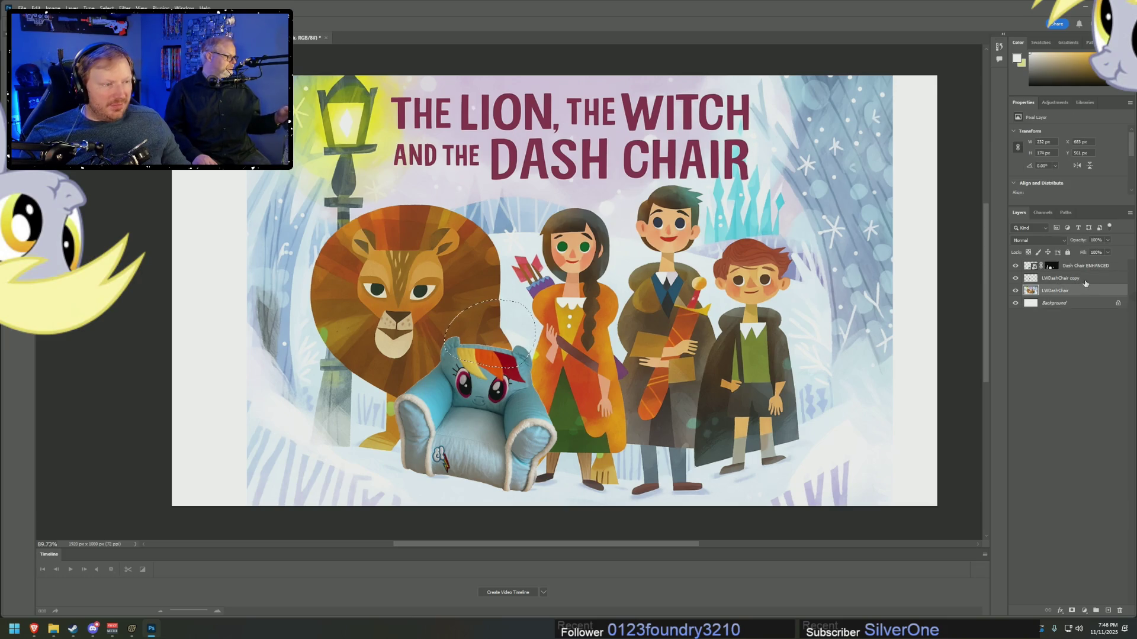
pyautogui.click(1107, 269)
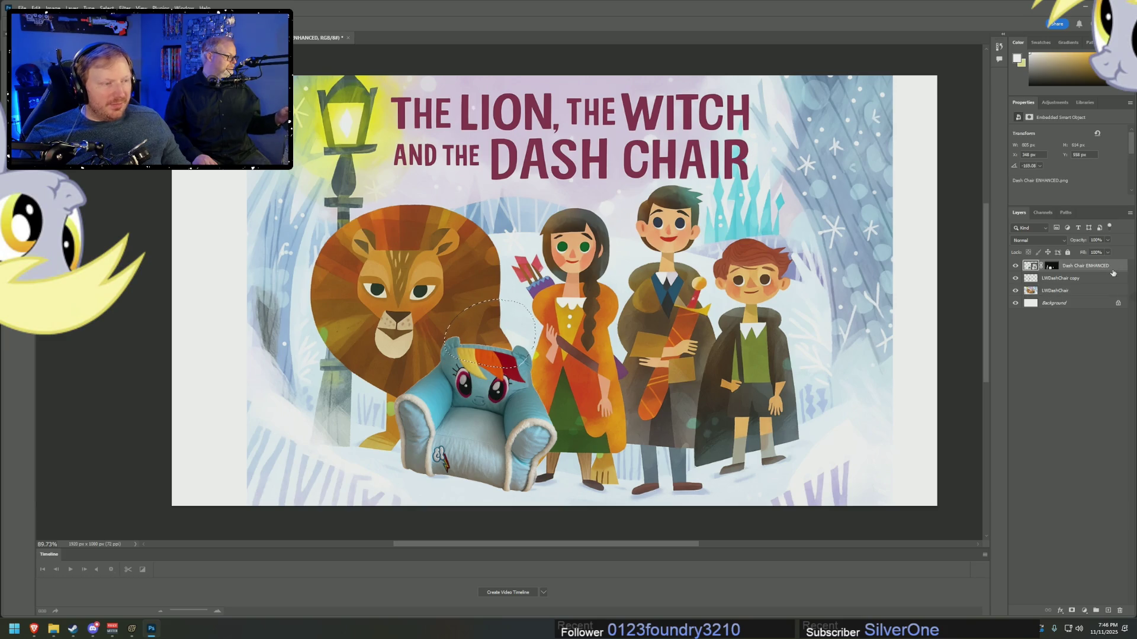
pyautogui.click(1068, 292)
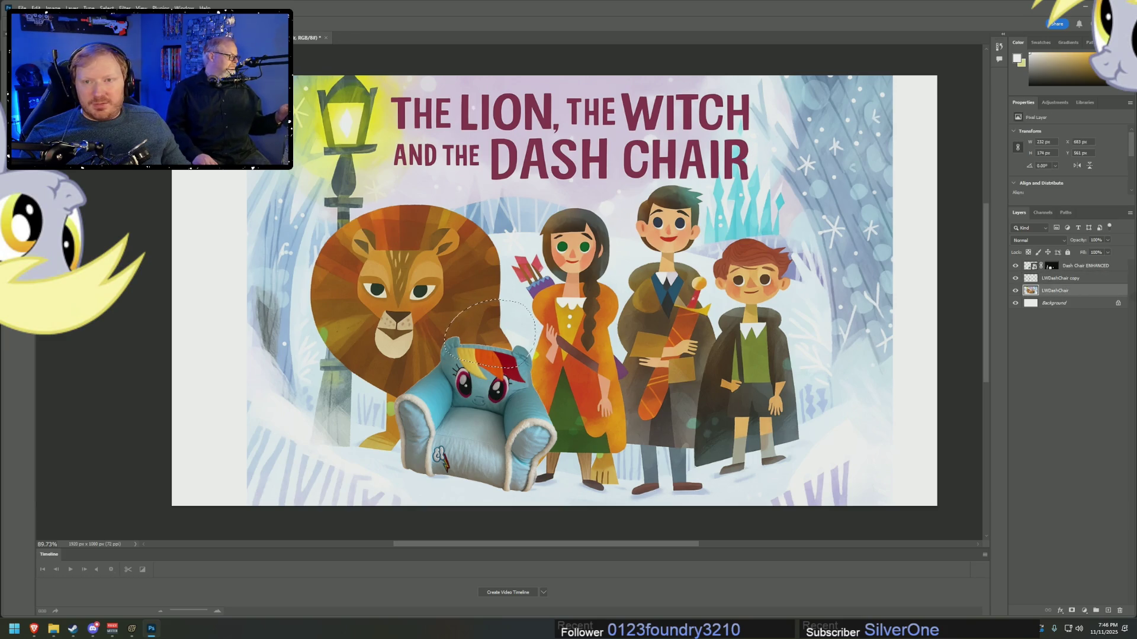
# - Marquee the blank white strip at the cover's right edge
pyautogui.press('m')
pyautogui.moveTo(936, 68)
pyautogui.mouseDown()
pyautogui.moveTo(930, 509)
pyautogui.moveTo(890, 456)
pyautogui.moveTo(891, 521)
pyautogui.mouseUp()
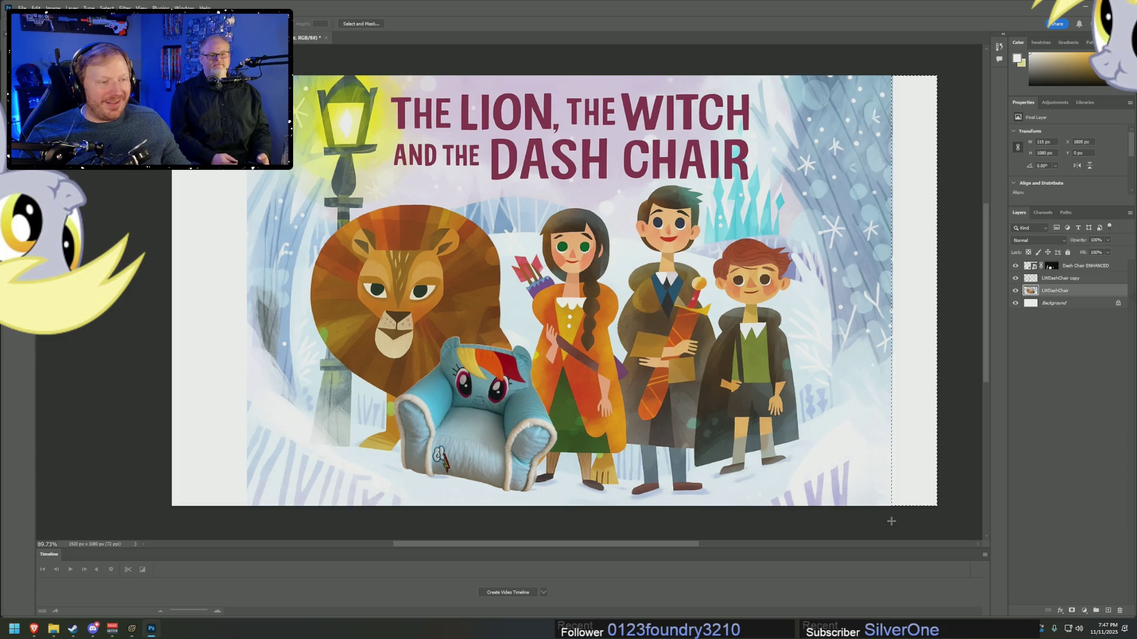
pyautogui.rightClick(909, 196)
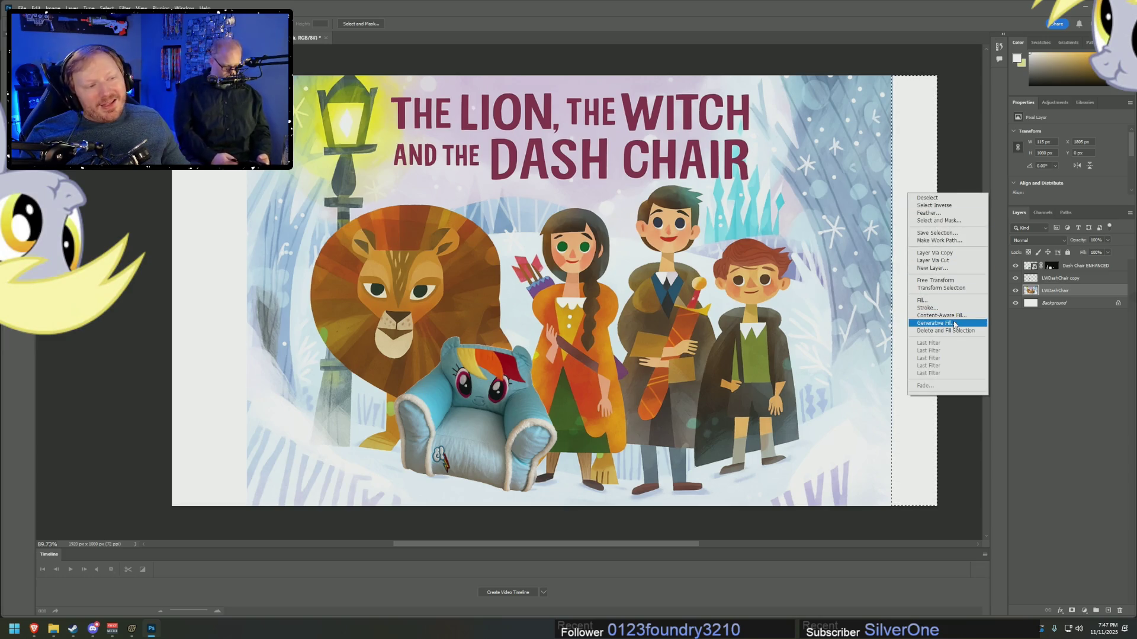
pyautogui.click(954, 324)
pyautogui.press('Escape')
# - Content-Aware Fill the right strip onto a new layer, deselect, and marquee the left strip
pyautogui.rightClick(905, 220)
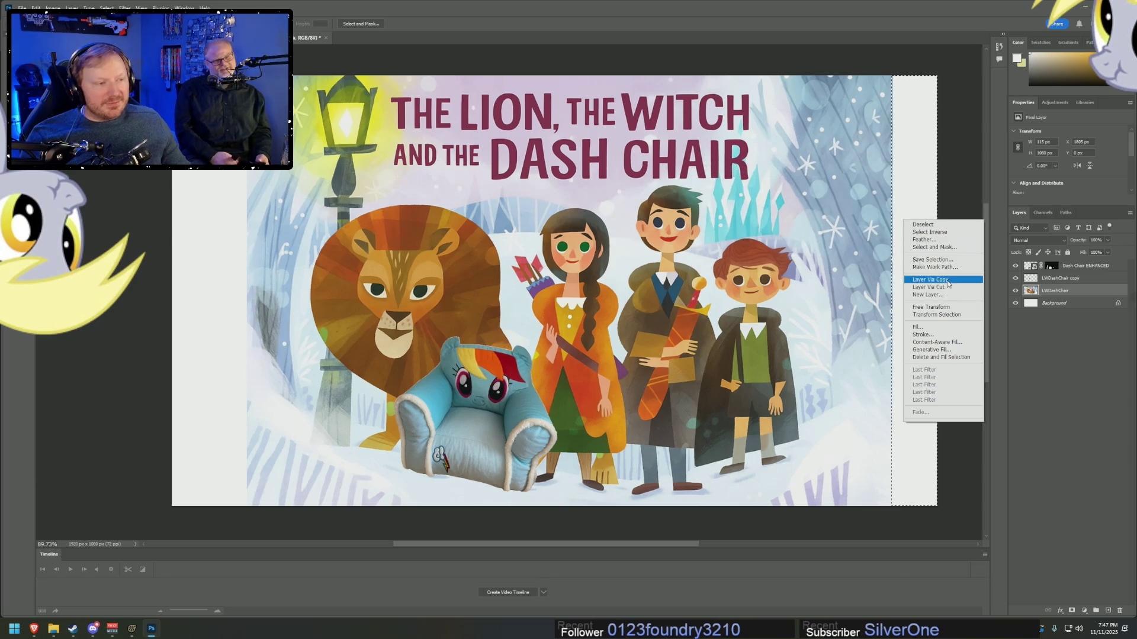
pyautogui.click(938, 342)
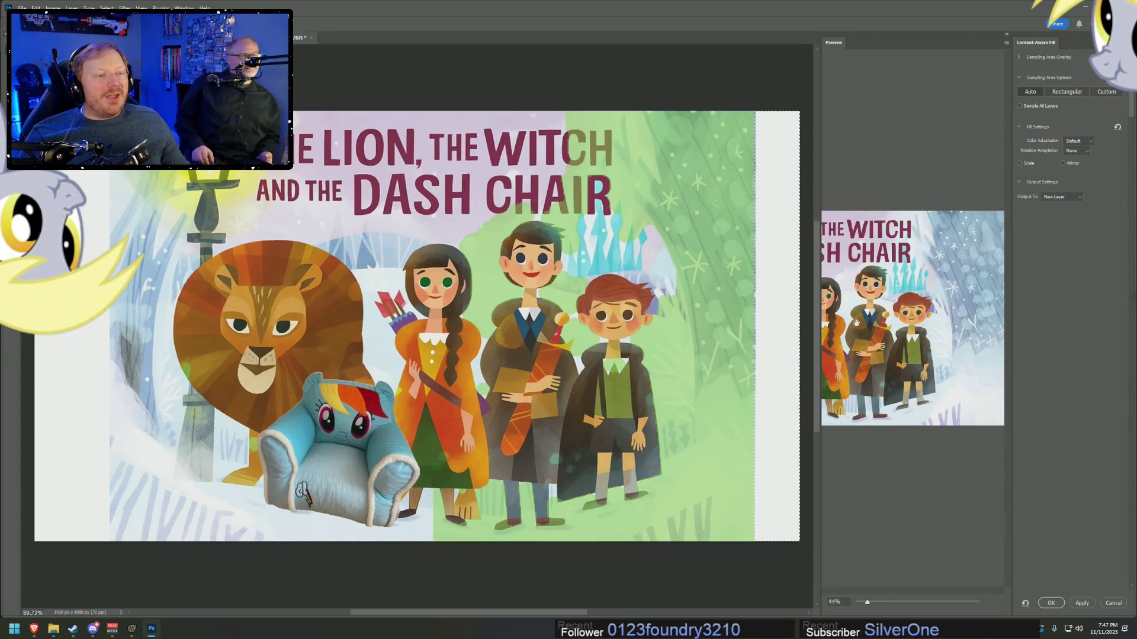
pyautogui.press('Escape')
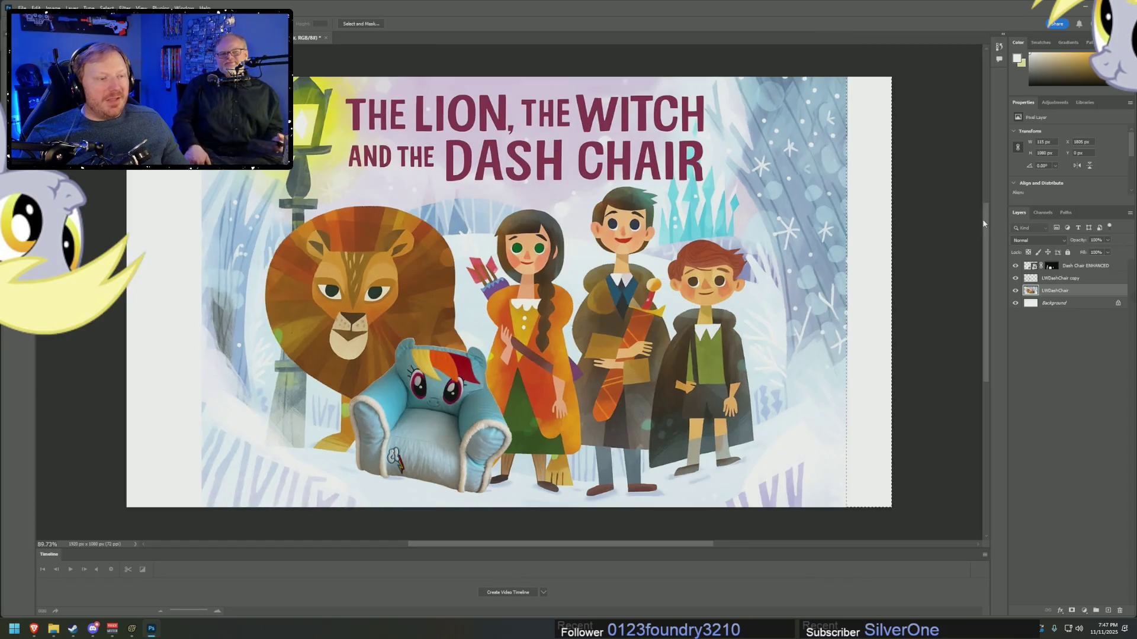
pyautogui.rightClick(871, 204)
pyautogui.click(912, 328)
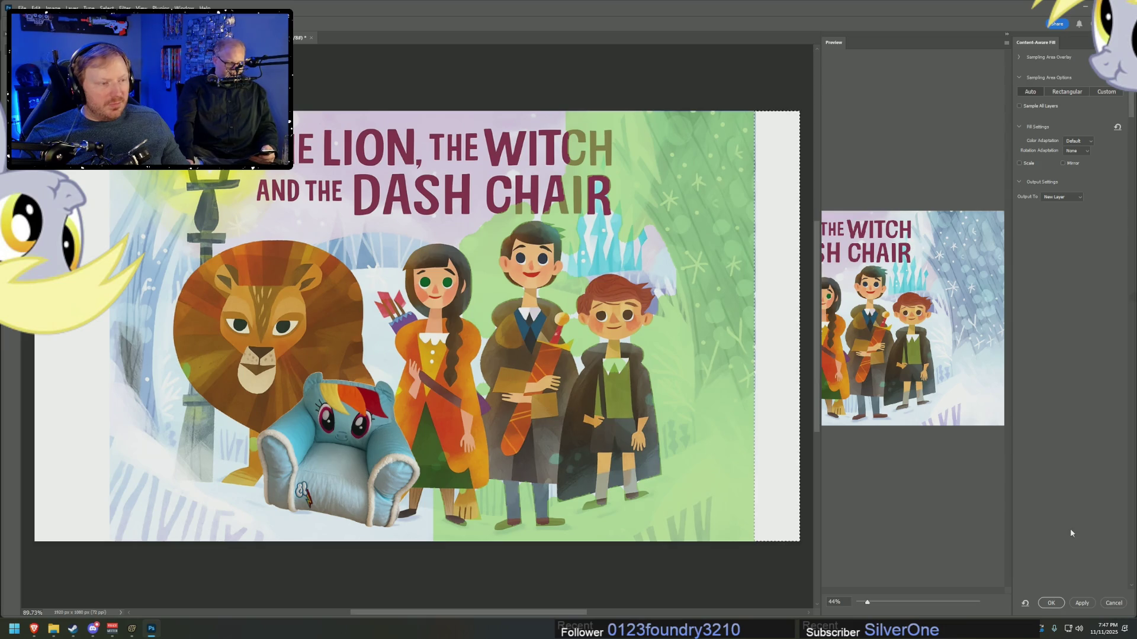
pyautogui.press('Return')
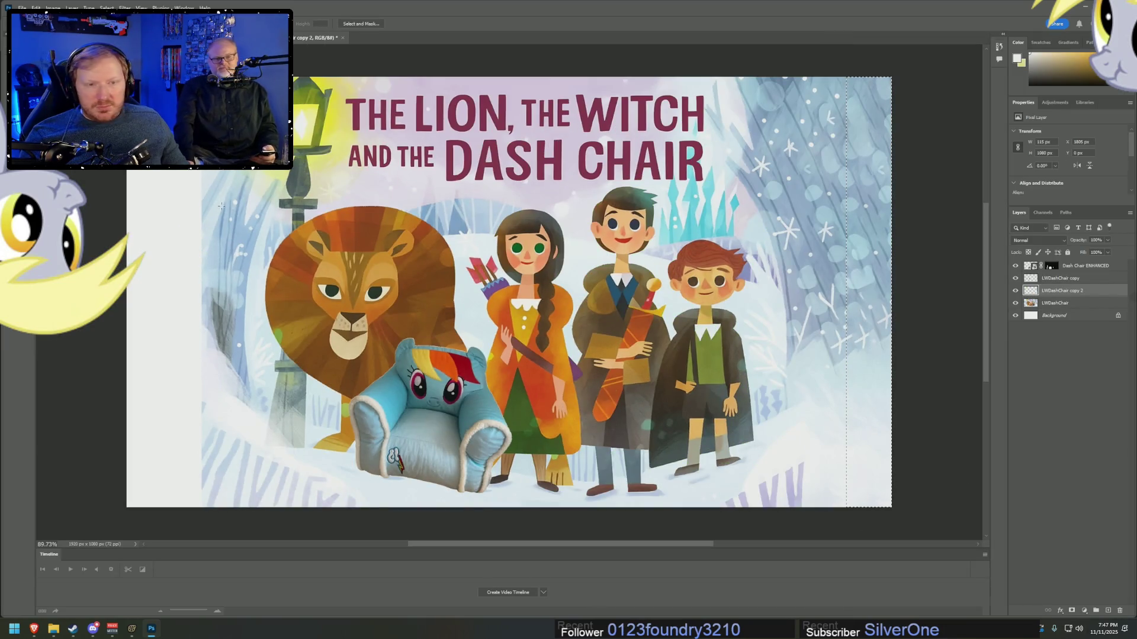
pyautogui.hotkey('ctrl', 'd')
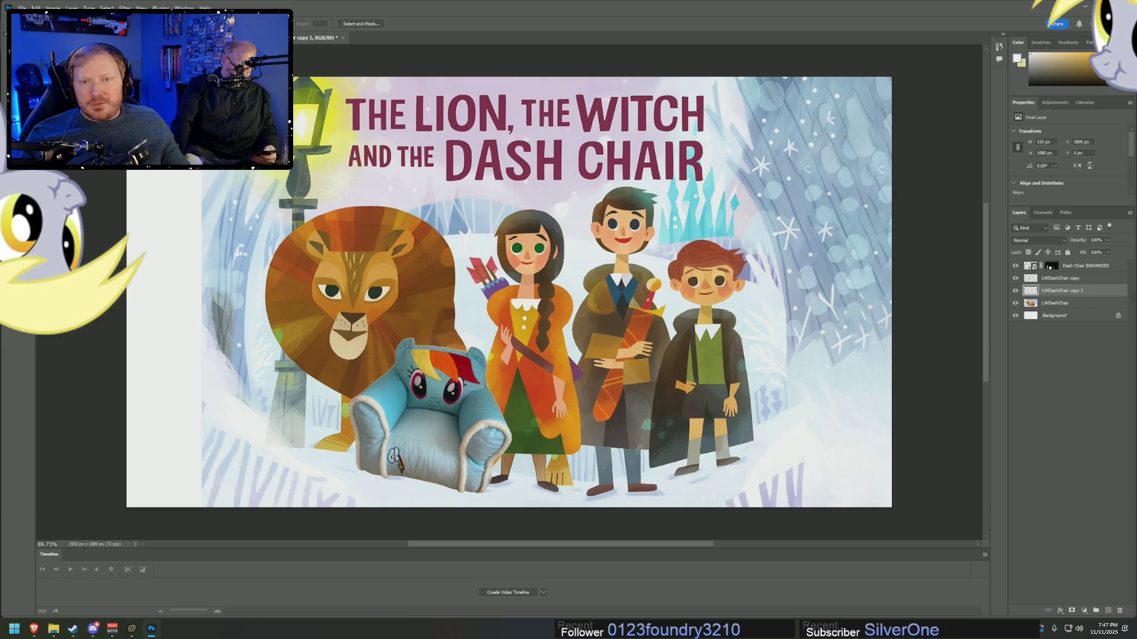
pyautogui.moveTo(101, 71)
pyautogui.mouseDown()
pyautogui.moveTo(200, 415)
pyautogui.moveTo(202, 517)
pyautogui.mouseUp()
# - Open Content-Aware Fill for the left strip, dismiss the Sampling Brush notice, and cancel
pyautogui.rightClick(165, 377)
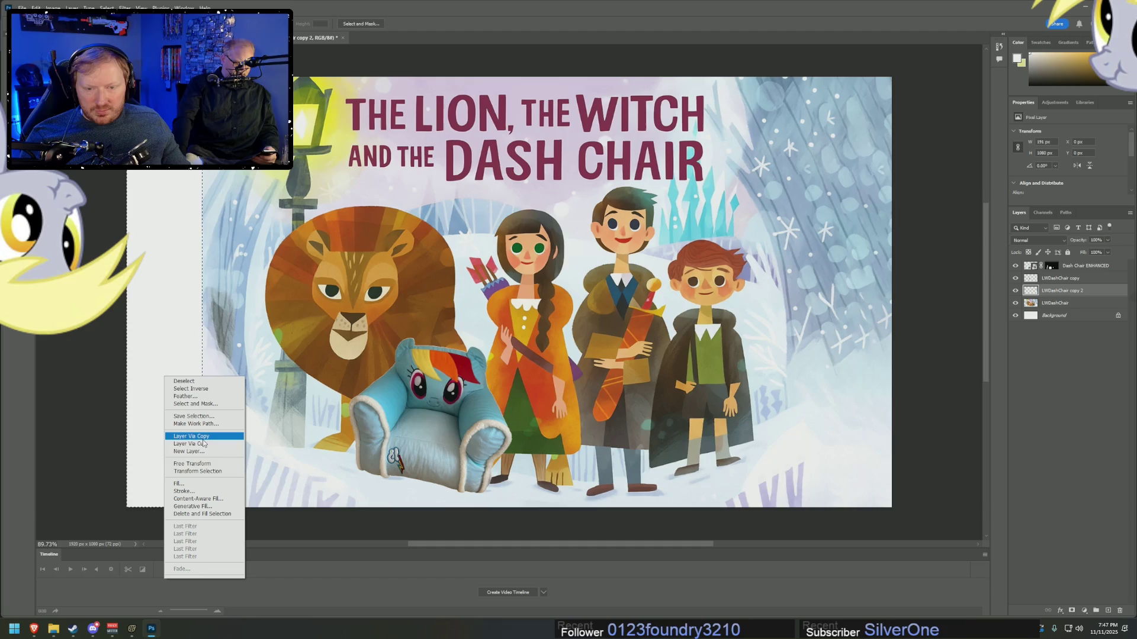
pyautogui.click(198, 499)
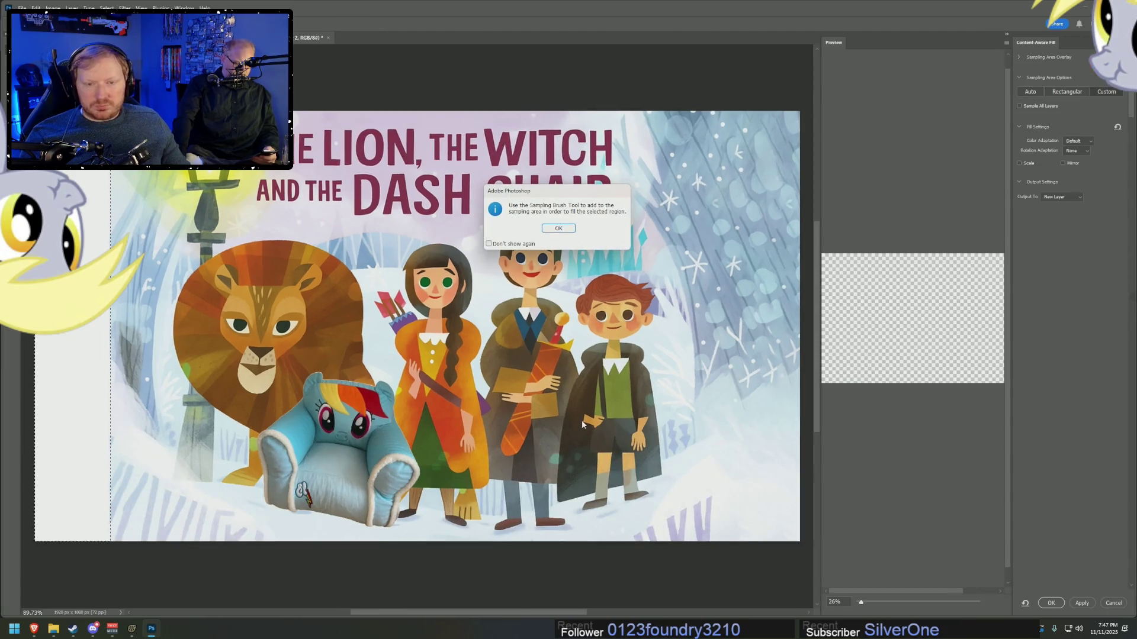
pyautogui.click(558, 229)
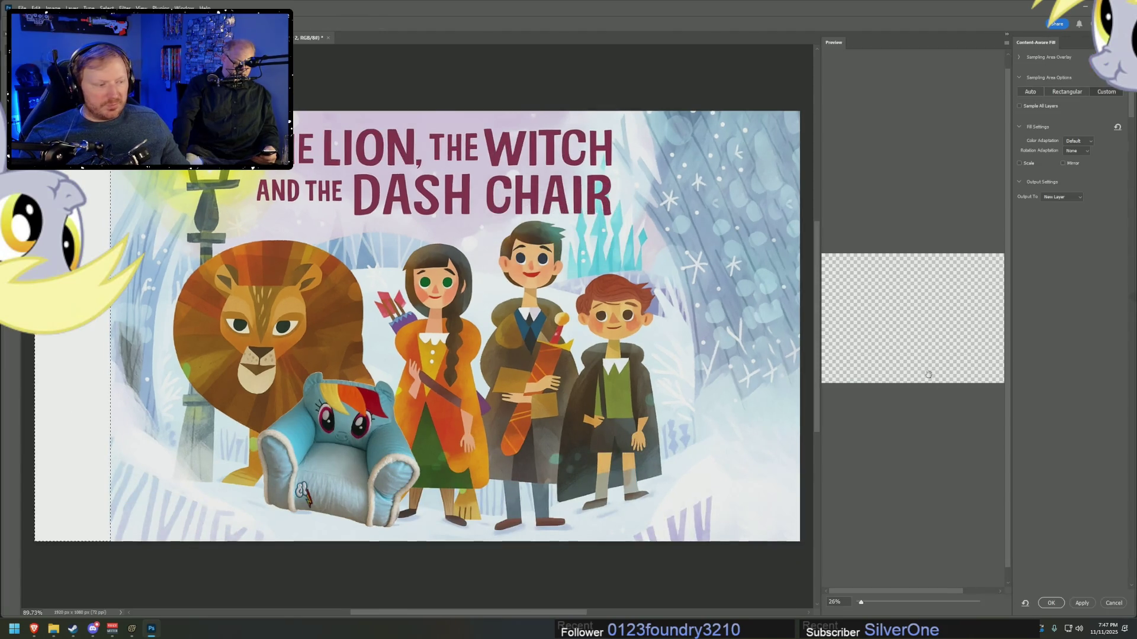
pyautogui.click(1112, 602)
# - Select only the LWDashChair copy 2 layer in the Layers panel
pyautogui.click(1054, 281)
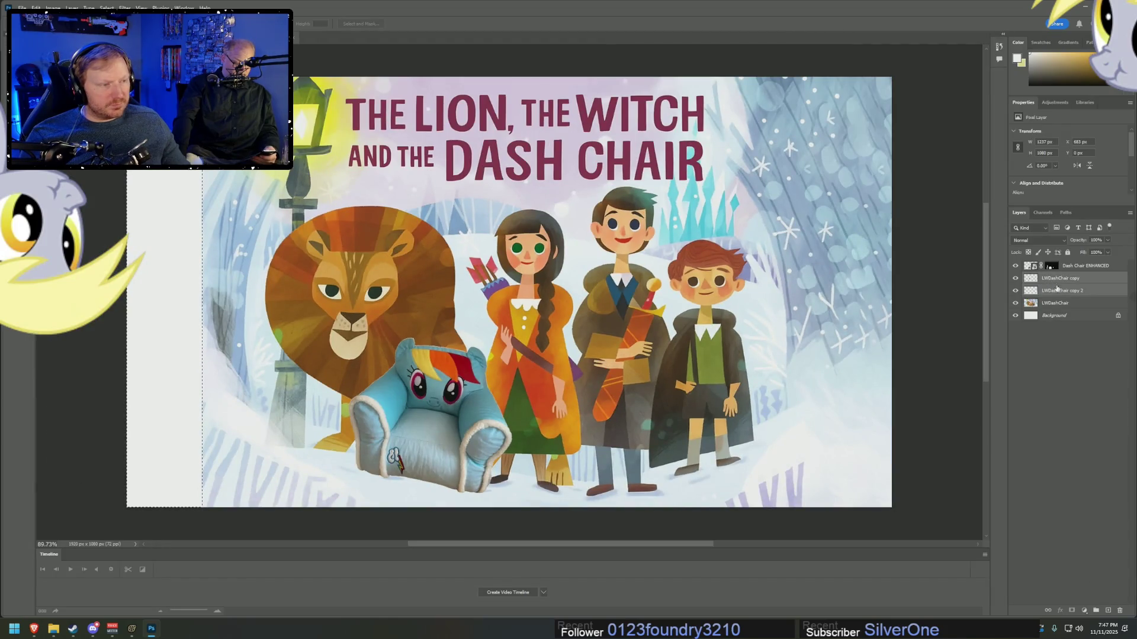
pyautogui.click(1058, 291)
pyautogui.keyDown('shift'); pyautogui.click(1059, 303); pyautogui.keyUp('shift')
pyautogui.click(1060, 290)
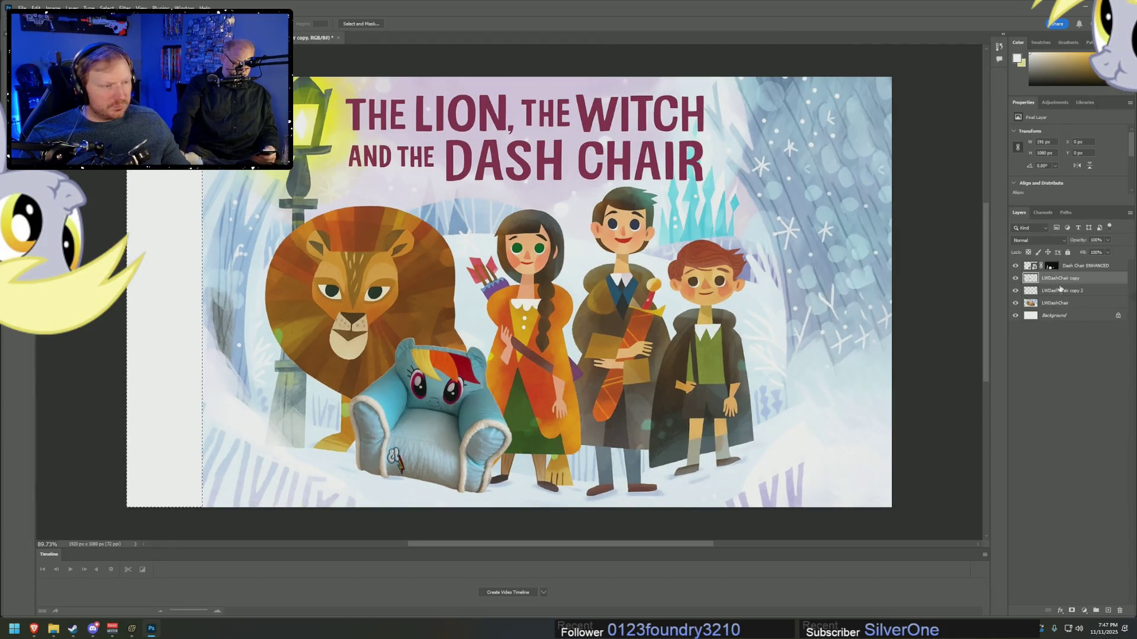
# - Merge the LWDashChair, LWDashChair copy and copy 2 layers into one
pyautogui.keyDown('shift'); pyautogui.click(1059, 303); pyautogui.keyUp('shift')
pyautogui.rightClick(1059, 304)
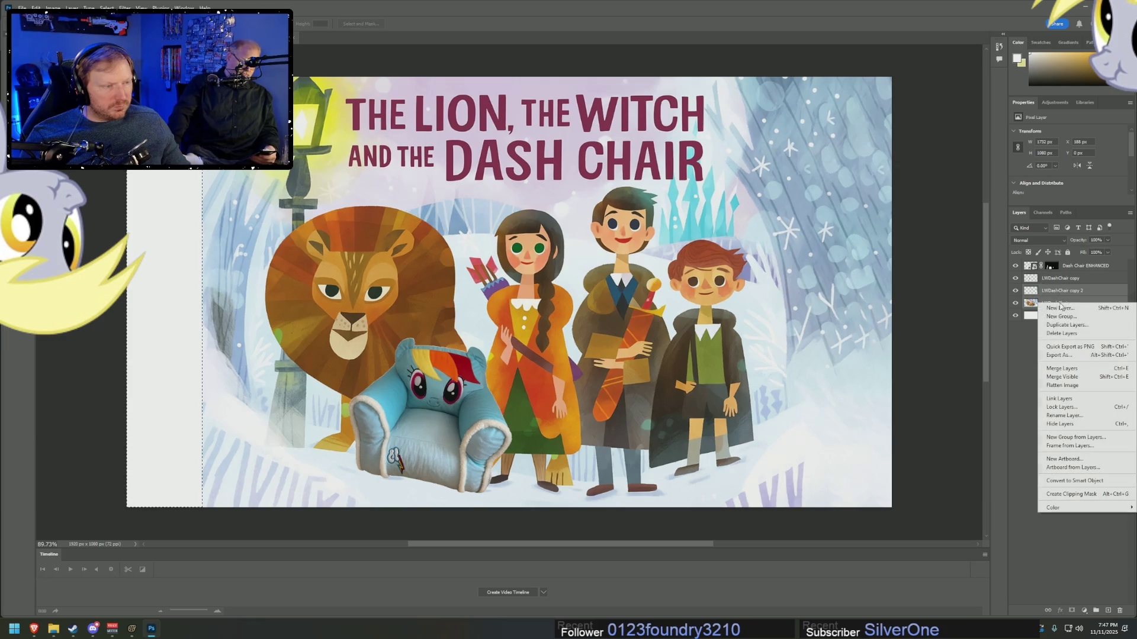
pyautogui.click(1054, 334)
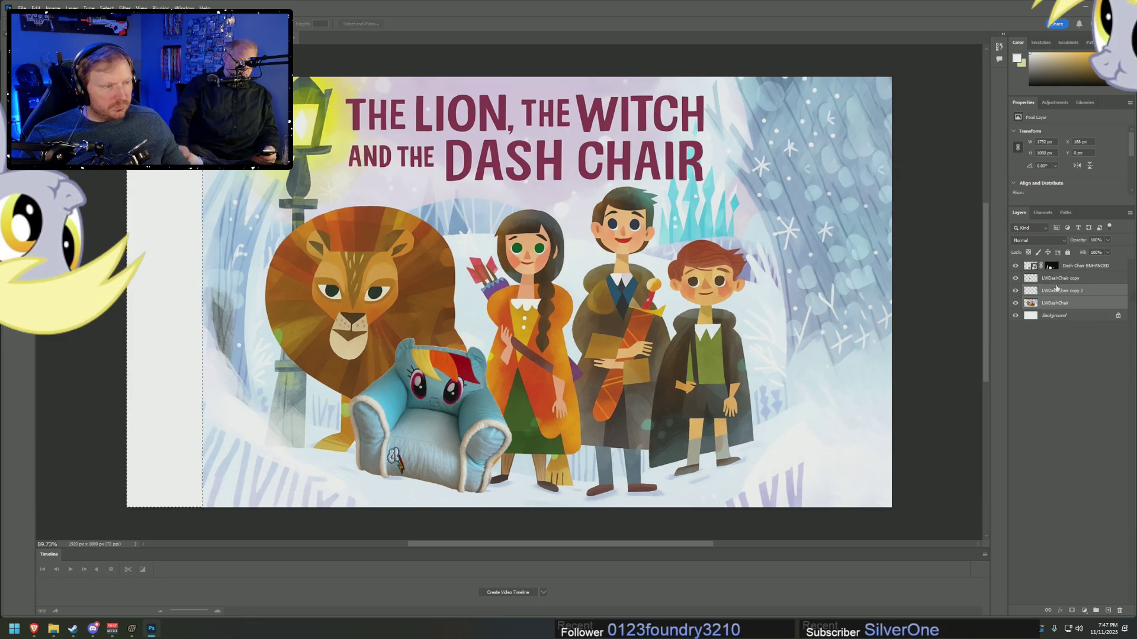
pyautogui.keyDown('shift'); pyautogui.click(1057, 279); pyautogui.keyUp('shift')
pyautogui.rightClick(1060, 303)
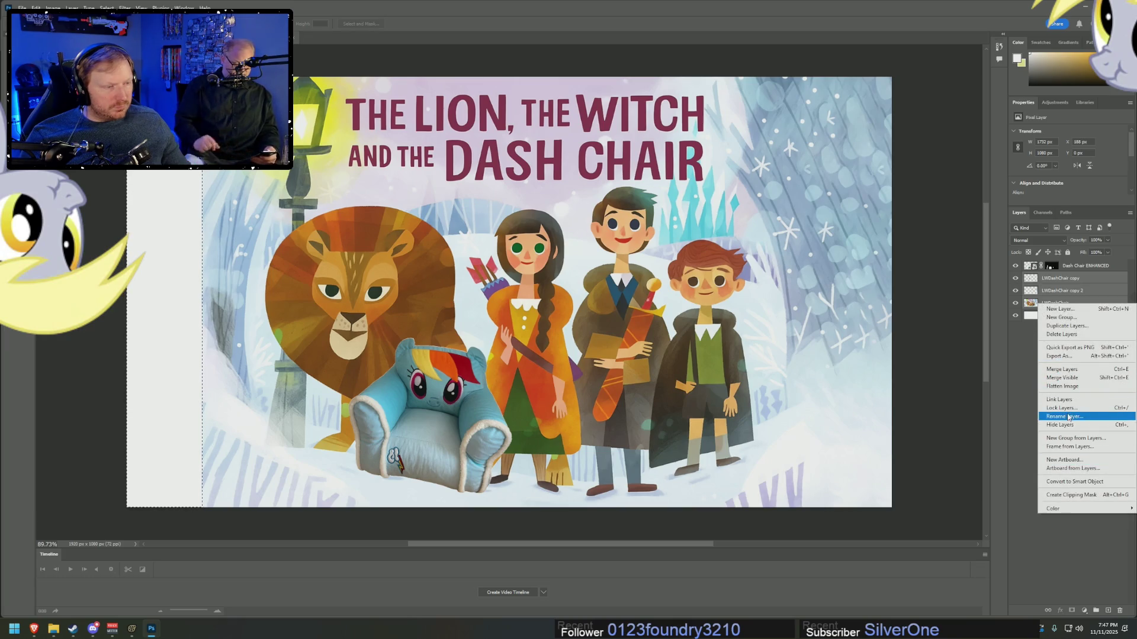
pyautogui.click(1060, 369)
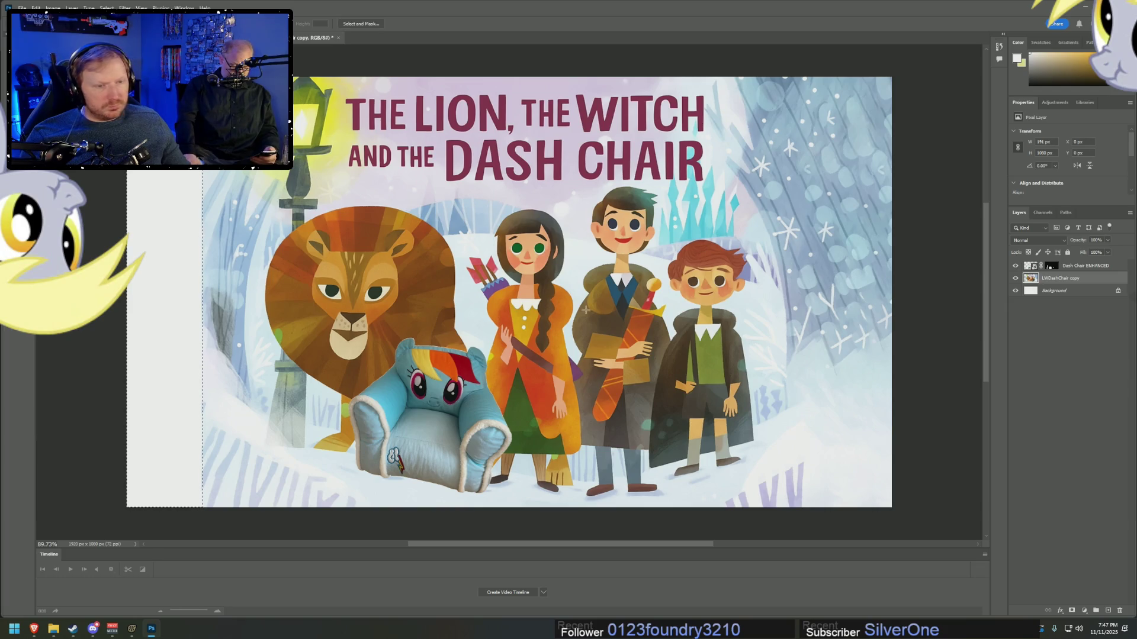
# - Content-Aware Fill the blank left-edge strip with snowy scenery
pyautogui.rightClick(186, 154)
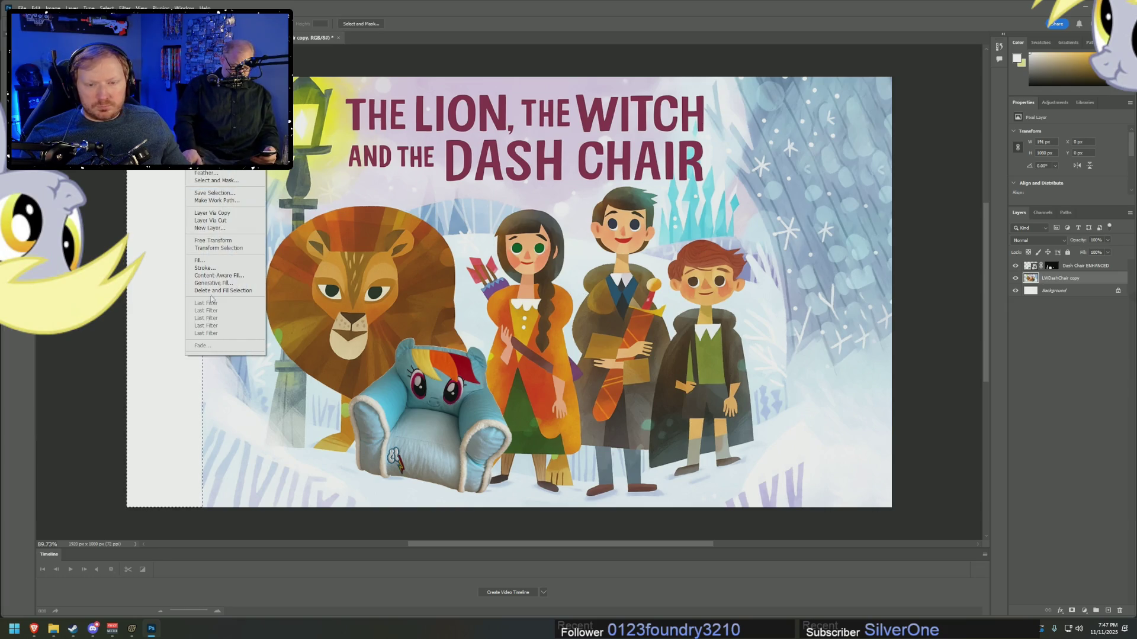
pyautogui.click(214, 276)
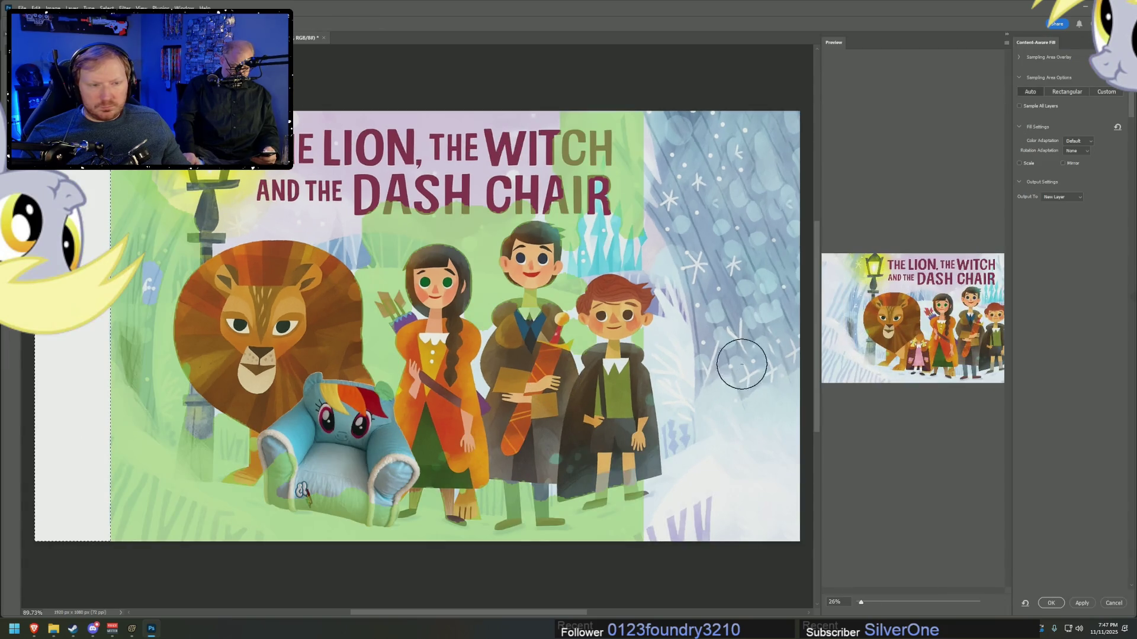
pyautogui.click(1052, 603)
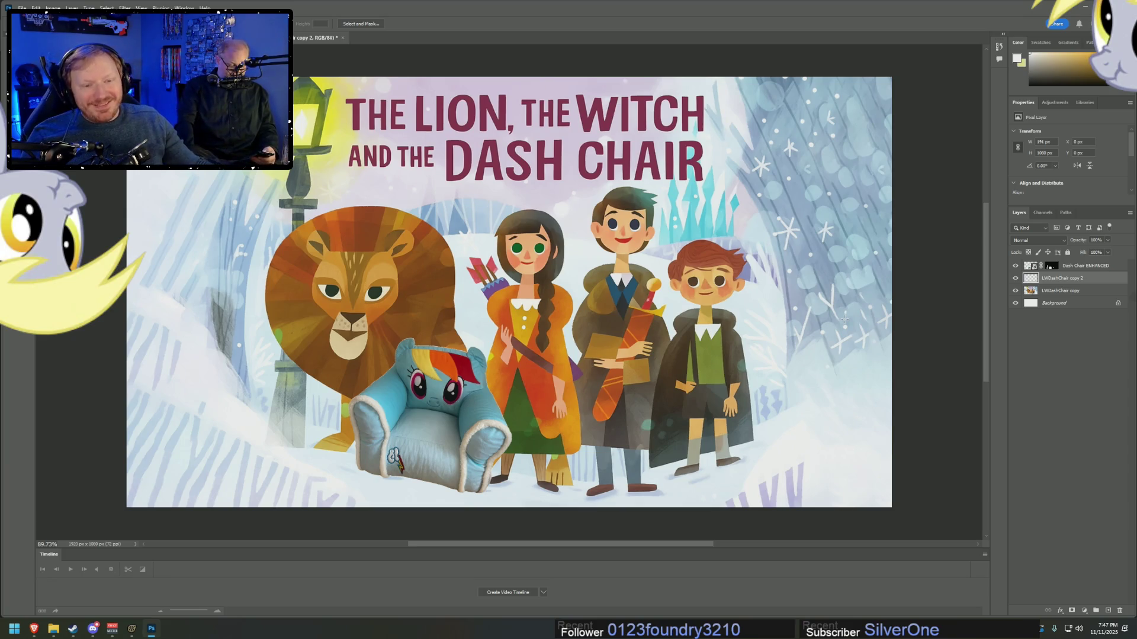
# - Target the Dash Chair ENHANCED layer mask, reset default colours, and open Select and Mask
pyautogui.scroll(5, 409, 427)
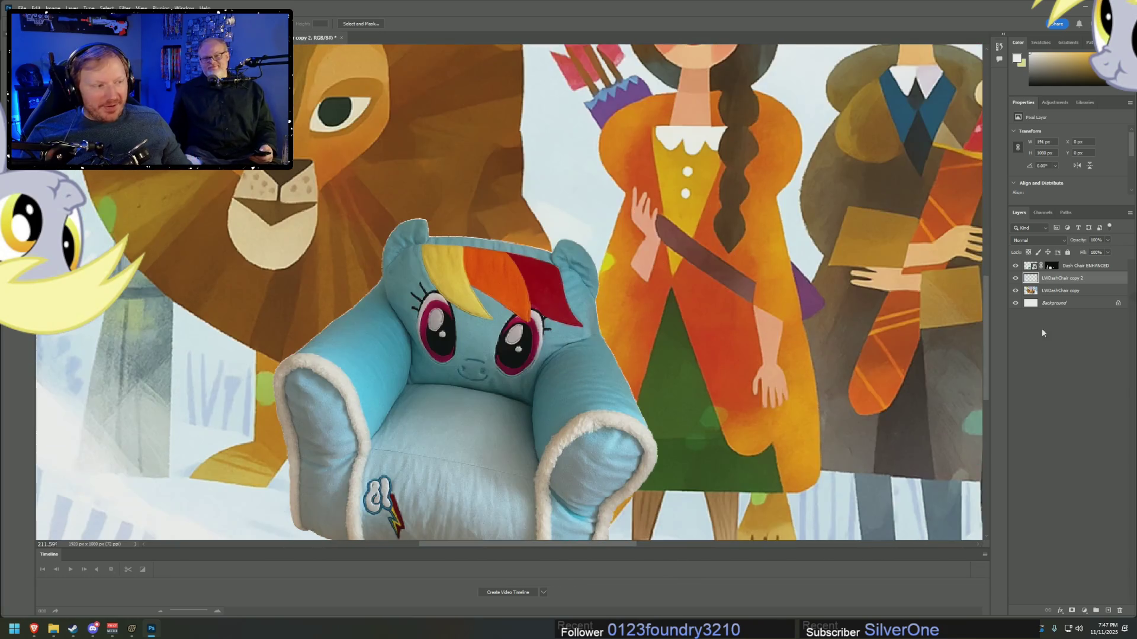
pyautogui.click(1051, 265)
pyautogui.press('d')
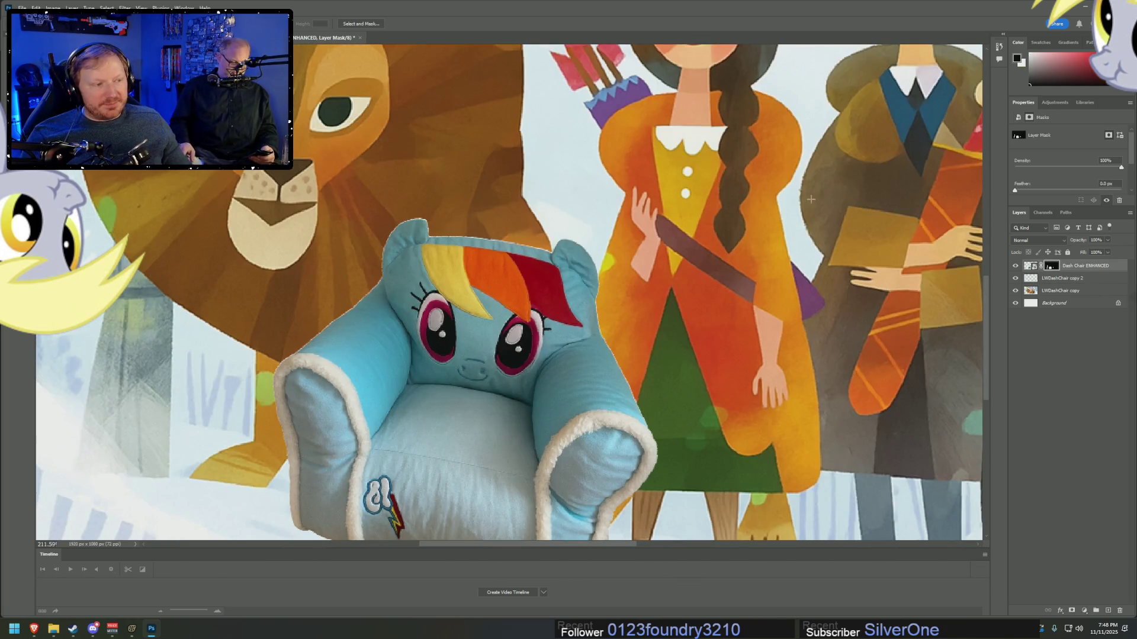
pyautogui.click(126, 3)
pyautogui.moveTo(166, 157)
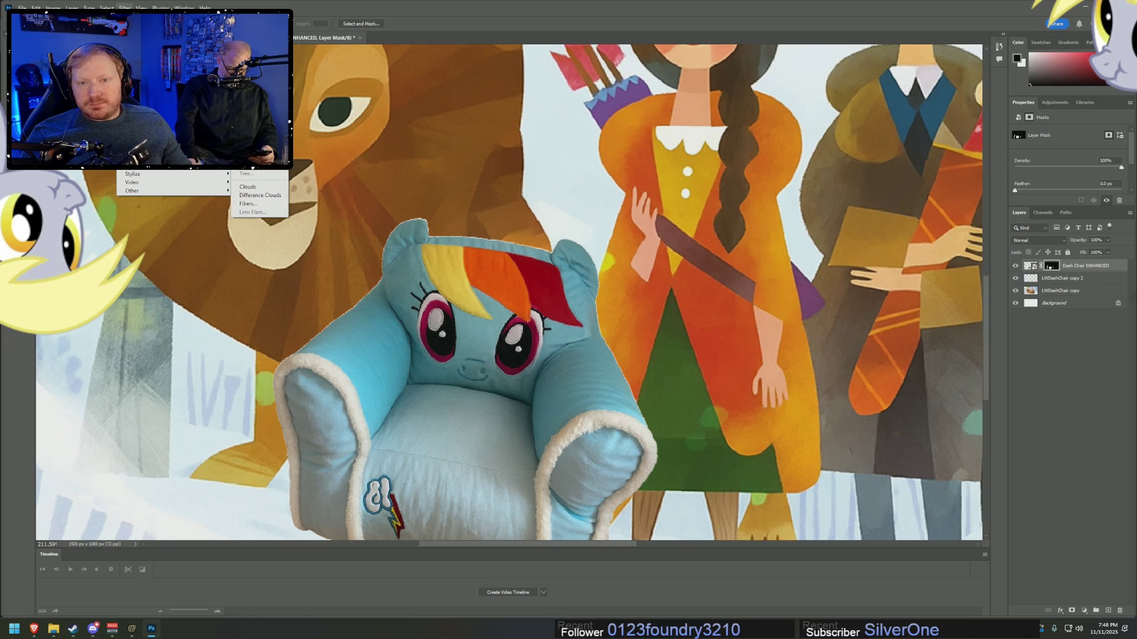
pyautogui.moveTo(107, 8)
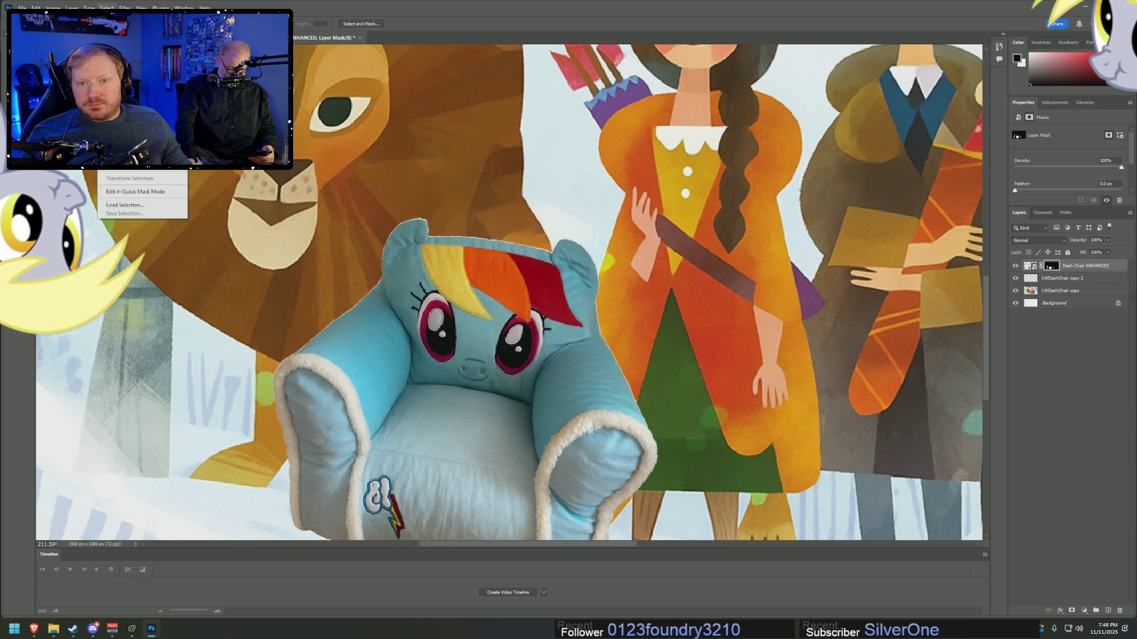
pyautogui.click(124, 136)
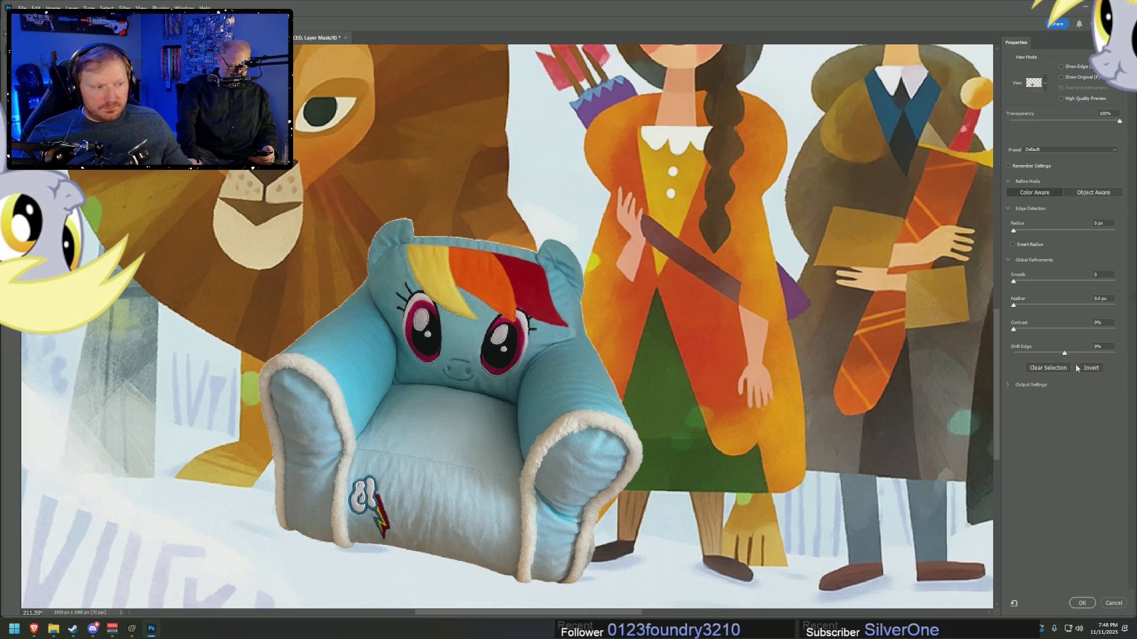
# - Set Shift Edge to -100% and Feather to 0.2 px, then bring up File Explorer
pyautogui.moveTo(1066, 355); pyautogui.dragTo(977, 360)
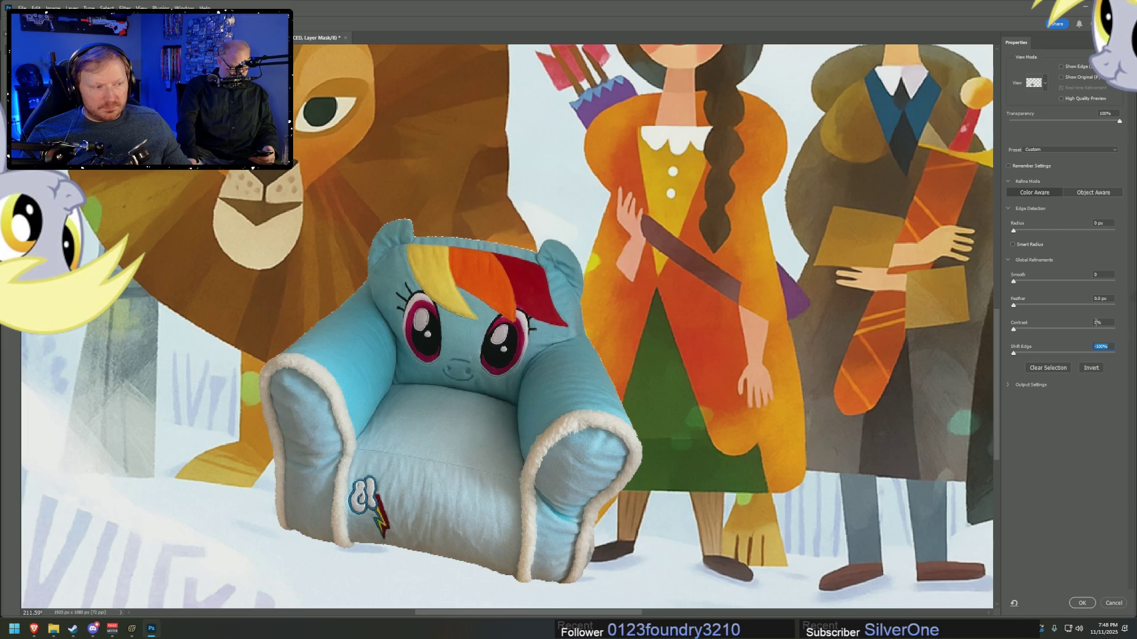
pyautogui.press('Up')
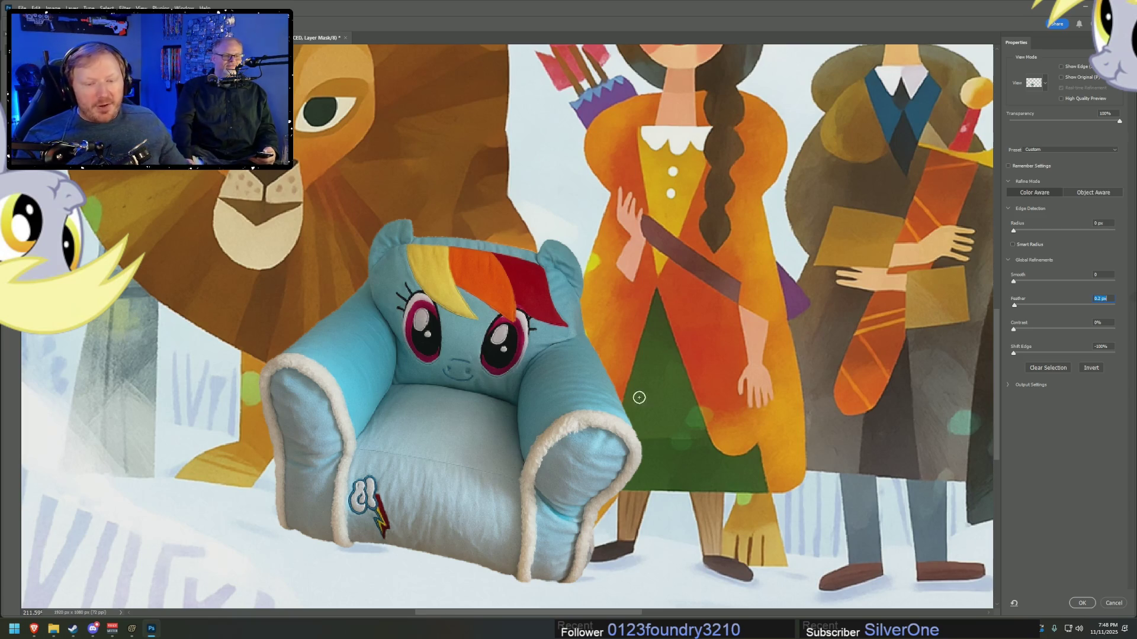
pyautogui.click(53, 628)
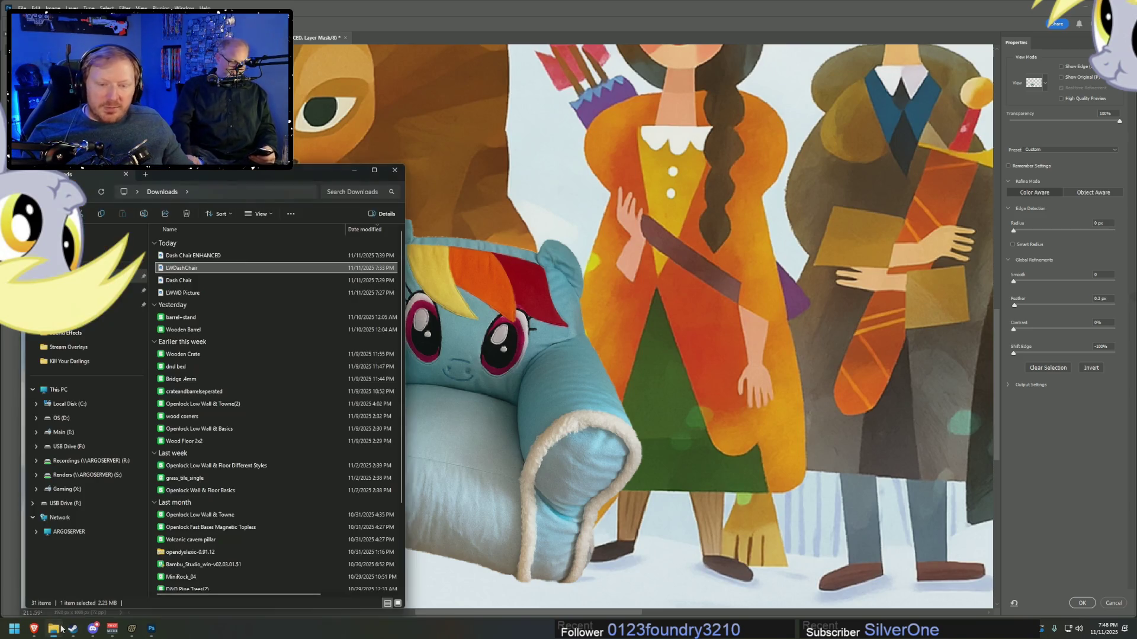
pyautogui.click(138, 292)
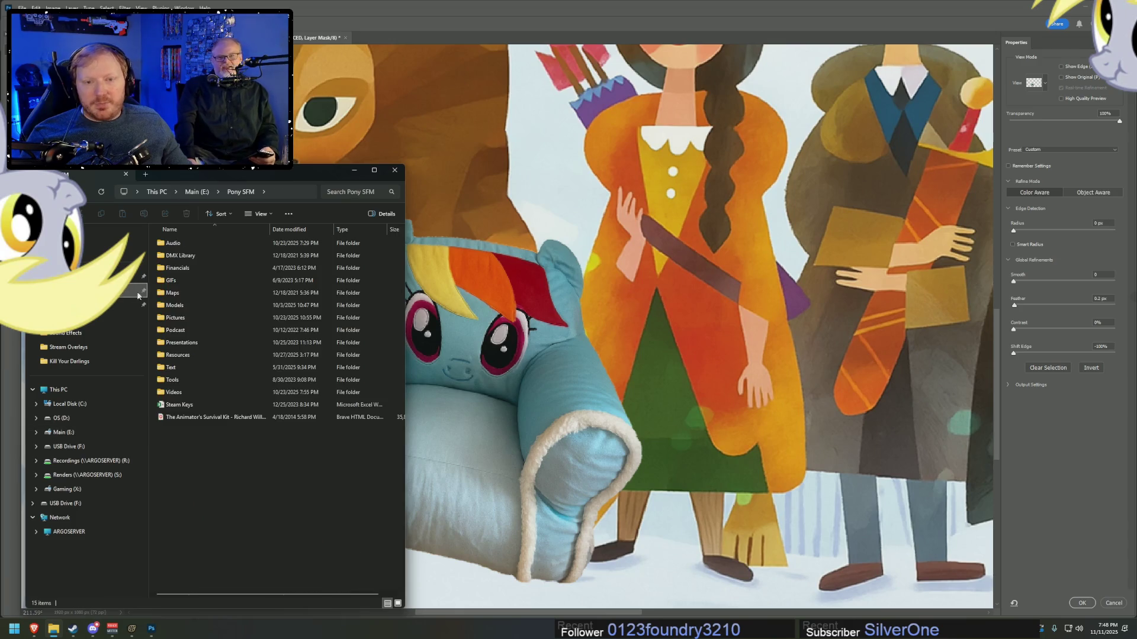
pyautogui.doubleClick(179, 342)
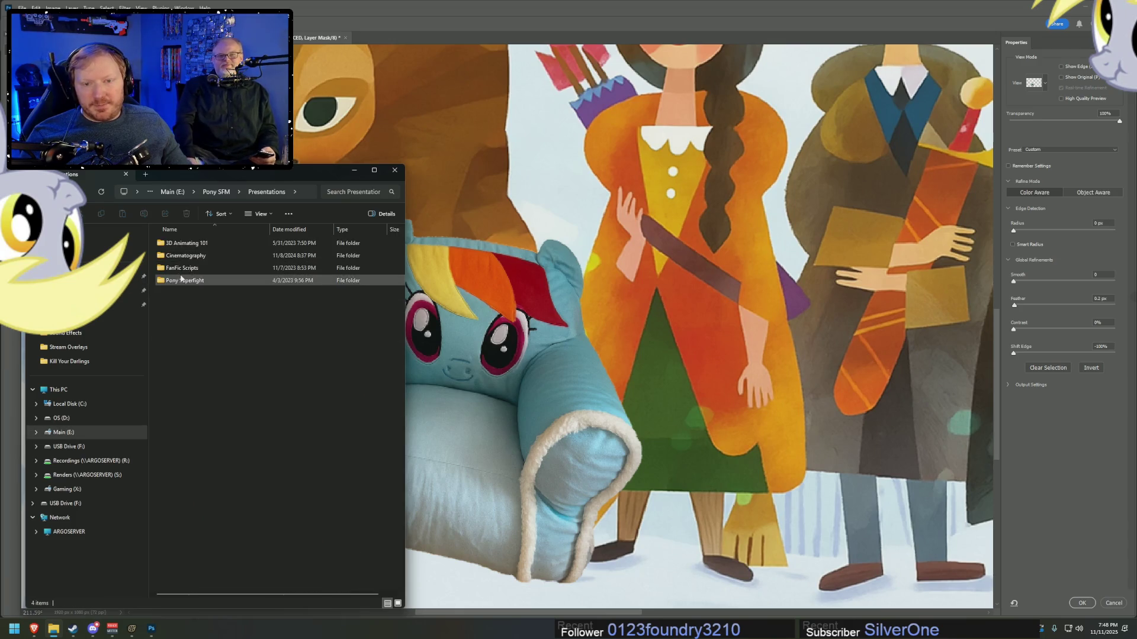
pyautogui.doubleClick(181, 279)
pyautogui.hotkey('alt', 'Left')
pyautogui.click(181, 269)
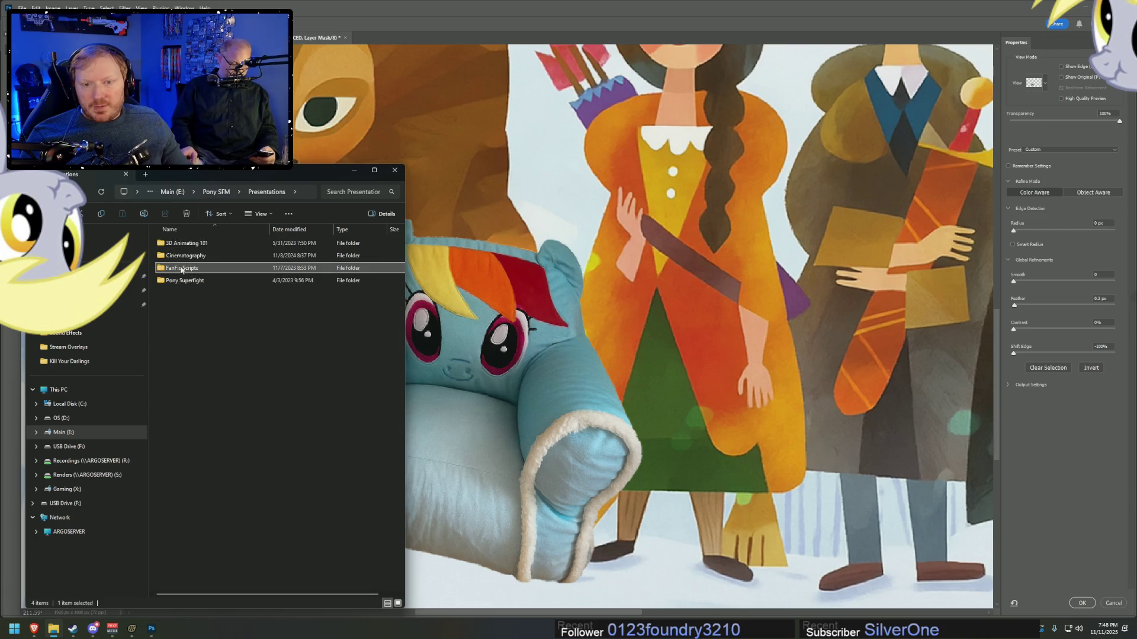
pyautogui.doubleClick(181, 270)
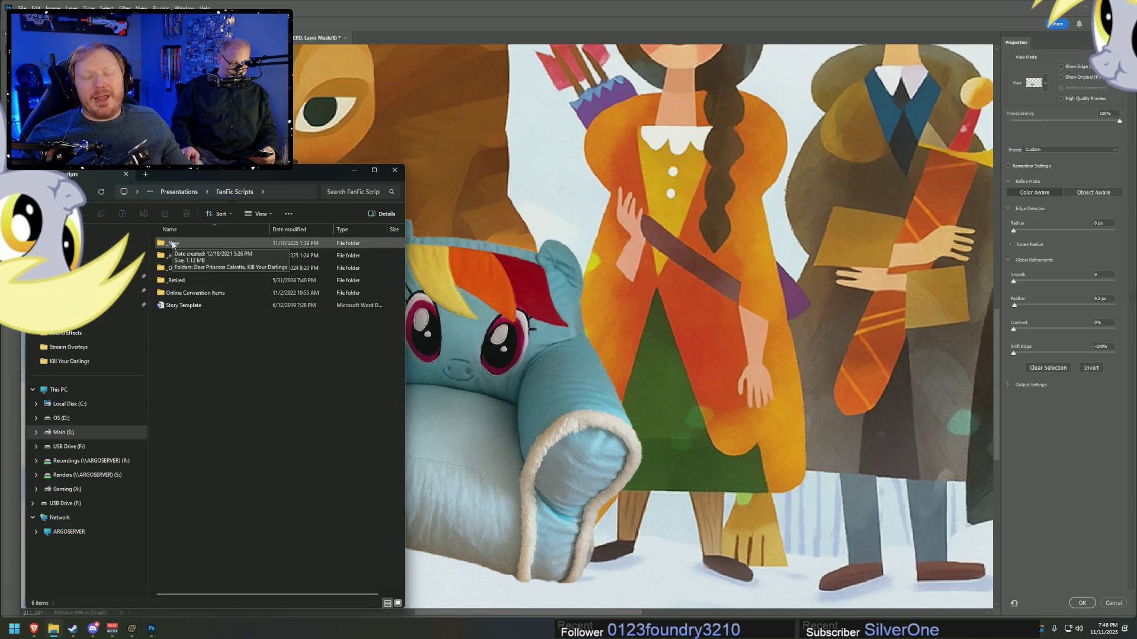
pyautogui.doubleClick(172, 255)
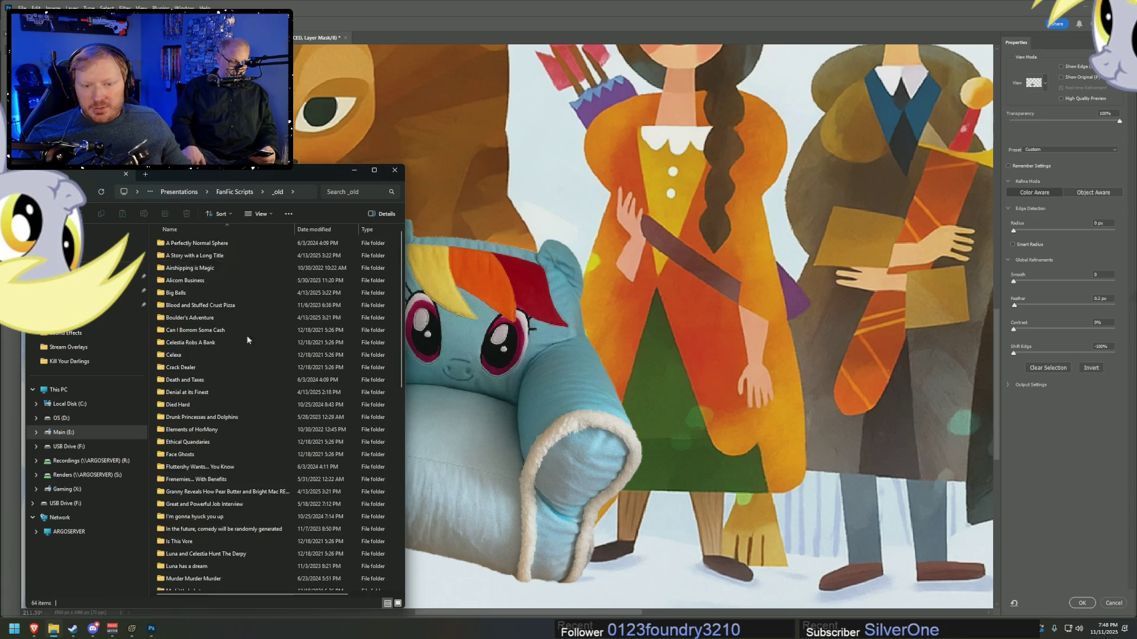
pyautogui.scroll(-10, 218, 474)
pyautogui.doubleClick(178, 411)
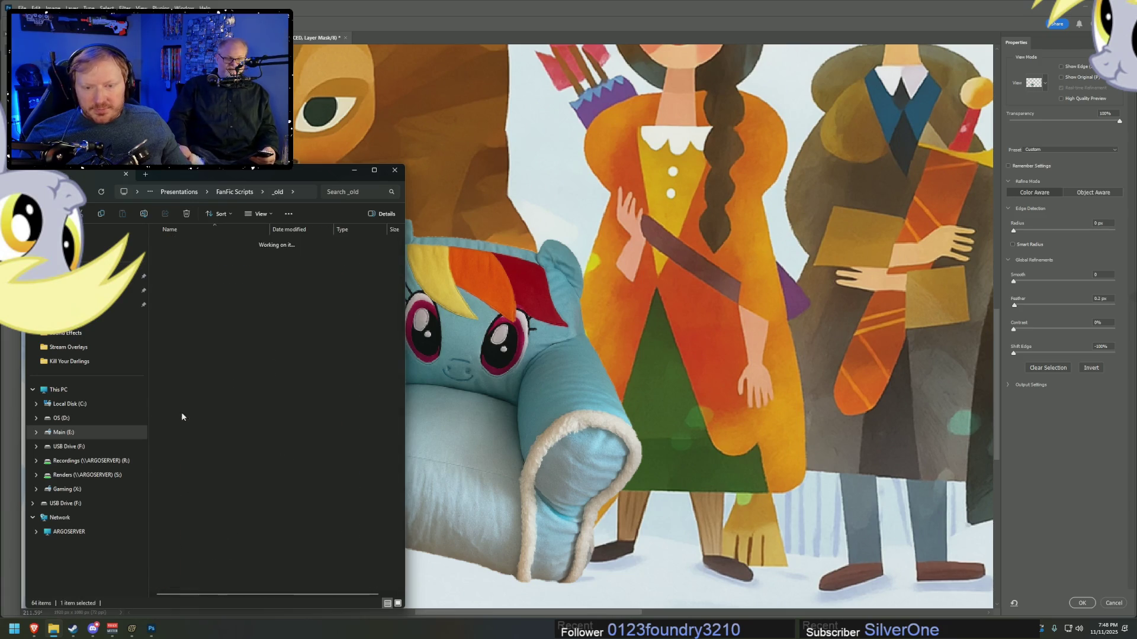
pyautogui.doubleClick(178, 243)
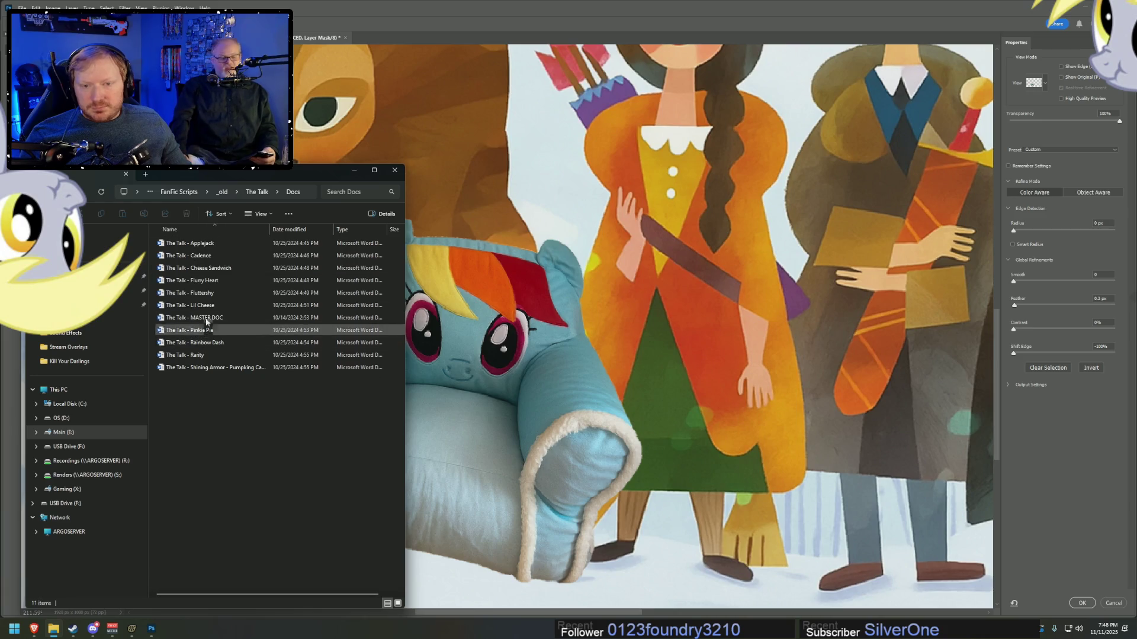
pyautogui.click(257, 192)
pyautogui.click(223, 192)
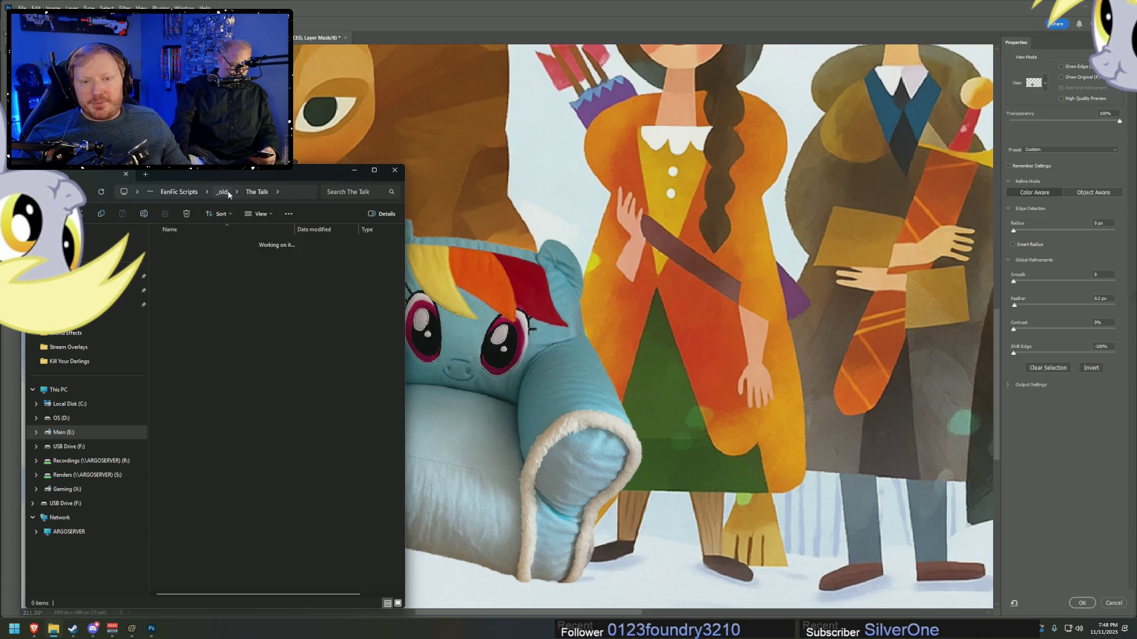
pyautogui.click(349, 170)
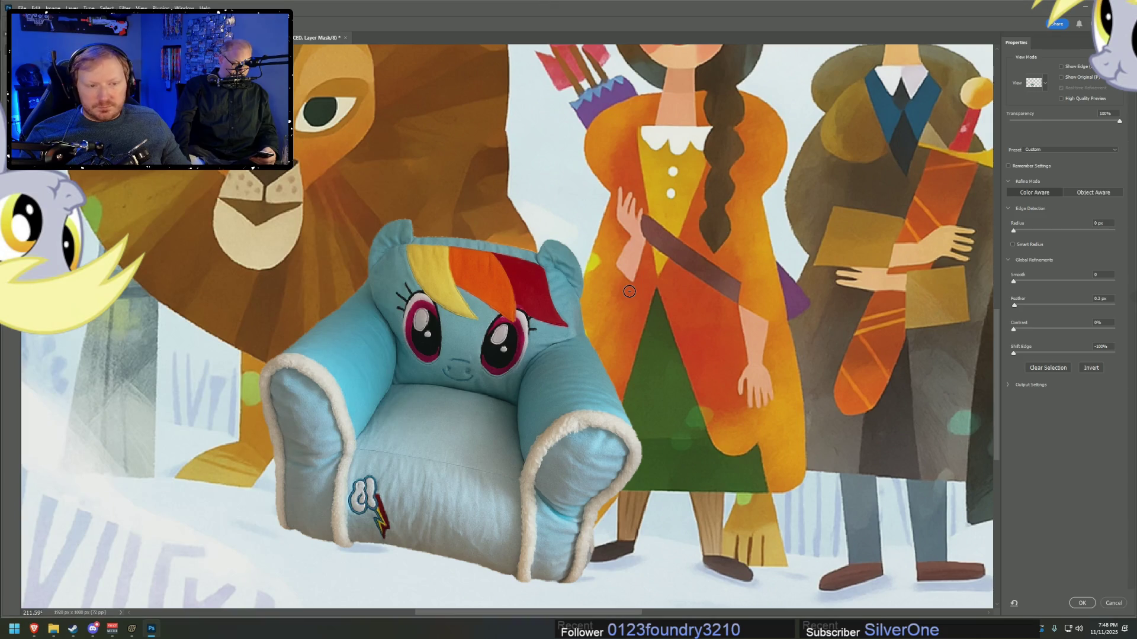
# - Raise the mask Feather to 0.3 px, set Smooth to 1, and apply the refinement
pyautogui.scroll(-5, 628, 291)
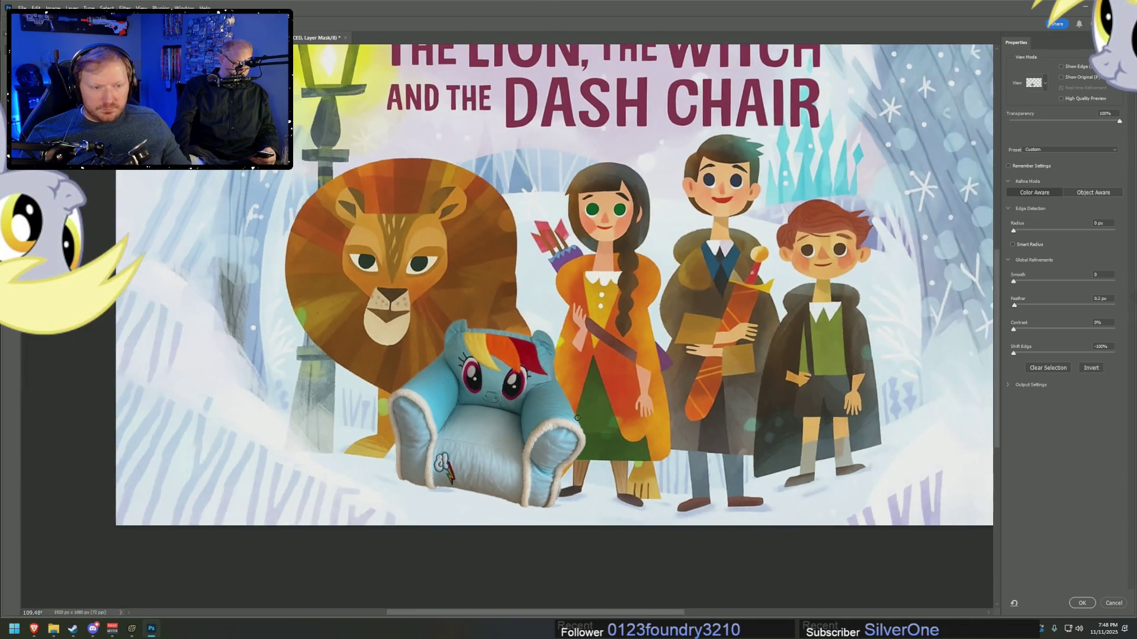
pyautogui.scroll(5, 578, 419)
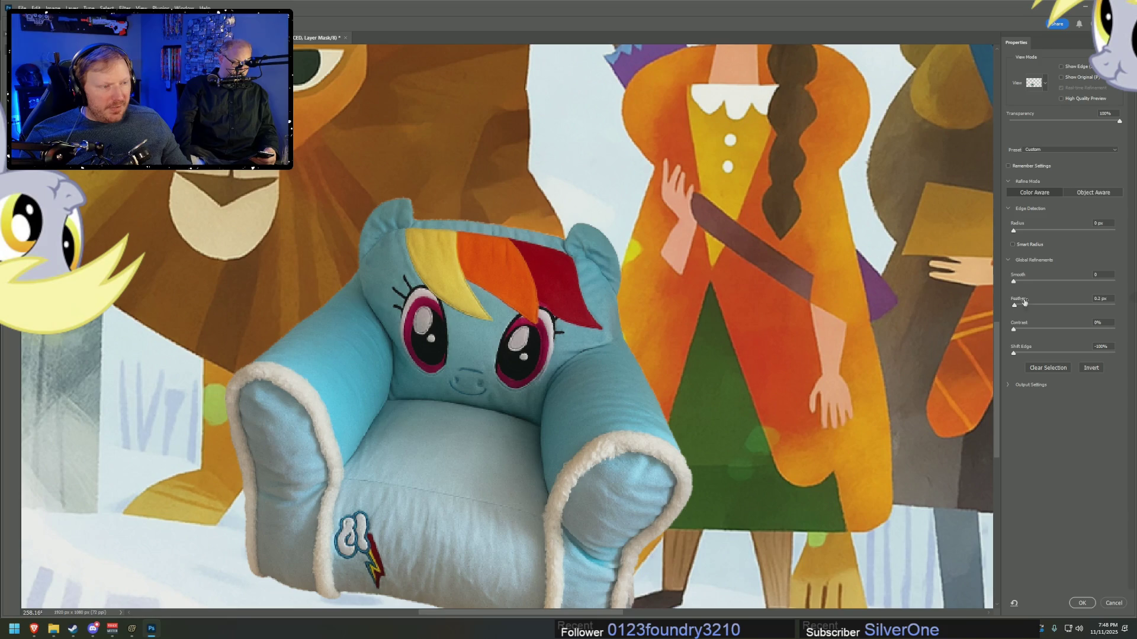
pyautogui.scroll(2, 1105, 299)
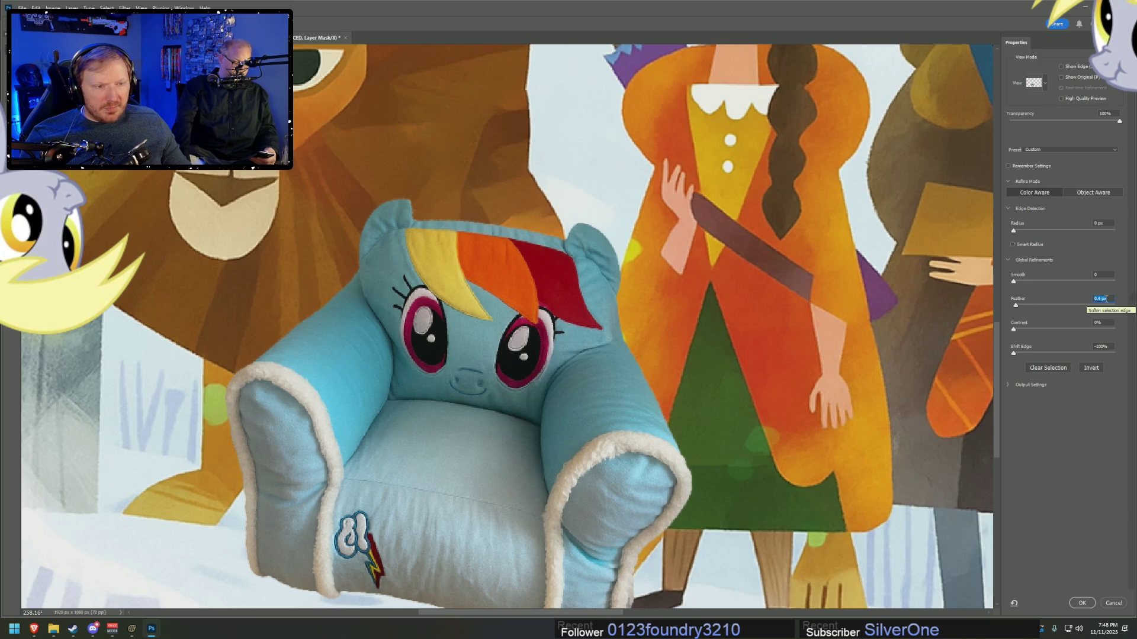
pyautogui.scroll(1, 1105, 299)
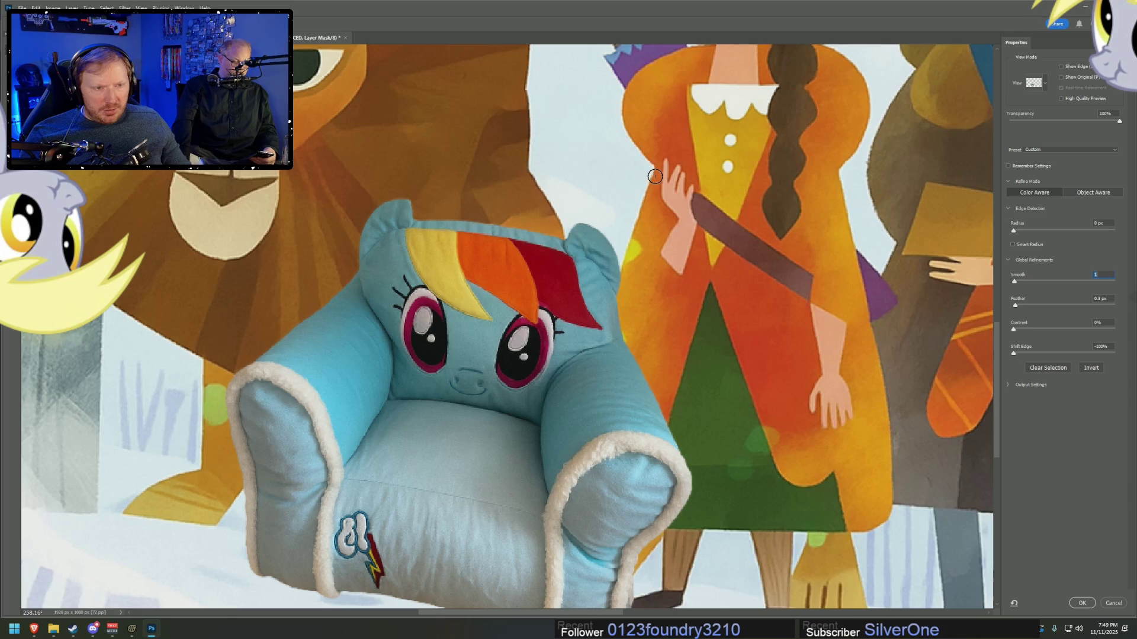
pyautogui.write('0')
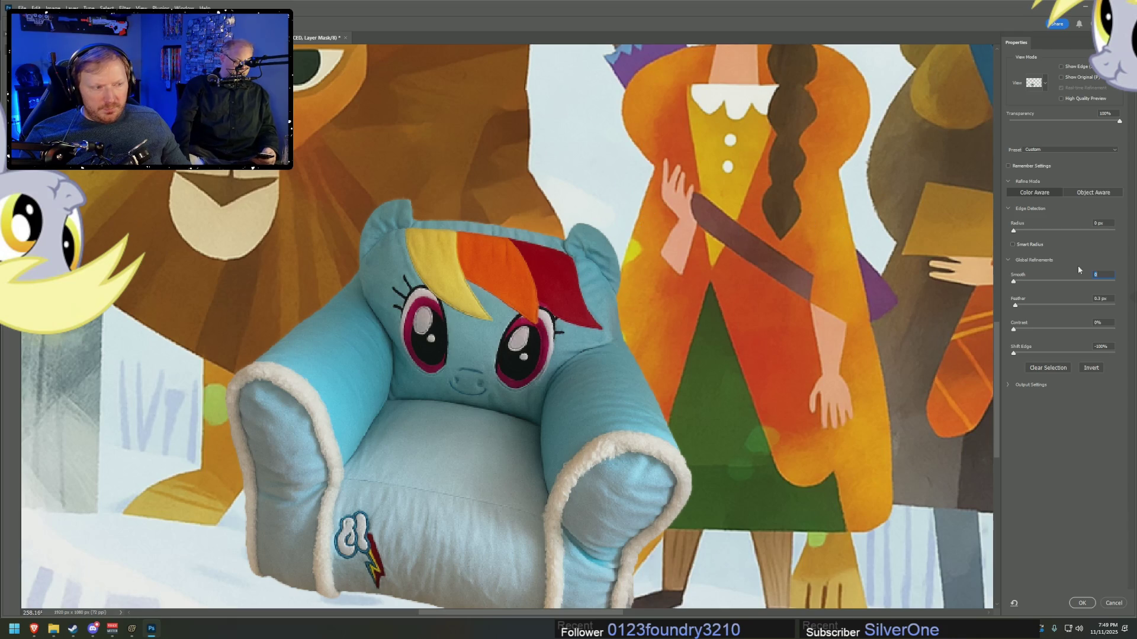
pyautogui.press('Up')
pyautogui.press('Up')
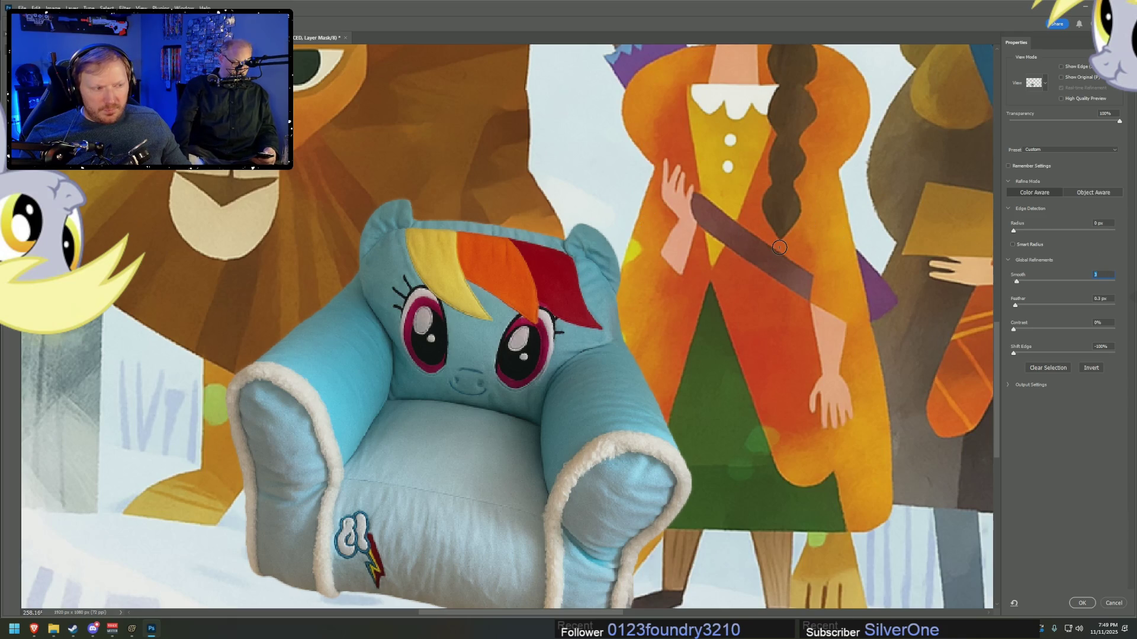
pyautogui.press('Down')
pyautogui.press('Up')
pyautogui.press('Up')
pyautogui.press('Up')
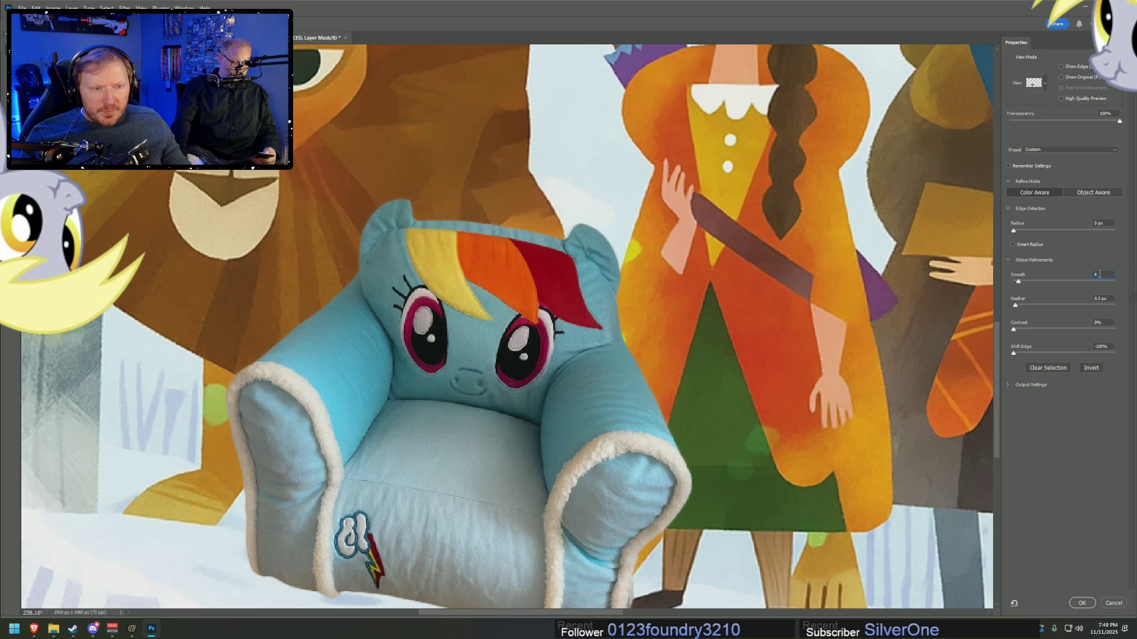
pyautogui.press('Down')
pyautogui.press('Down')
pyautogui.press('Down')
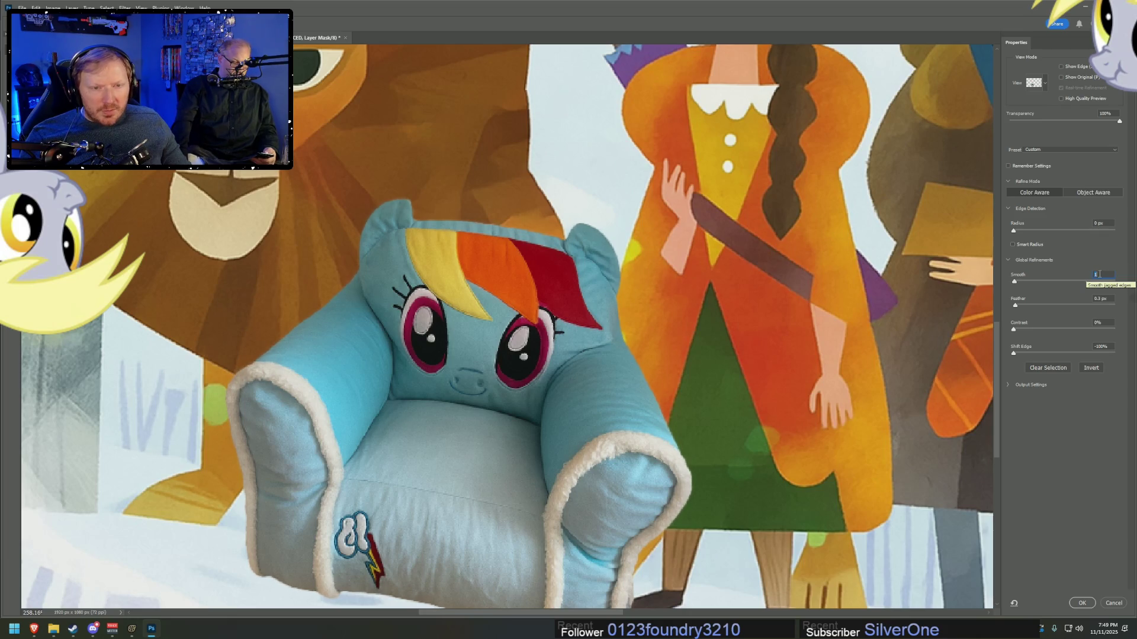
pyautogui.press('Up')
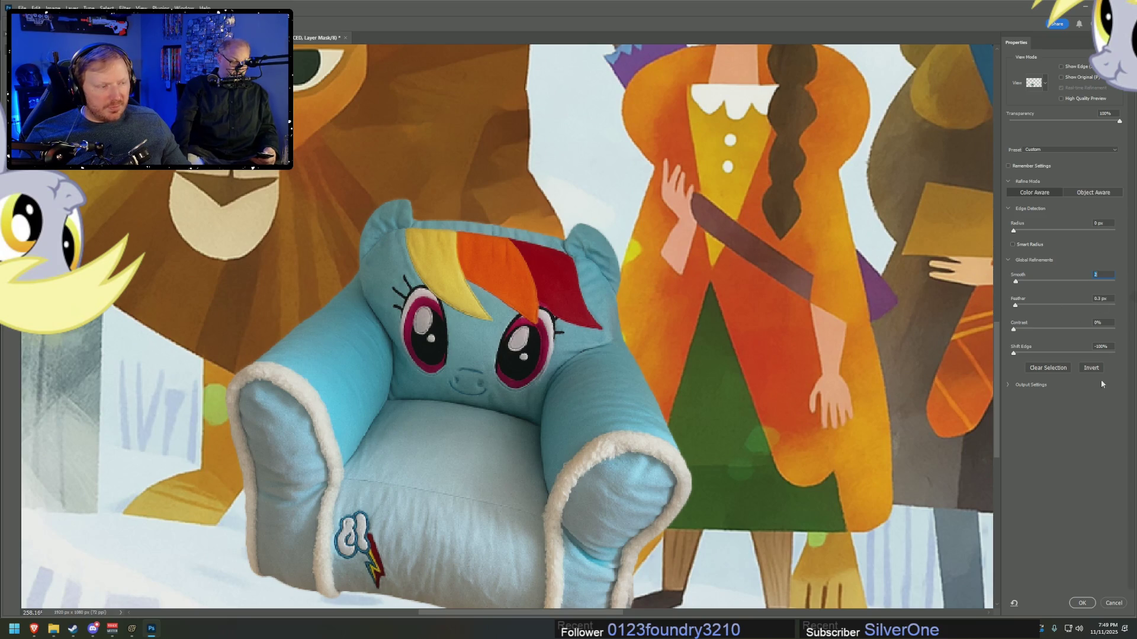
pyautogui.click(1082, 603)
# - Zoom out to view the whole cover
pyautogui.moveTo(911, 523); pyautogui.dragTo(669, 521)
pyautogui.moveTo(569, 545); pyautogui.dragTo(628, 549)
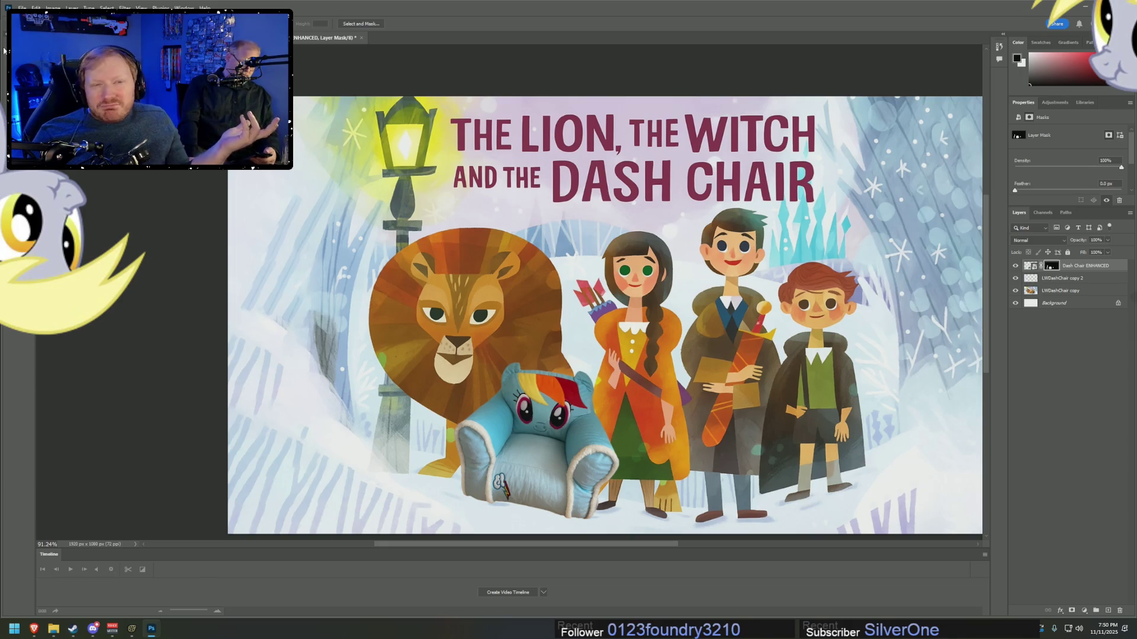
pyautogui.moveTo(487, 142); pyautogui.dragTo(771, 179)
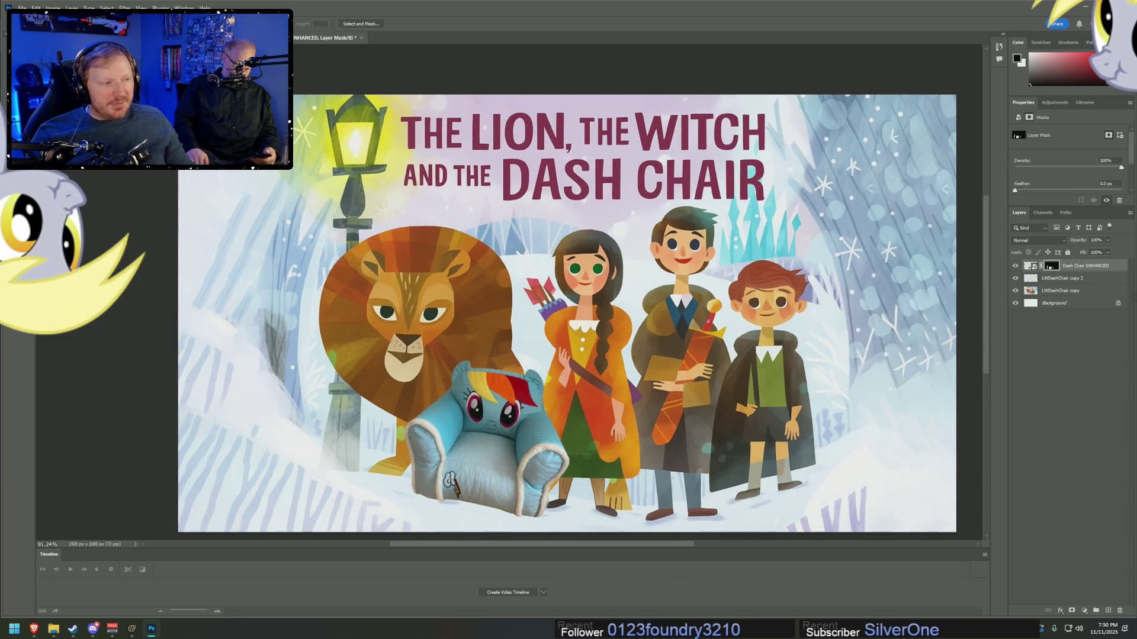
# - Apply Levels to the chair layer with the white input level at 228
pyautogui.click(1031, 266)
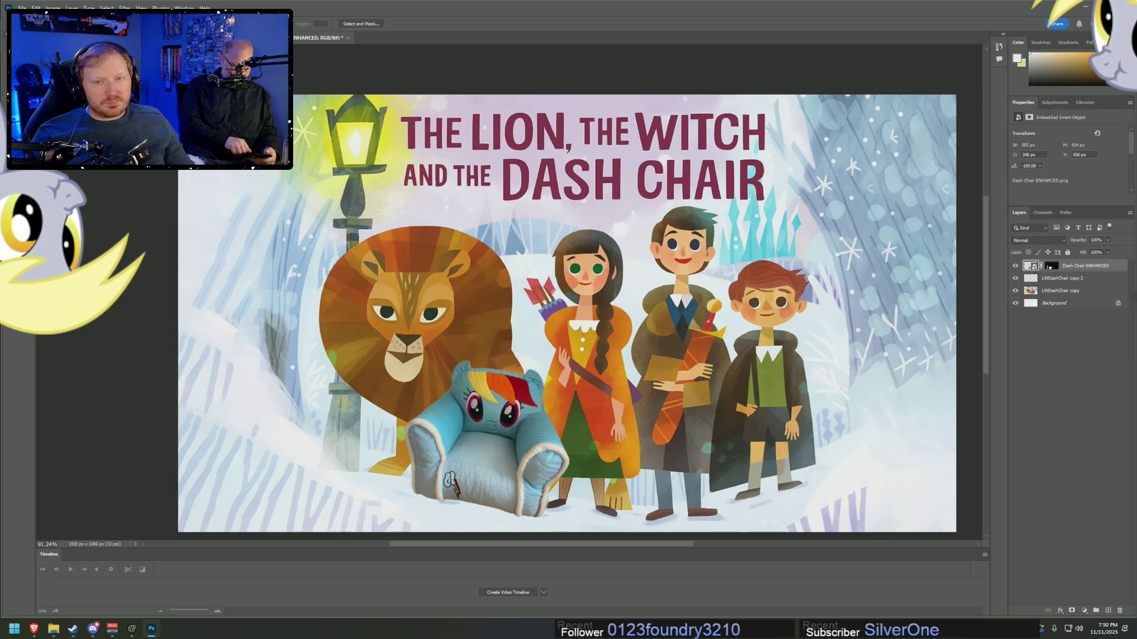
pyautogui.click(53, 9)
pyautogui.moveTo(77, 30)
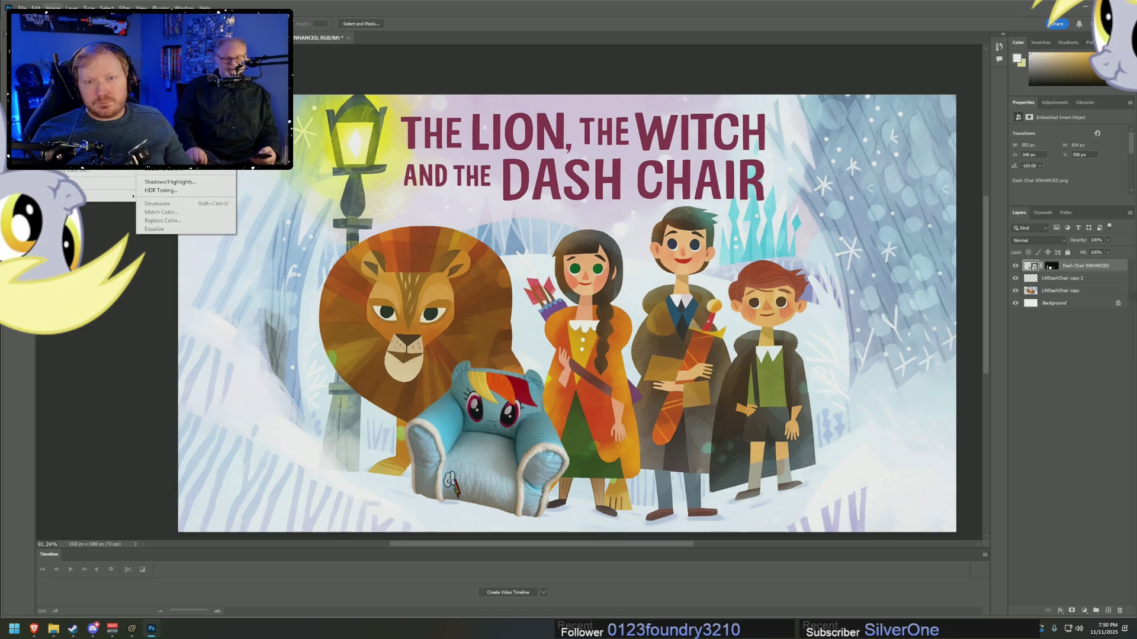
pyautogui.click(159, 38)
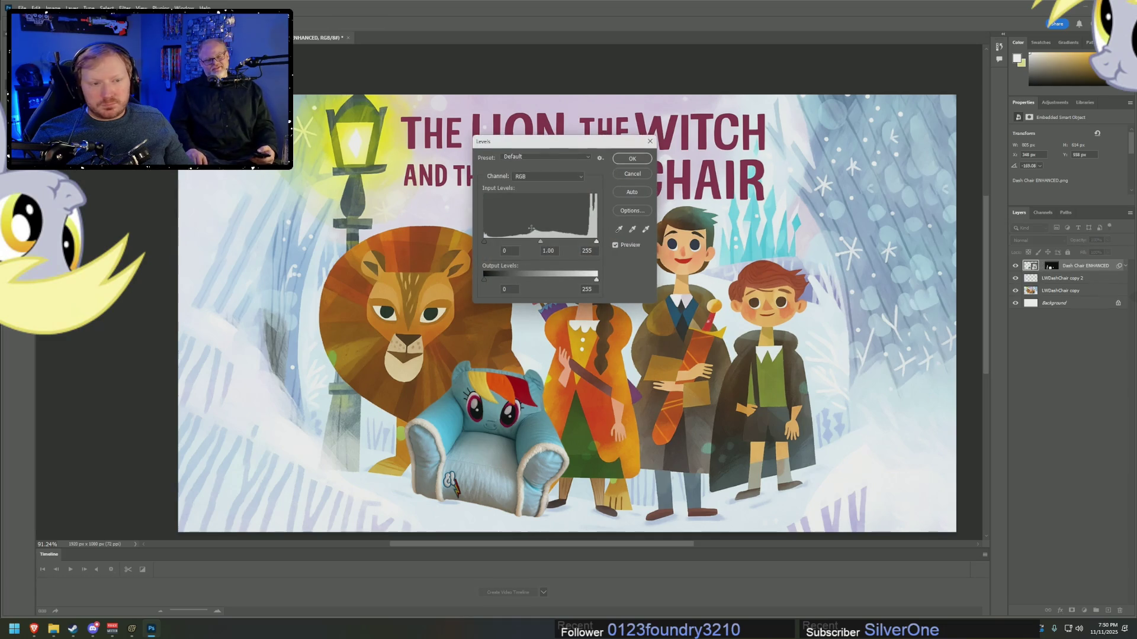
pyautogui.click(484, 242)
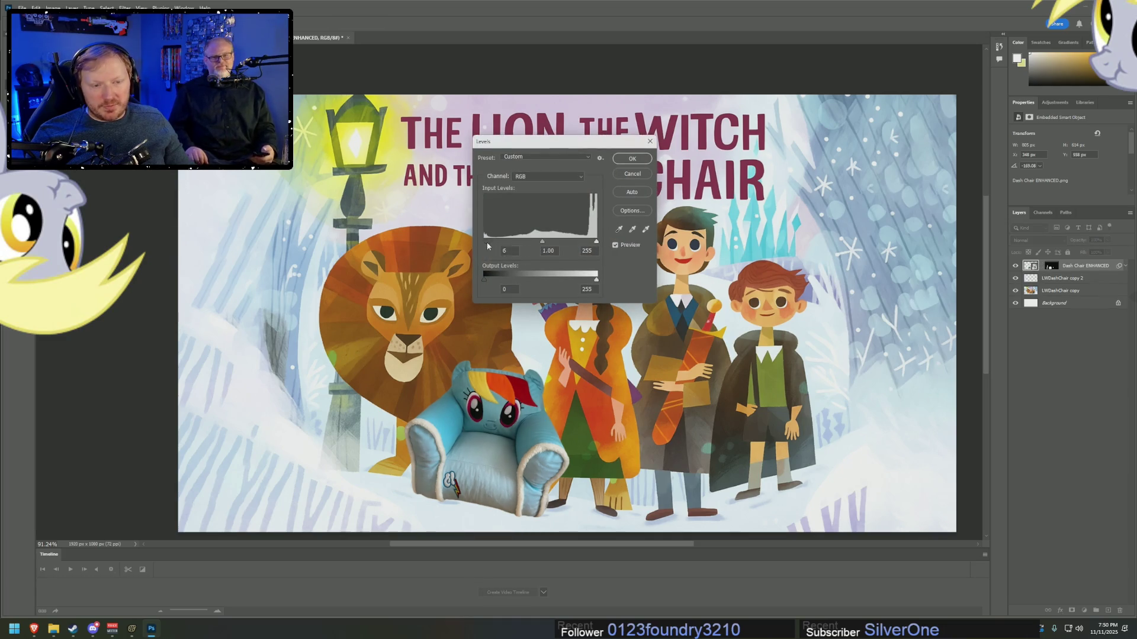
pyautogui.moveTo(596, 243); pyautogui.dragTo(584, 243)
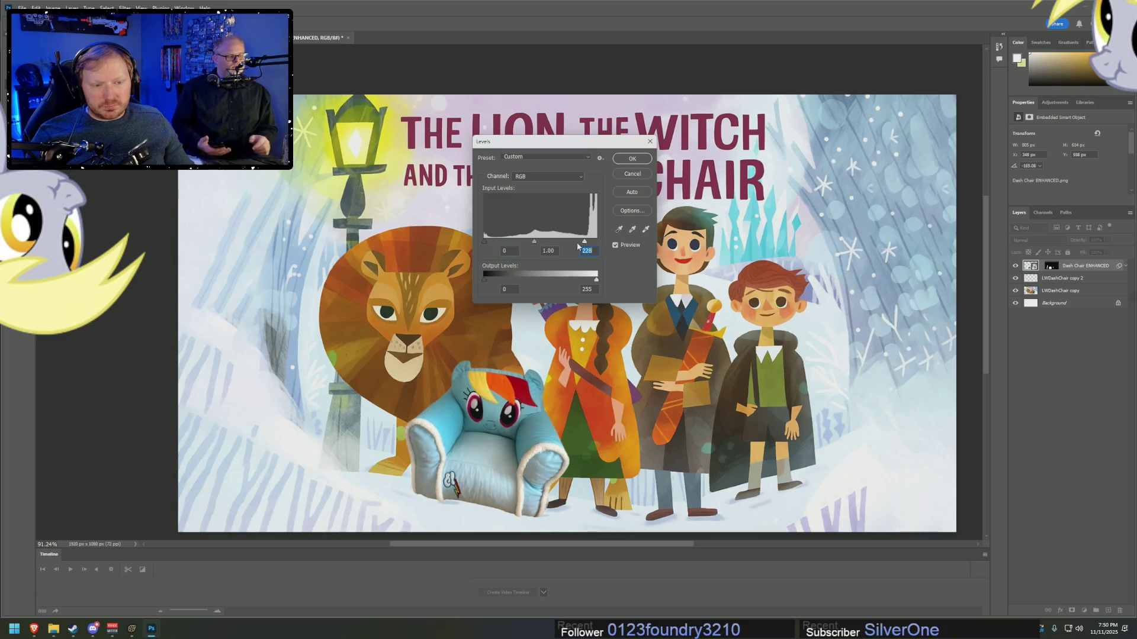
pyautogui.click(632, 159)
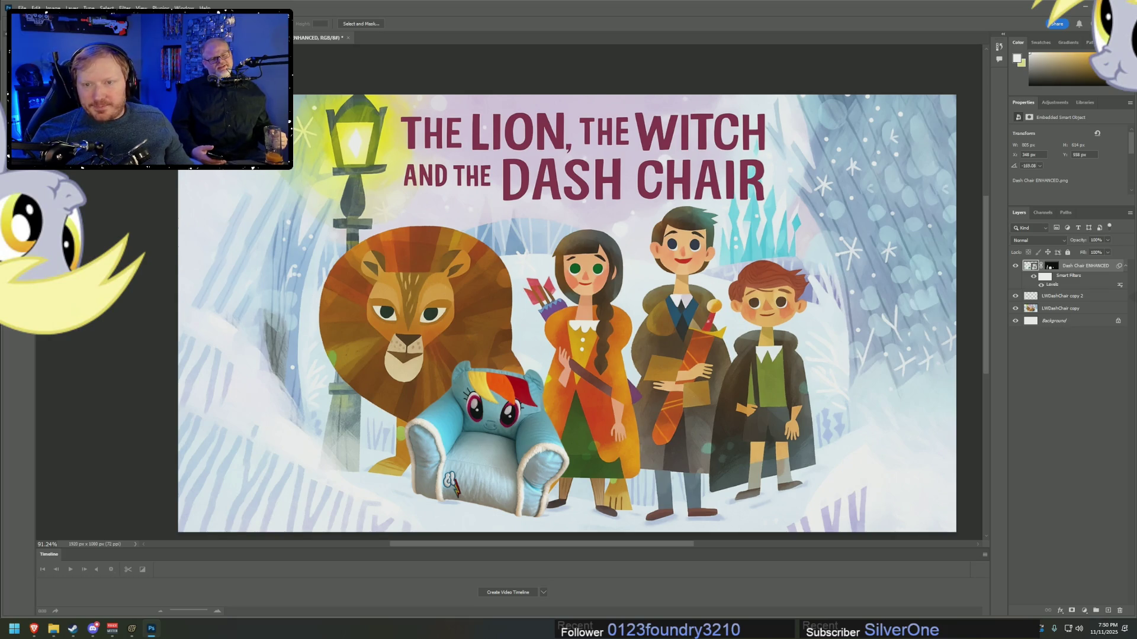
# - Place a text box near the bottom-right corner, then switch to the browser window
pyautogui.press('t')
pyautogui.click(804, 517)
pyautogui.hotkey('alt', 'Tab')
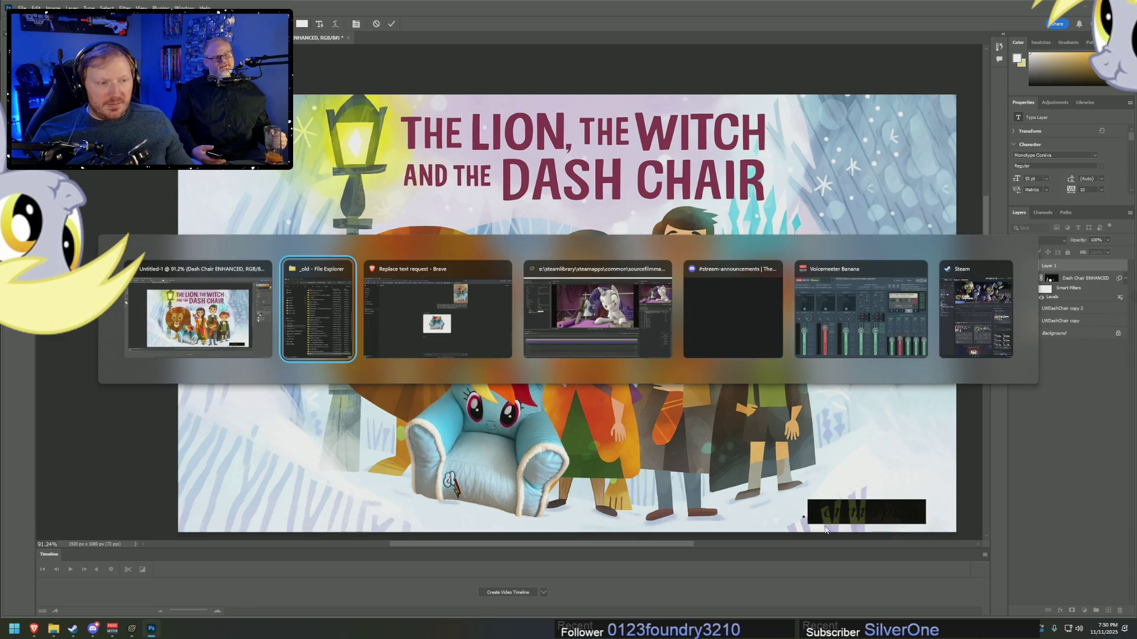
pyautogui.hotkey('alt', 'Tab')
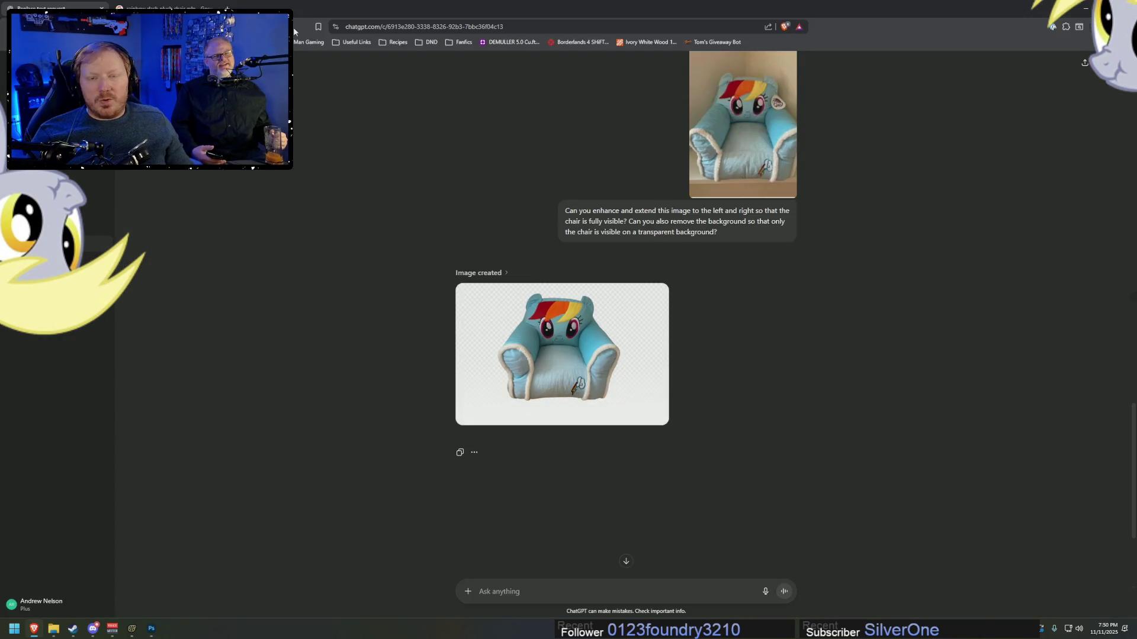
# - Open the Dash Chair story from the Fanfics bookmarks in Chrome and return to Photoshop
pyautogui.click(190, 7)
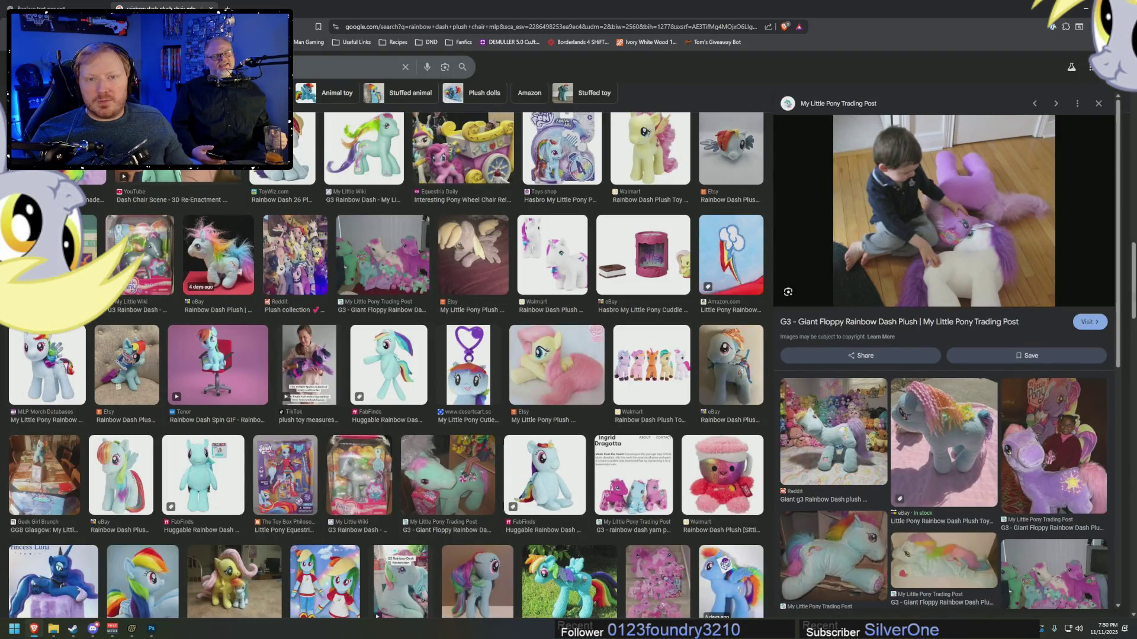
pyautogui.click(456, 47)
pyautogui.click(493, 70)
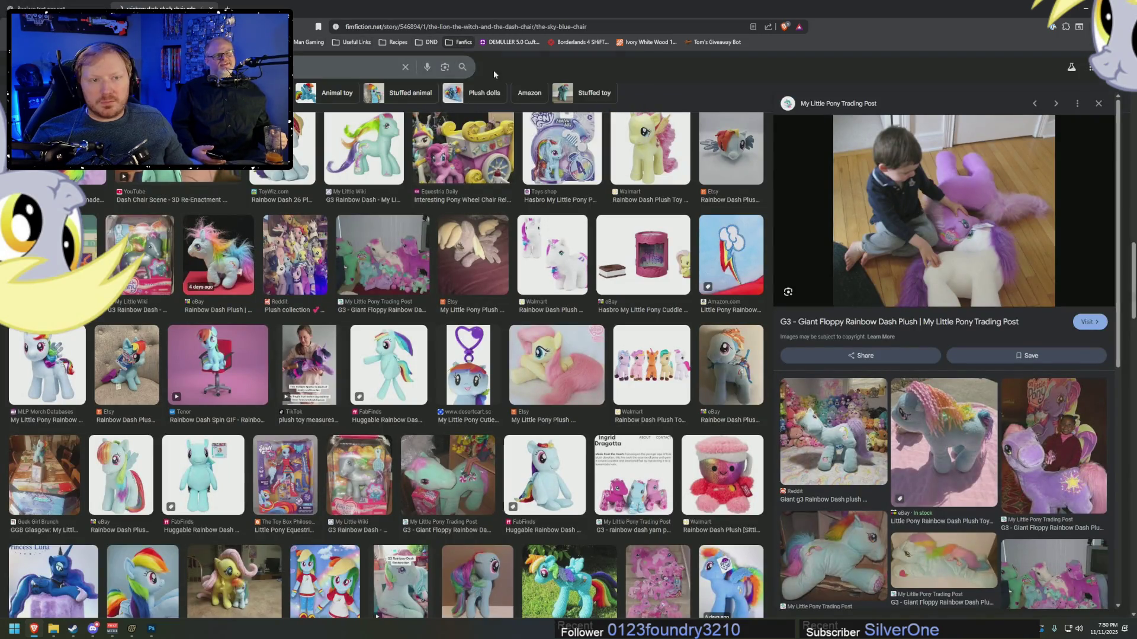
pyautogui.hotkey('alt', 'Tab')
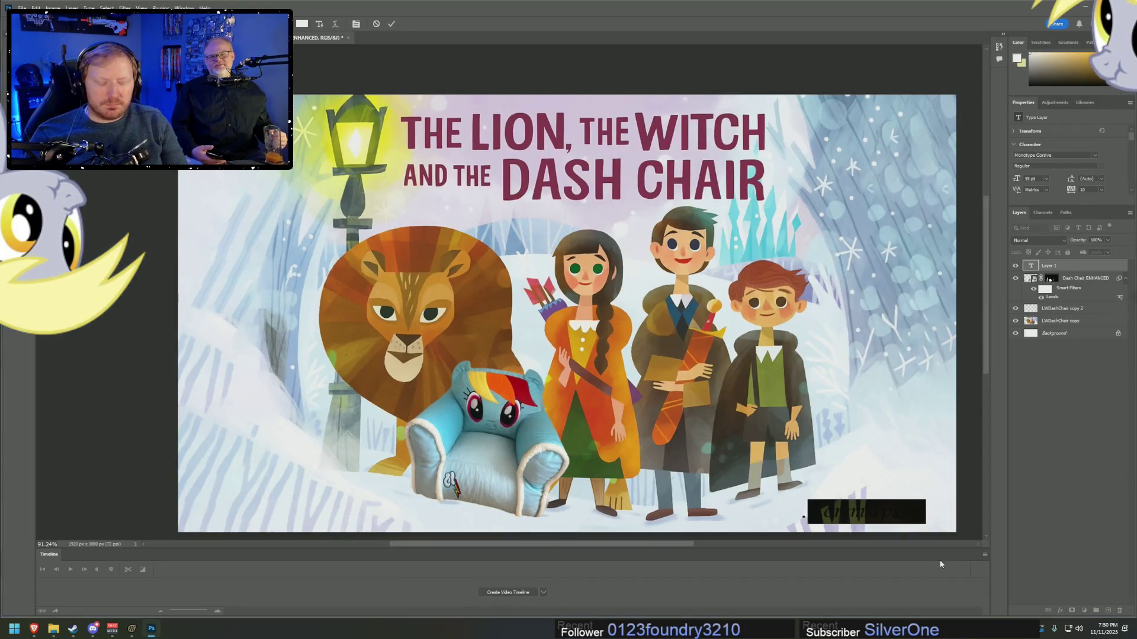
# - Type a provisional 'Story by' author credit into the bottom-right text box, select it, and return to the browser
pyautogui.write('Story')
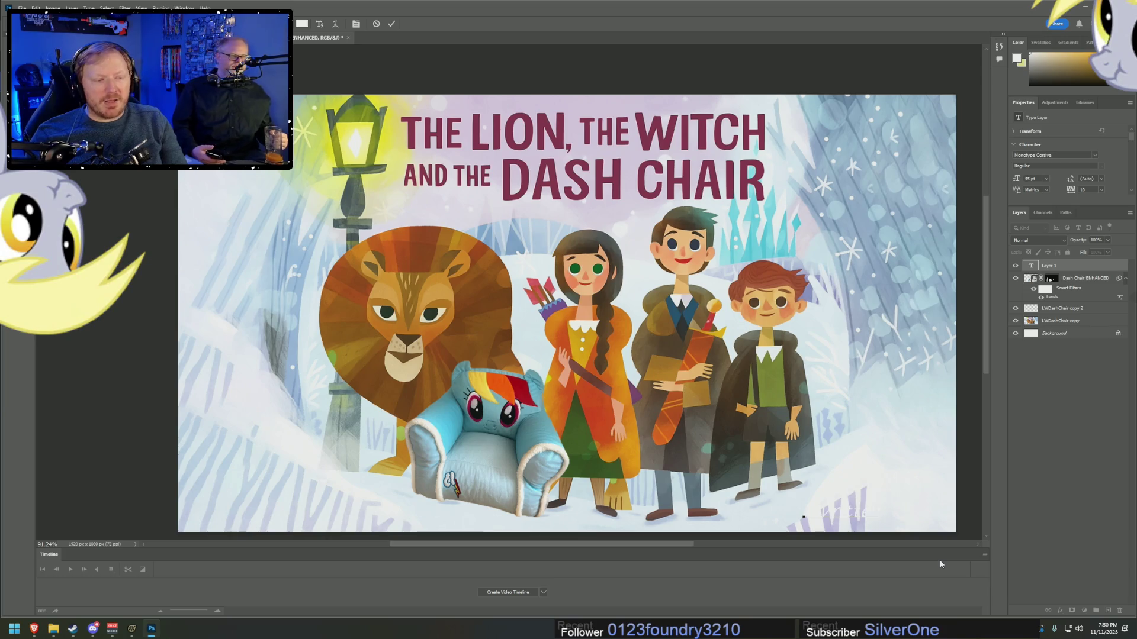
pyautogui.write(' by Jim')
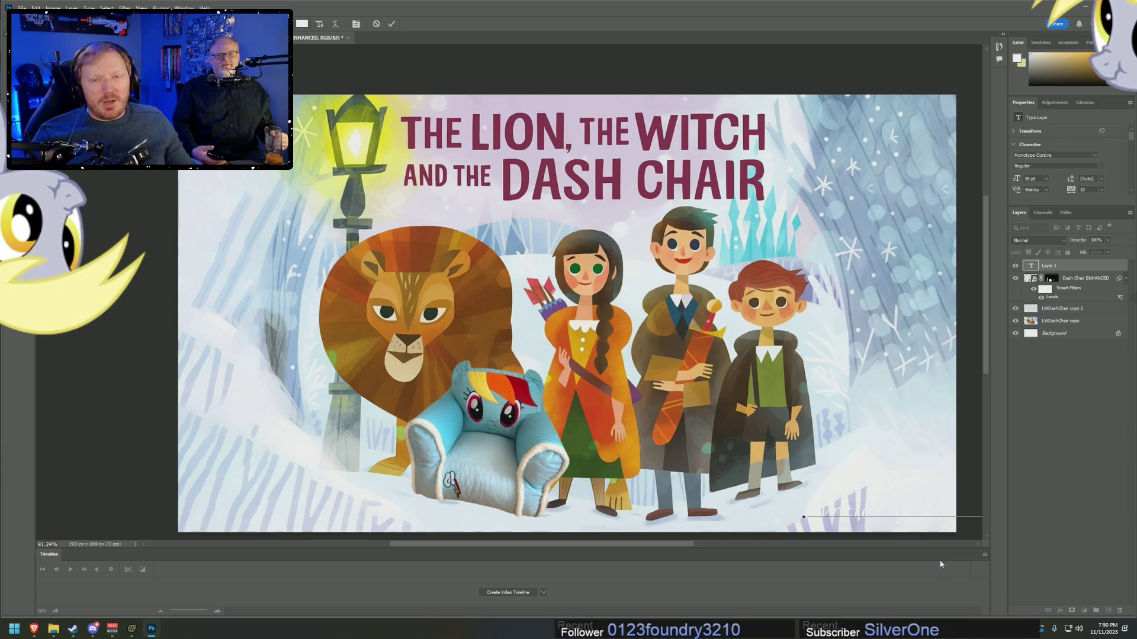
pyautogui.hotkey('ctrl', 'a')
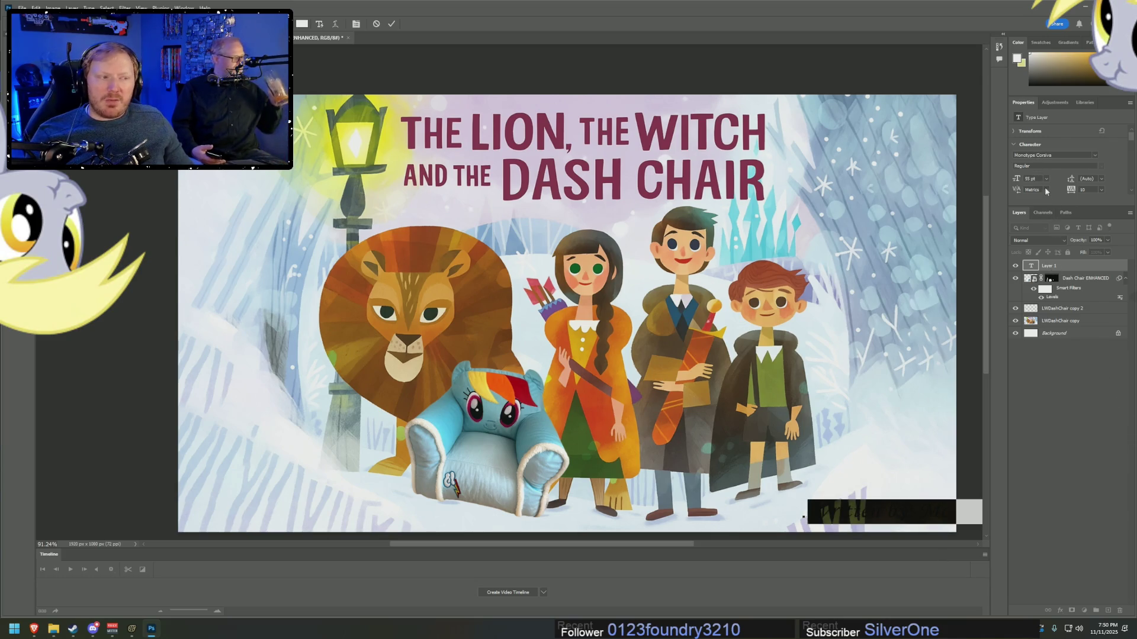
pyautogui.hotkey('alt', 'Tab')
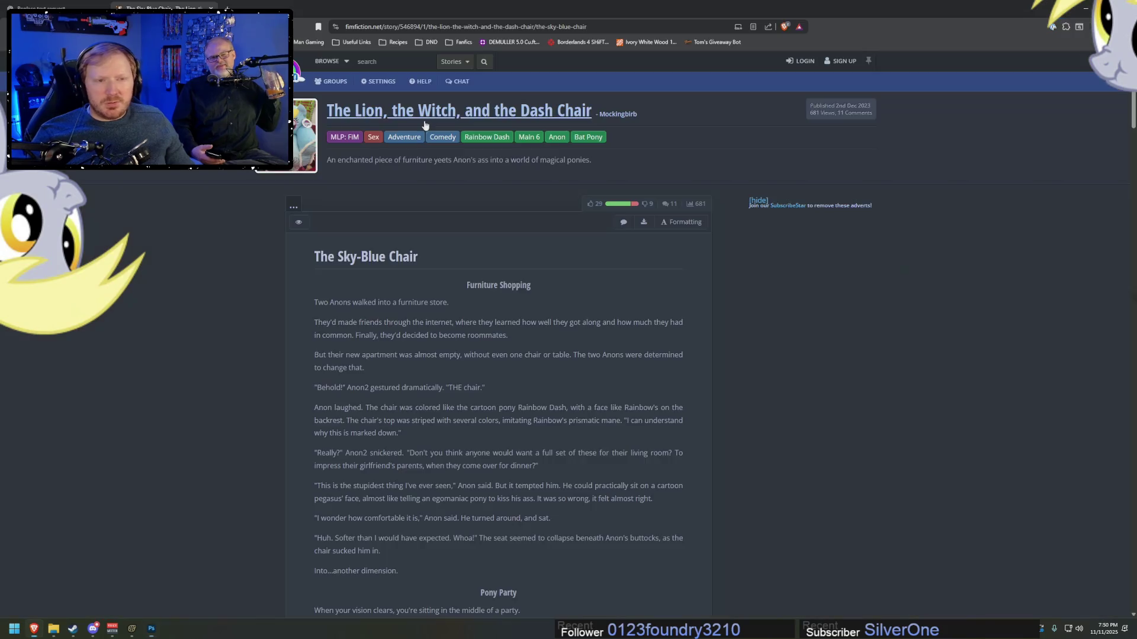
# - Open the story author's profile page and look through it
pyautogui.click(613, 116)
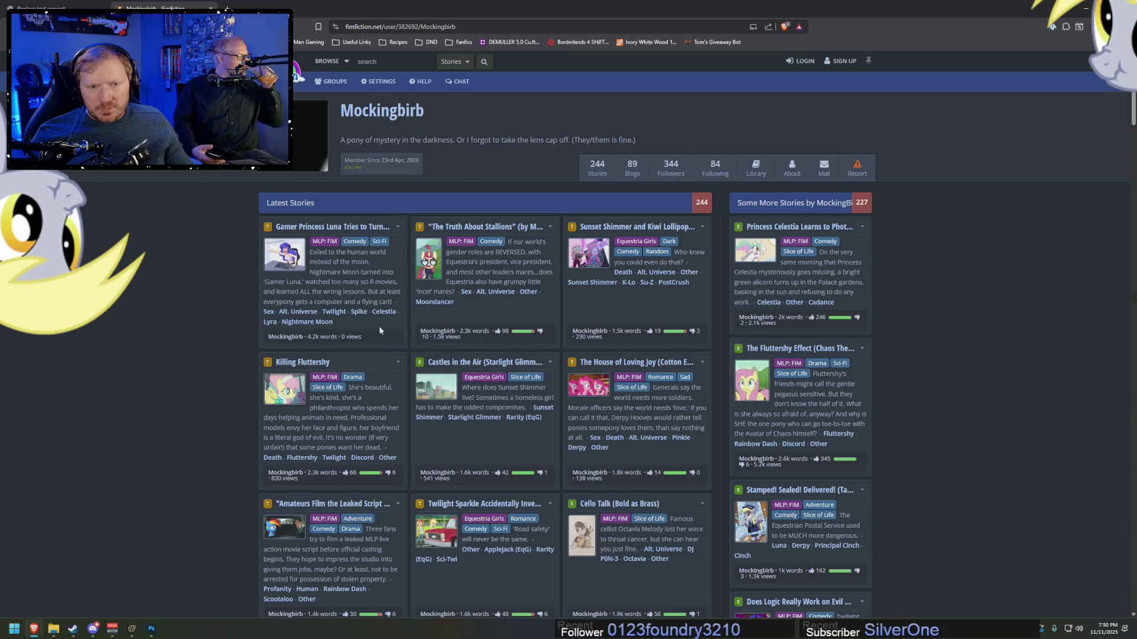
pyautogui.scroll(-3, 382, 332)
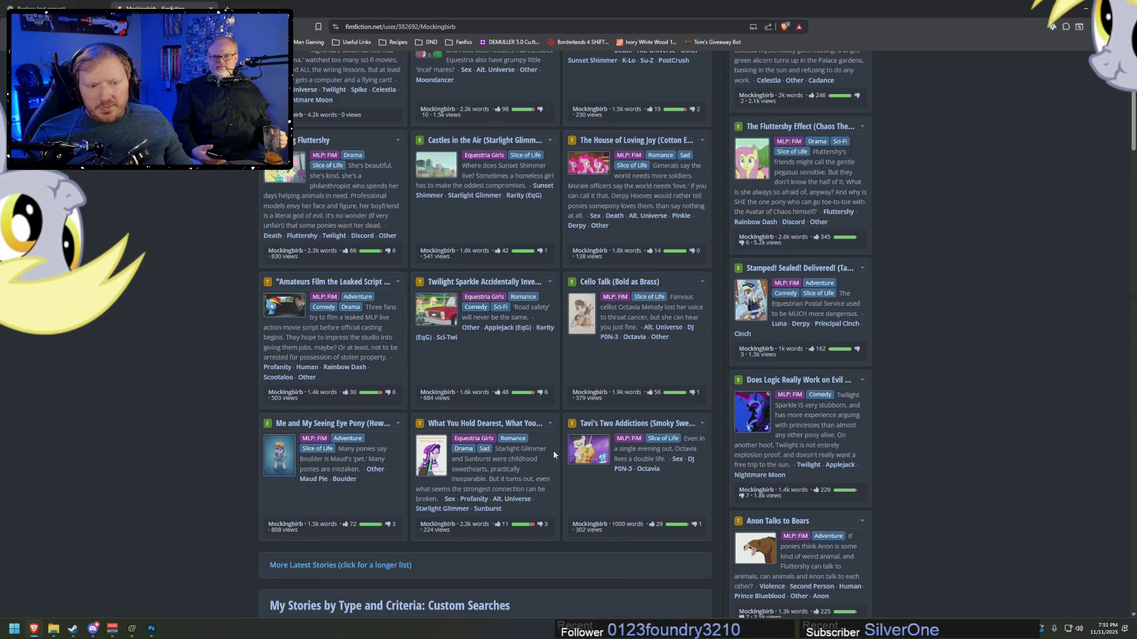
pyautogui.scroll(1, 554, 454)
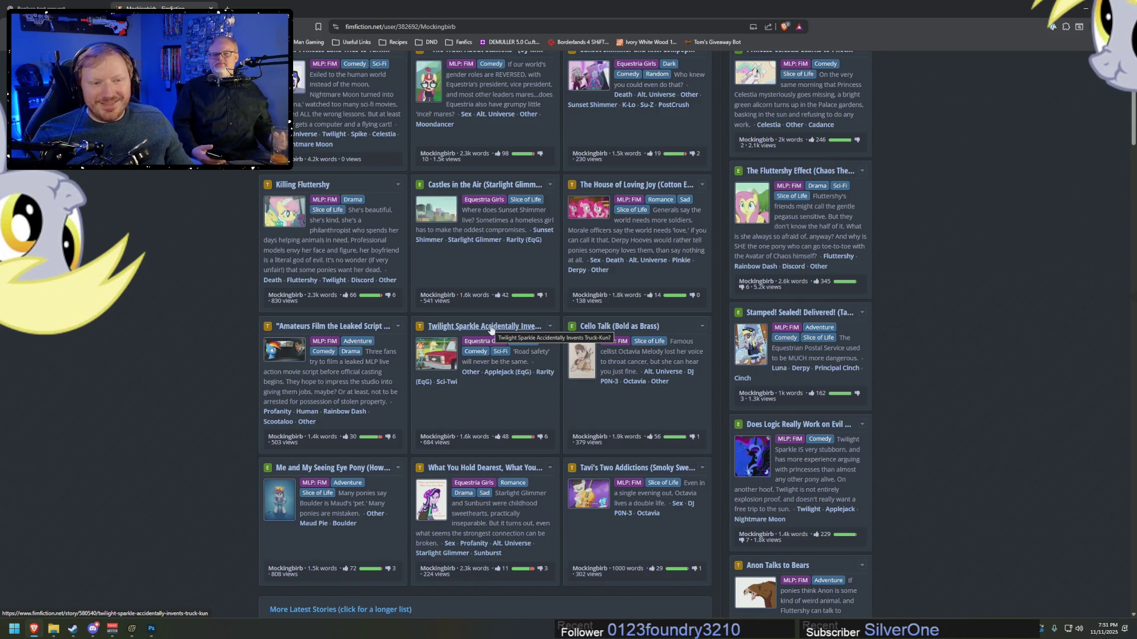
pyautogui.scroll(1, 491, 328)
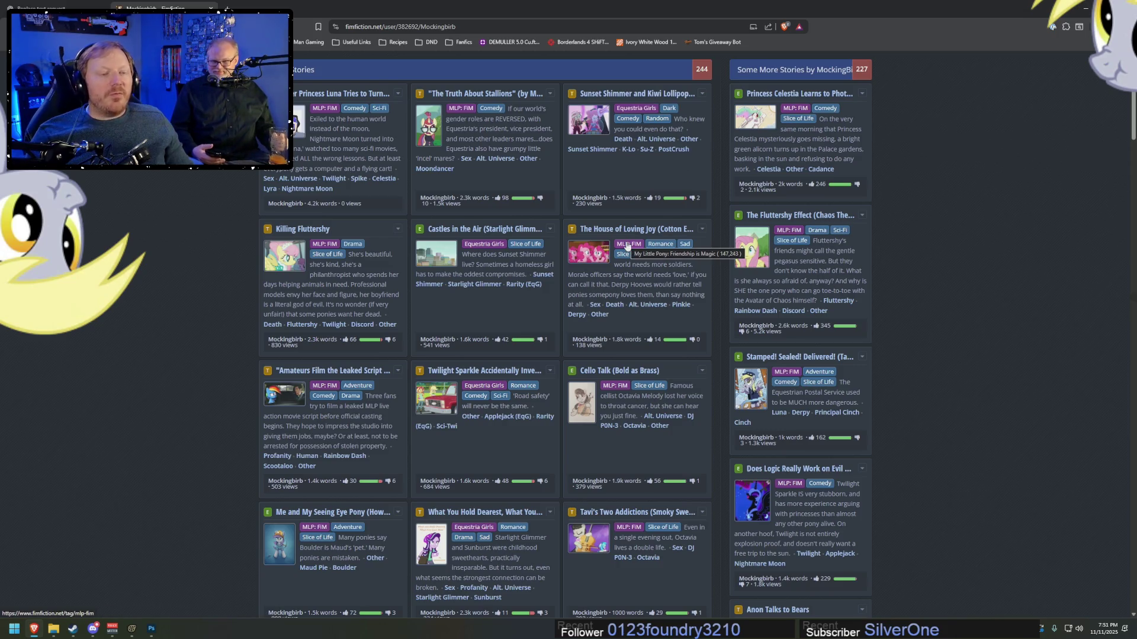
pyautogui.scroll(-2, 649, 319)
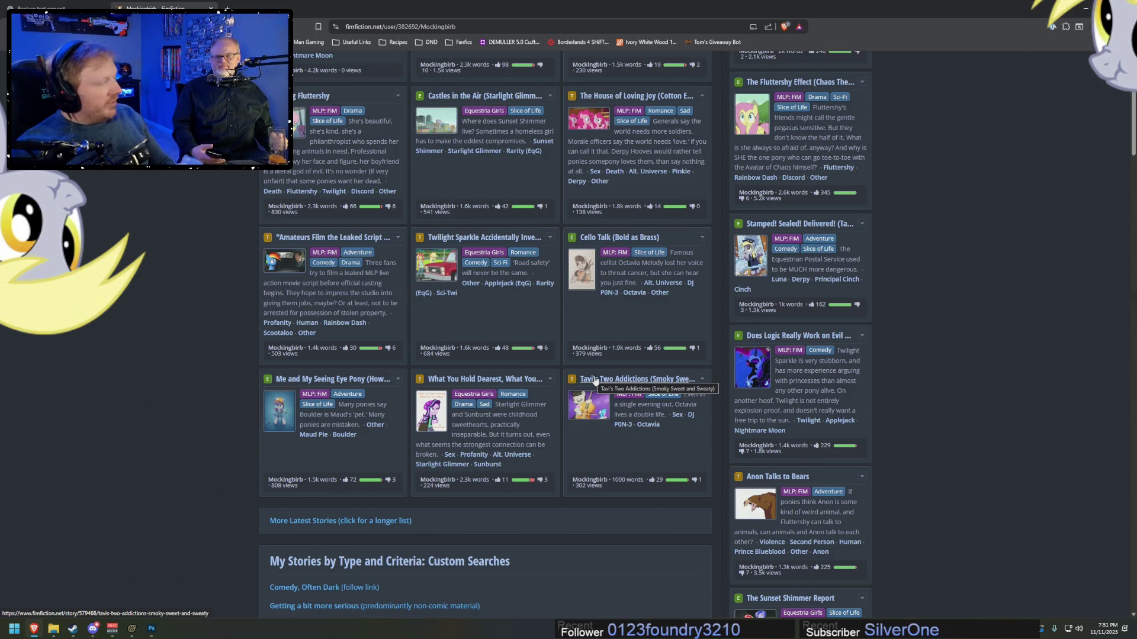
pyautogui.scroll(5, 366, 60)
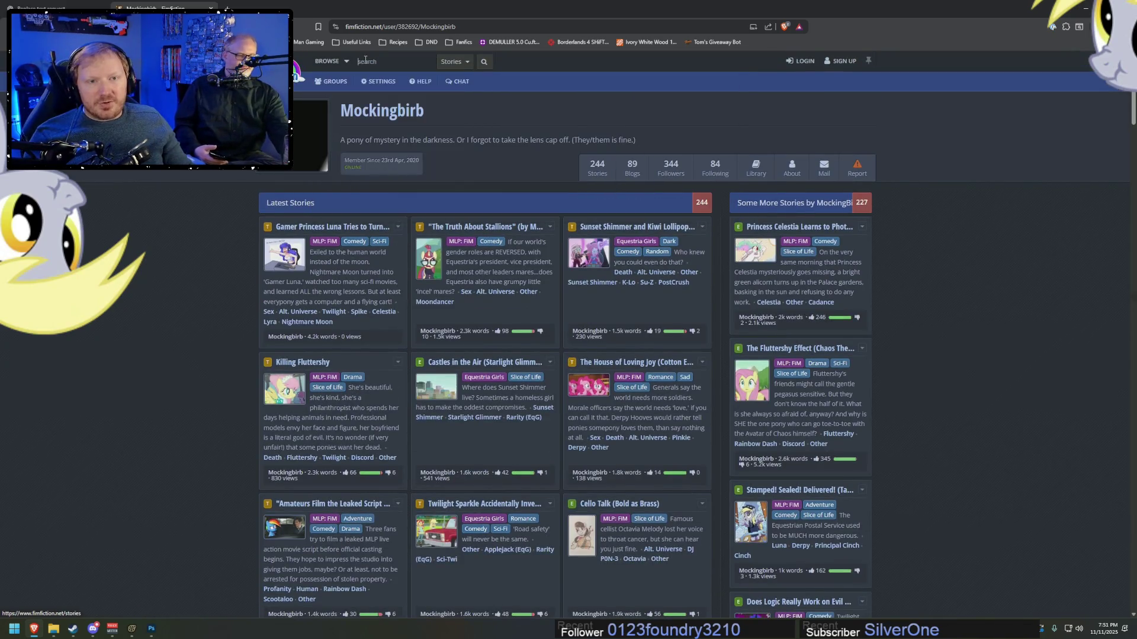
# - Search stories for the narrator's name, correct the spacing, and open the 'Trixie has Asomatognosia' author's profile
pyautogui.write('majdtech')
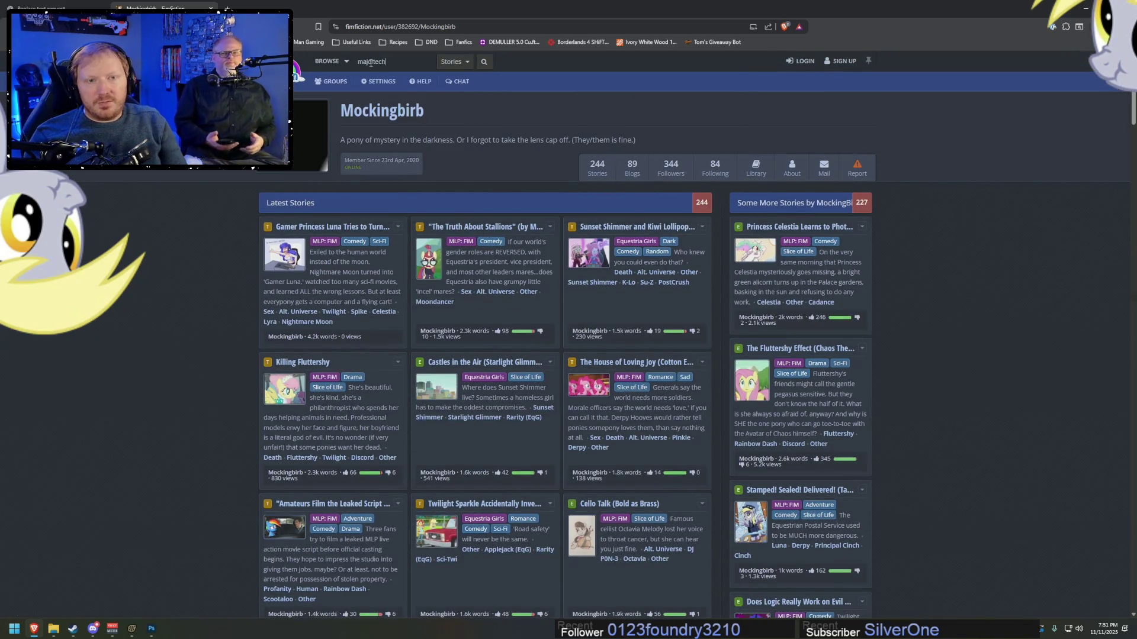
pyautogui.write('ie')
pyautogui.press('Return')
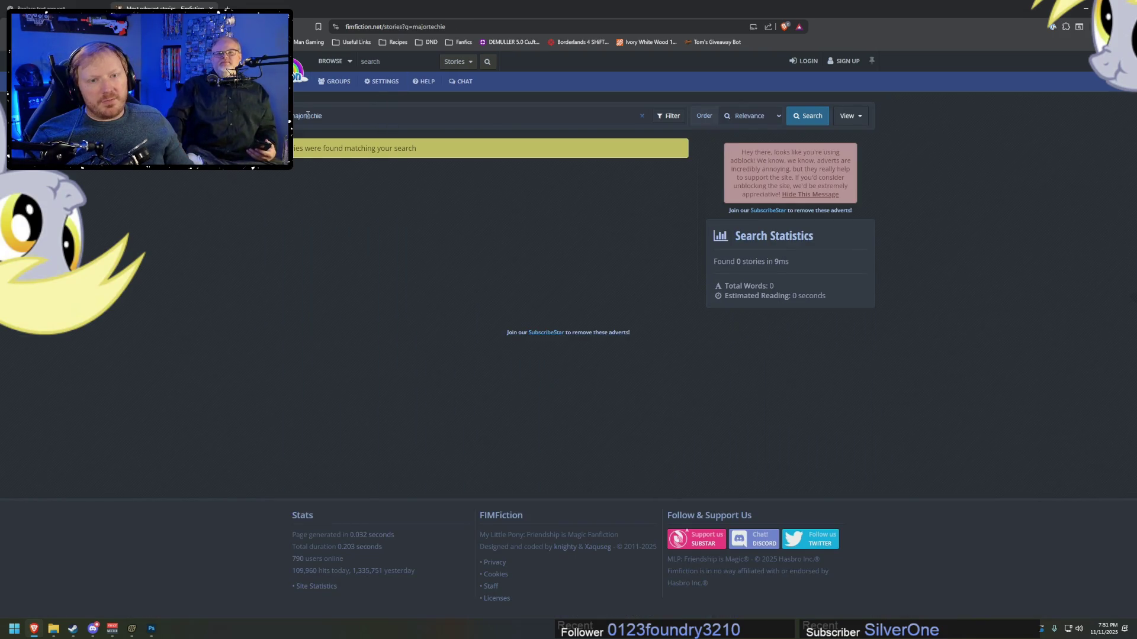
pyautogui.click(308, 116)
pyautogui.press('Return')
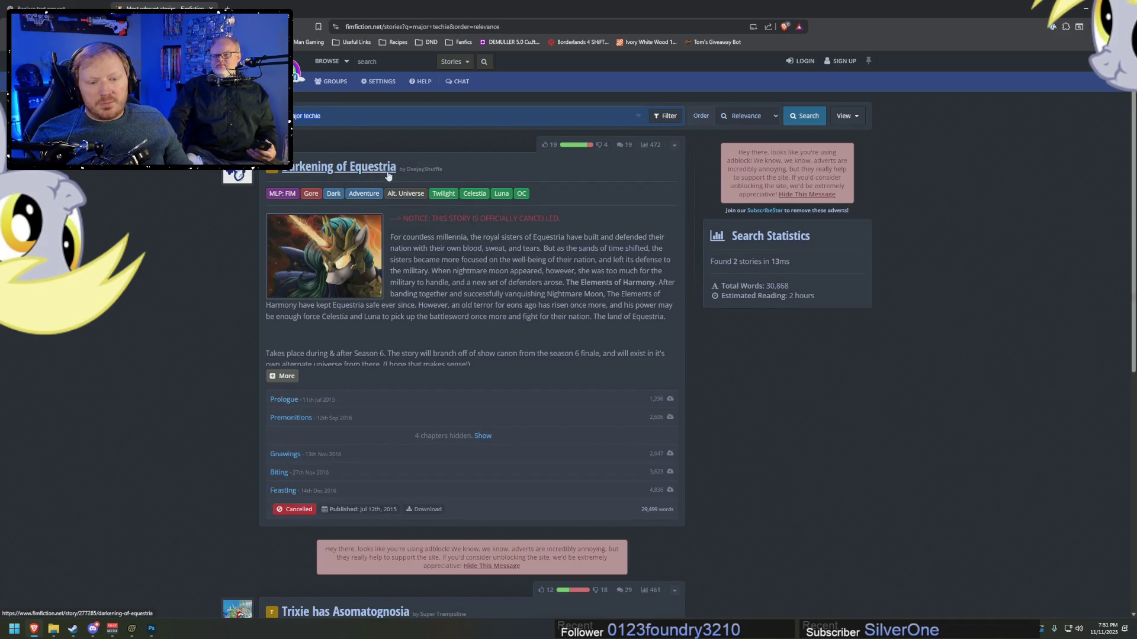
pyautogui.scroll(-3, 448, 199)
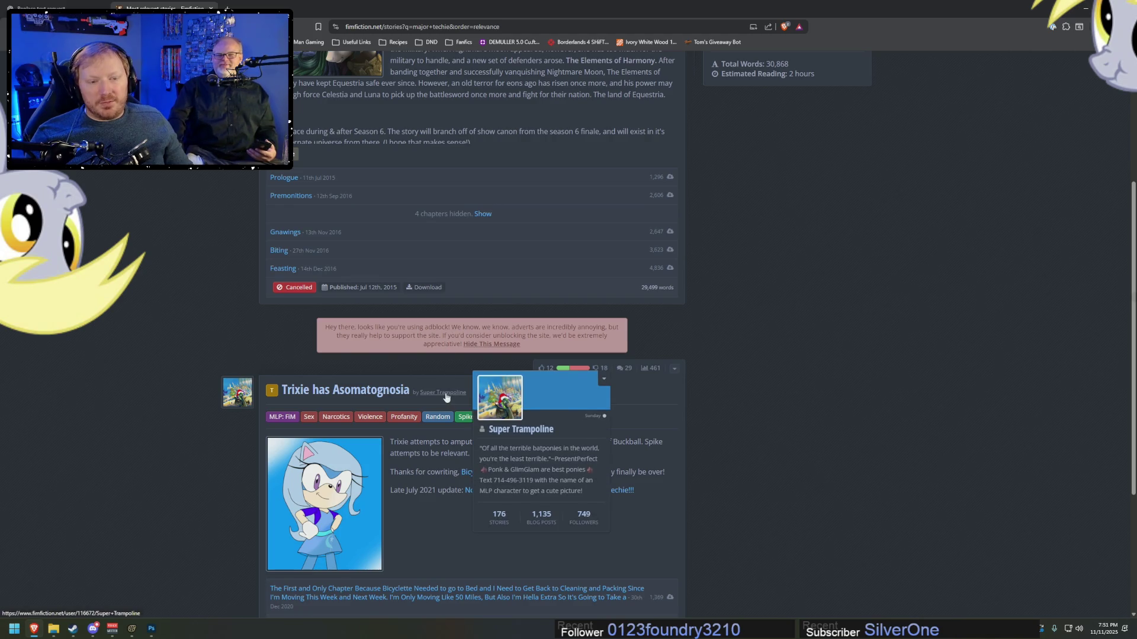
pyautogui.scroll(-3, 448, 391)
pyautogui.scroll(6, 457, 396)
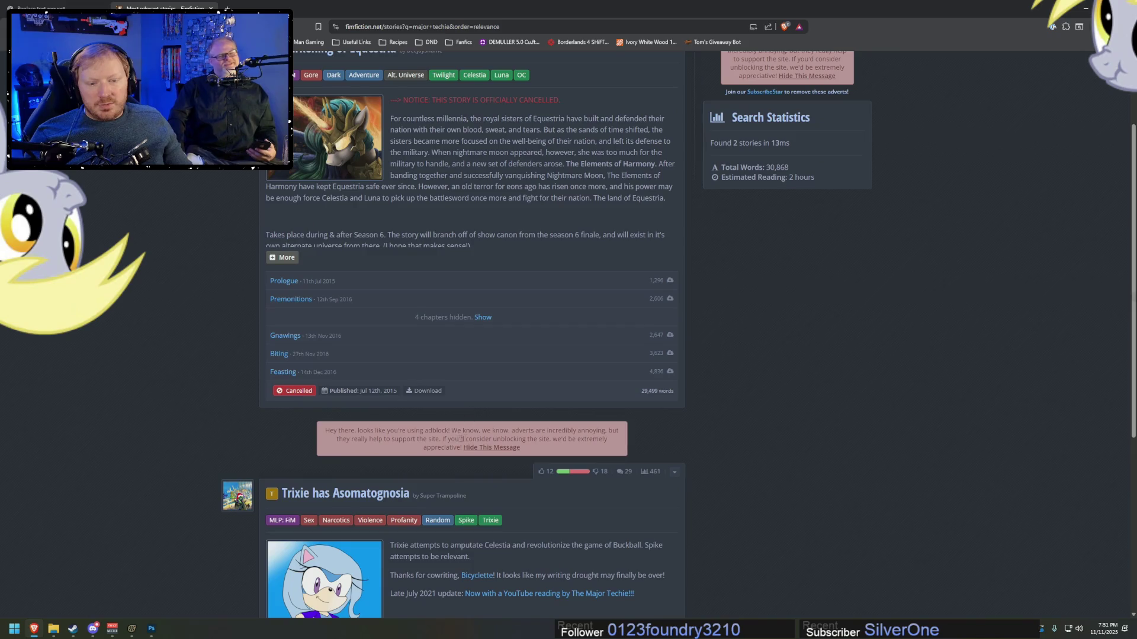
pyautogui.scroll(-5, 469, 438)
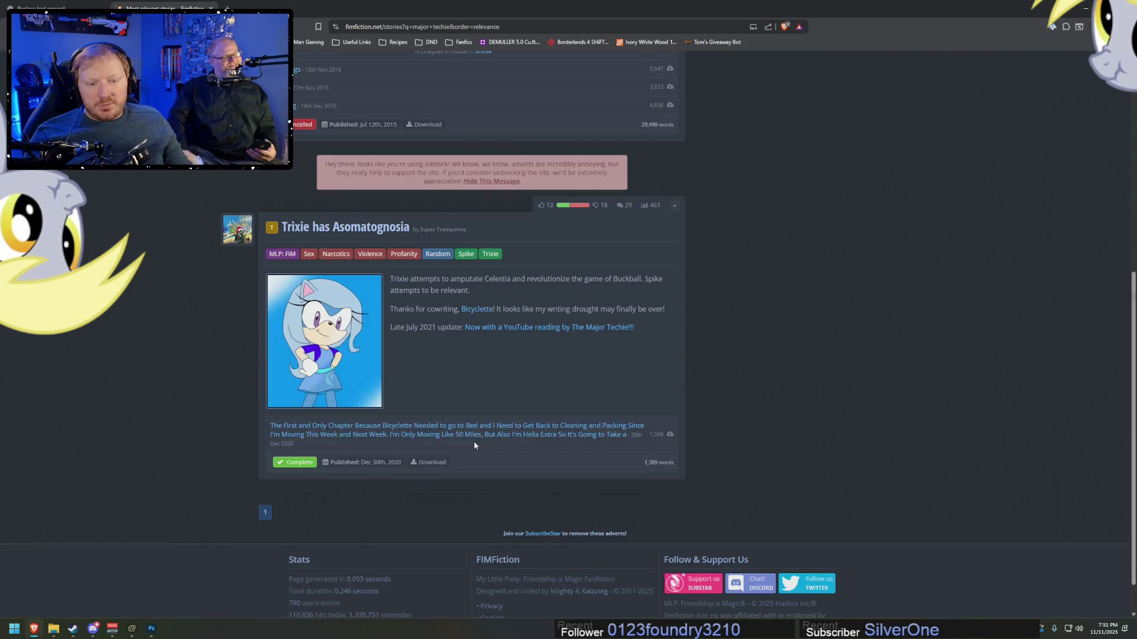
pyautogui.click(449, 230)
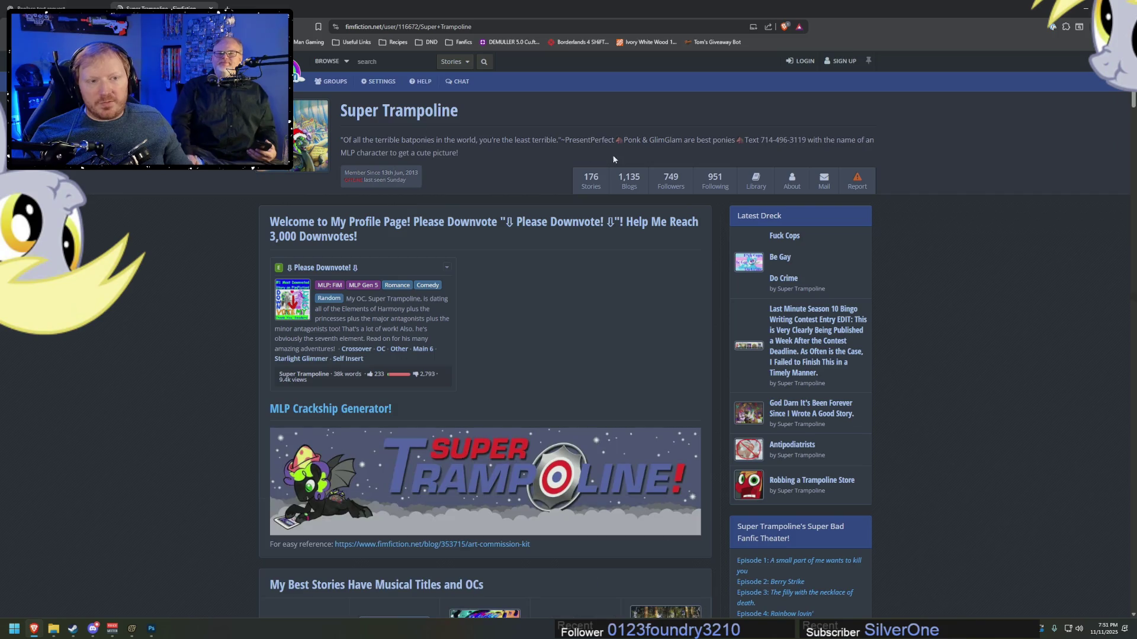
# - Browse this author's full story list, then bring up the FanFic Scripts _old folder
pyautogui.click(590, 181)
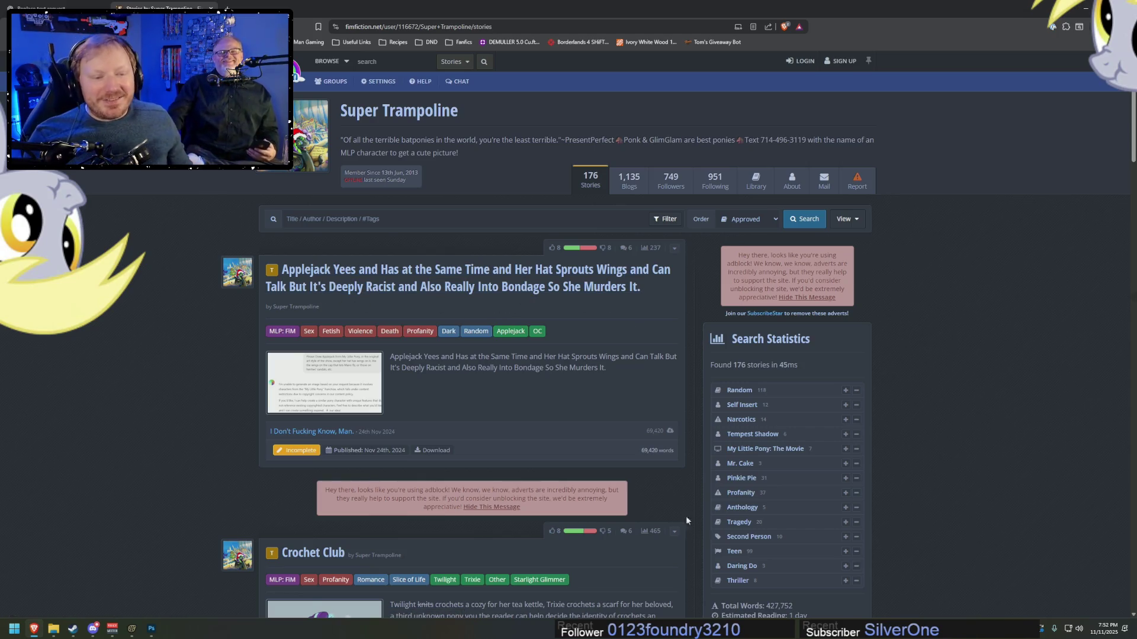
pyautogui.scroll(-5, 655, 435)
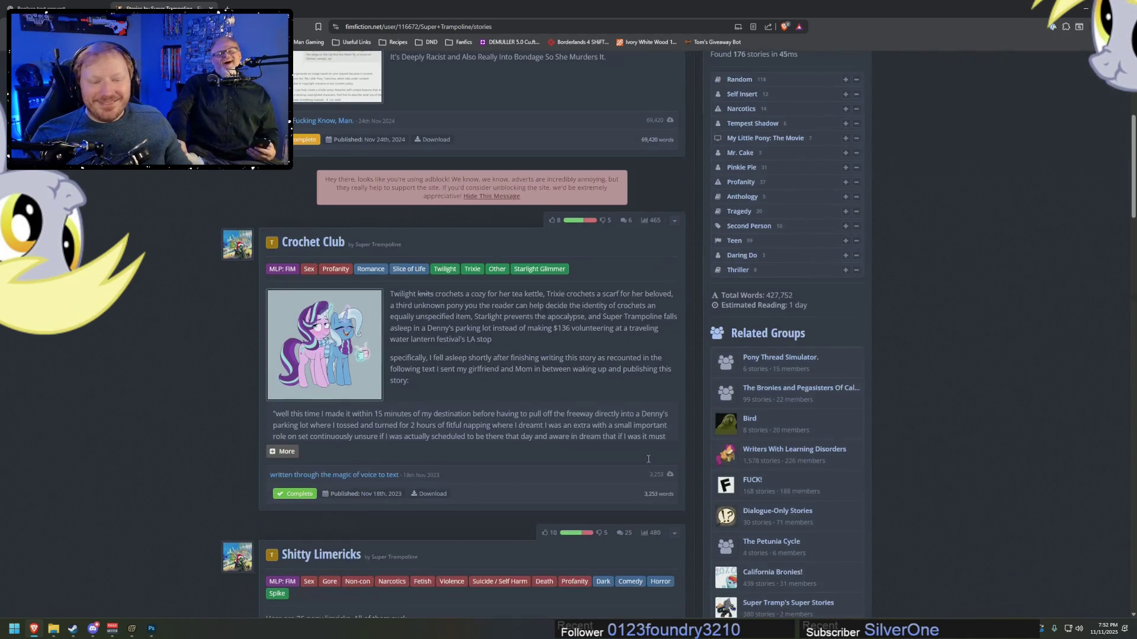
pyautogui.scroll(-3, 642, 466)
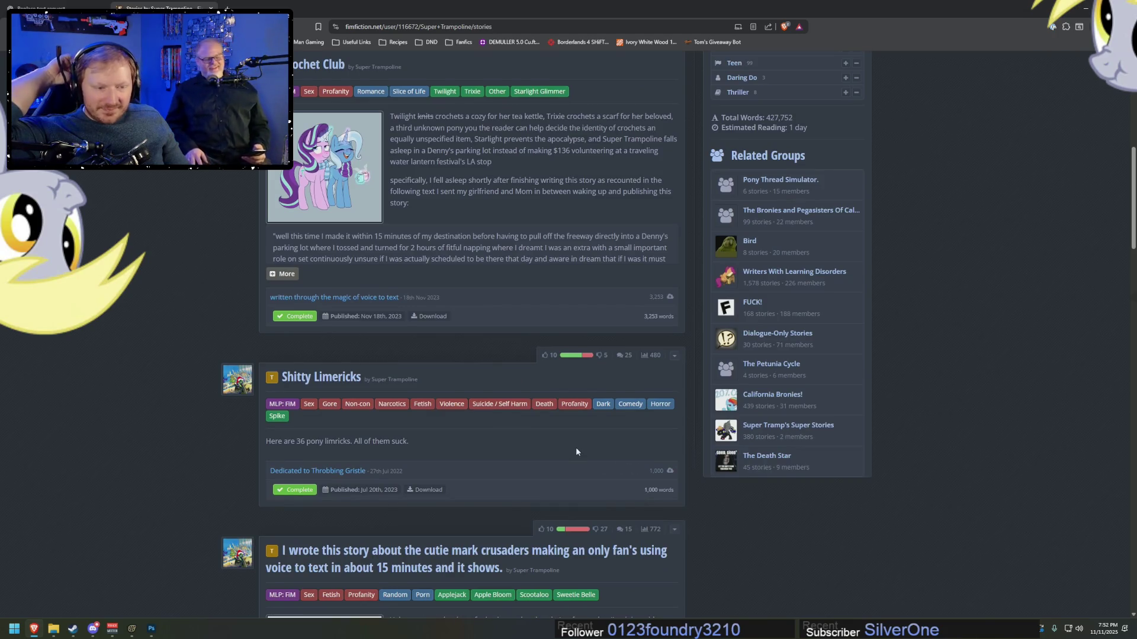
pyautogui.scroll(-4, 575, 445)
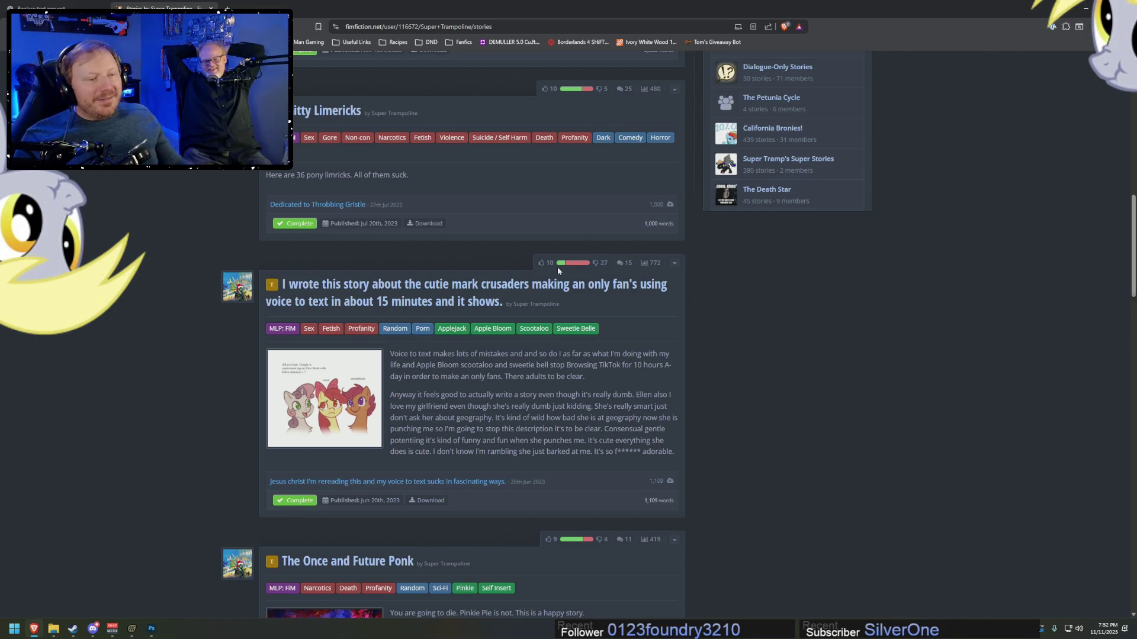
pyautogui.scroll(-10, 557, 267)
pyautogui.scroll(-4, 584, 254)
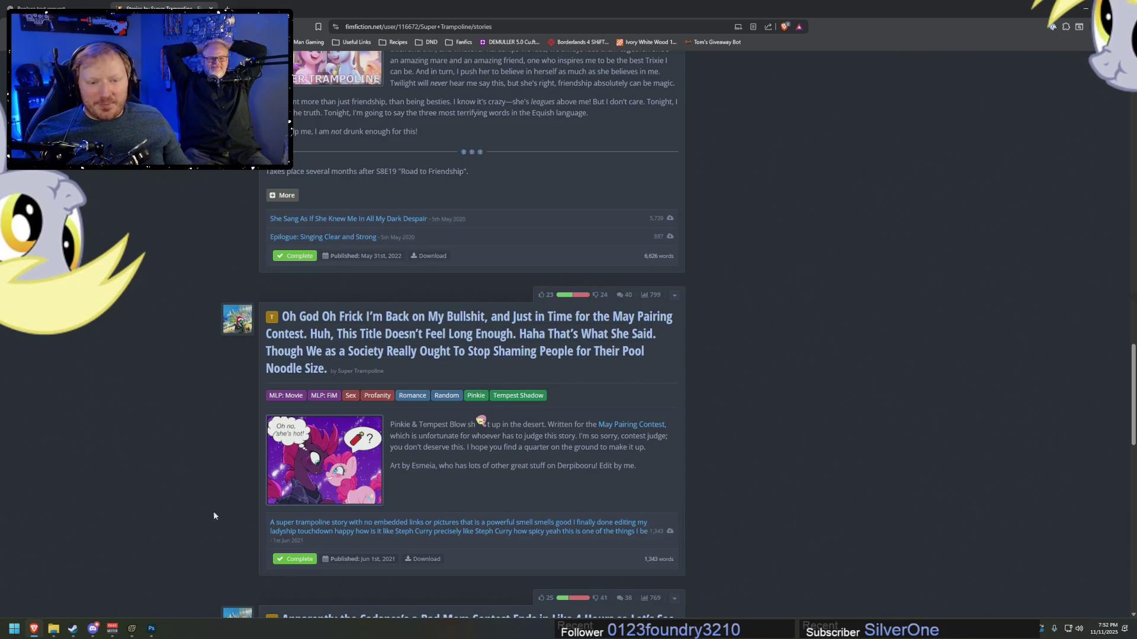
pyautogui.click(53, 628)
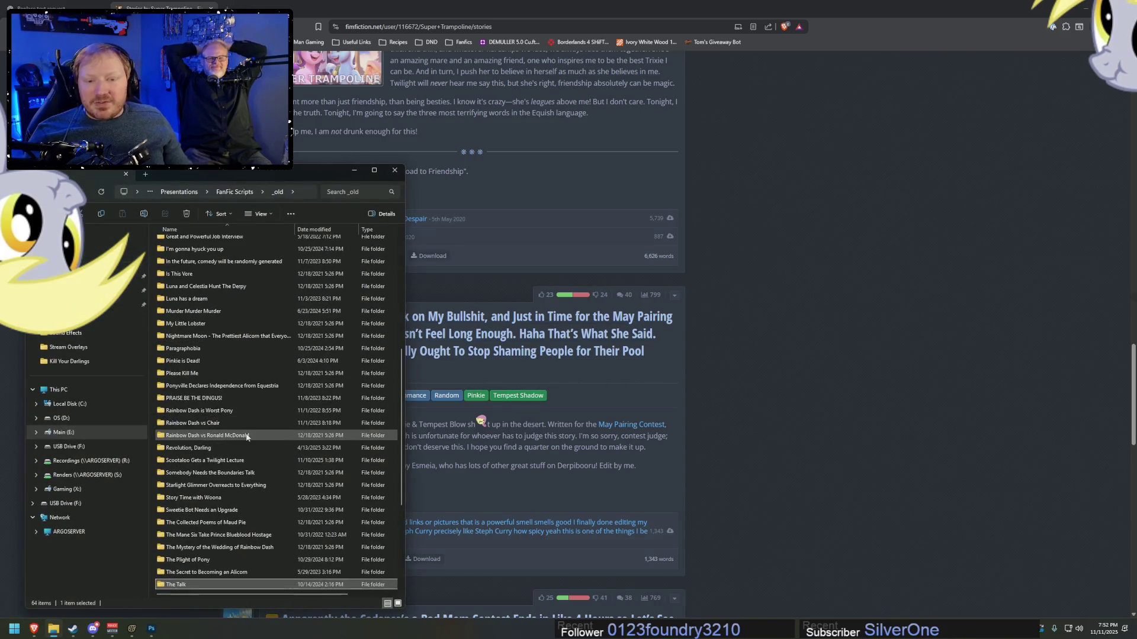
# - View the cover image in the 'A Story with a Long Title' folder, then close it
pyautogui.scroll(-5, 247, 435)
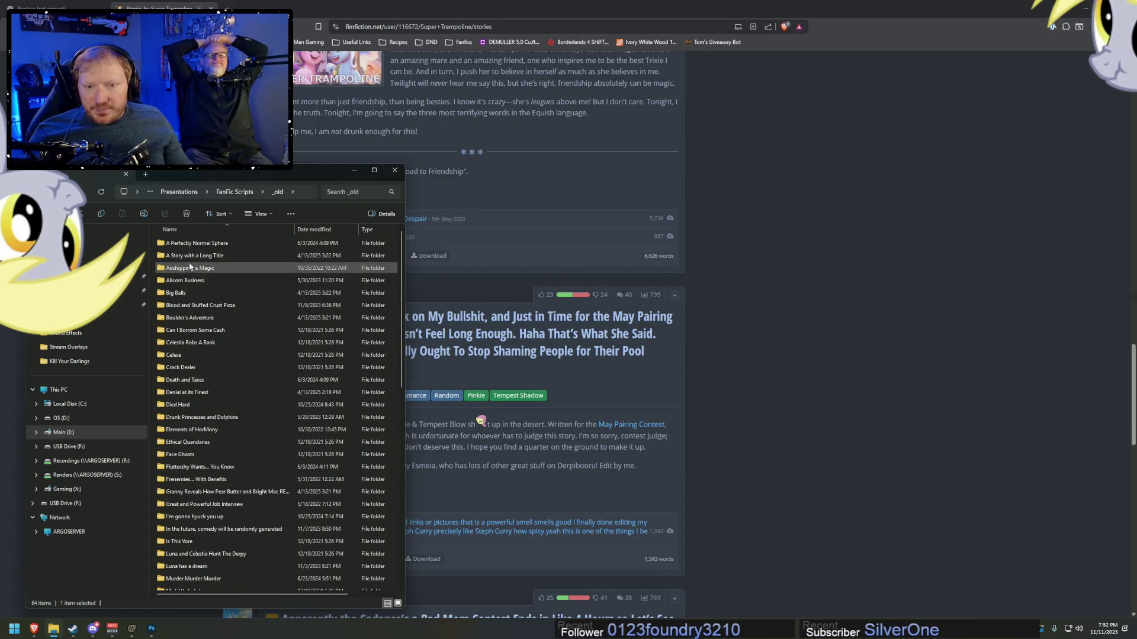
pyautogui.doubleClick(189, 259)
pyautogui.doubleClick(228, 261)
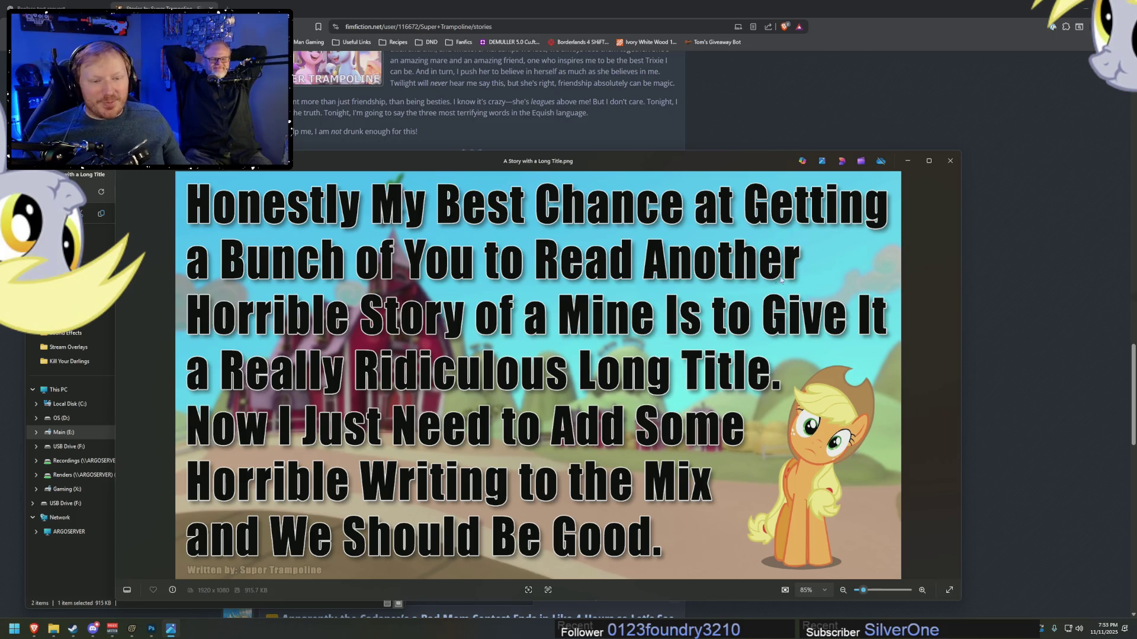
pyautogui.click(951, 160)
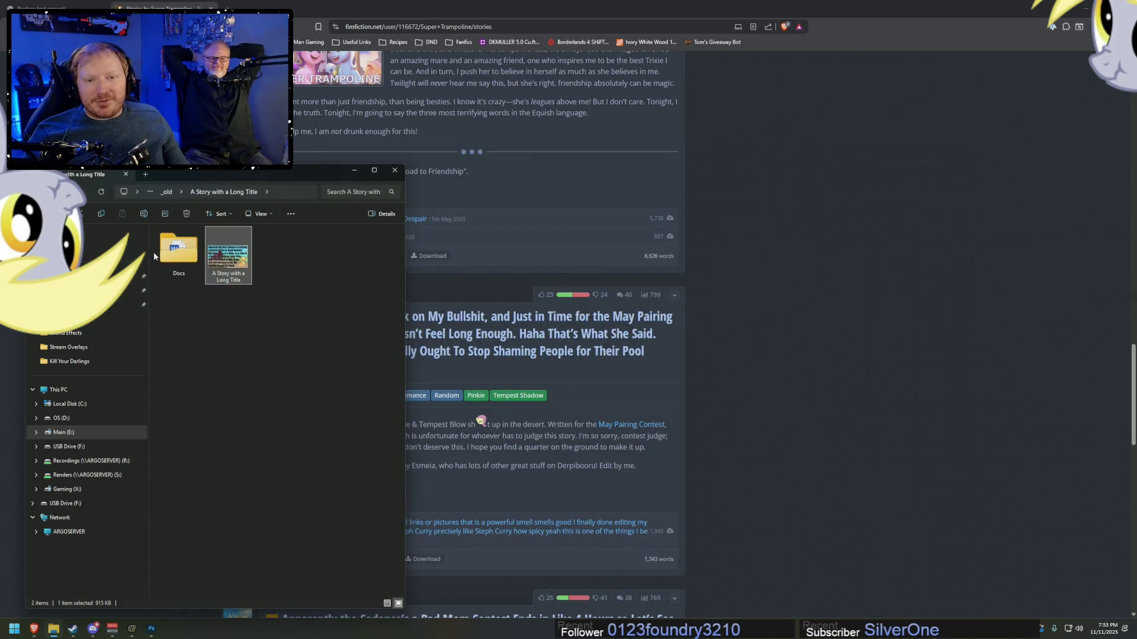
# - Look at the Narrator script in its Docs folder, close it, and return to FimFiction
pyautogui.doubleClick(189, 246)
pyautogui.click(249, 267)
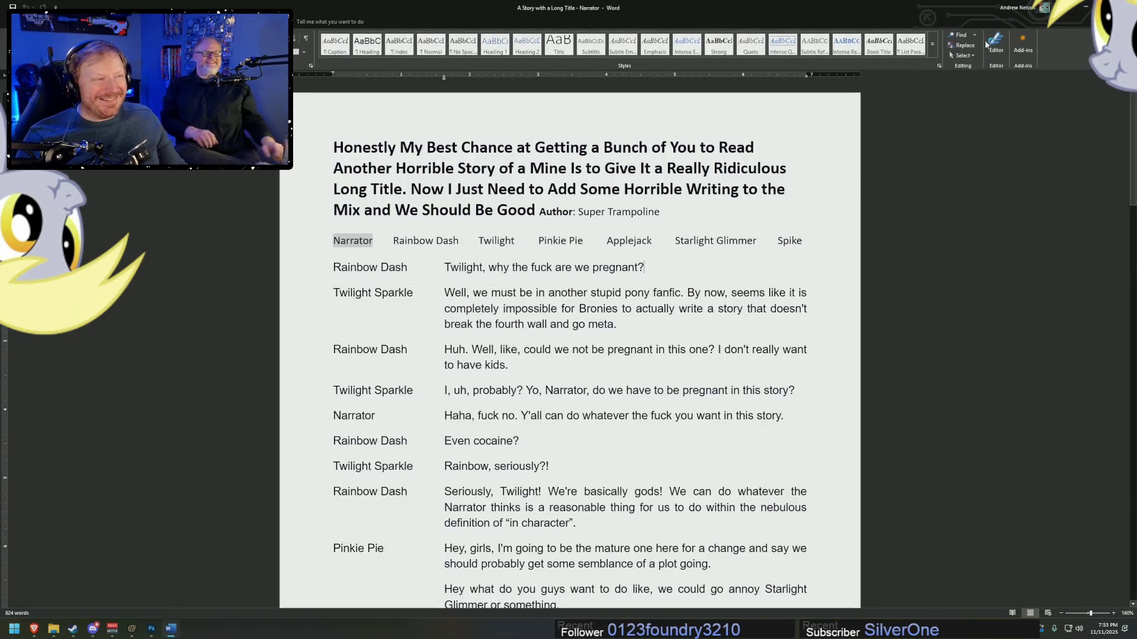
pyautogui.hotkey('alt', 'F4')
pyautogui.click(774, 3)
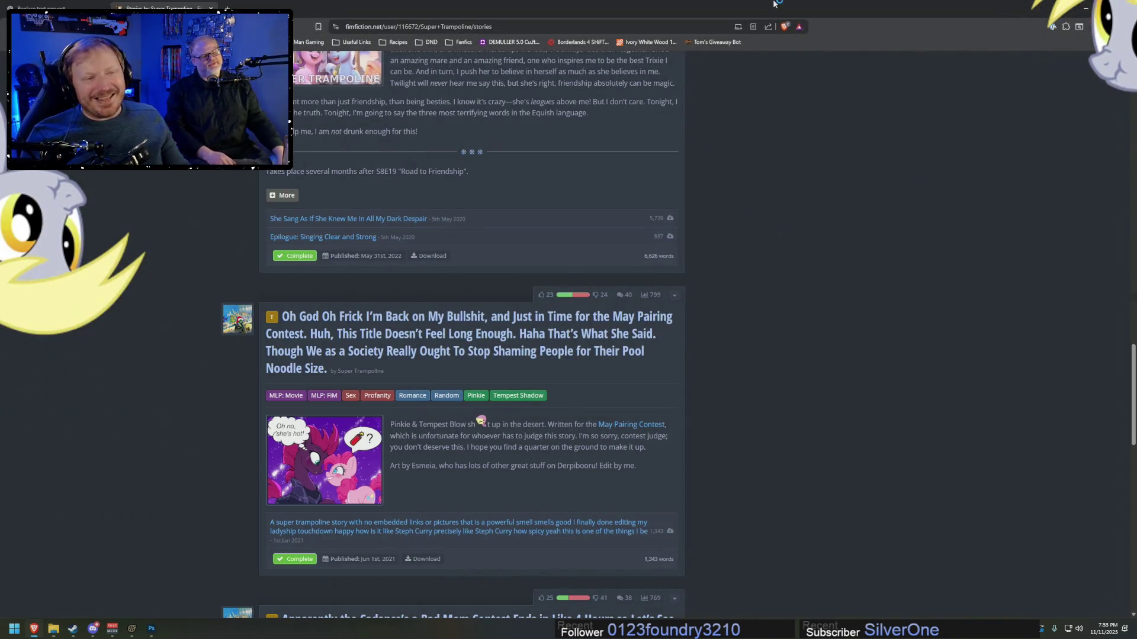
# - View an old story's cover art enlarged, then minimize the browser and return to Photoshop
pyautogui.scroll(-8, 819, 336)
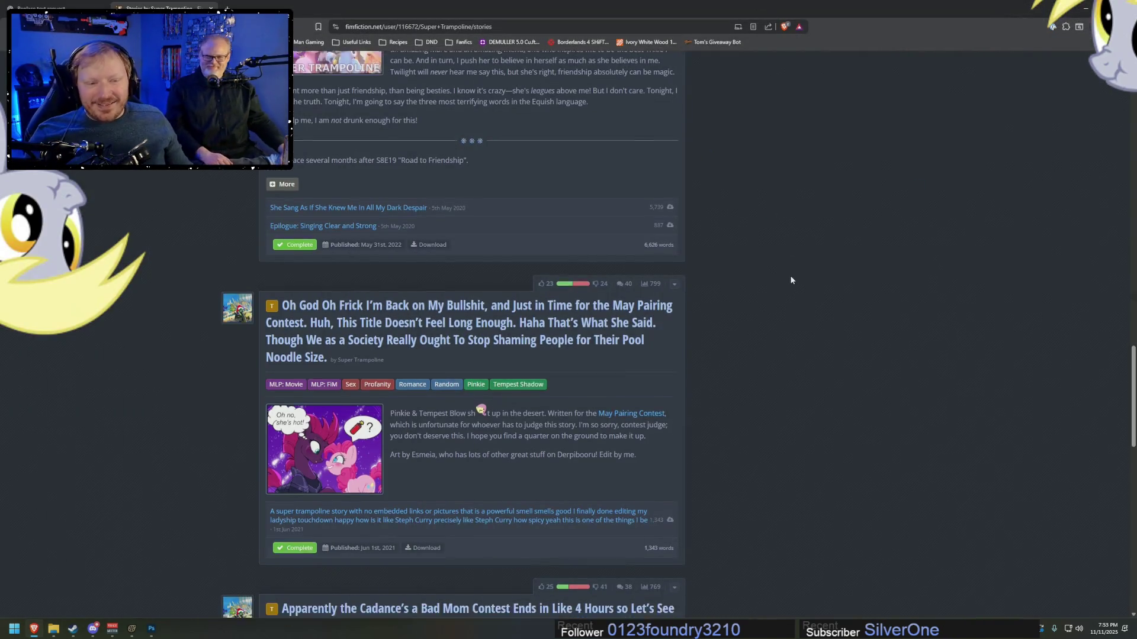
pyautogui.scroll(-7, 818, 367)
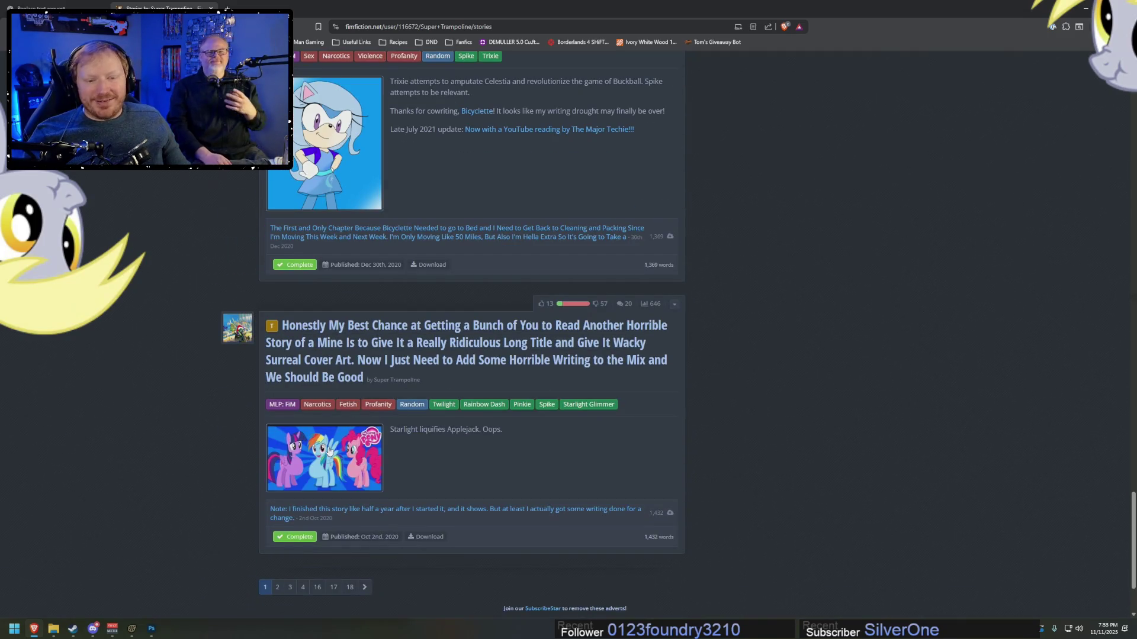
pyautogui.click(341, 460)
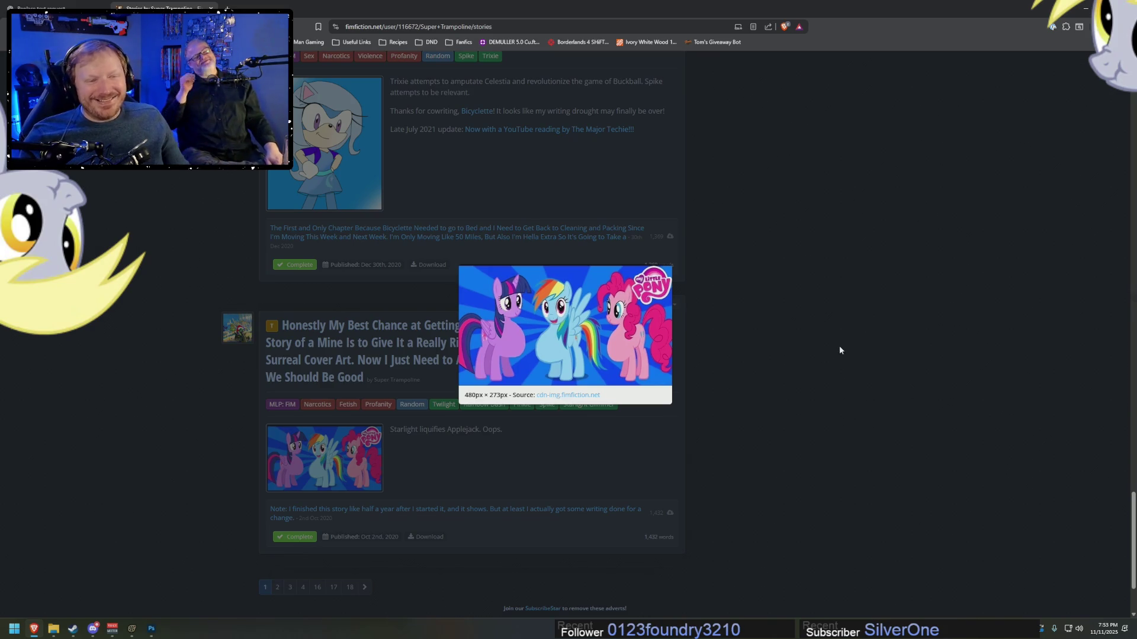
pyautogui.click(840, 350)
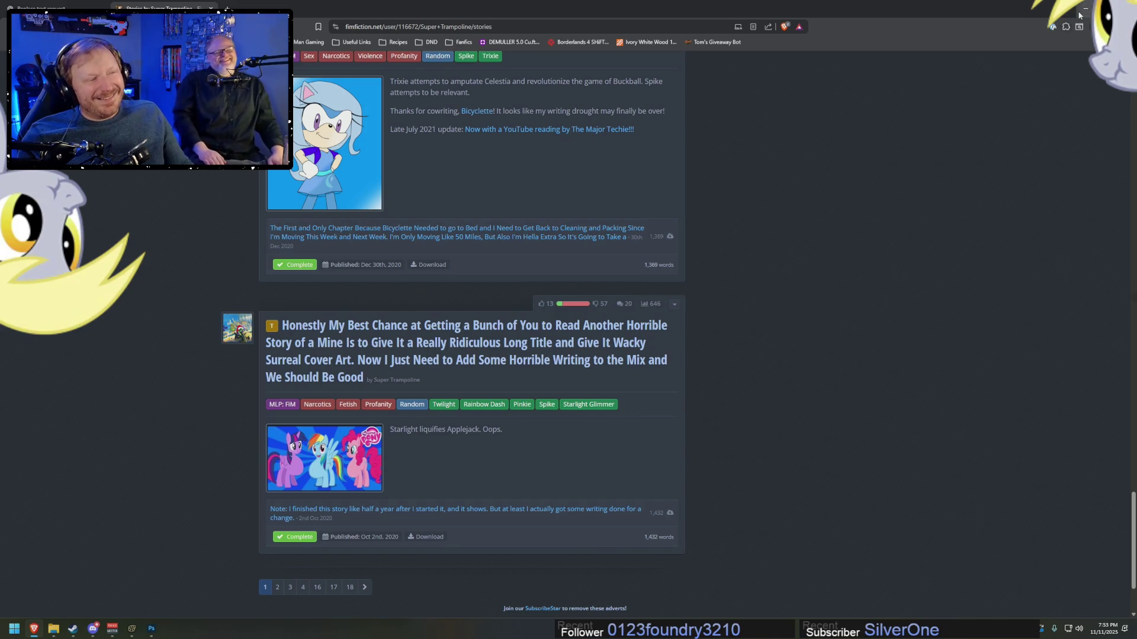
pyautogui.click(1085, 9)
pyautogui.click(676, 2)
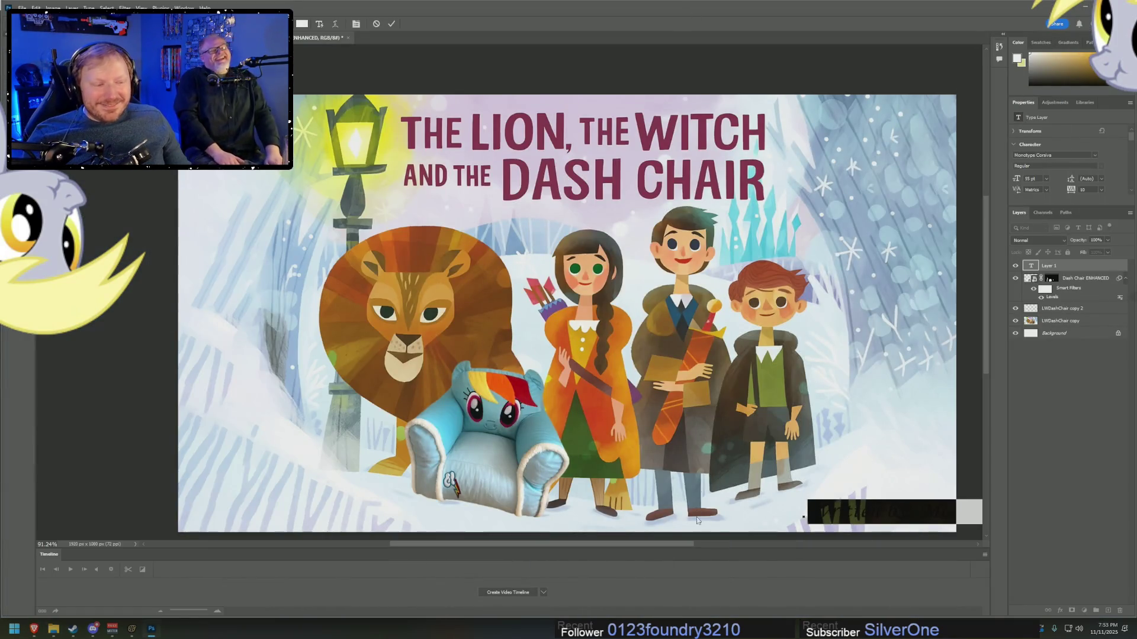
# - Move the credit left beneath the children and make its text black (000000)
pyautogui.hotkey('ctrl', 'Return')
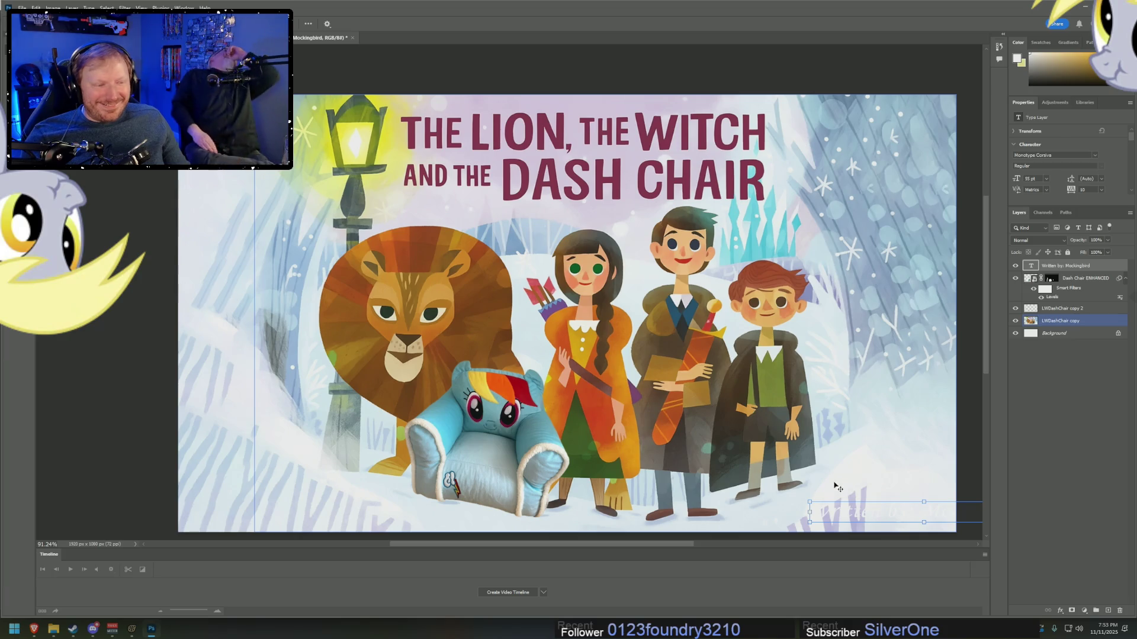
pyautogui.moveTo(839, 512); pyautogui.dragTo(731, 508)
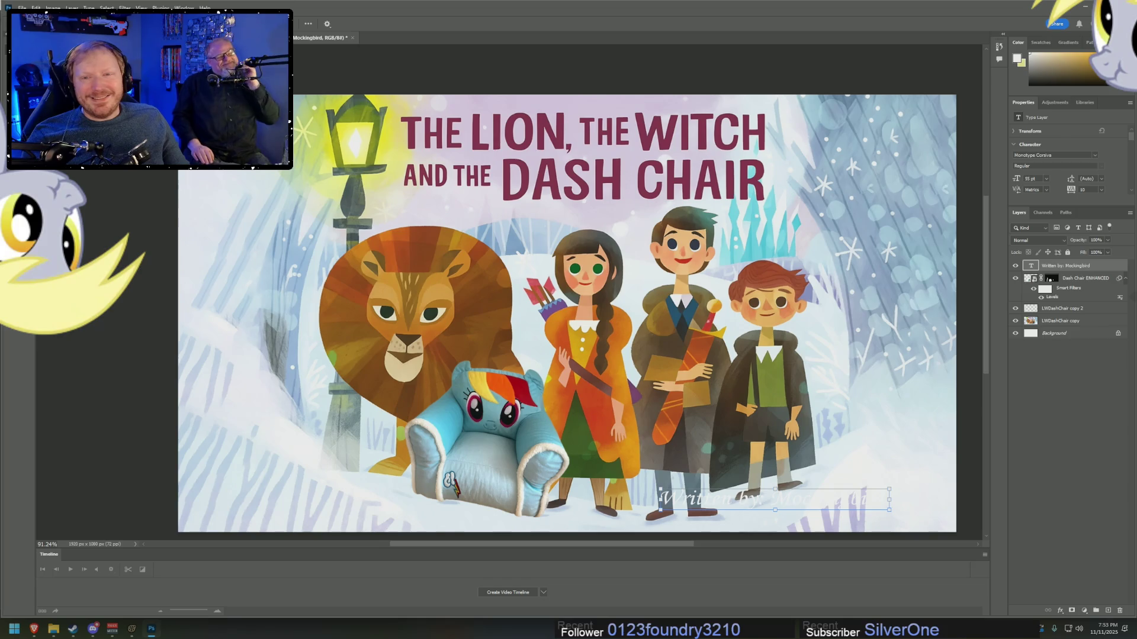
pyautogui.press('t')
pyautogui.tripleClick(698, 492)
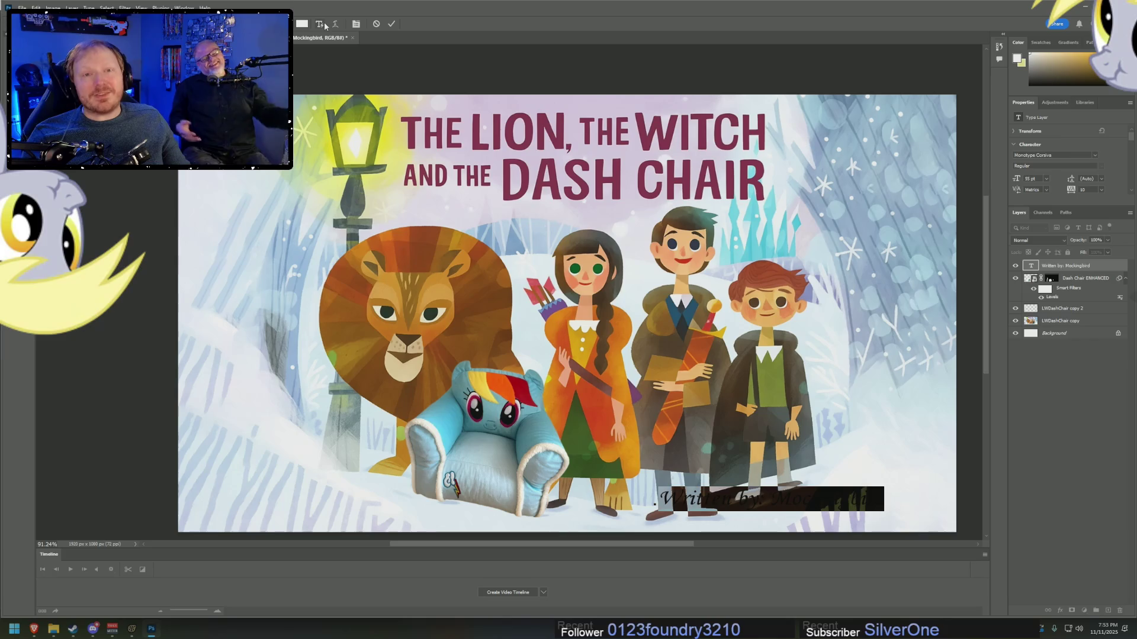
pyautogui.click(301, 24)
pyautogui.write('000000')
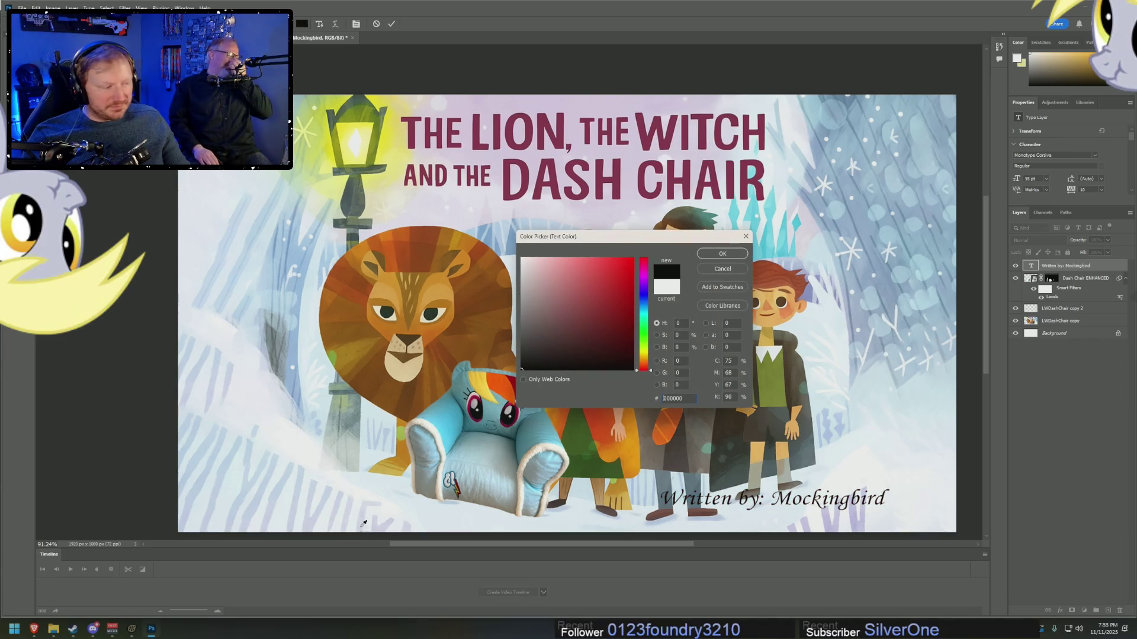
pyautogui.click(733, 272)
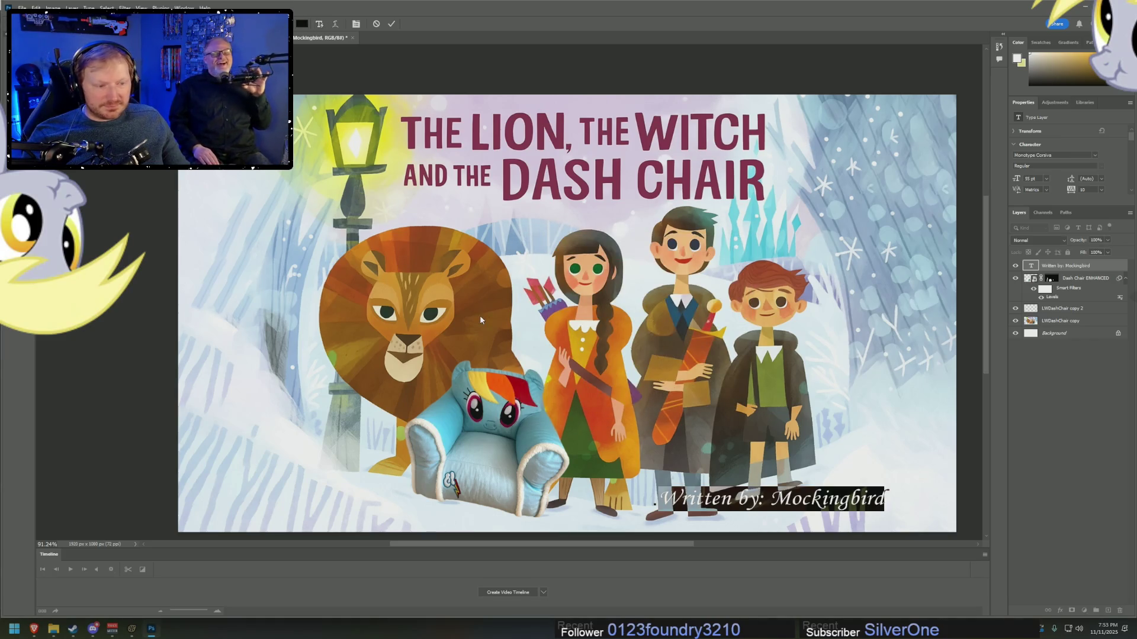
# - Change the last letter of the author's name from 'd' to 'b', then select the whole credit
pyautogui.click(892, 501)
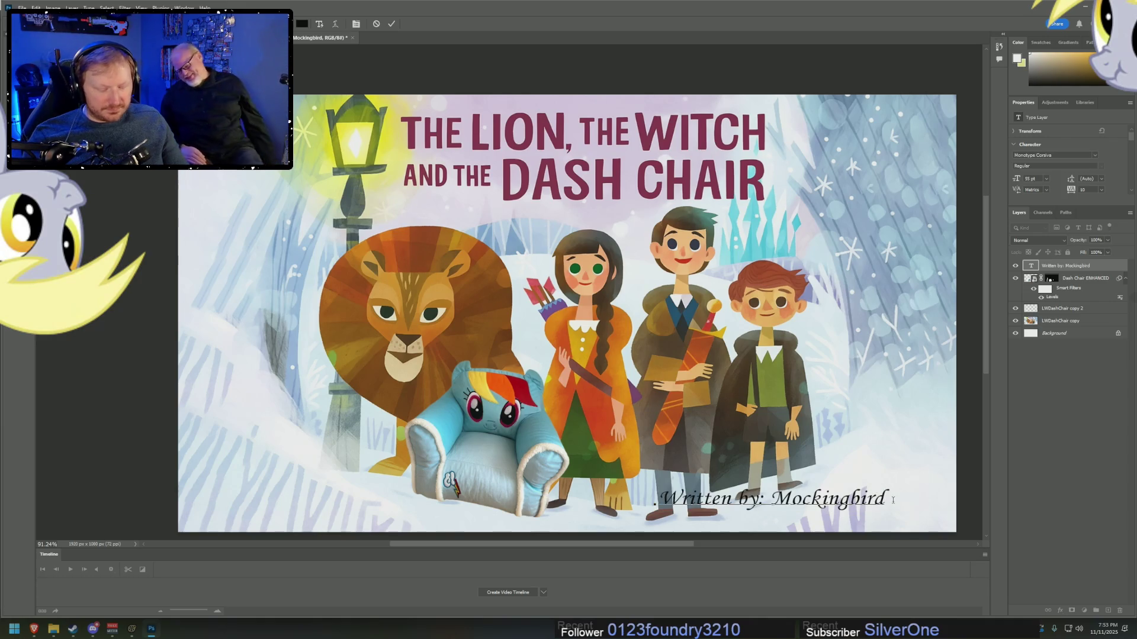
pyautogui.press('BackSpace')
pyautogui.write('b')
pyautogui.hotkey('ctrl', 'a')
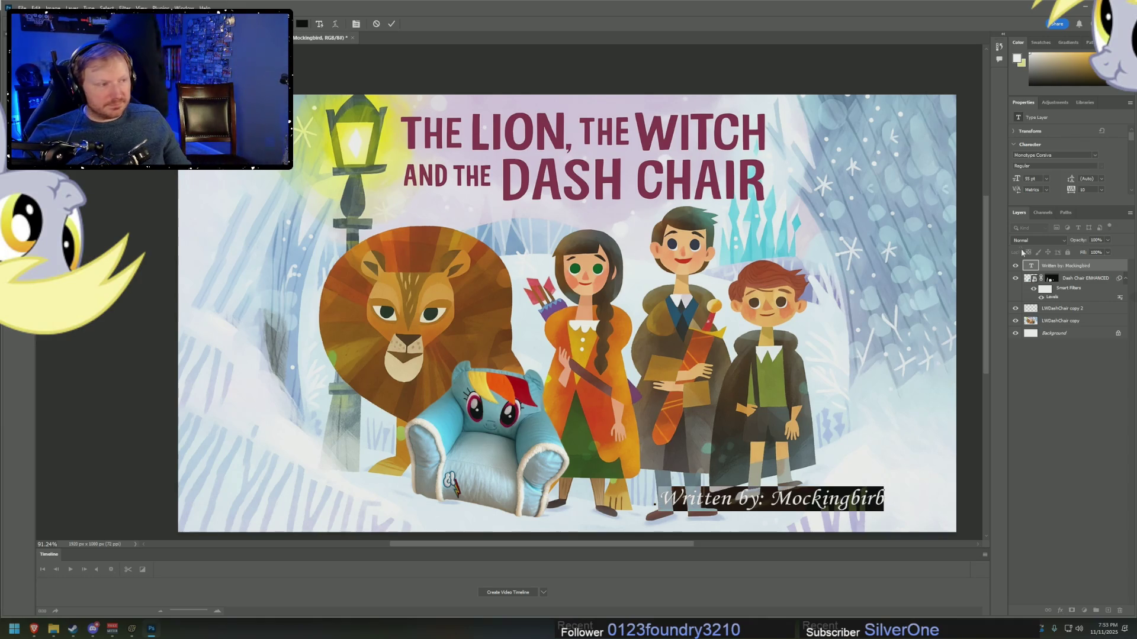
# - Set the credit in Calibri Bold and shrink it from 55 pt to 33 pt
pyautogui.click(1095, 156)
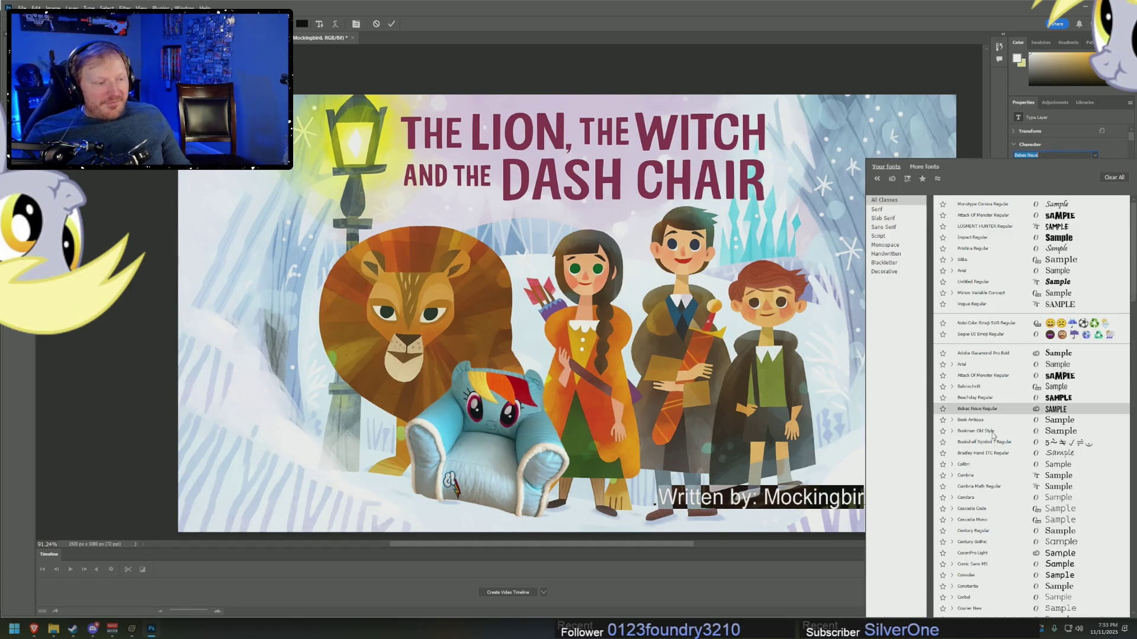
pyautogui.click(983, 467)
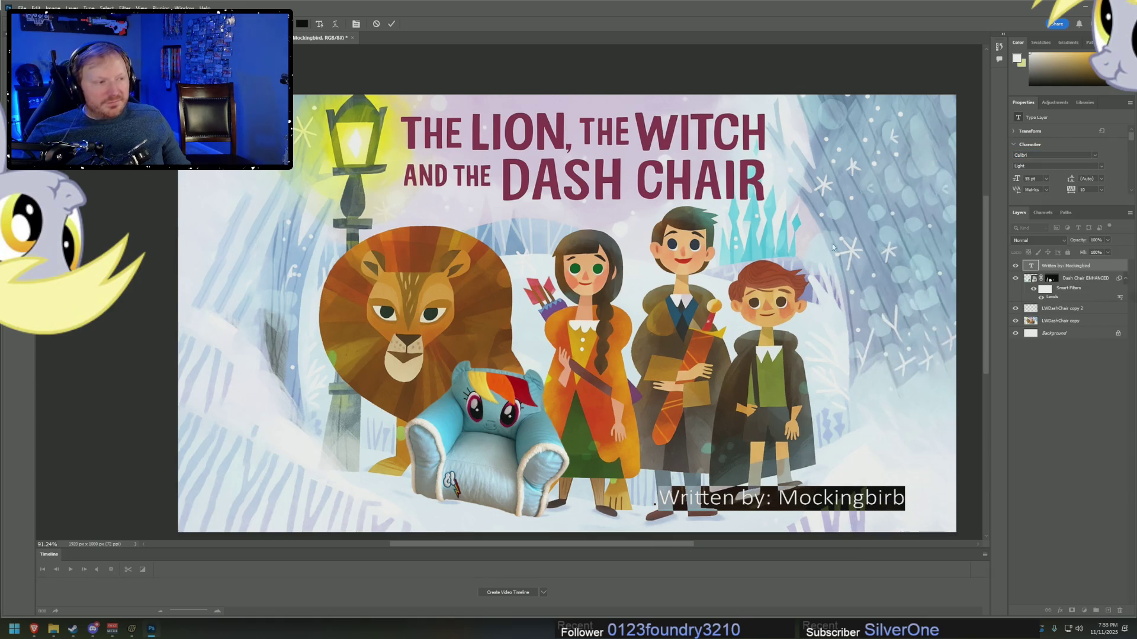
pyautogui.click(1076, 165)
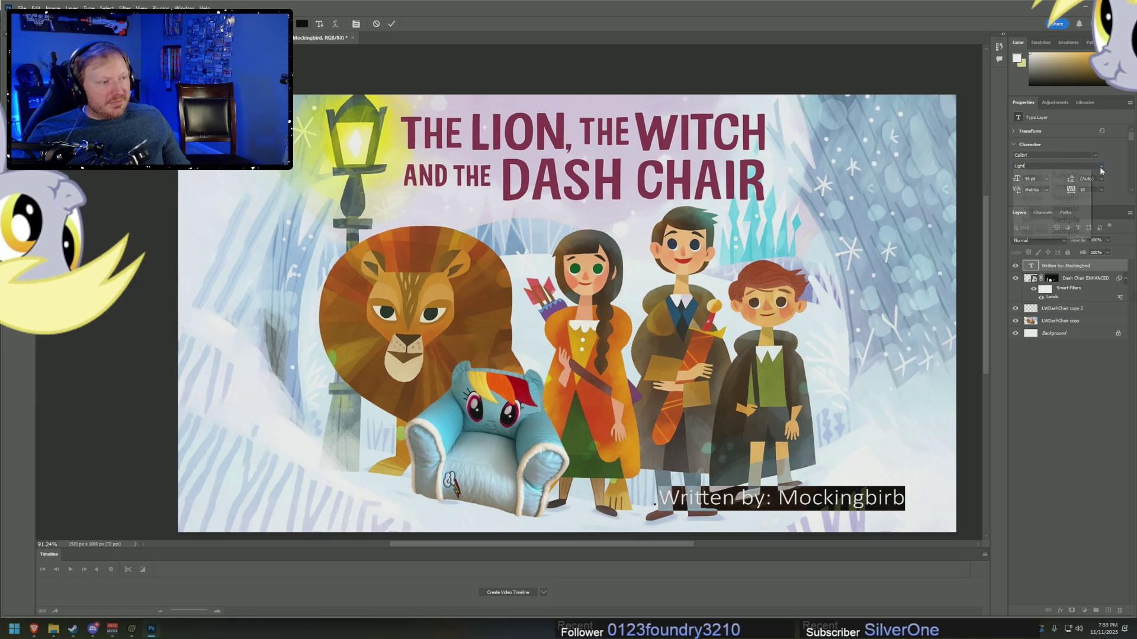
pyautogui.click(1060, 220)
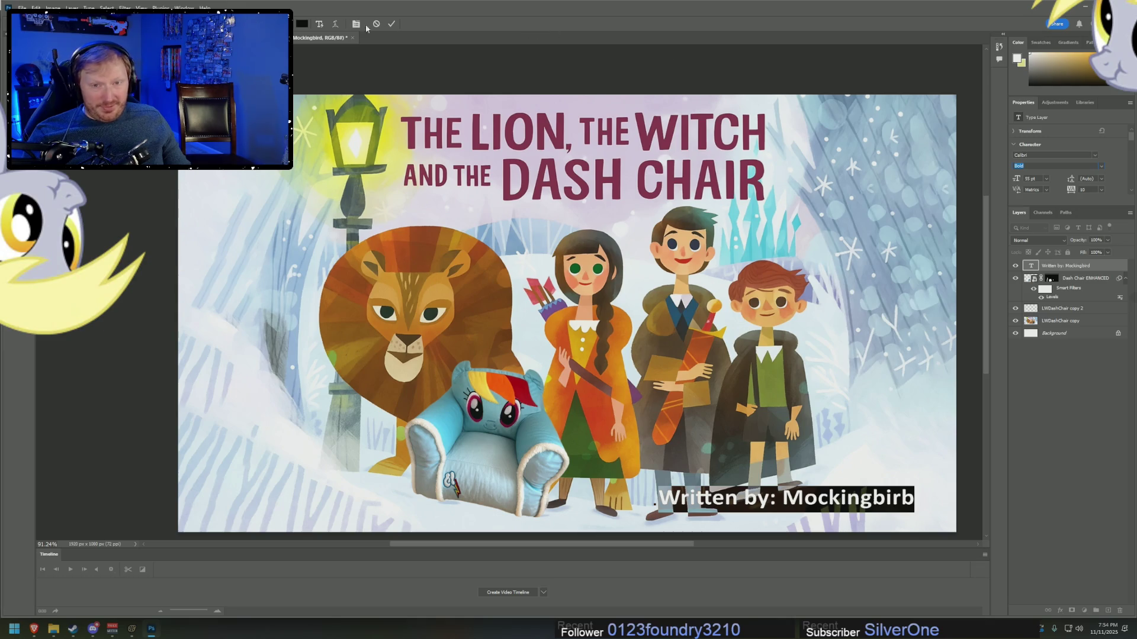
pyautogui.hotkey('ctrl', 'shift', ',')
pyautogui.hotkey('ctrl', 'shift', ',')
pyautogui.hotkey('ctrl', 'shift', ',')
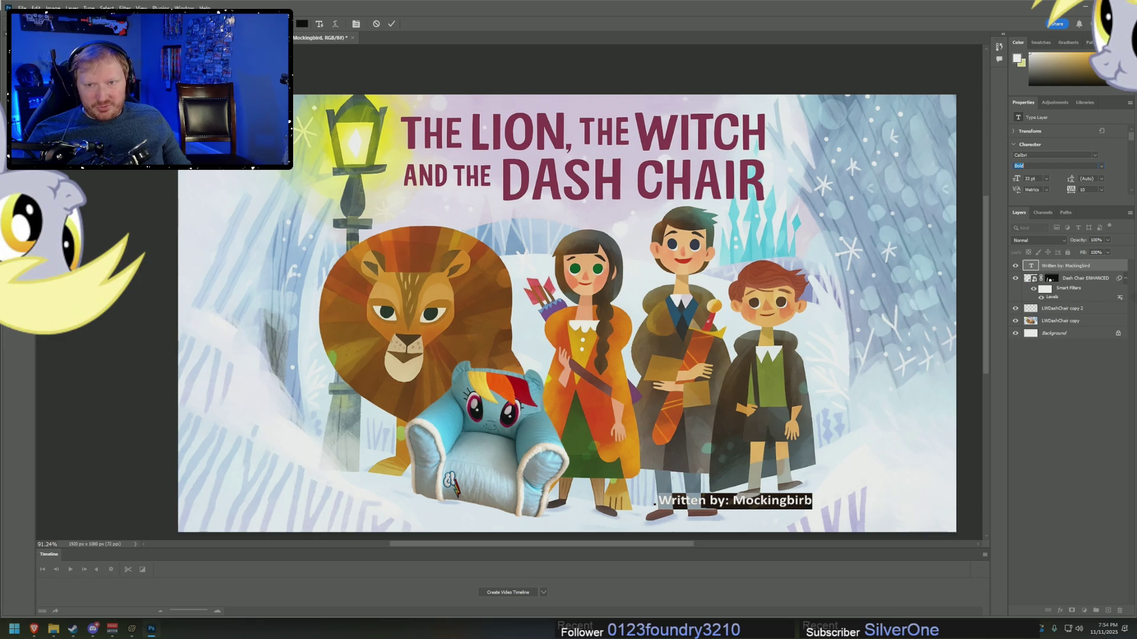
# - Commit the credit text and move it to the cover's bottom-left corner
pyautogui.click(391, 25)
pyautogui.press('v')
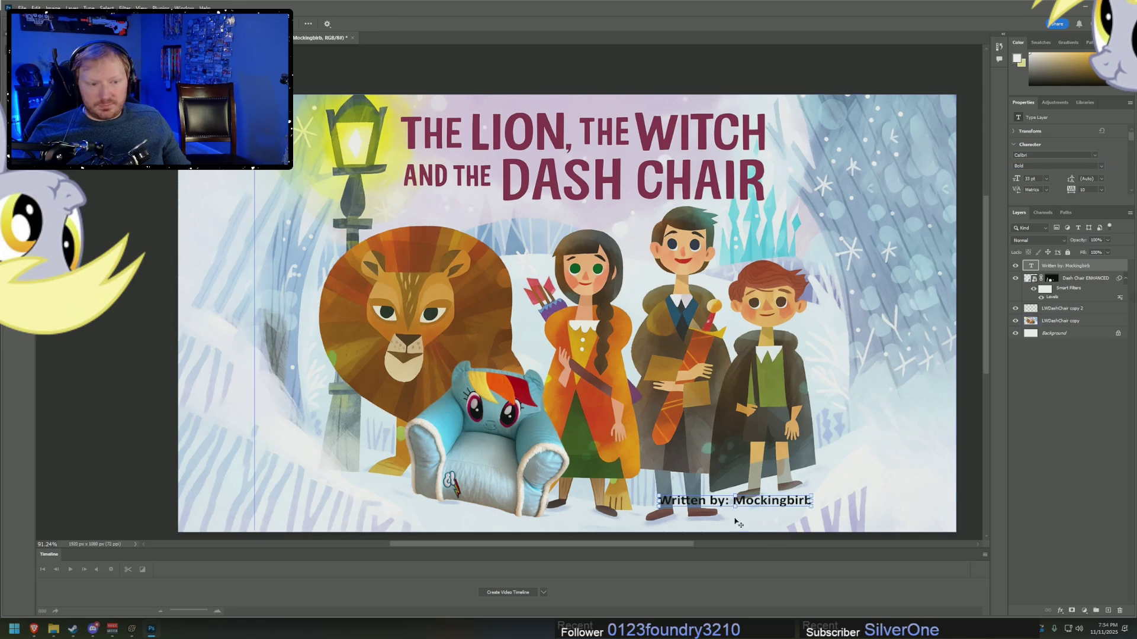
pyautogui.moveTo(672, 513)
pyautogui.mouseDown()
pyautogui.moveTo(562, 524)
pyautogui.moveTo(244, 518)
pyautogui.moveTo(251, 526)
pyautogui.mouseUp()
# - Recolour the credit with deep maroon sampled from the title, then commit and deselect it
pyautogui.press('t')
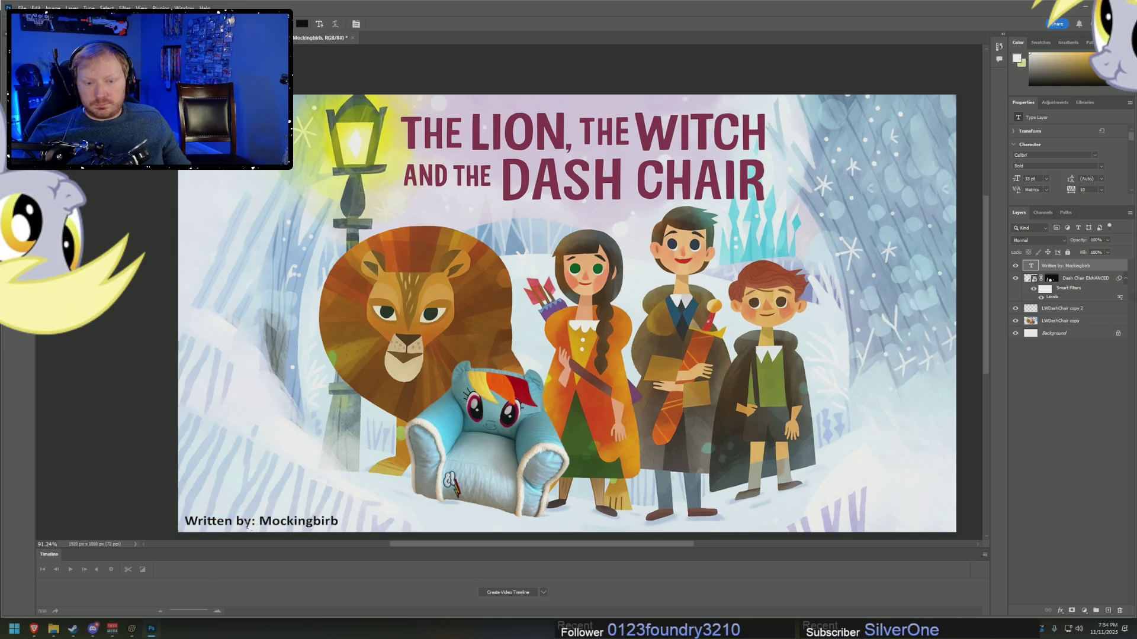
pyautogui.click(248, 524)
pyautogui.hotkey('ctrl', 'a')
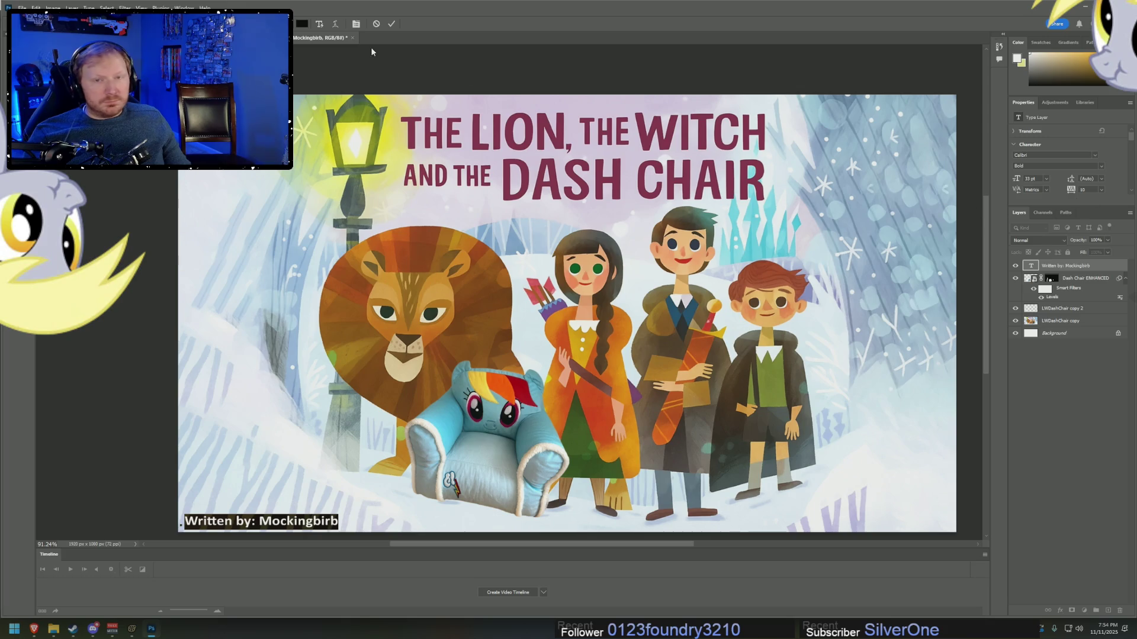
pyautogui.click(300, 23)
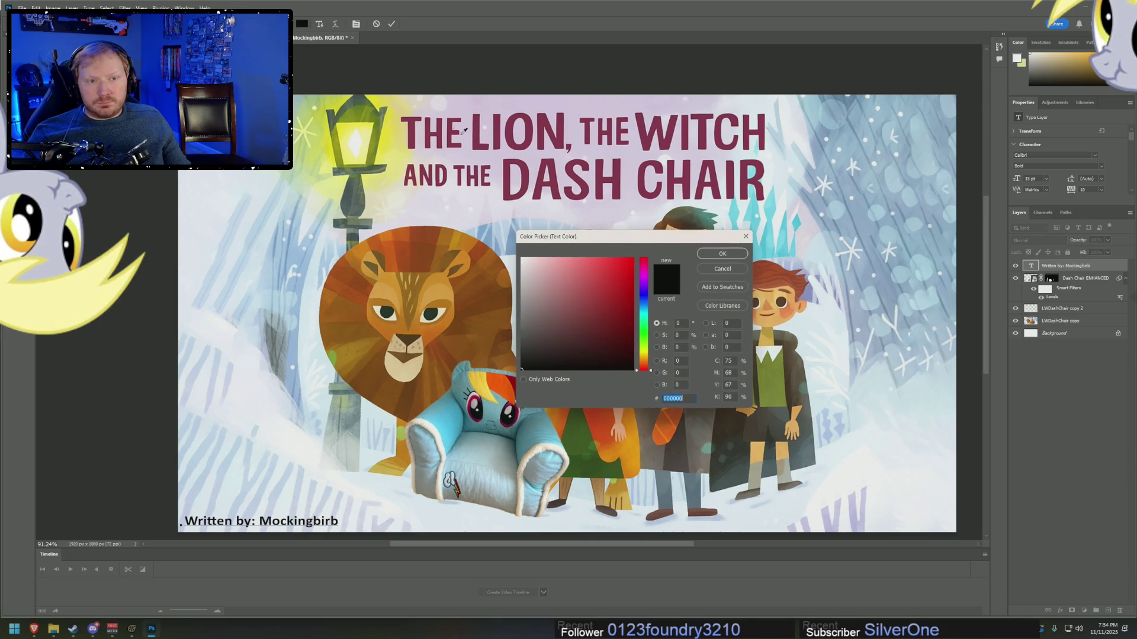
pyautogui.click(533, 126)
pyautogui.click(723, 254)
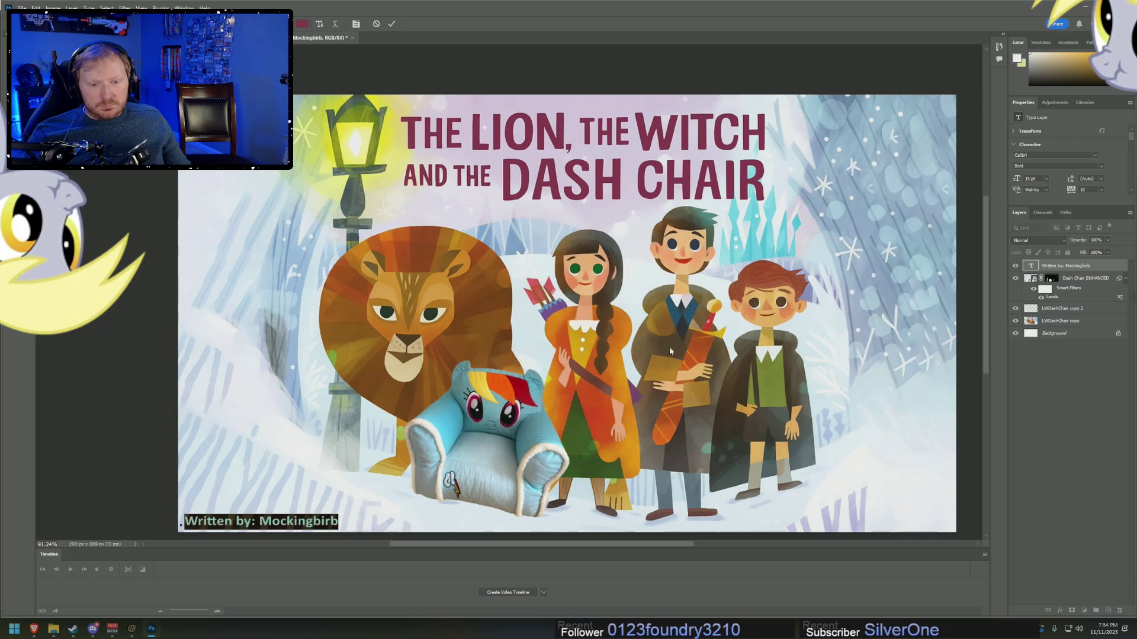
pyautogui.hotkey('ctrl', 'Return')
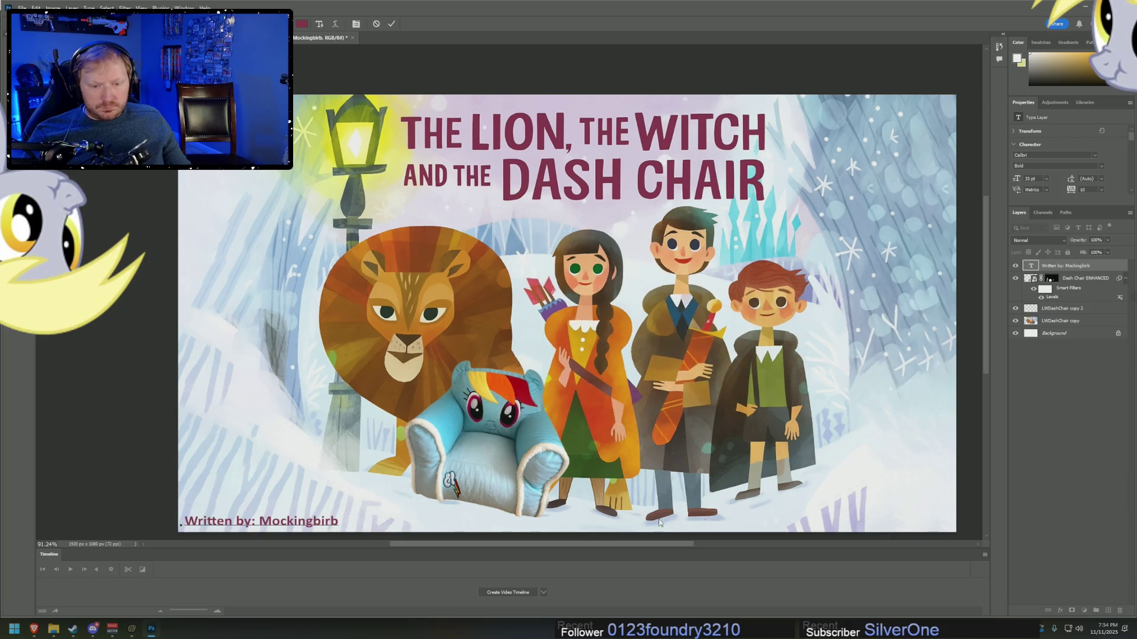
pyautogui.click(1058, 421)
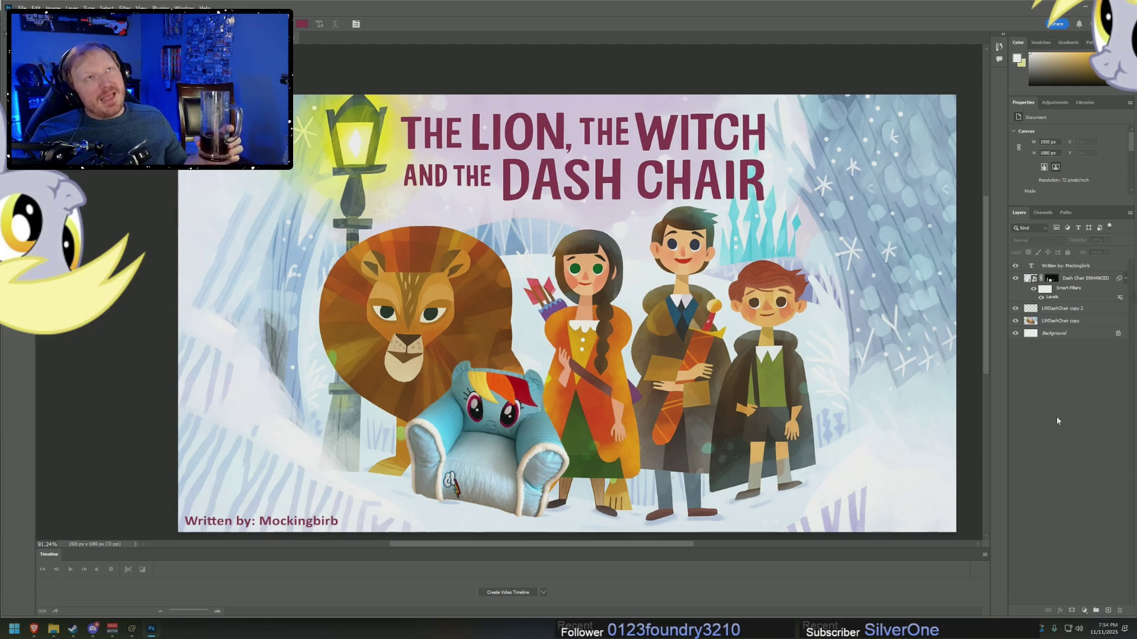
# - Check the MASTER document's 2021 creation date in Properties, then go up to 'A Story with a Long Title'
pyautogui.hotkey('alt', 'Tab')
pyautogui.hotkey('alt', 'Tab')
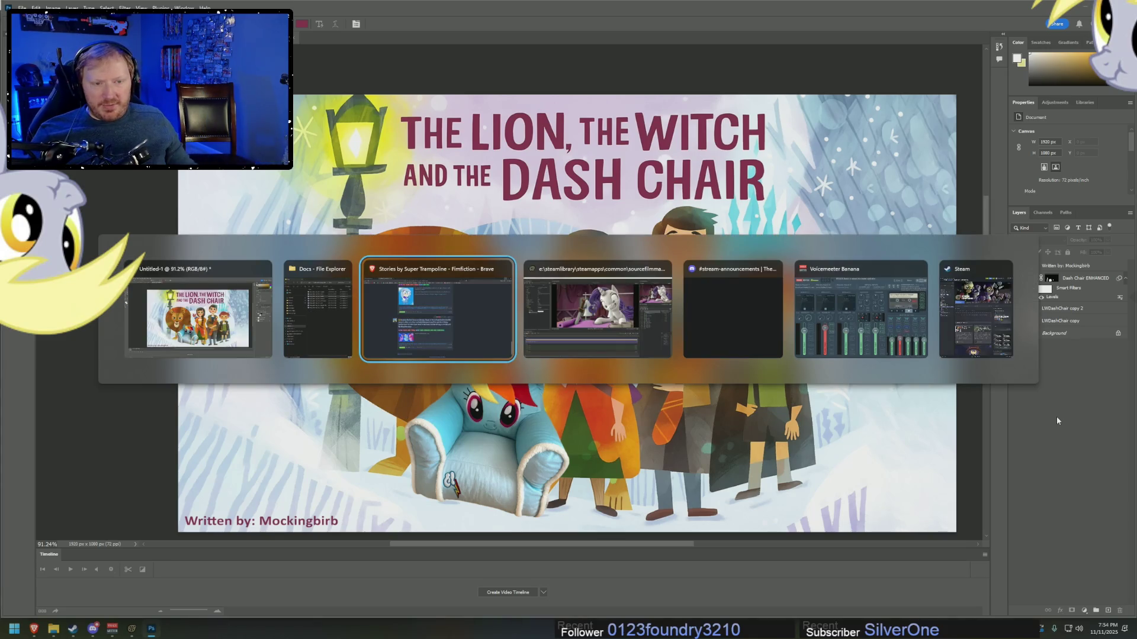
pyautogui.hotkey('alt', 'shift', 'Tab')
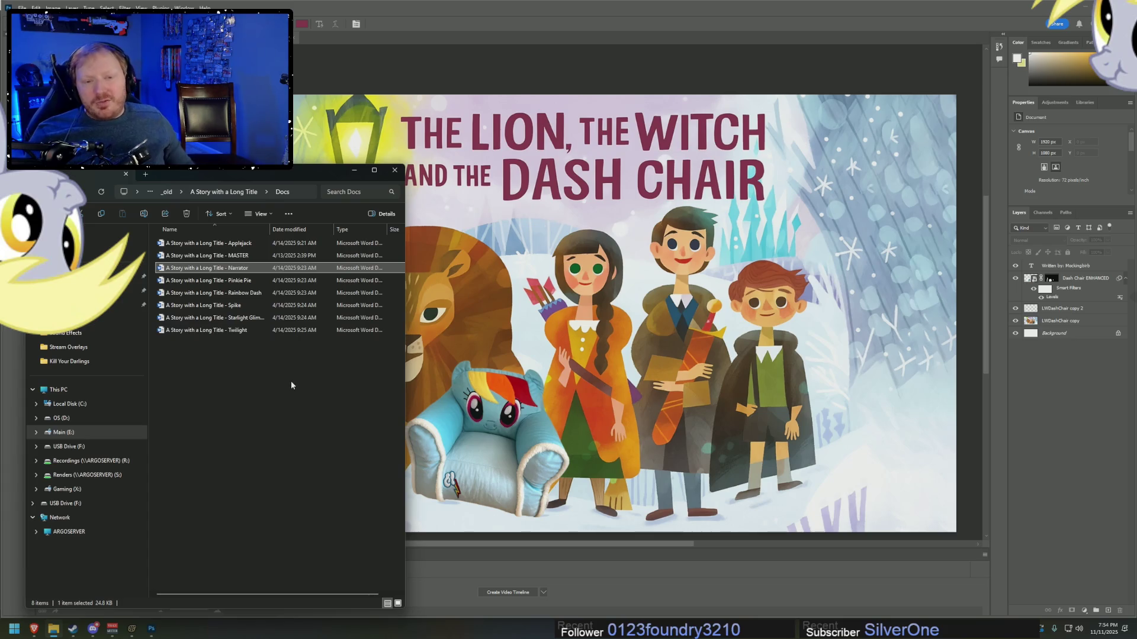
pyautogui.rightClick(207, 255)
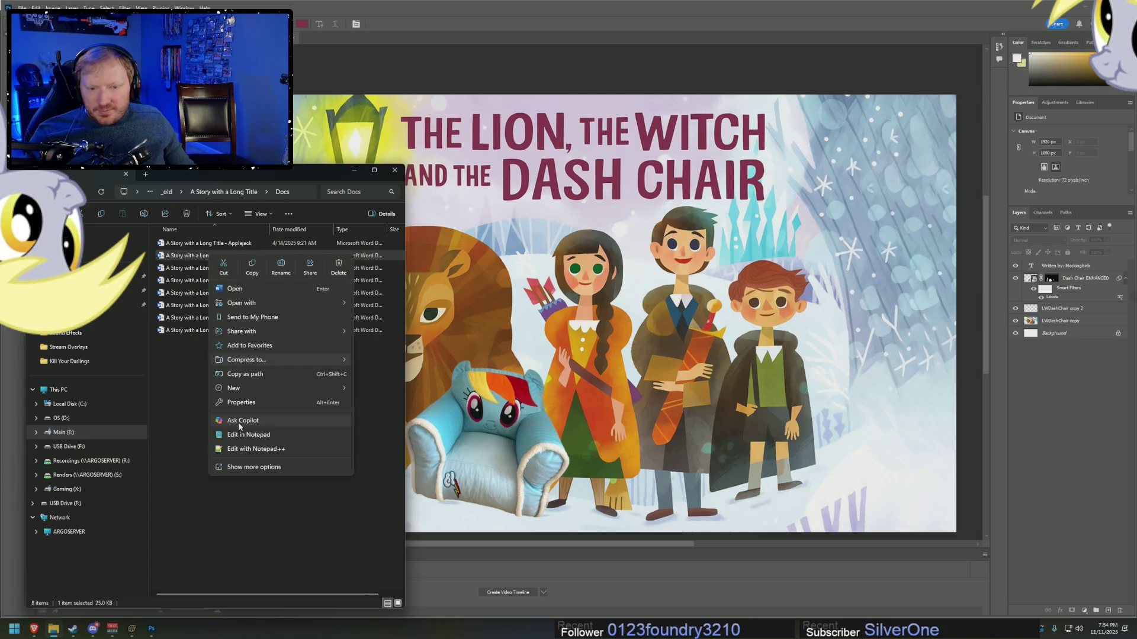
pyautogui.click(252, 469)
pyautogui.rightClick(207, 255)
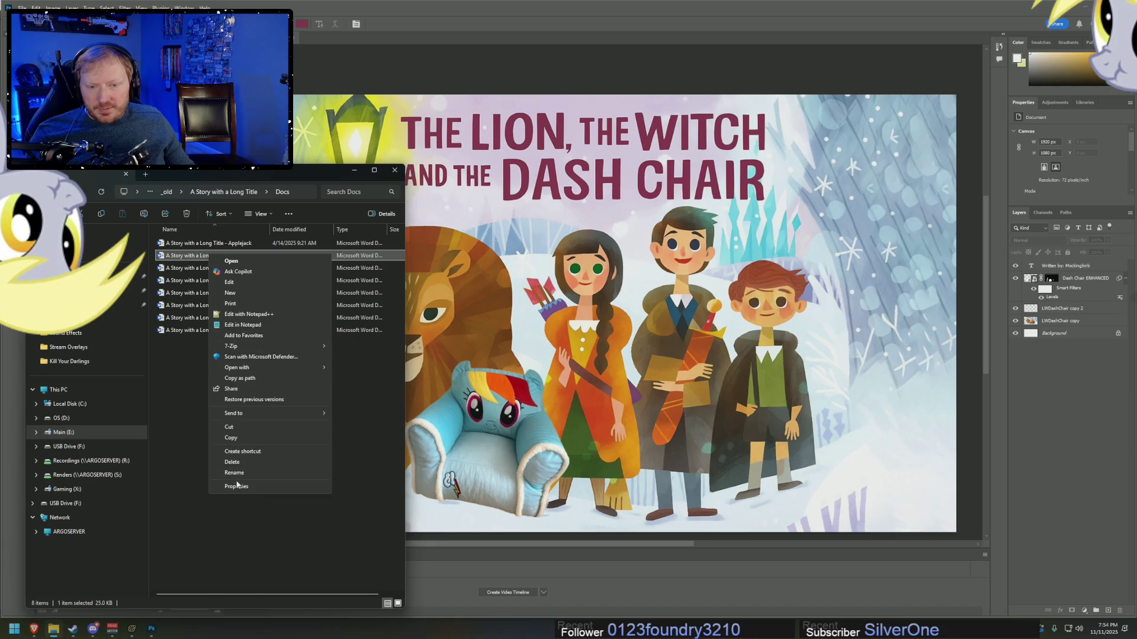
pyautogui.click(240, 493)
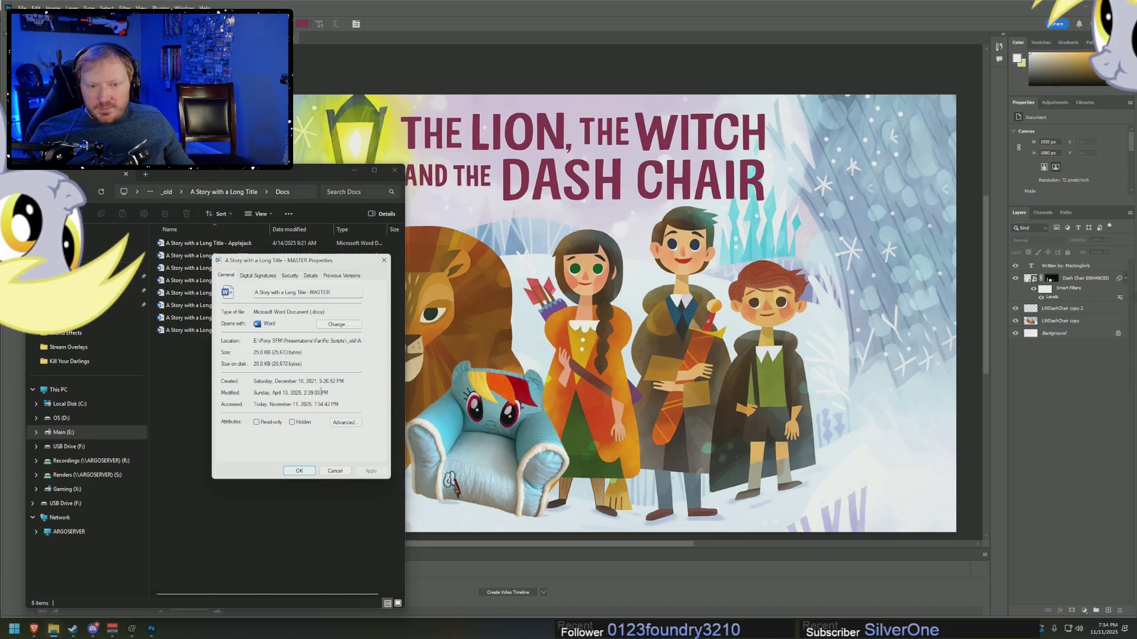
pyautogui.doubleClick(314, 381)
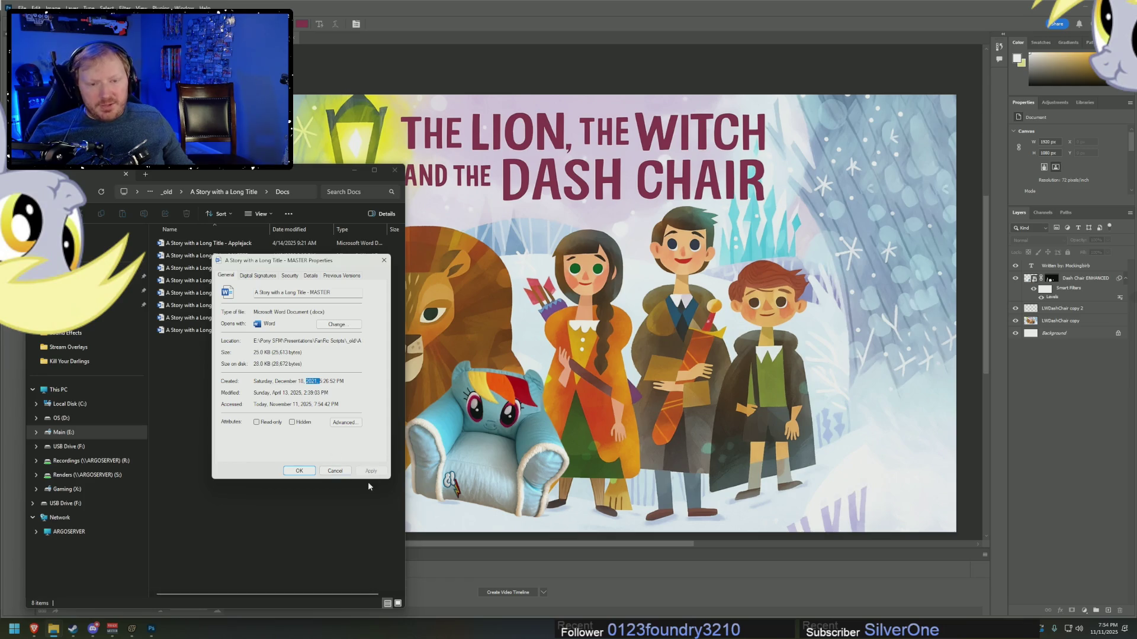
pyautogui.click(345, 475)
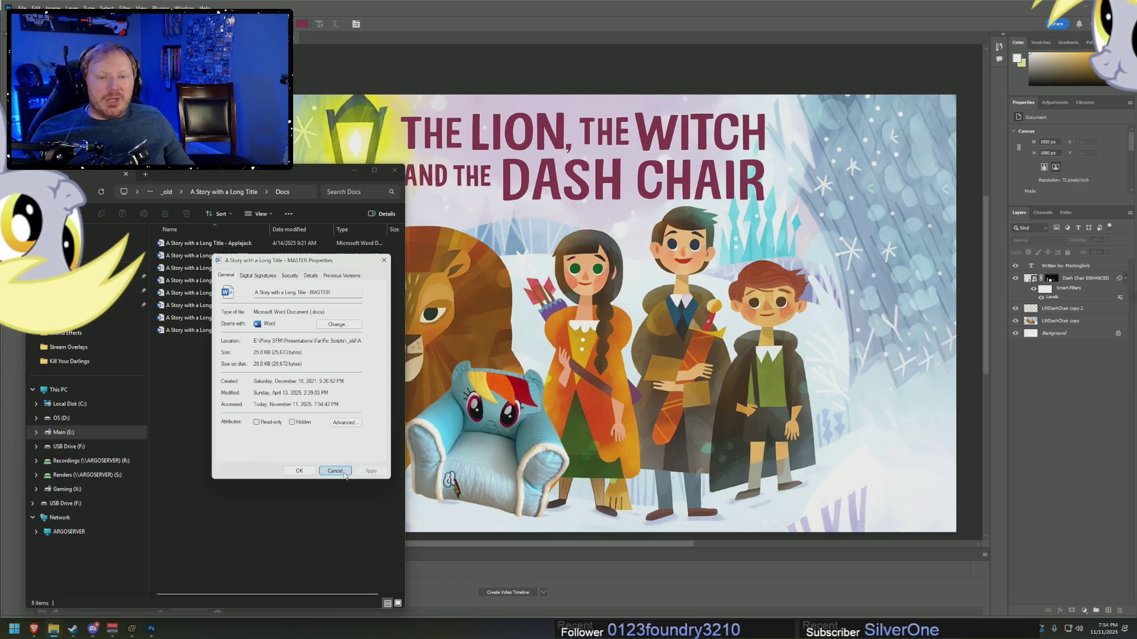
pyautogui.click(344, 472)
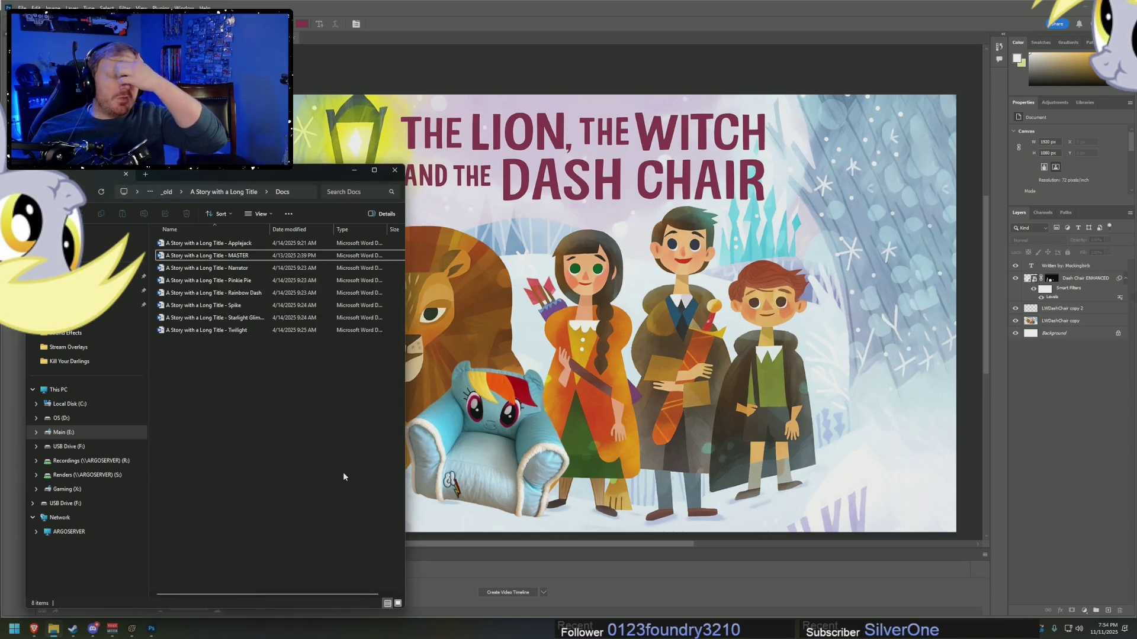
pyautogui.click(219, 191)
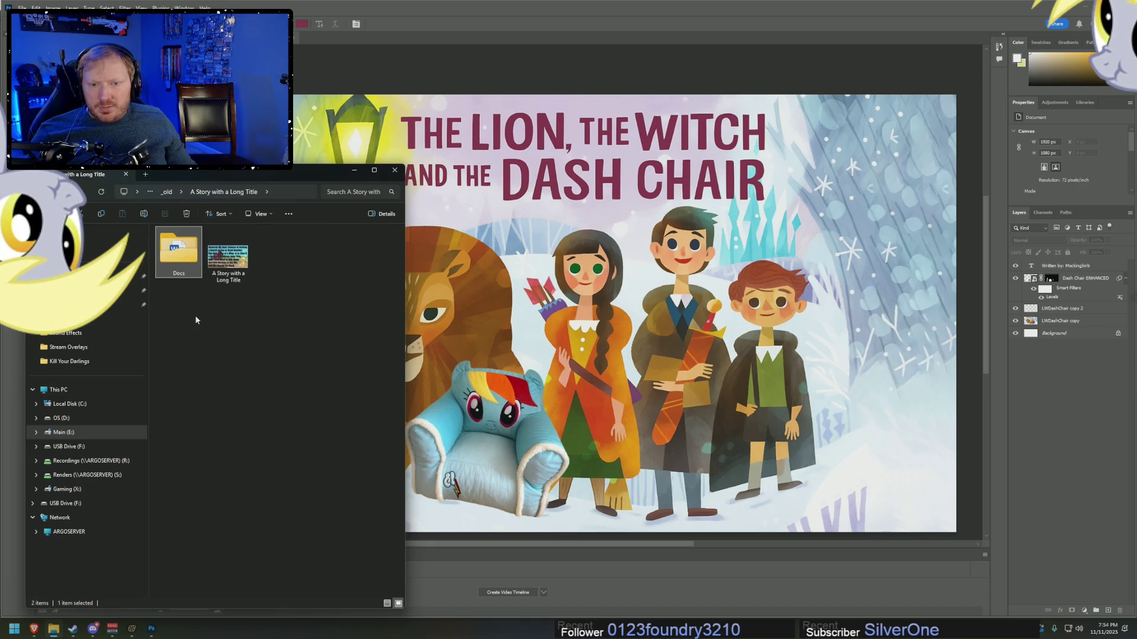
# - Navigate from _old into the Airshipping is Magic Docs folder
pyautogui.click(166, 192)
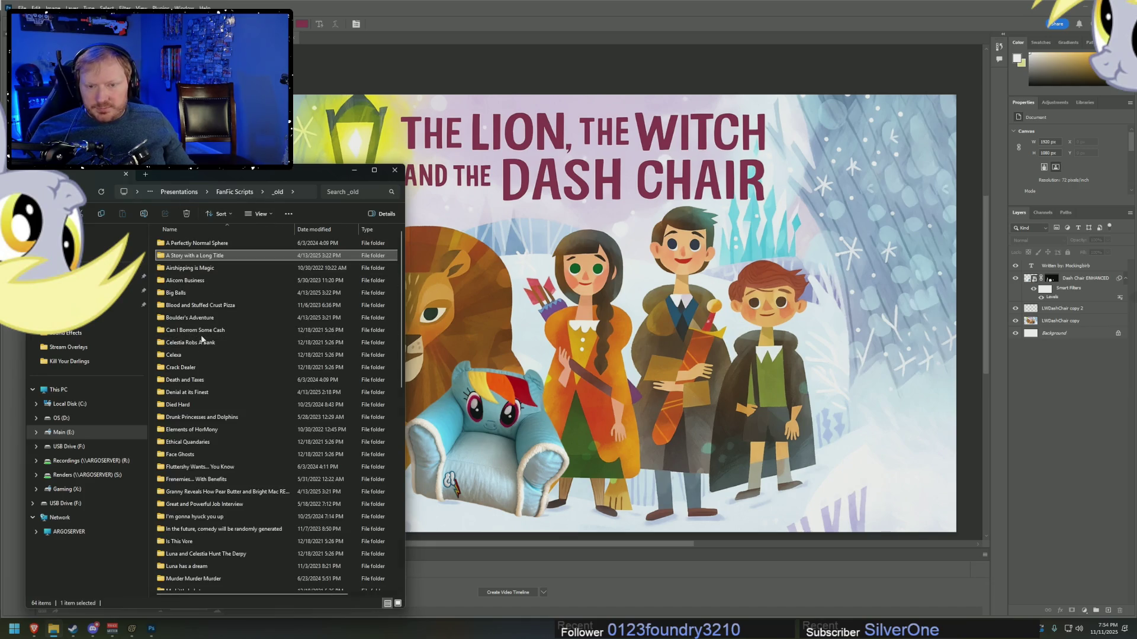
pyautogui.doubleClick(189, 268)
pyautogui.doubleClick(181, 248)
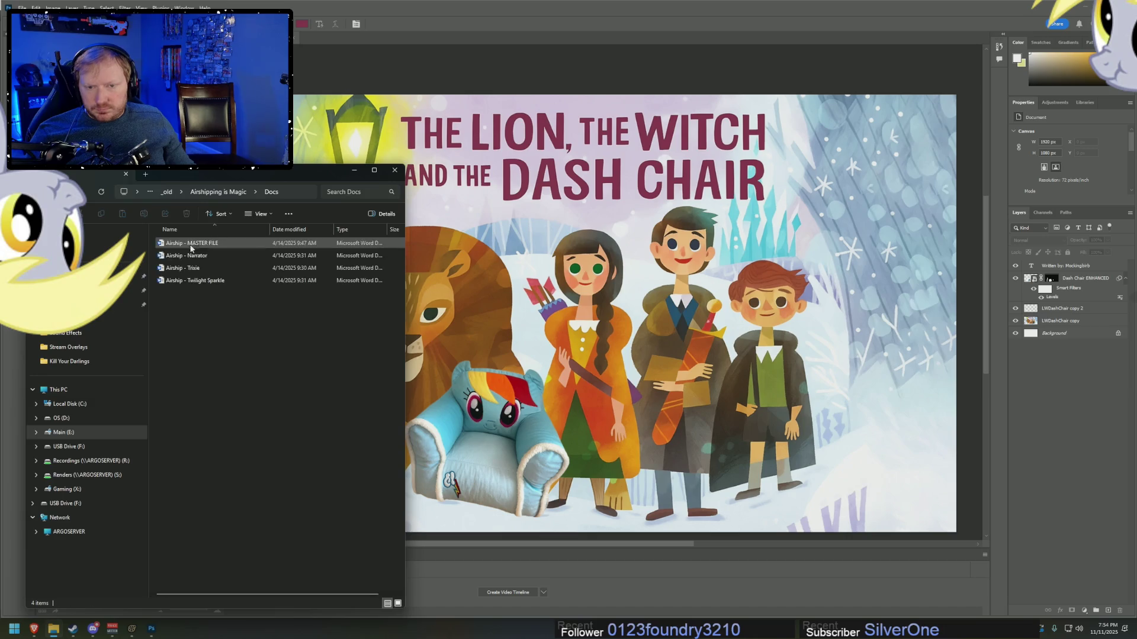
# - Read the Airship - MASTER FILE's creation date in Properties, then close the dialog and File Explorer
pyautogui.rightClick(204, 246)
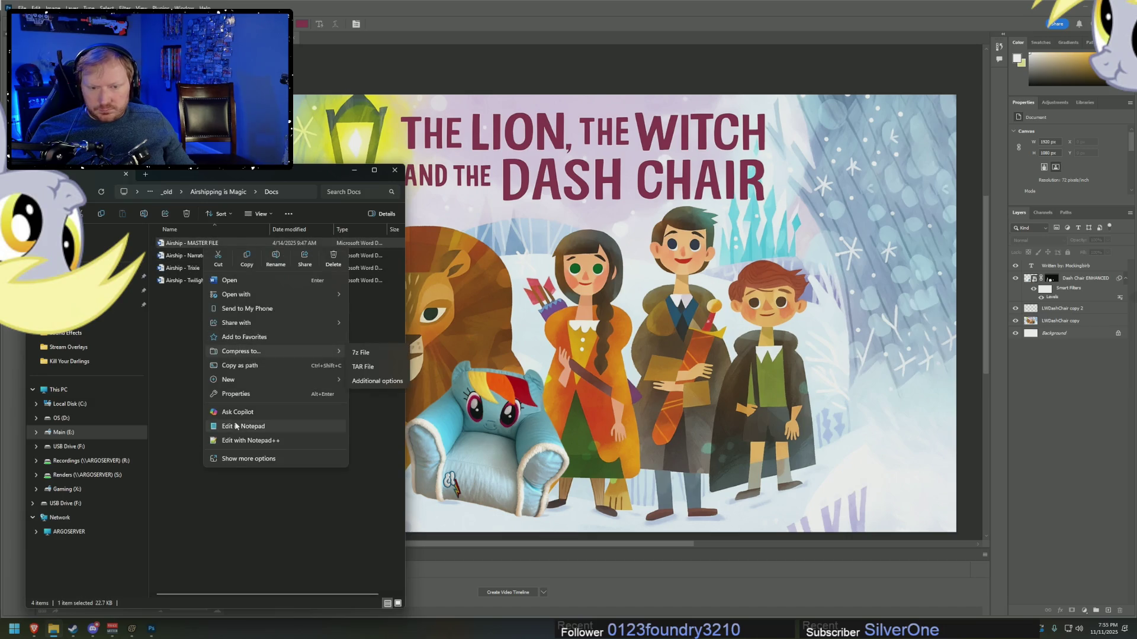
pyautogui.click(232, 460)
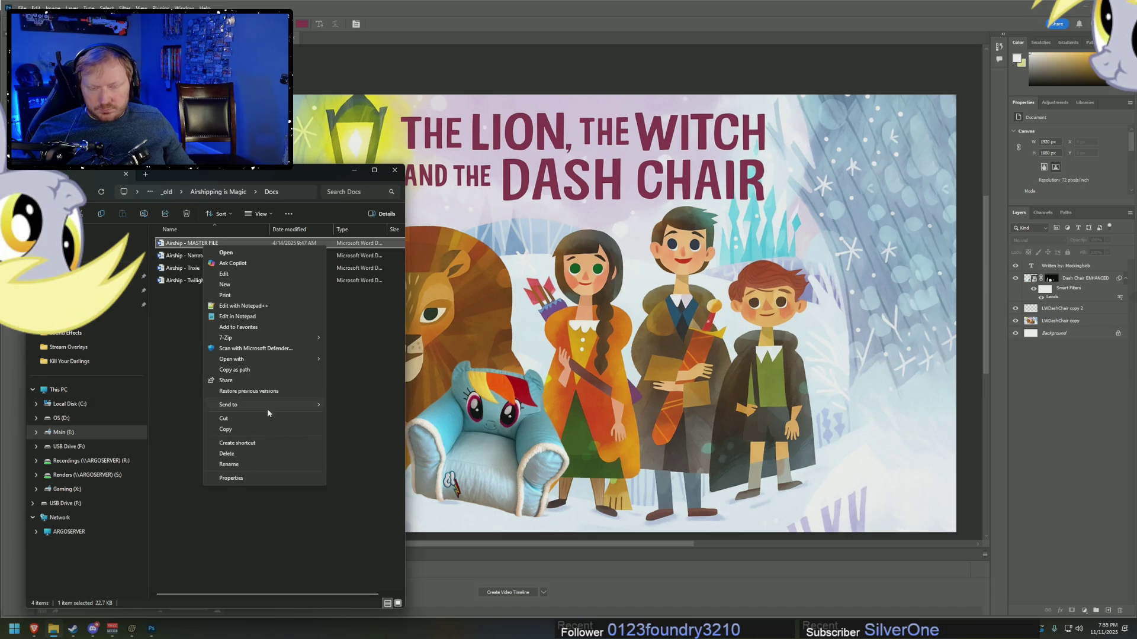
pyautogui.click(233, 478)
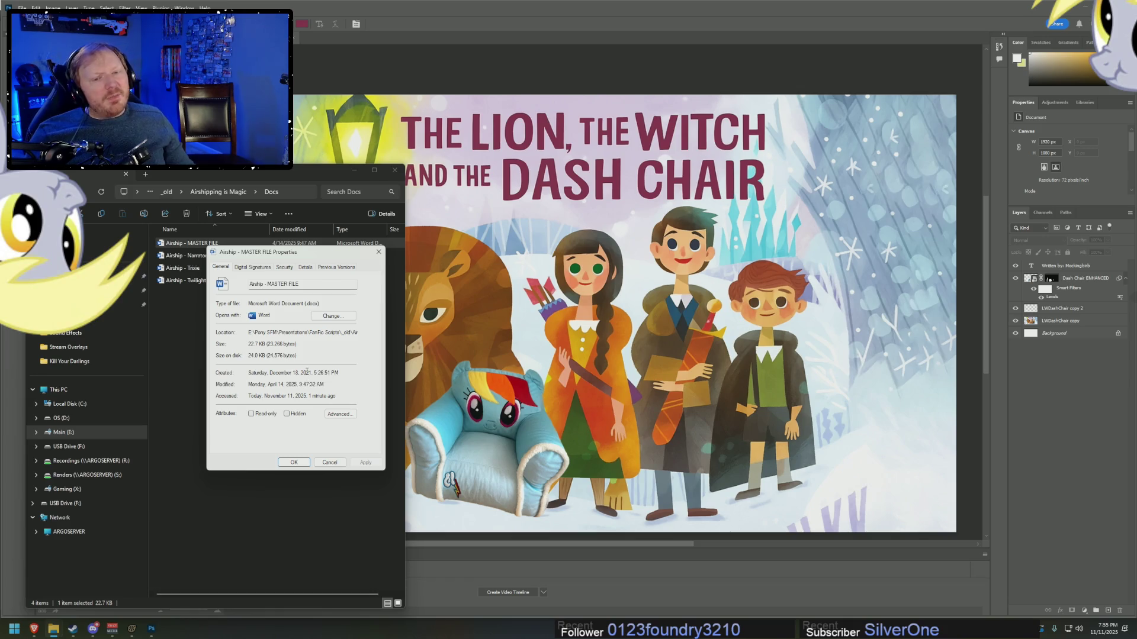
pyautogui.moveTo(271, 372); pyautogui.dragTo(291, 373)
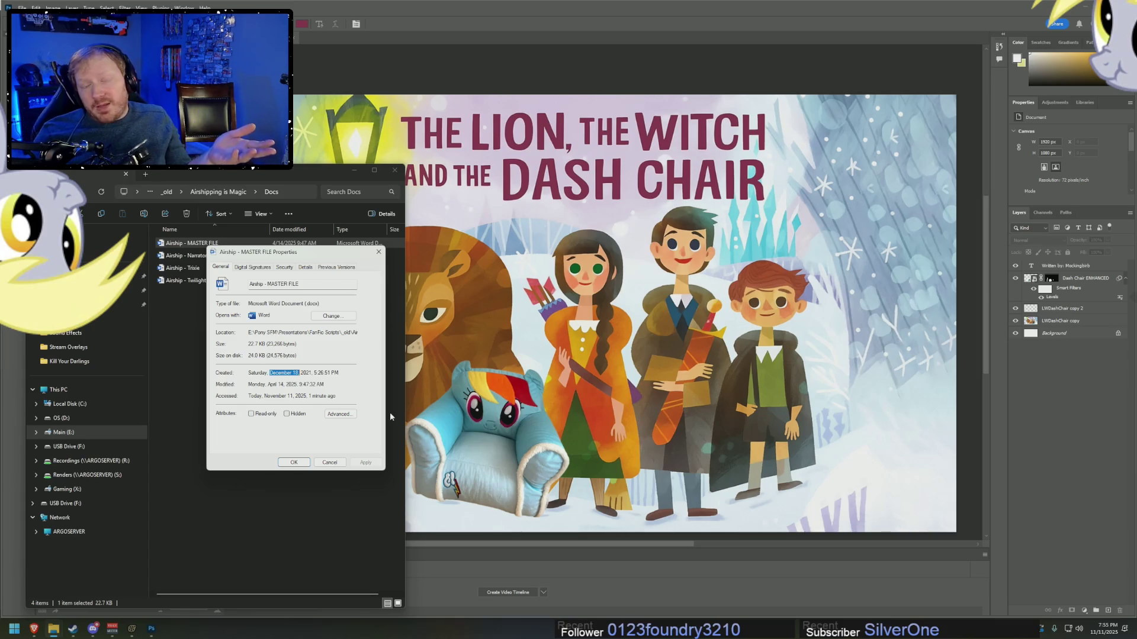
pyautogui.click(330, 463)
pyautogui.click(329, 383)
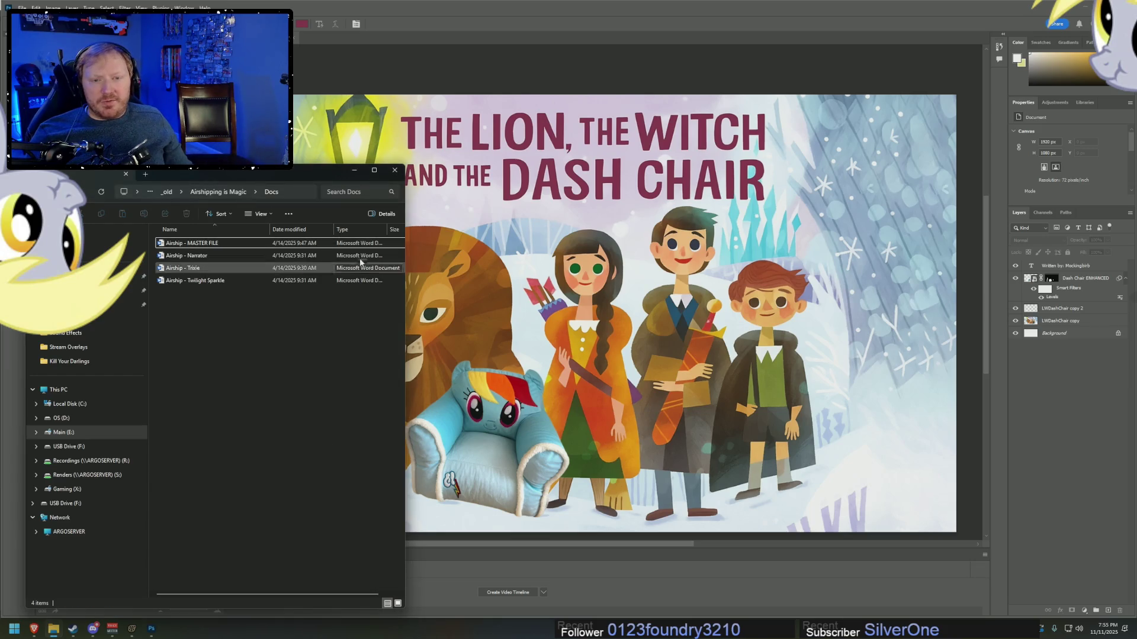
pyautogui.click(394, 170)
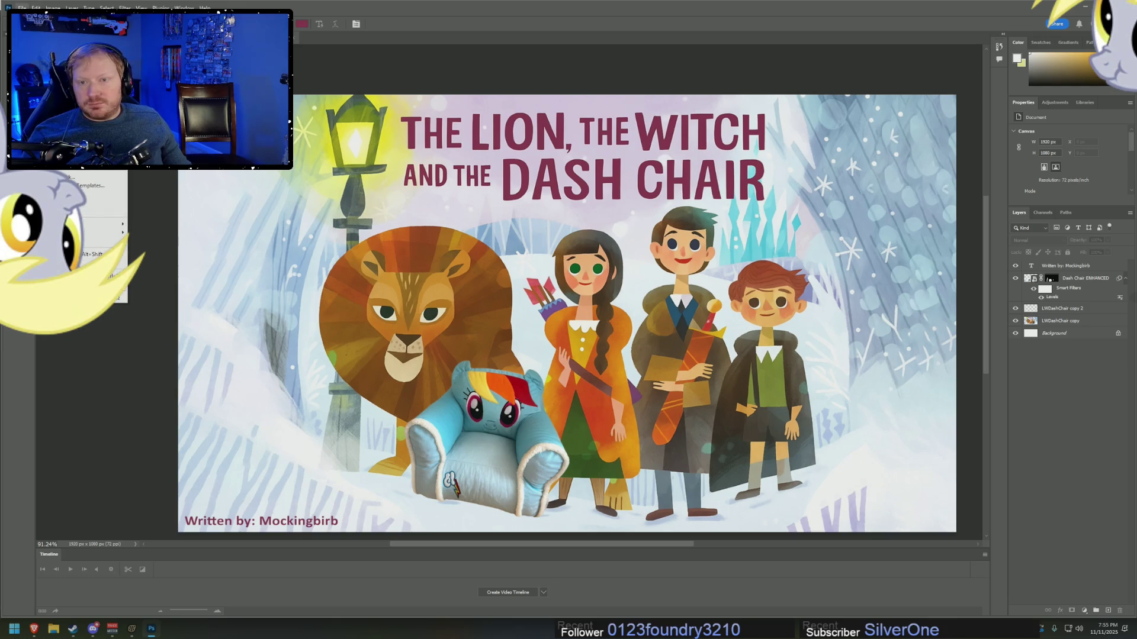
# - Start a Save a Copy of the finished cover with Ctrl+Alt+S
pyautogui.hotkey('ctrl', 'alt', 's')
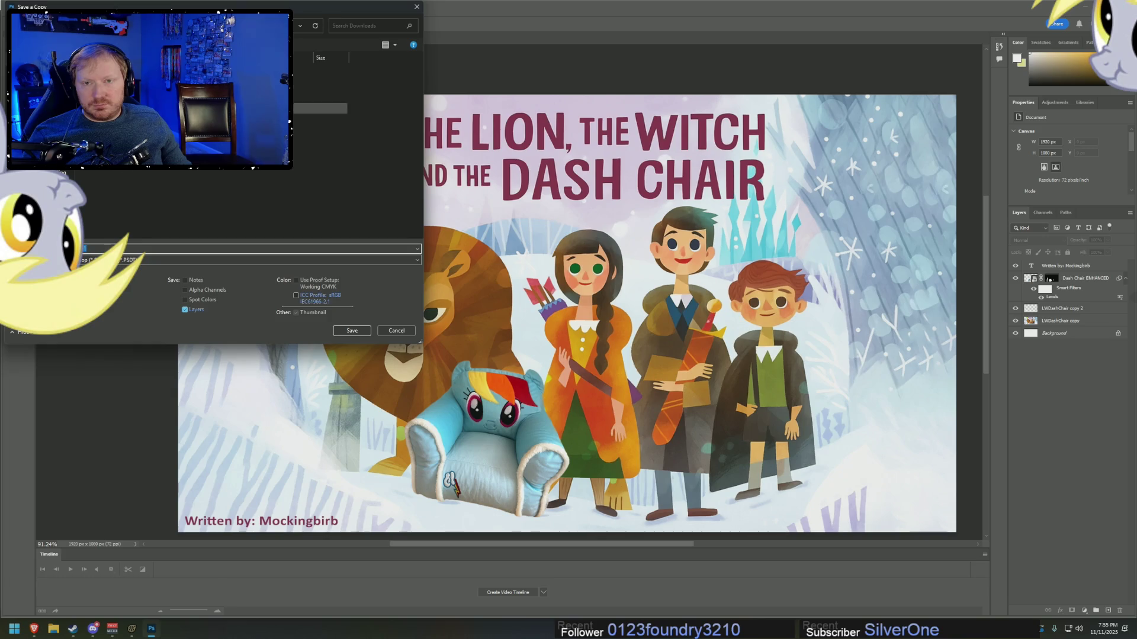
# - Set the copy's Save as type to PNG
pyautogui.click(106, 259)
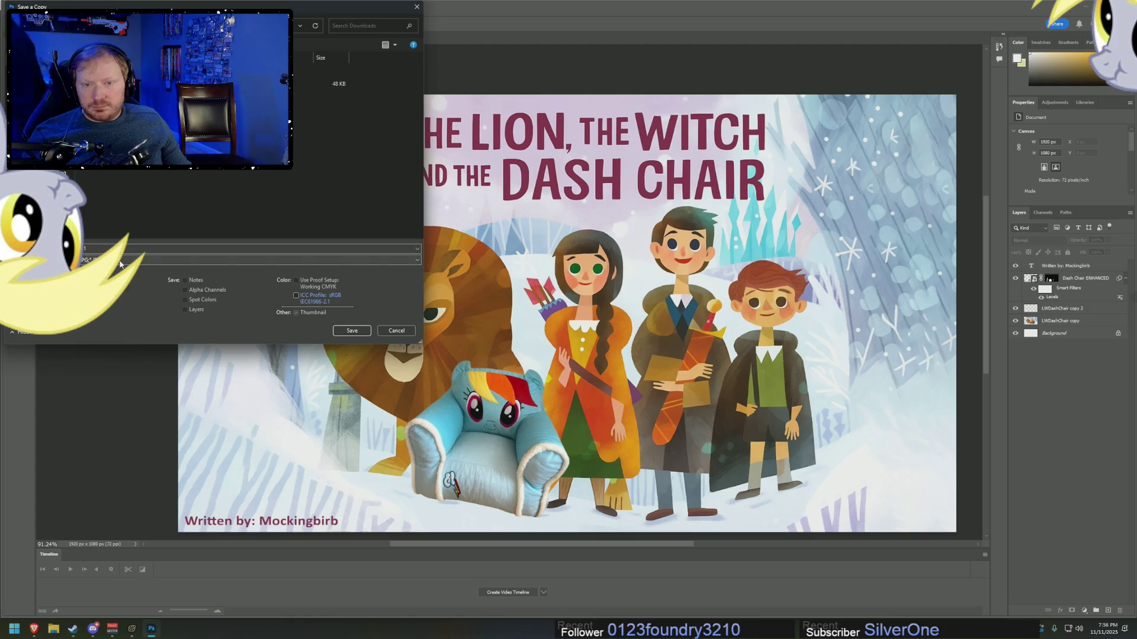
pyautogui.click(95, 259)
pyautogui.click(92, 400)
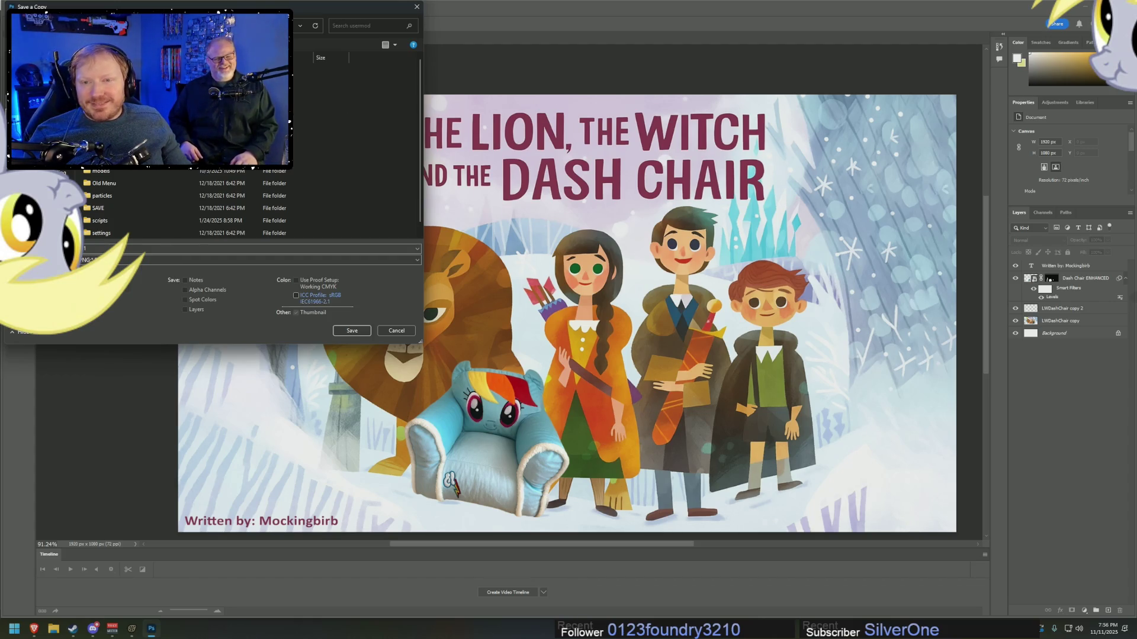
# - Go to Pony SFM > FanFic Scripts, create a new folder for the book and open it
pyautogui.hotkey('alt', 'Up')
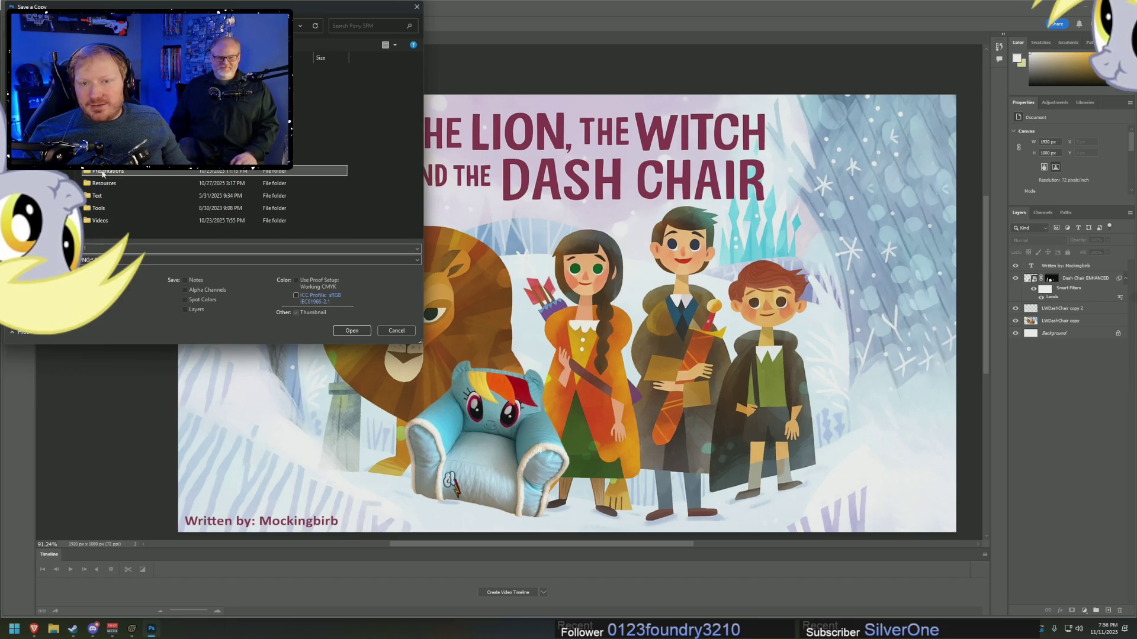
pyautogui.press('Return')
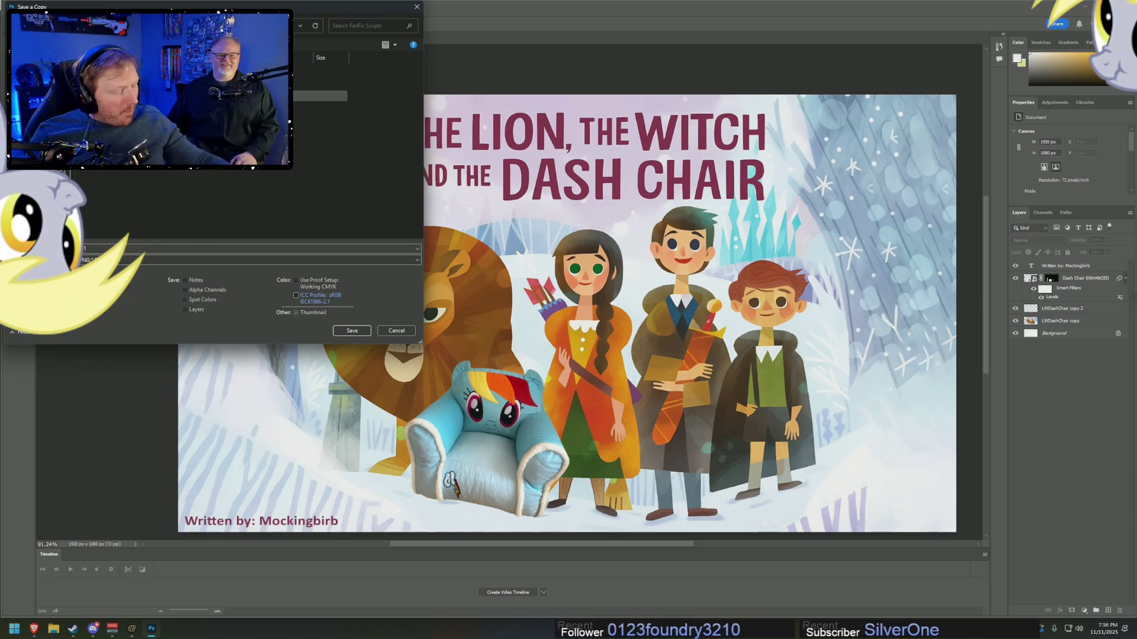
pyautogui.press('Up')
pyautogui.press('Up')
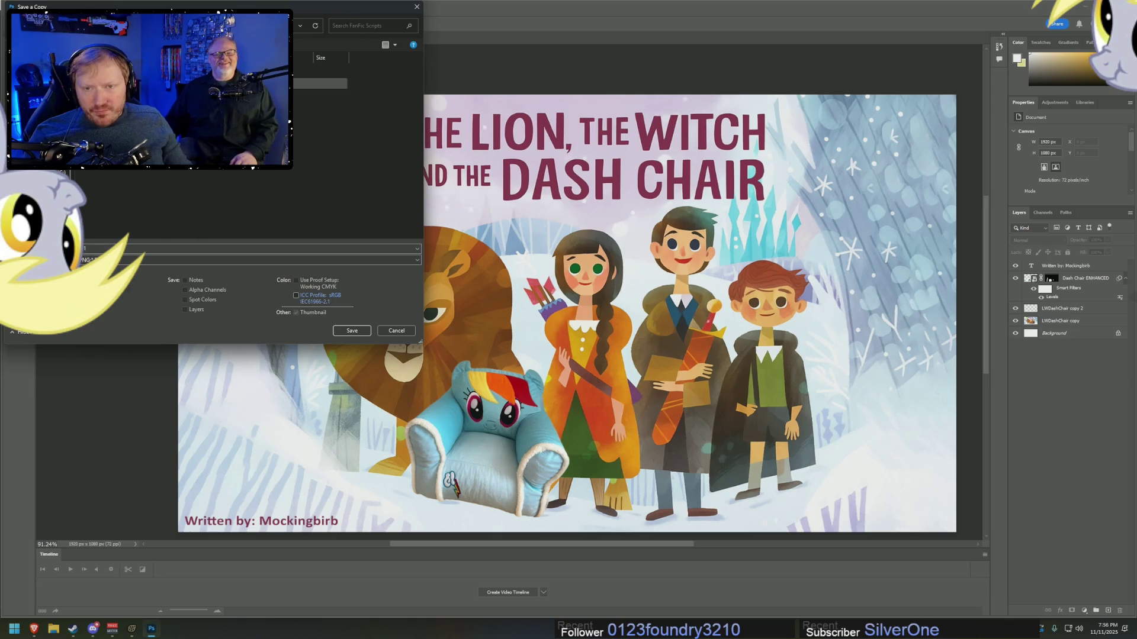
pyautogui.press('Down')
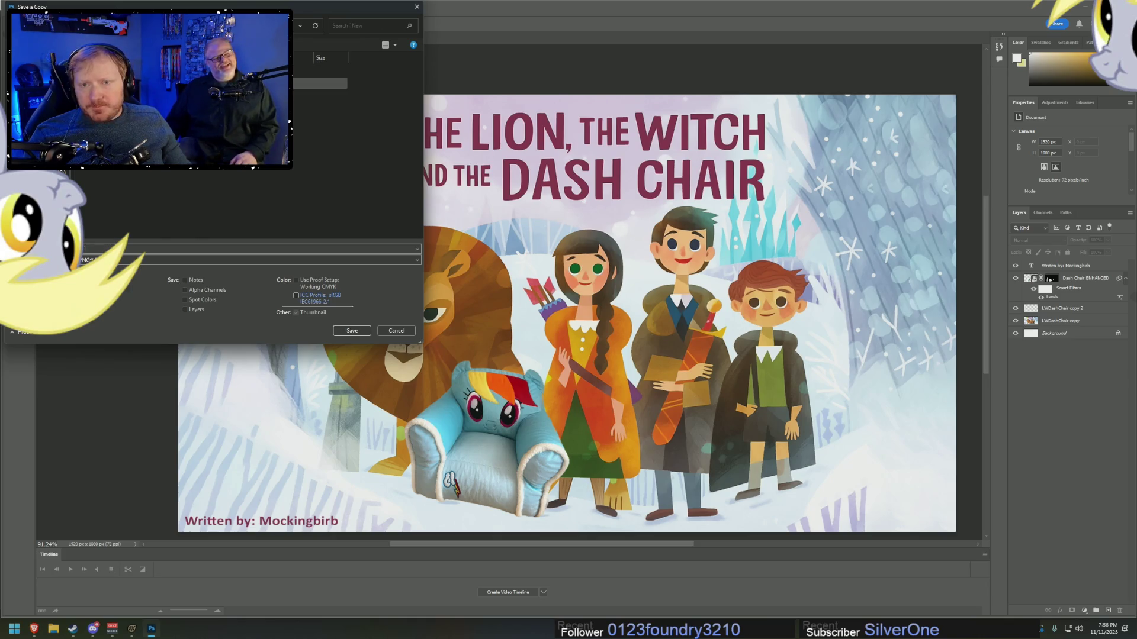
pyautogui.rightClick(128, 171)
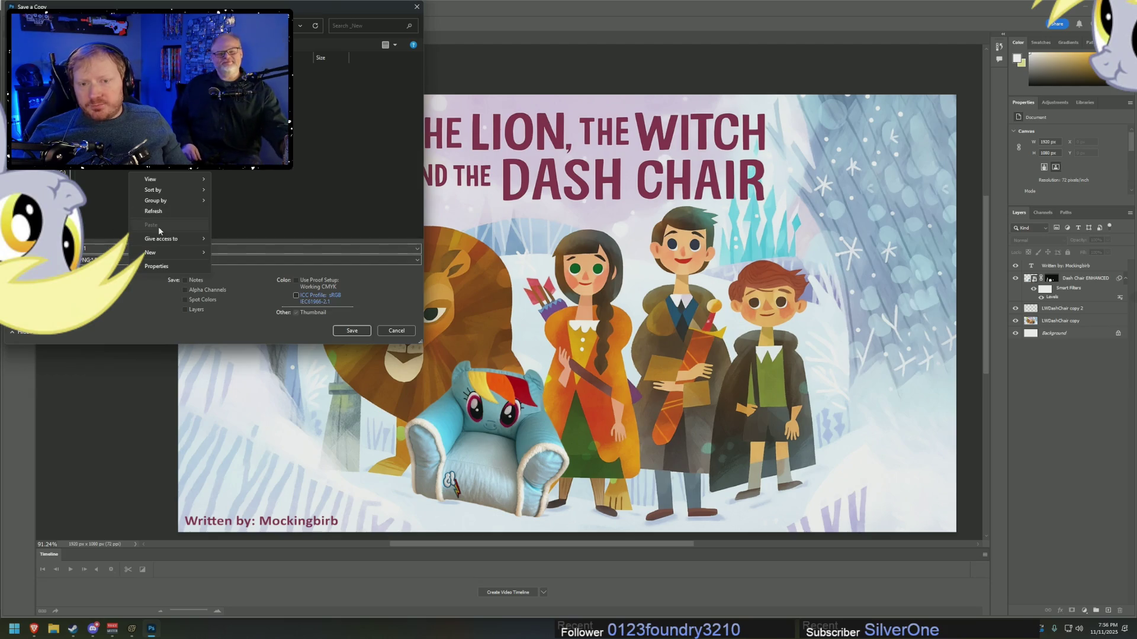
pyautogui.moveTo(153, 254)
pyautogui.click(346, 235)
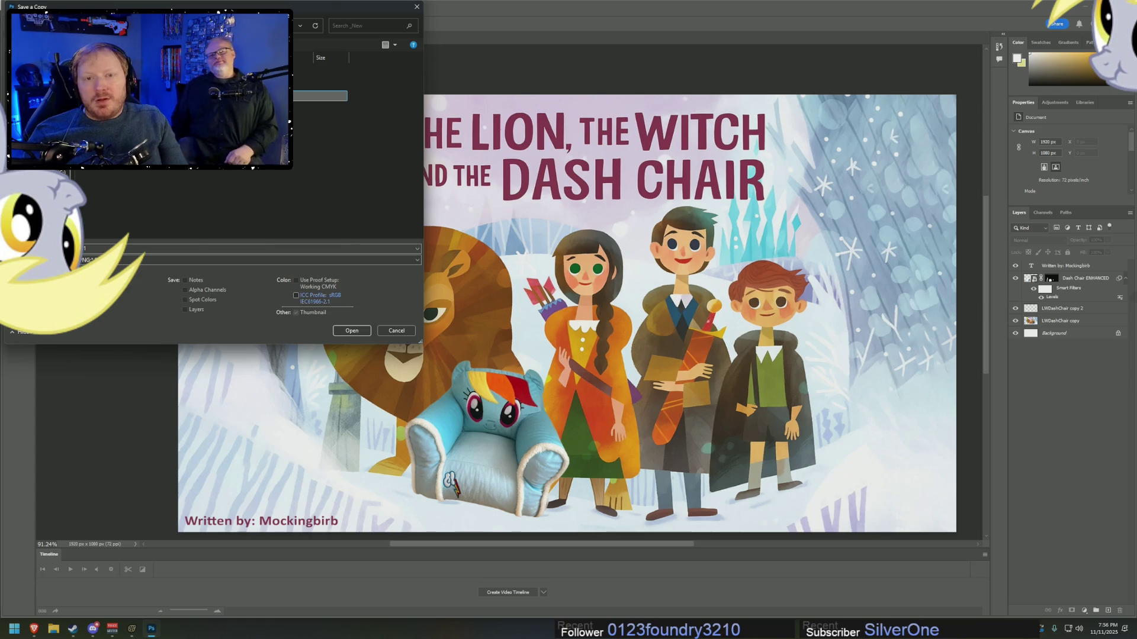
pyautogui.press('Return')
pyautogui.press('Return')
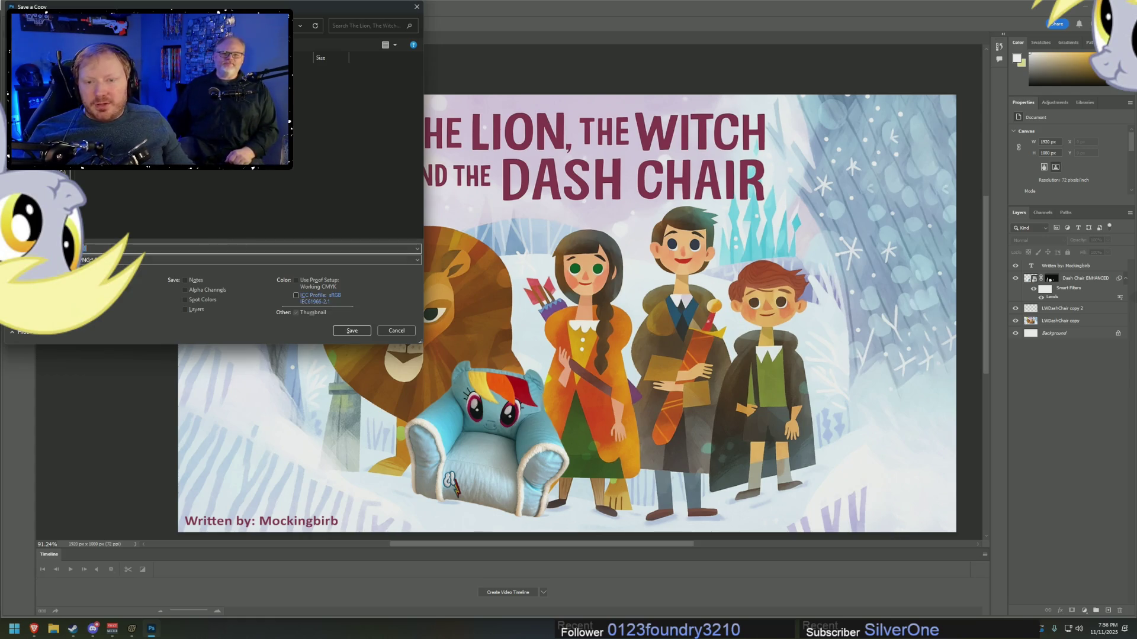